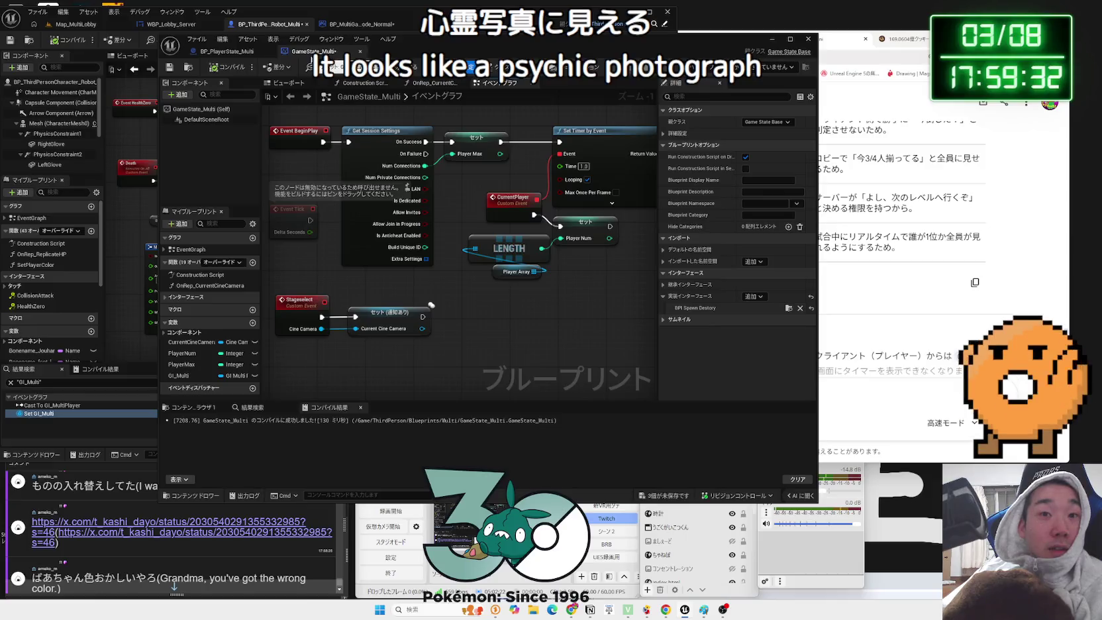
# - Remove BPI Spawn Destory from GameState_Multi's interfaces and dock BP_MultiGameMode_Normal in the right editor
pyautogui.click(800, 308)
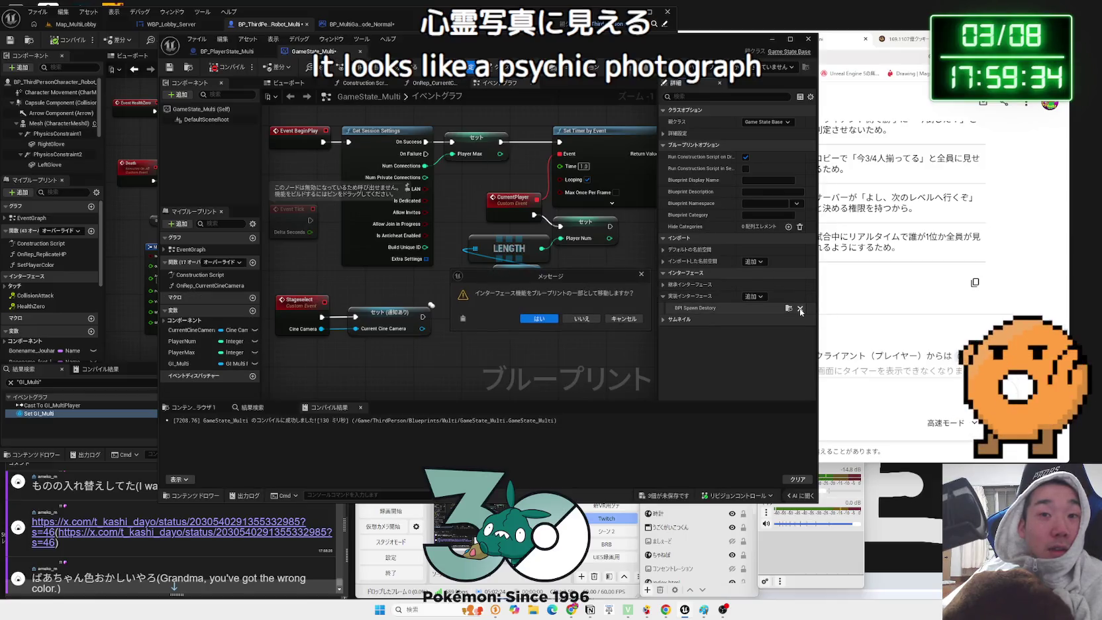
pyautogui.click(582, 318)
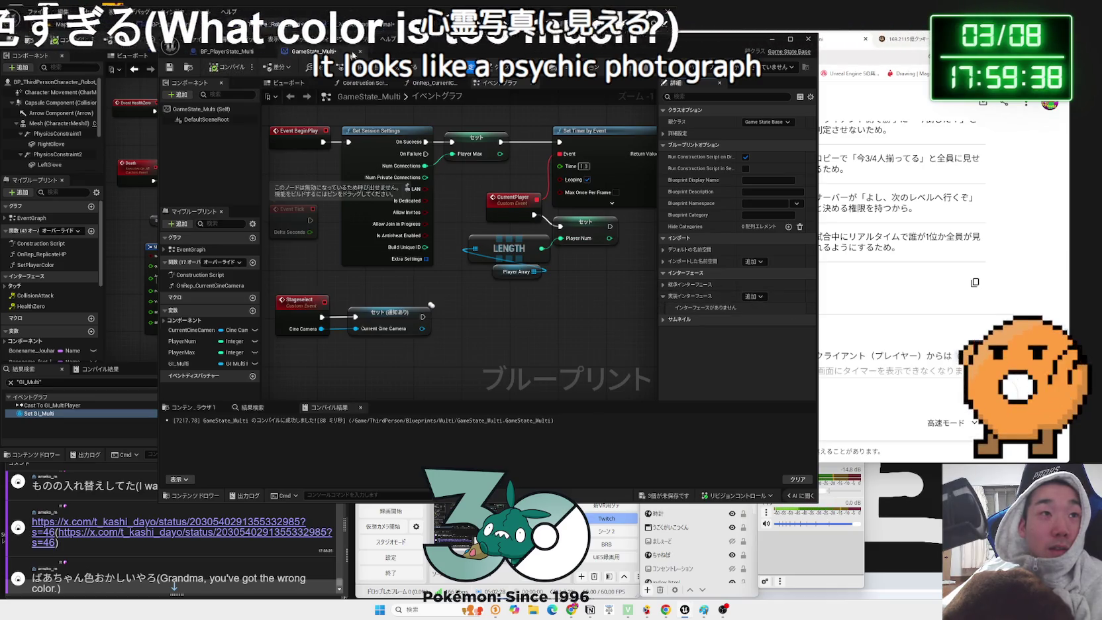
pyautogui.moveTo(339, 56); pyautogui.dragTo(571, 62)
pyautogui.moveTo(339, 32); pyautogui.dragTo(474, 56)
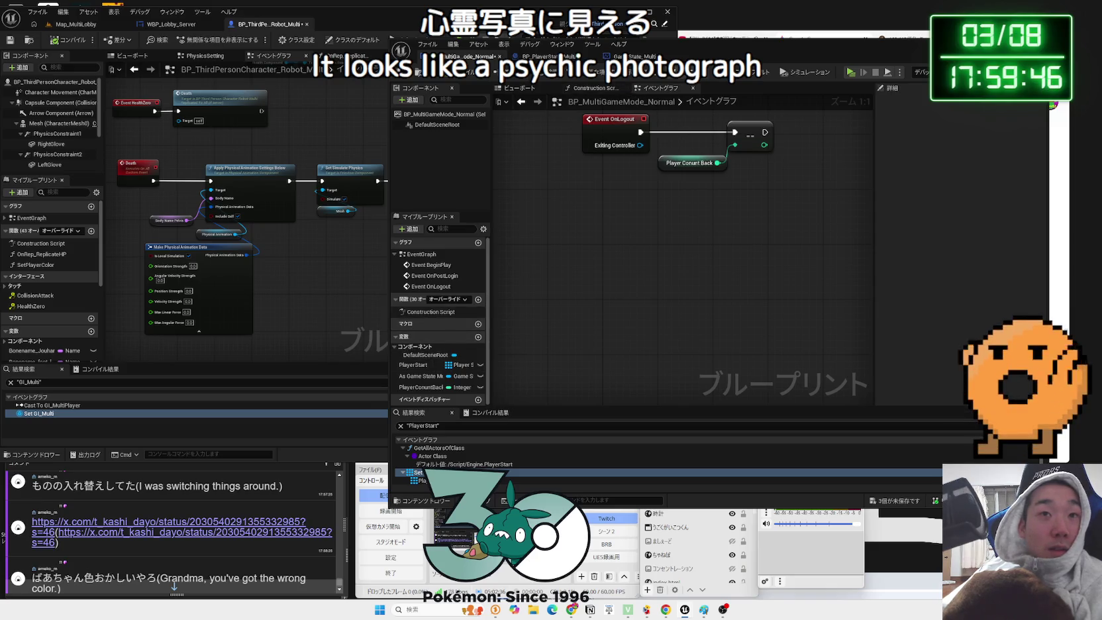
# - Implement BPI Spawn Destory in BP_MultiGameMode_Normal and add an Event EnemyDestory node
pyautogui.click(977, 302)
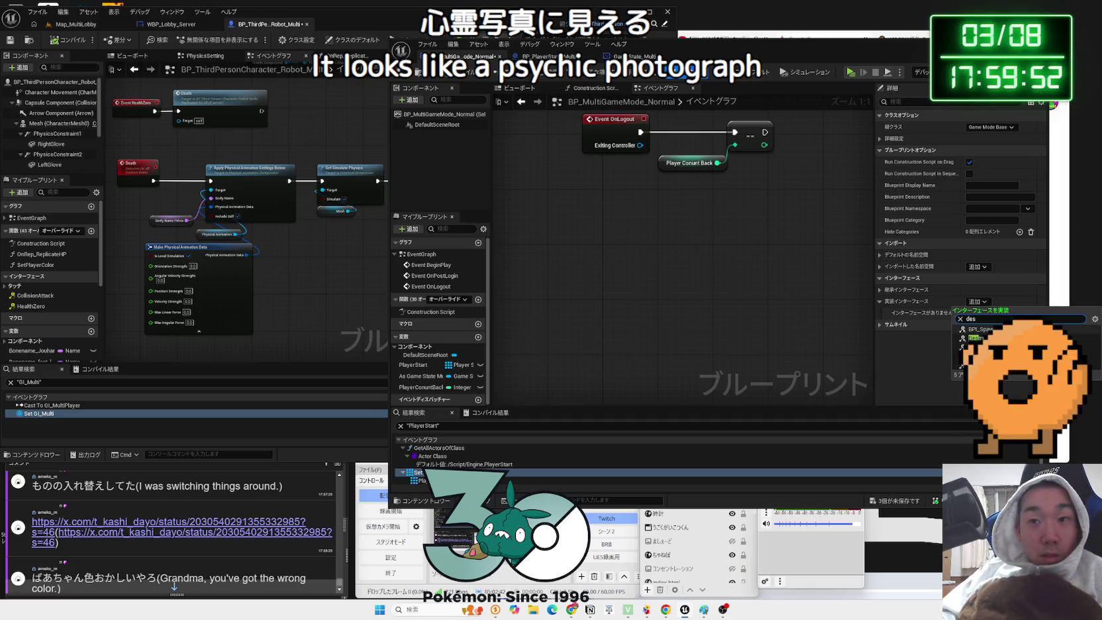
pyautogui.click(1010, 331)
pyautogui.scroll(-1, 437, 389)
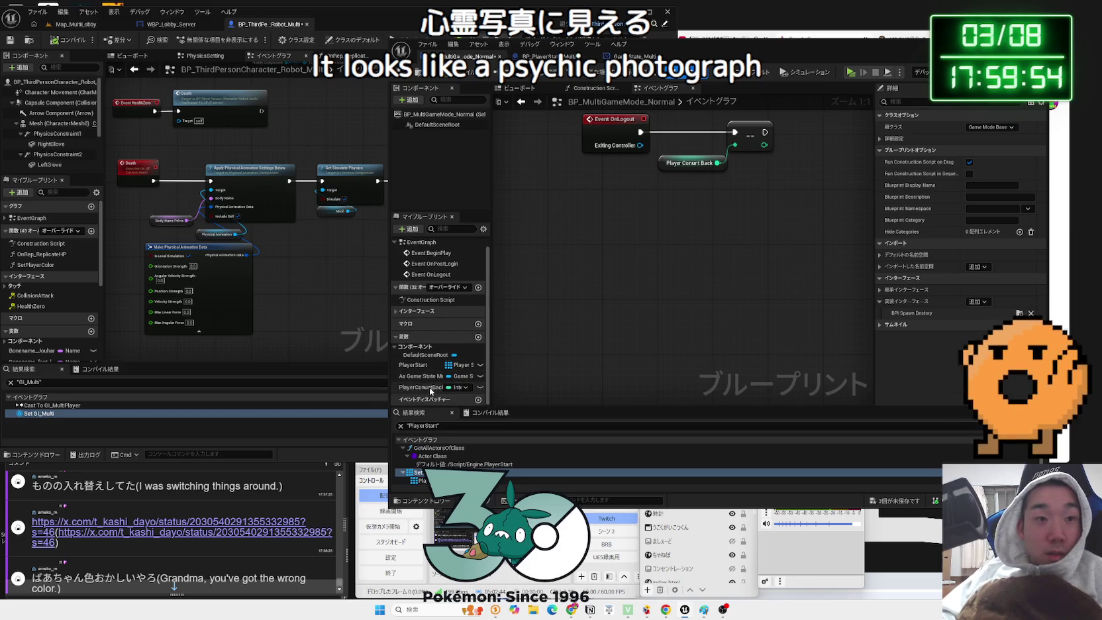
pyautogui.click(417, 311)
pyautogui.doubleClick(424, 323)
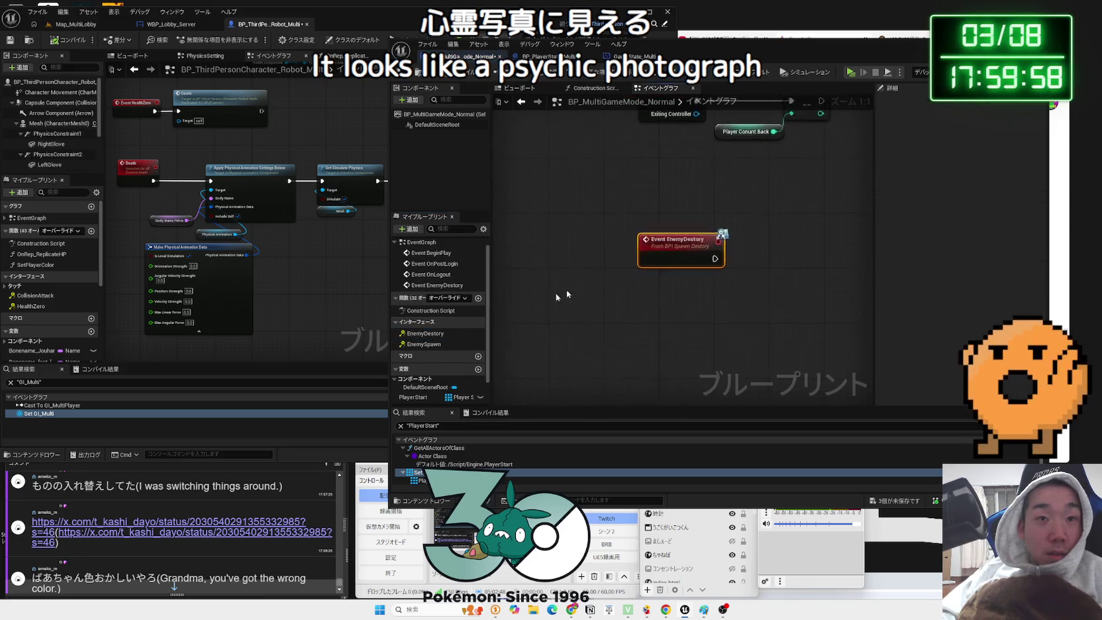
pyautogui.moveTo(613, 349); pyautogui.dragTo(617, 324)
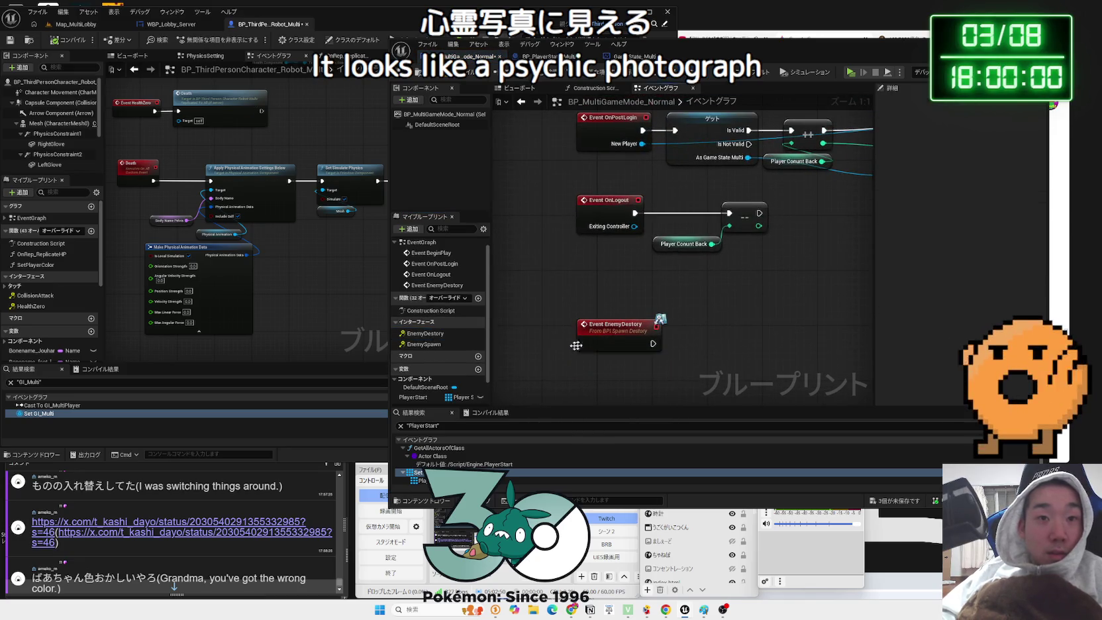
# - In the robot character graph, start a 'cast to' node search after the Set node
pyautogui.hotkey('ctrl', 'Tab')
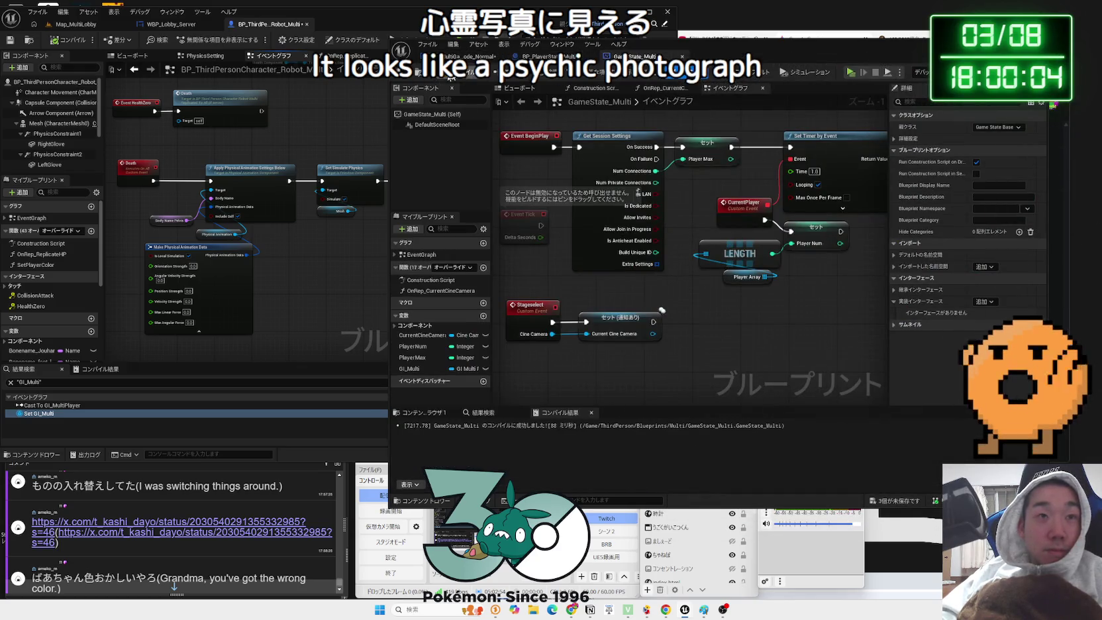
pyautogui.hotkey('ctrl', 'Tab')
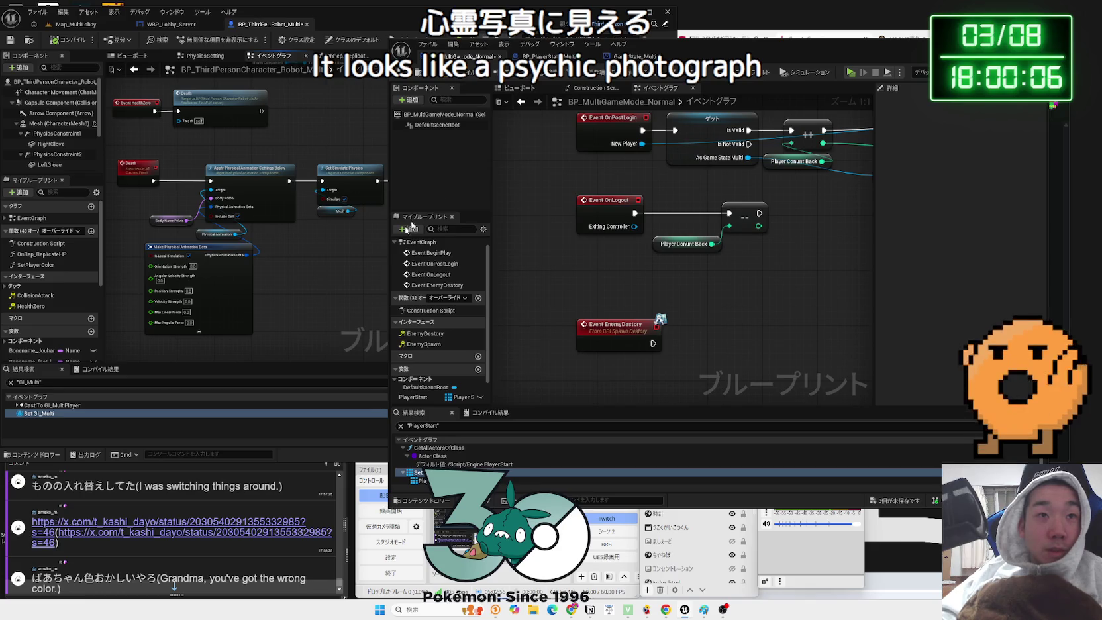
pyautogui.moveTo(324, 308)
pyautogui.mouseDown()
pyautogui.moveTo(253, 222)
pyautogui.moveTo(301, 224)
pyautogui.mouseUp()
pyautogui.click(268, 222)
pyautogui.write('cast to')
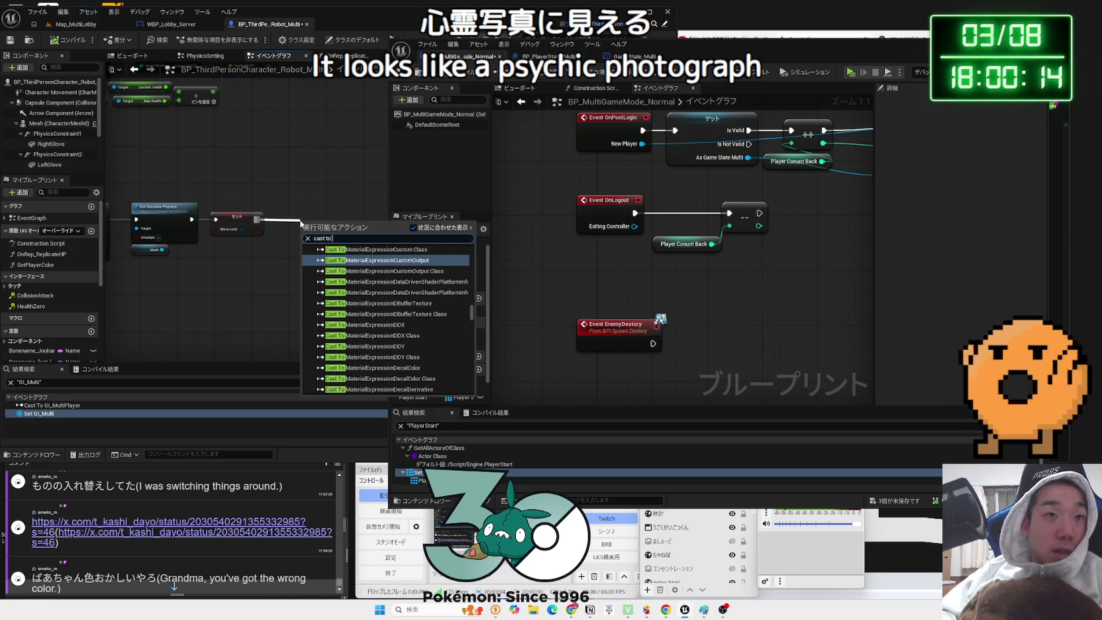
# - Add a Get Game Mode node feeding a Cast To BP_MultiGameMode_Normal node beside the Sequence
pyautogui.click(280, 194)
pyautogui.scroll(-6, 279, 193)
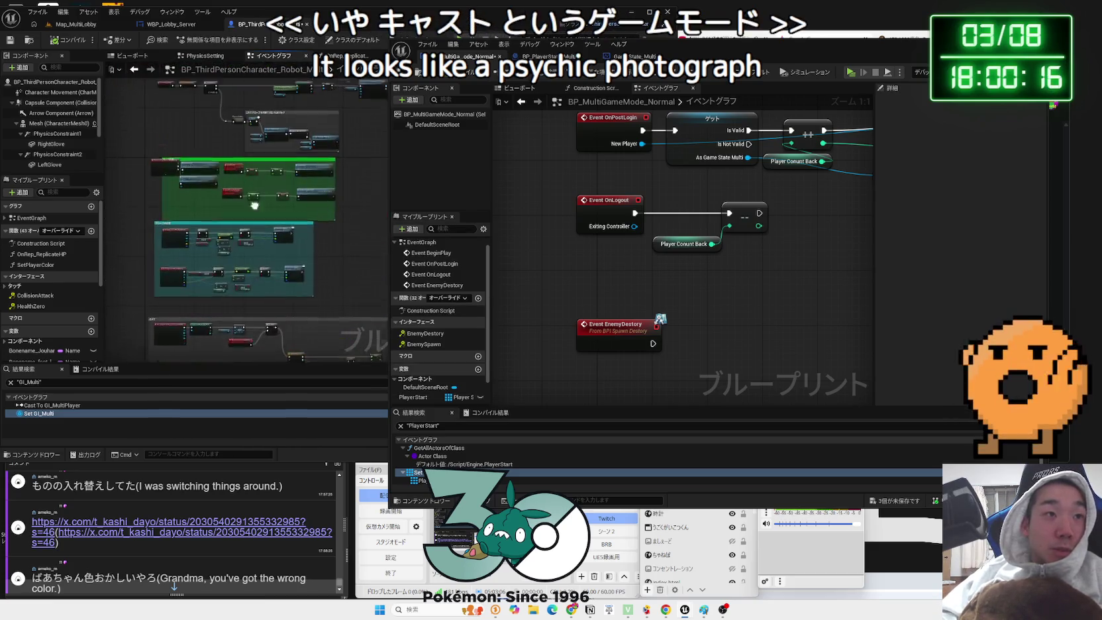
pyautogui.scroll(5, 206, 235)
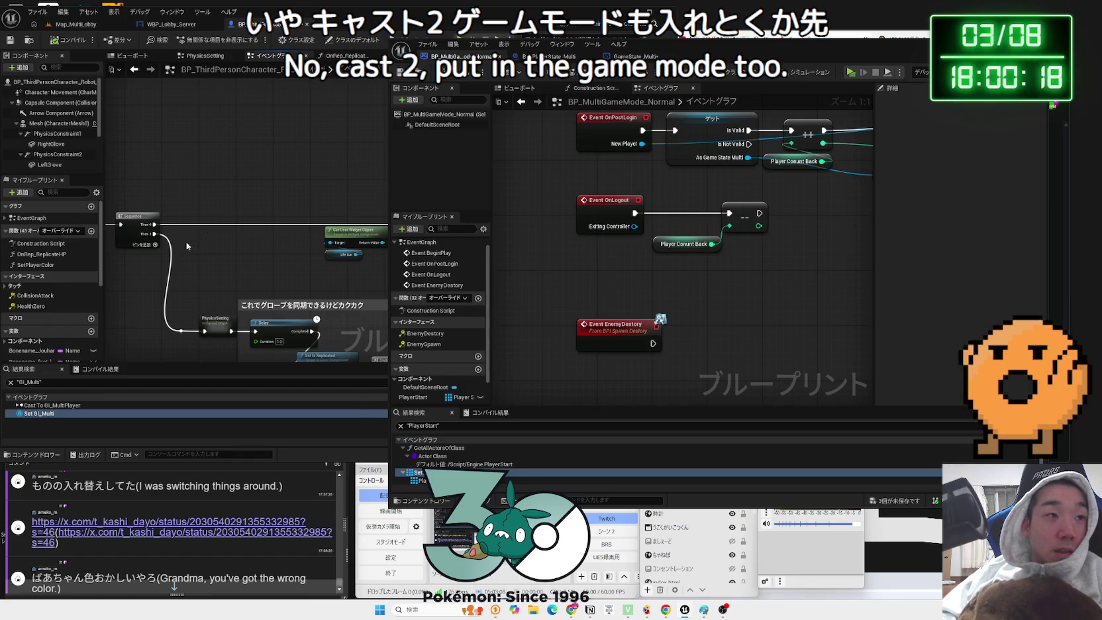
pyautogui.rightClick(187, 247)
pyautogui.write('game mode')
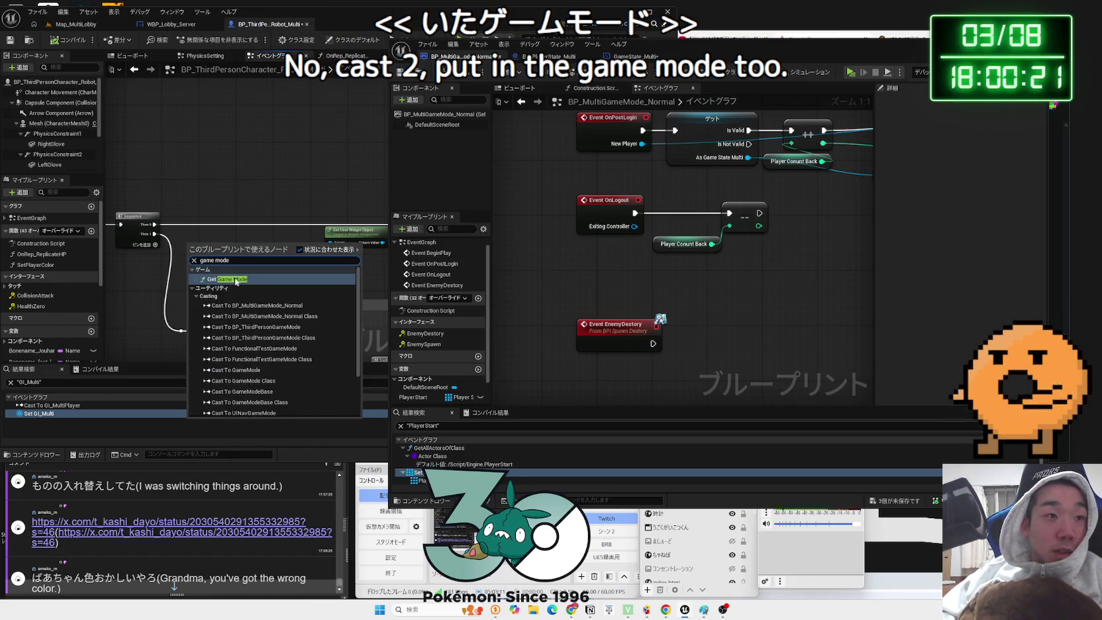
pyautogui.click(235, 278)
pyautogui.moveTo(204, 266)
pyautogui.mouseDown()
pyautogui.moveTo(200, 275)
pyautogui.moveTo(214, 242)
pyautogui.mouseUp()
pyautogui.write('cast t')
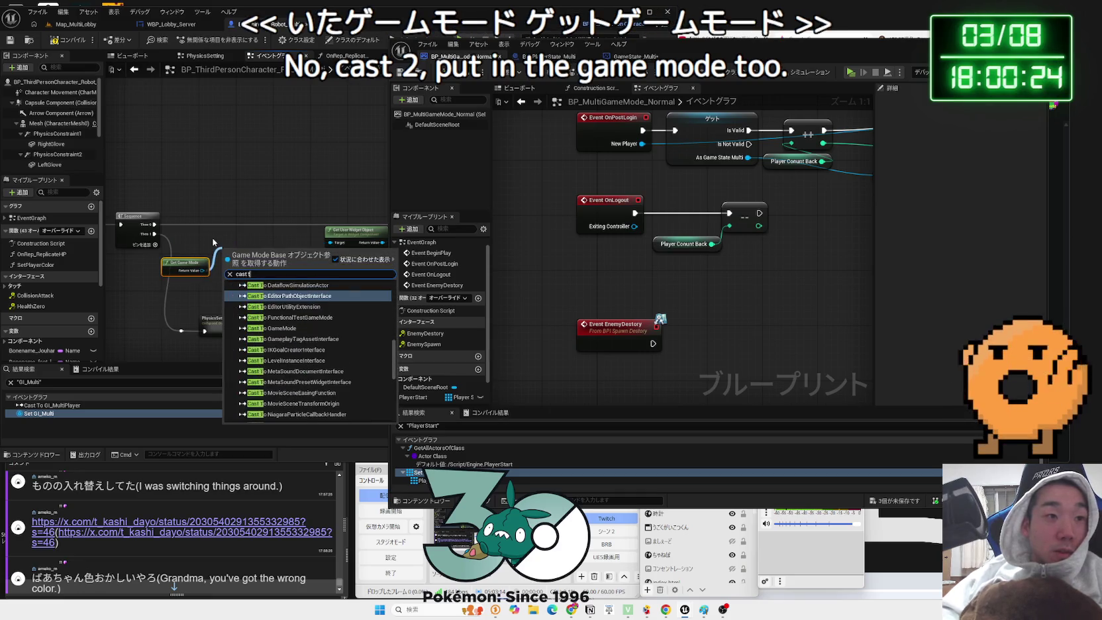
pyautogui.write('o game')
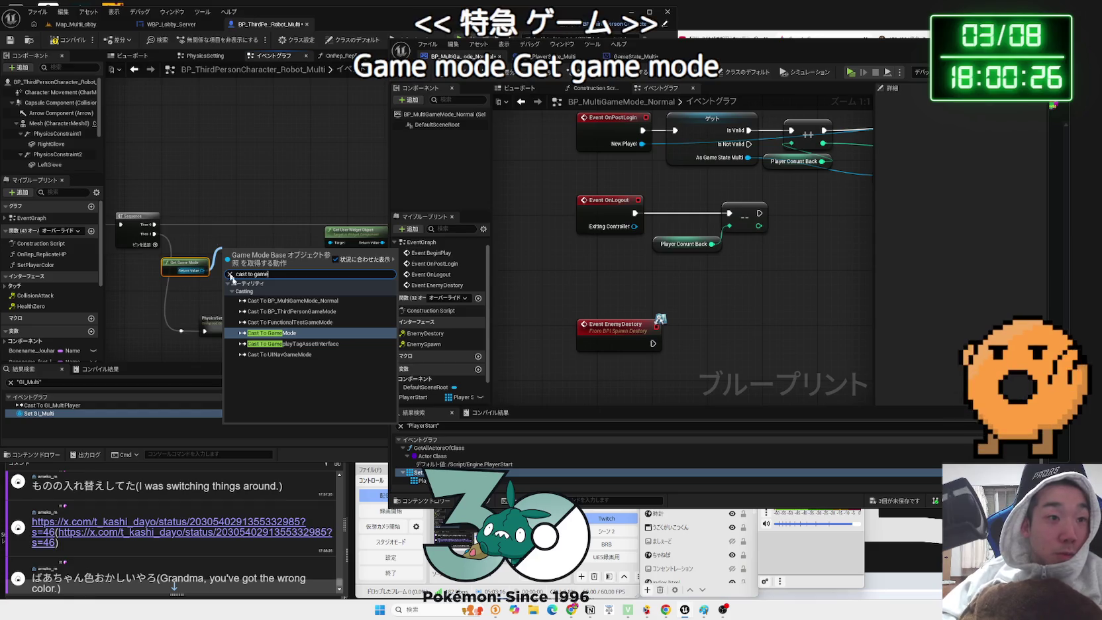
pyautogui.click(312, 301)
pyautogui.moveTo(262, 255)
pyautogui.mouseDown()
pyautogui.moveTo(224, 208)
pyautogui.moveTo(209, 216)
pyautogui.mouseUp()
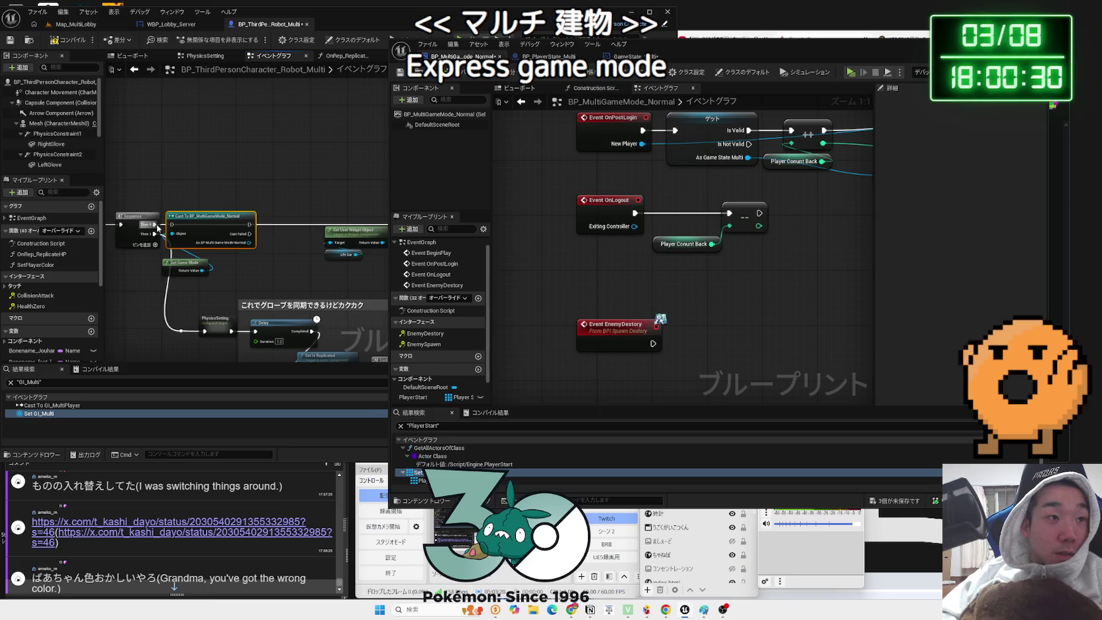
# - Promote the cast result to a new MultiGameMode variable and place its Set node beside the cast
pyautogui.scroll(2, 194, 253)
pyautogui.moveTo(262, 265); pyautogui.dragTo(233, 267)
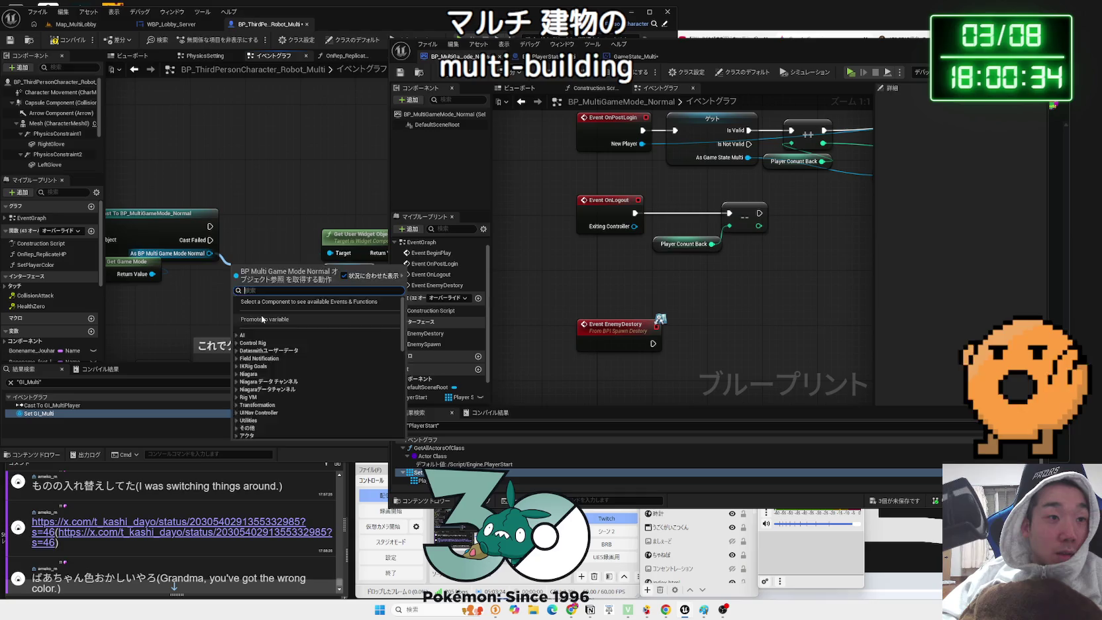
pyautogui.click(262, 319)
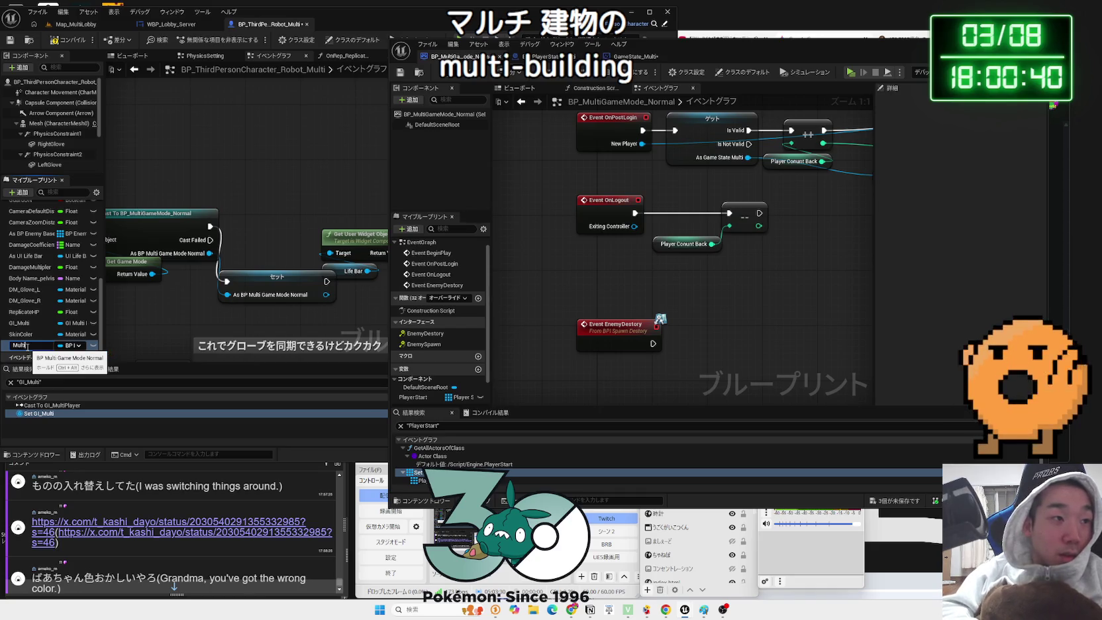
pyautogui.write('GameMod')
pyautogui.press('Return')
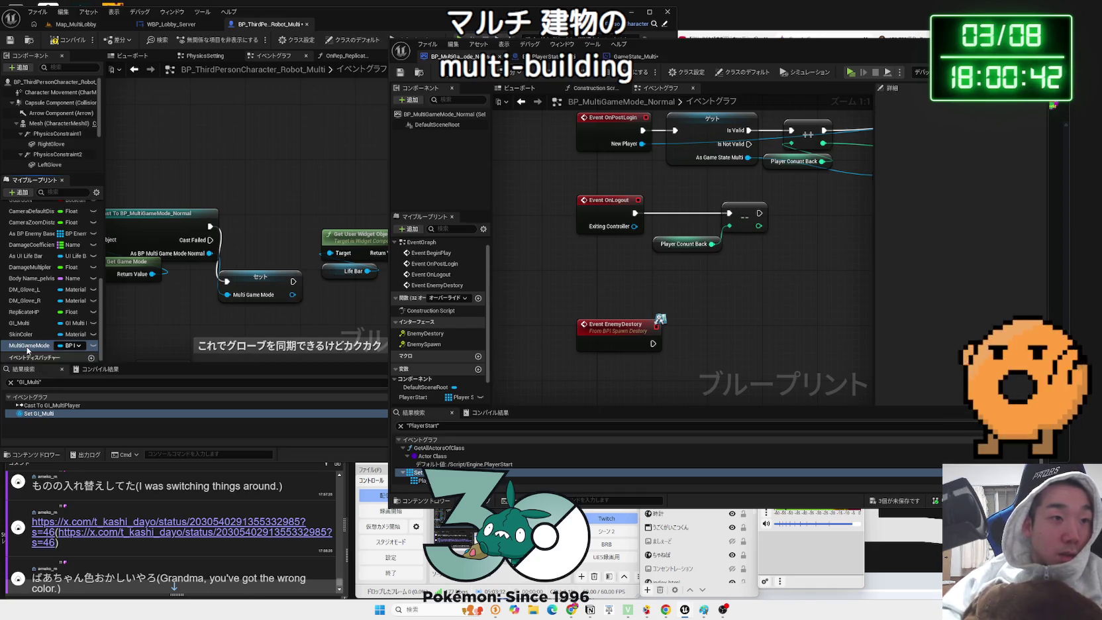
pyautogui.moveTo(262, 276)
pyautogui.mouseDown()
pyautogui.moveTo(268, 222)
pyautogui.moveTo(268, 235)
pyautogui.mouseUp()
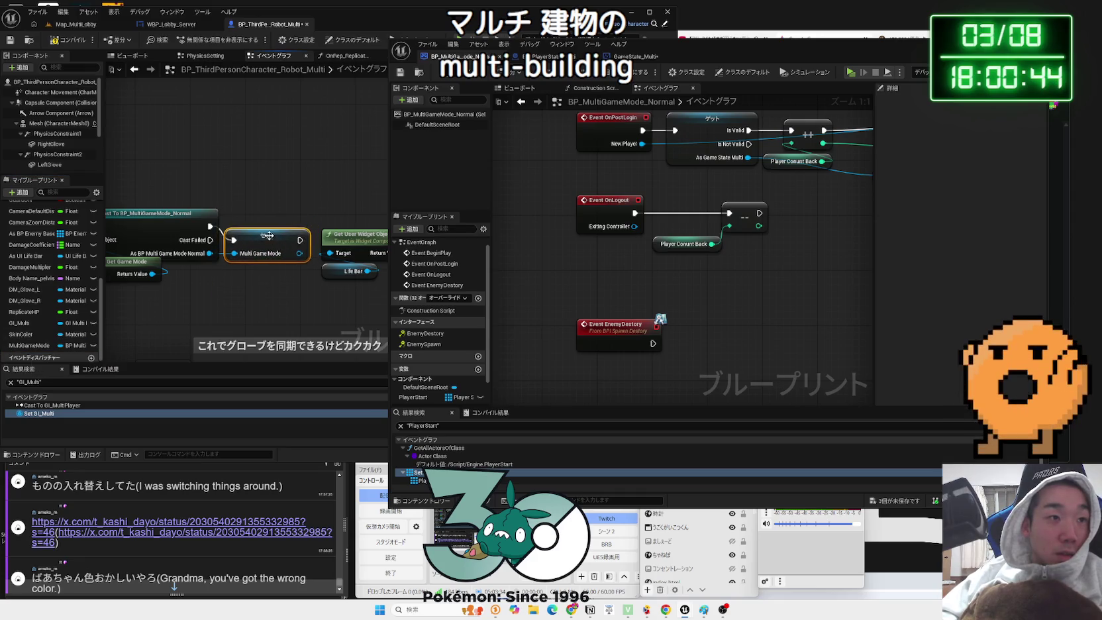
pyautogui.moveTo(334, 226); pyautogui.dragTo(266, 236)
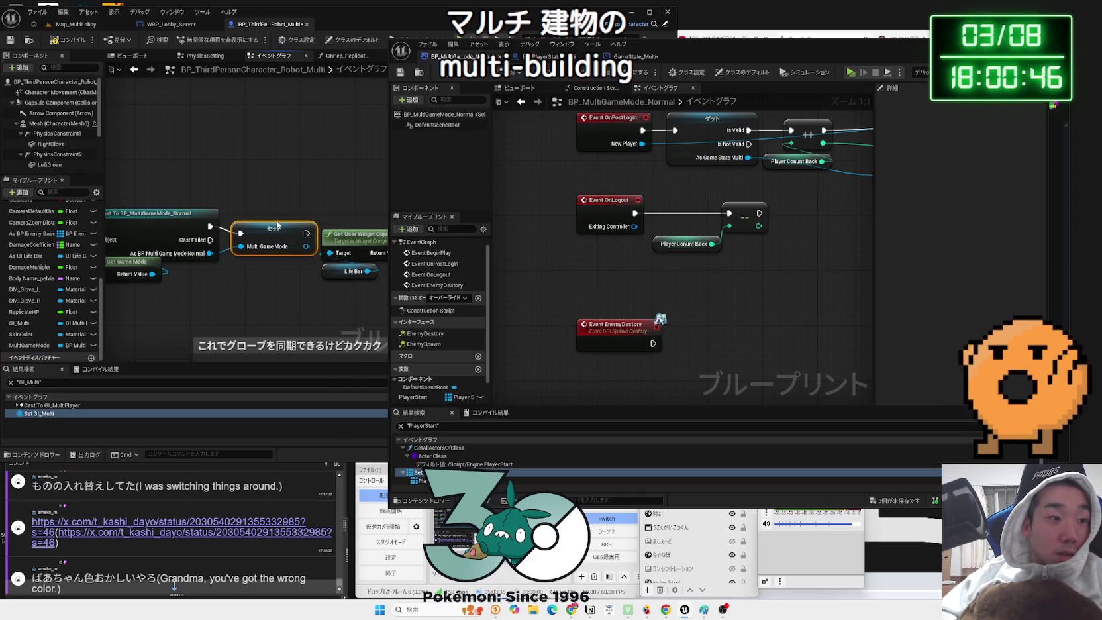
pyautogui.moveTo(304, 235); pyautogui.dragTo(180, 266)
pyautogui.moveTo(302, 260); pyautogui.dragTo(293, 262)
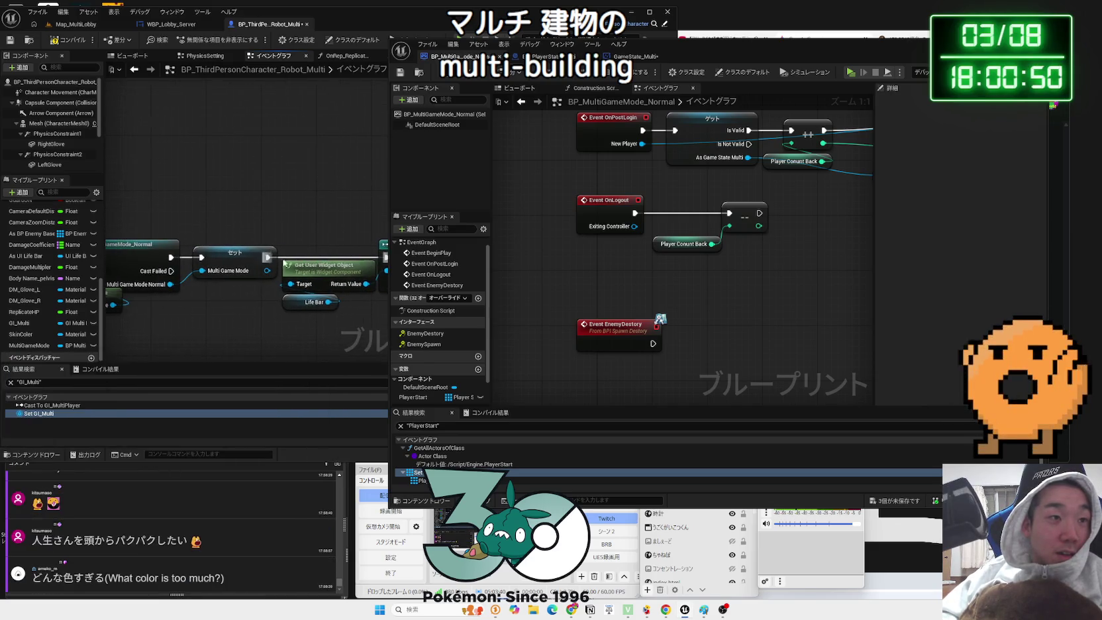
pyautogui.scroll(-5, 242, 321)
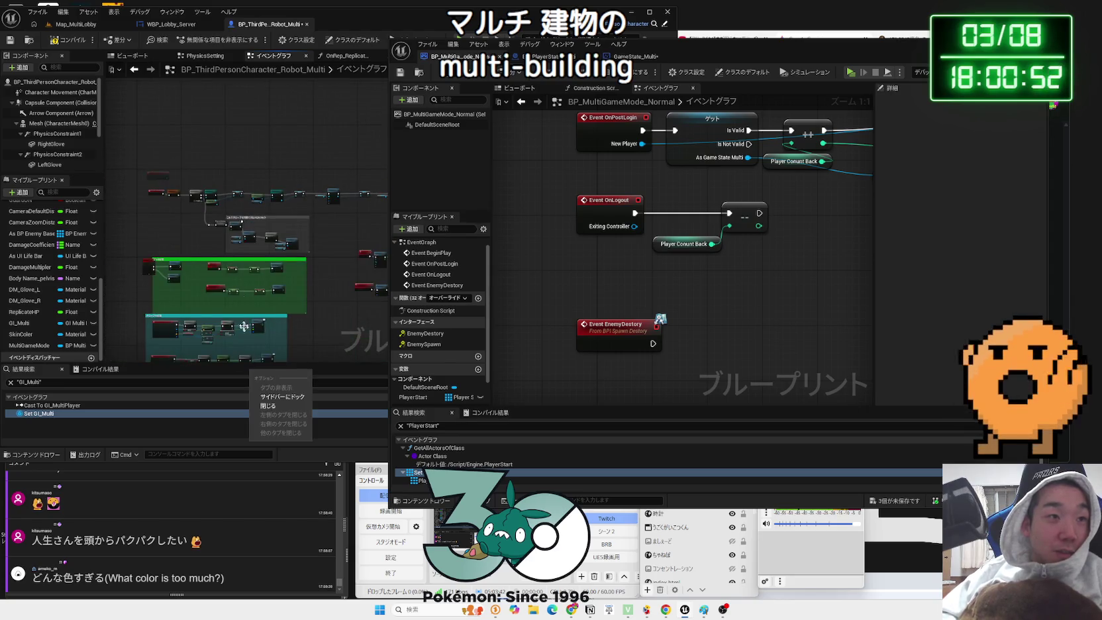
pyautogui.moveTo(181, 262); pyautogui.dragTo(253, 190)
pyautogui.scroll(5, 237, 291)
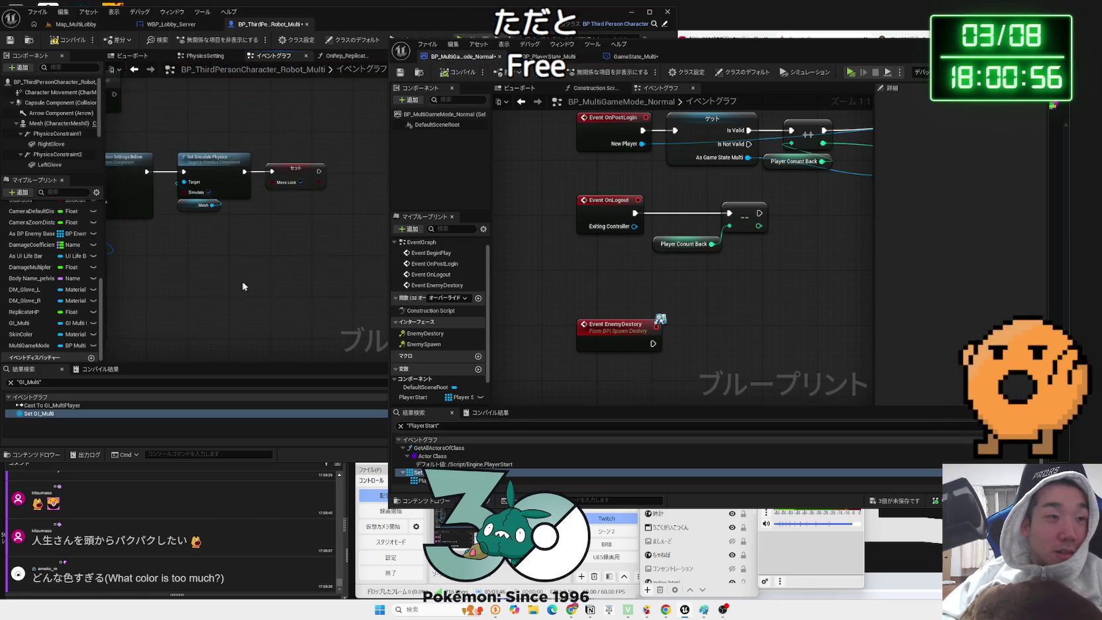
# - Drop a Multi Game Mode getter from My Blueprint just below the Set Move Lock node
pyautogui.moveTo(242, 199); pyautogui.dragTo(199, 303)
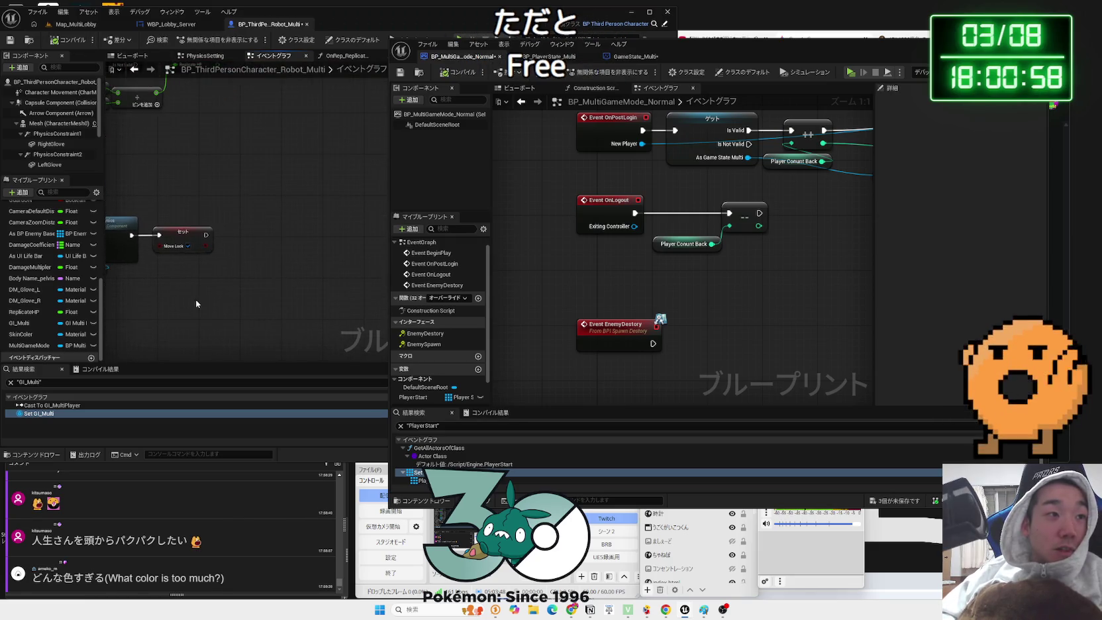
pyautogui.moveTo(66, 345)
pyautogui.mouseDown()
pyautogui.moveTo(186, 327)
pyautogui.moveTo(238, 311)
pyautogui.moveTo(244, 295)
pyautogui.mouseUp()
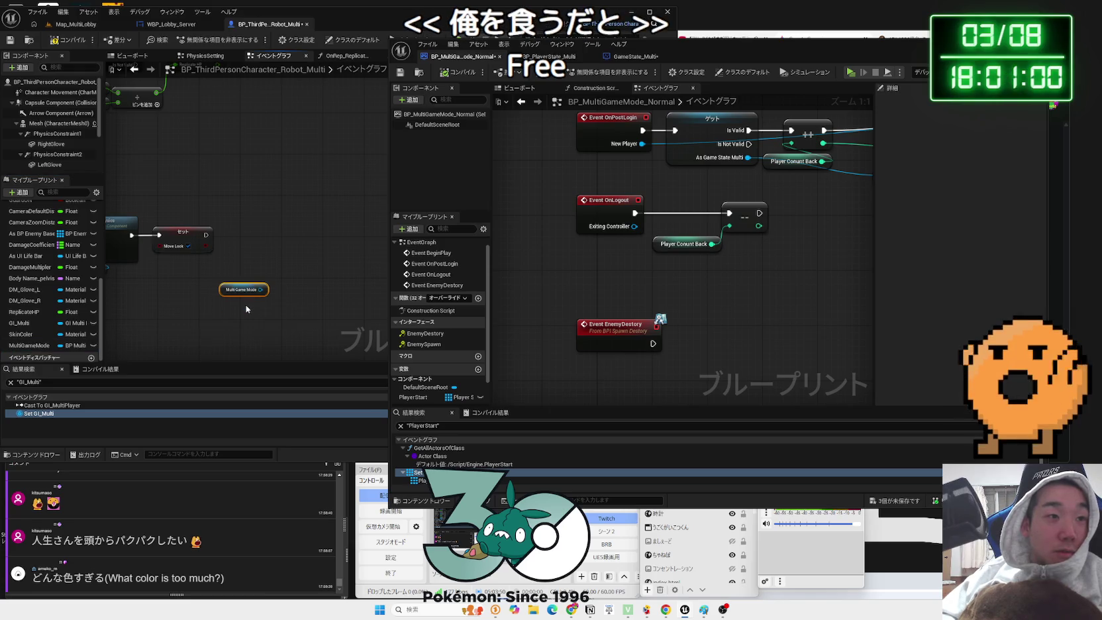
pyautogui.moveTo(292, 262); pyautogui.dragTo(291, 262)
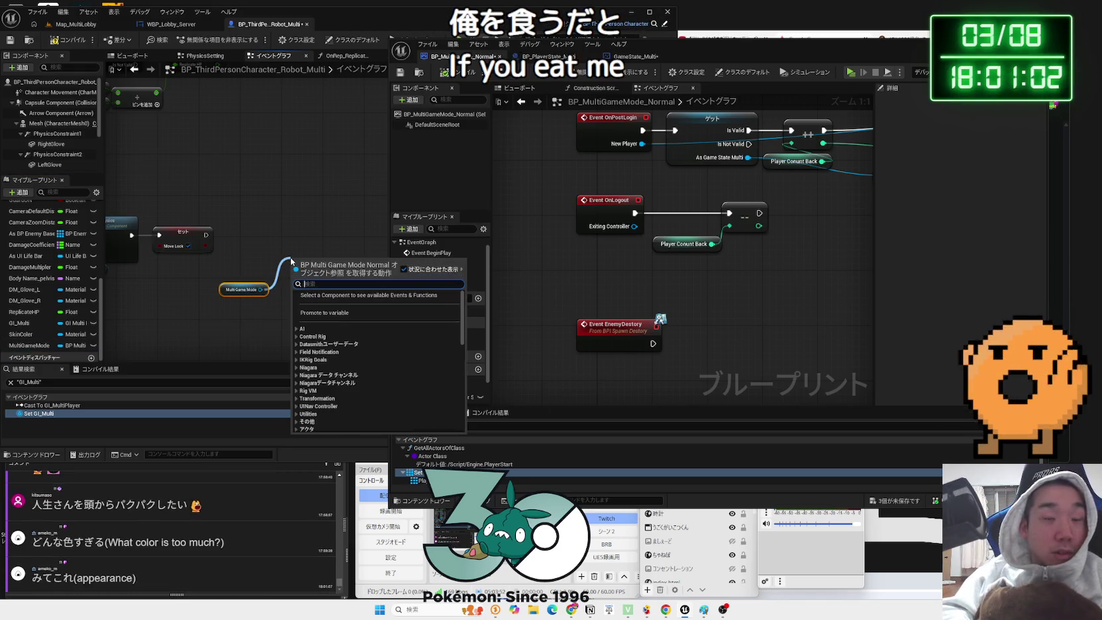
pyautogui.write('event enemy')
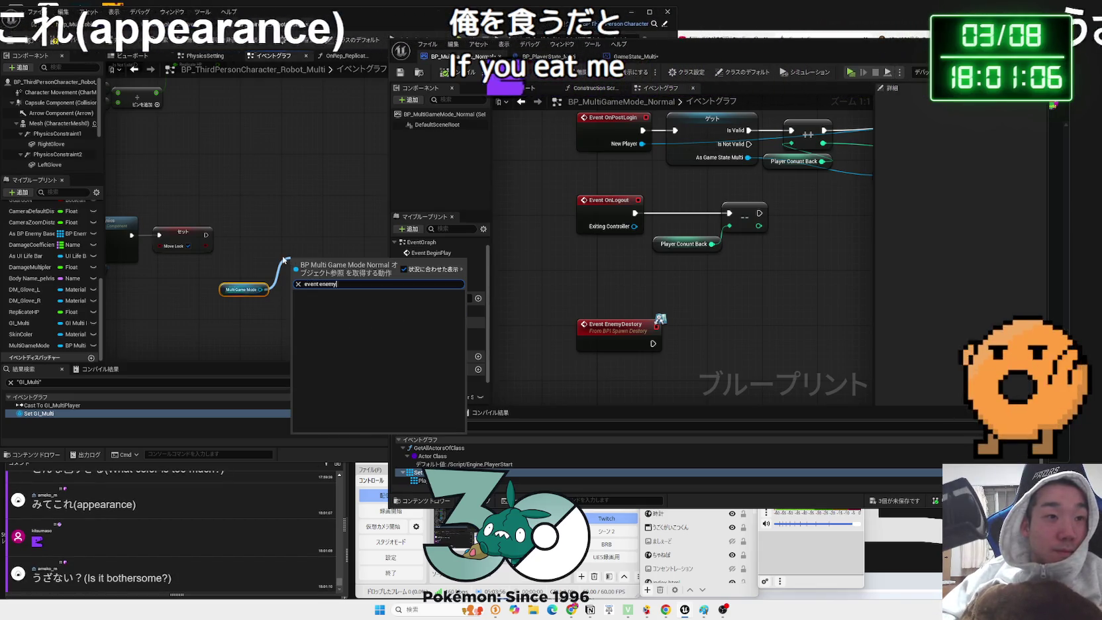
pyautogui.press('Escape')
pyautogui.moveTo(239, 293); pyautogui.dragTo(193, 282)
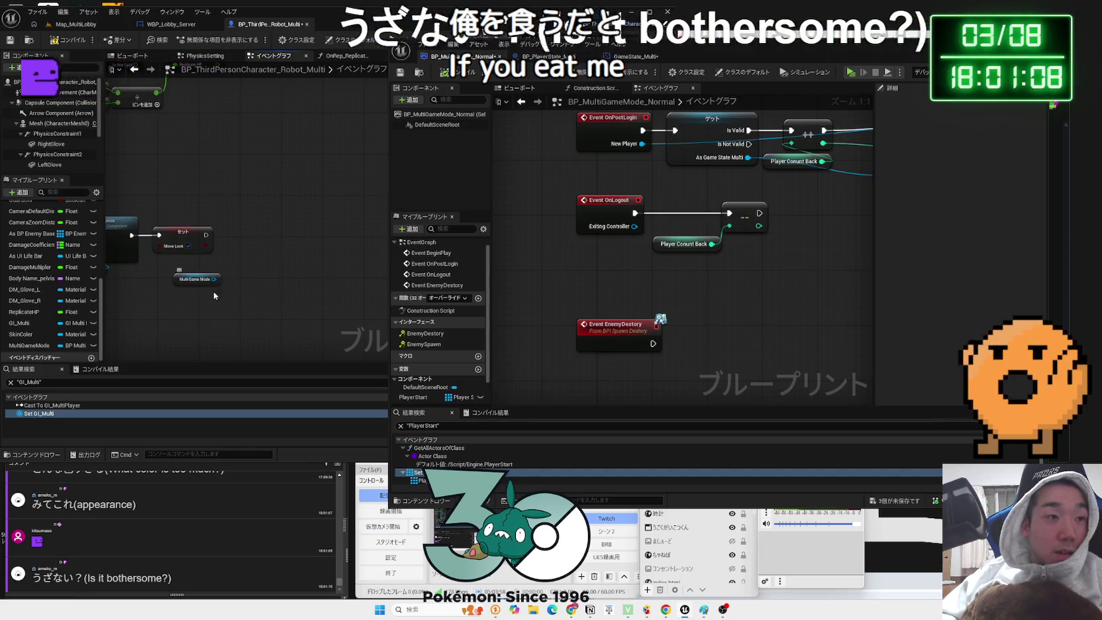
pyautogui.moveTo(206, 235); pyautogui.dragTo(235, 240)
pyautogui.write('event')
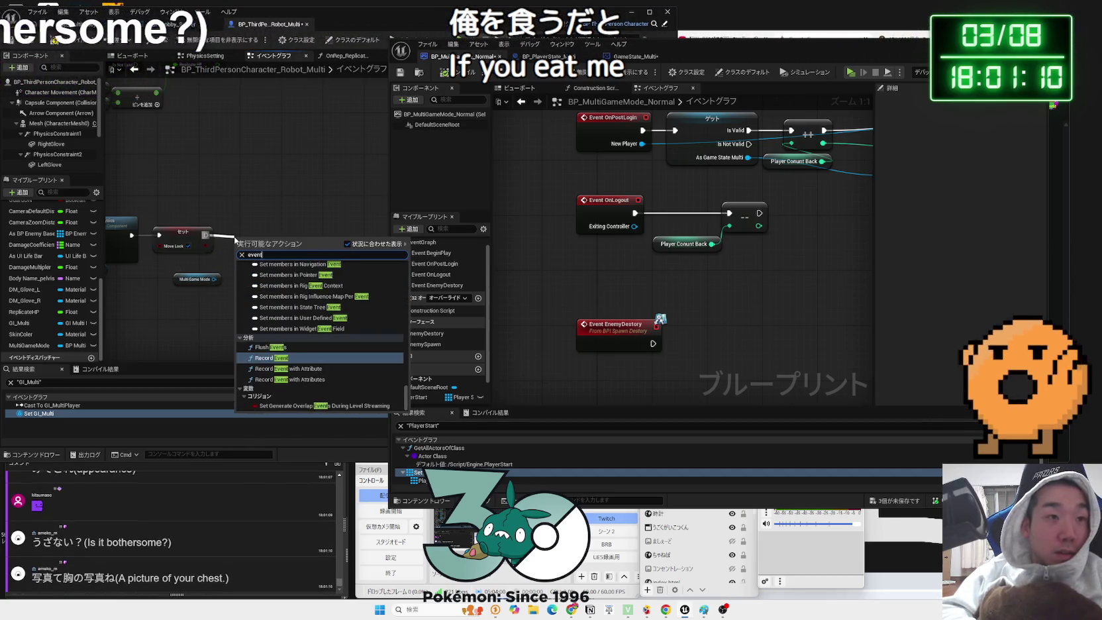
pyautogui.write('bpi')
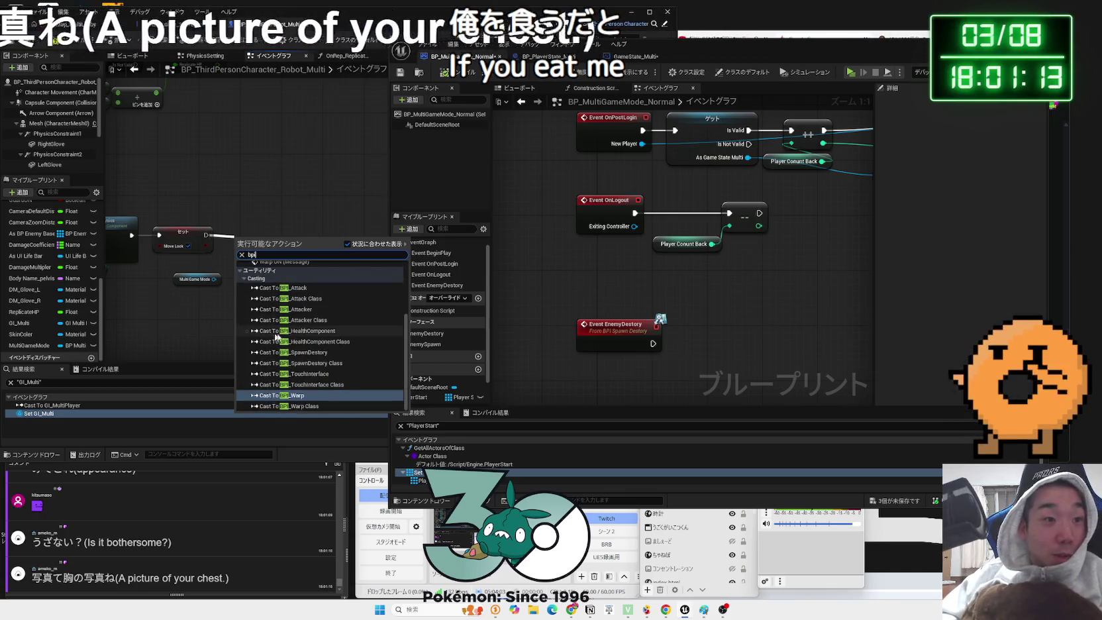
pyautogui.click(172, 517)
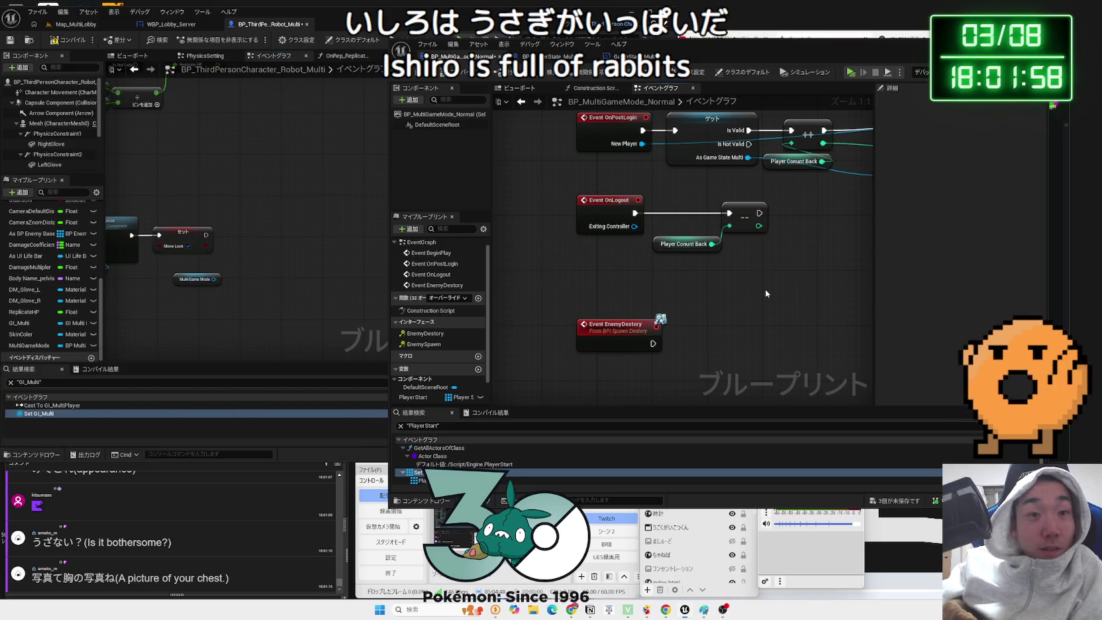
# - Nudge the Event EnemyDestory node upward in BP_MultiGameMode_Normal's graph and deselect it
pyautogui.moveTo(604, 325)
pyautogui.mouseDown()
pyautogui.moveTo(609, 306)
pyautogui.moveTo(574, 305)
pyautogui.moveTo(578, 323)
pyautogui.mouseUp()
pyautogui.click(624, 286)
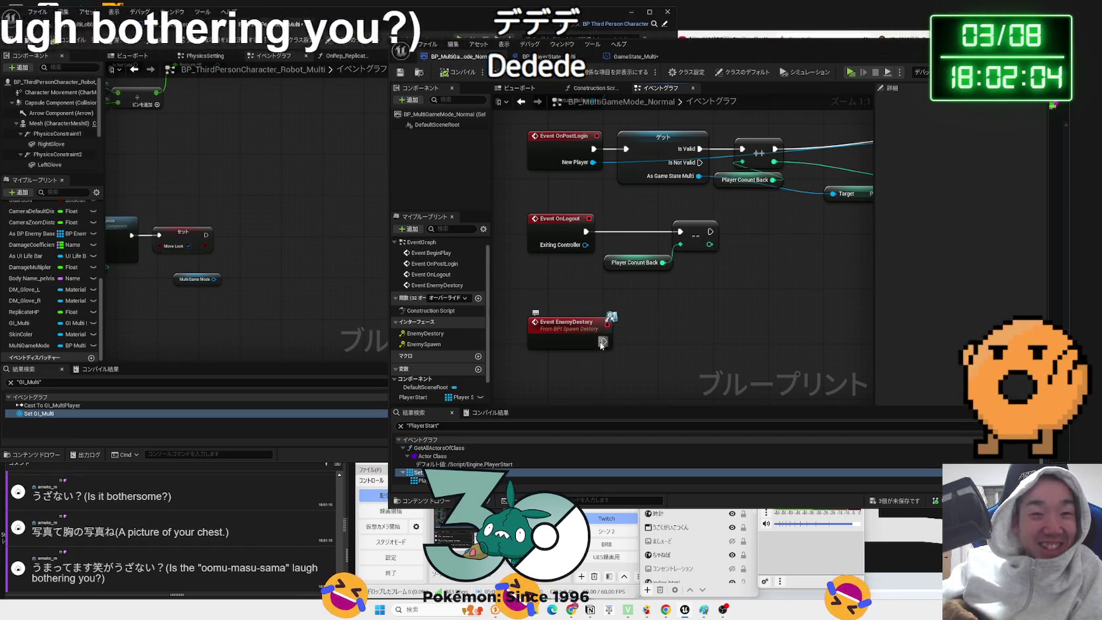
pyautogui.click(649, 323)
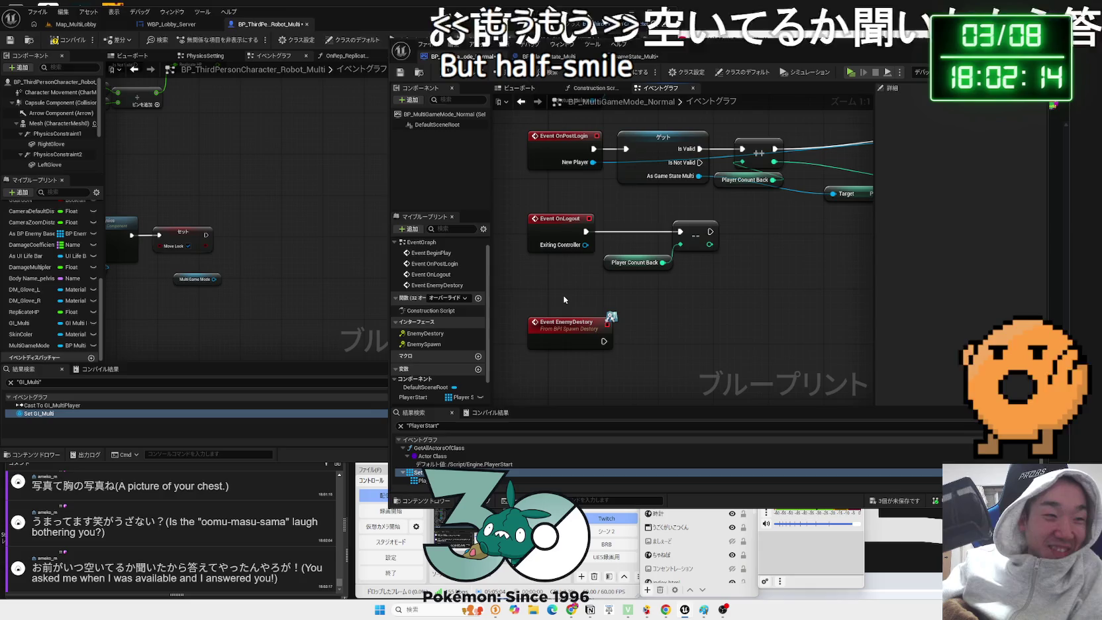
pyautogui.scroll(3, 212, 324)
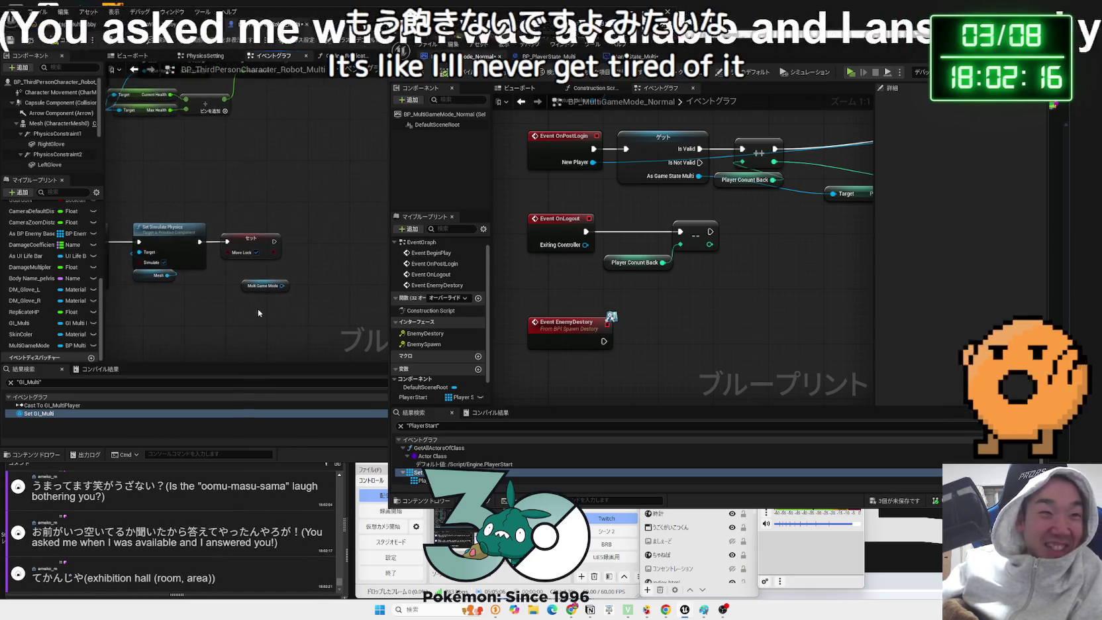
# - After the Set node, call Enemy Destory (Message) with Multi Game Mode as Target
pyautogui.moveTo(178, 303); pyautogui.dragTo(211, 297)
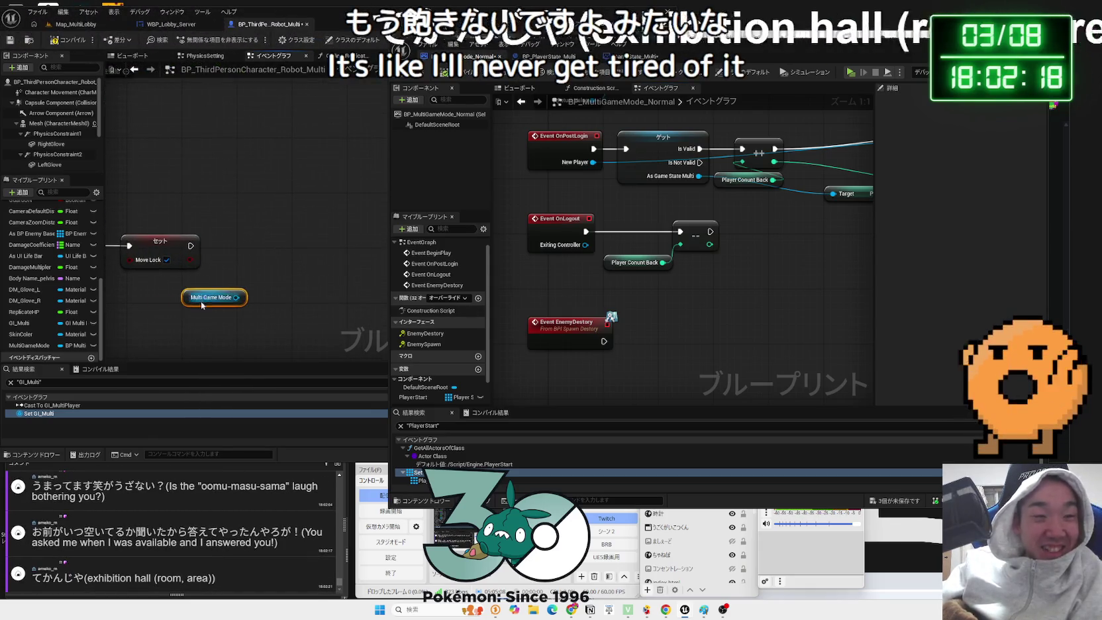
pyautogui.moveTo(190, 246); pyautogui.dragTo(235, 251)
pyautogui.write('bpi des')
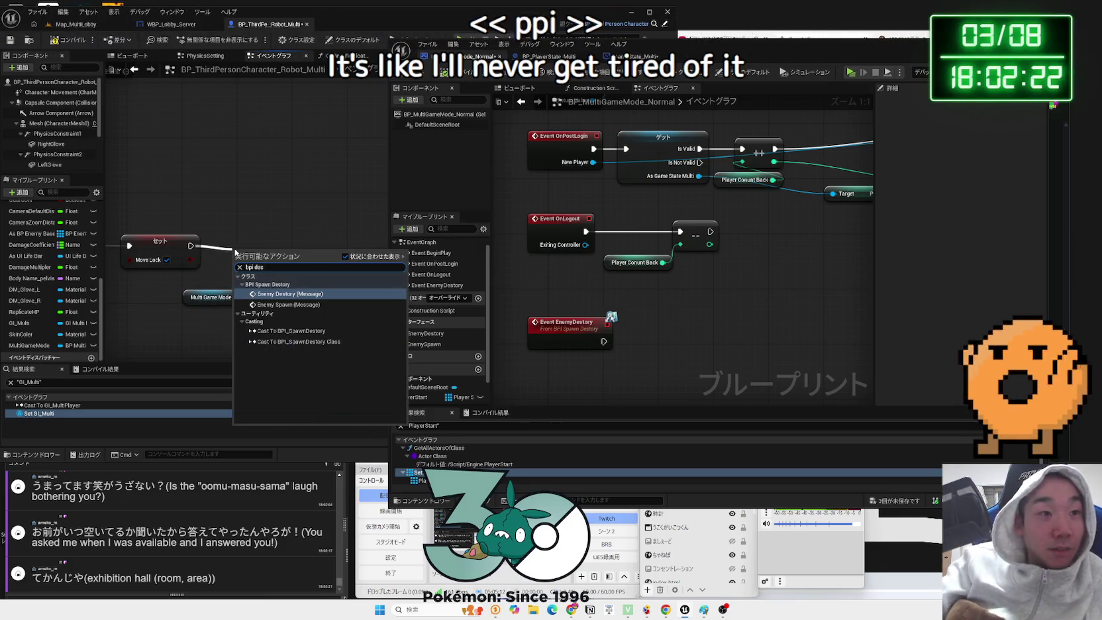
pyautogui.click(236, 294)
pyautogui.moveTo(235, 296)
pyautogui.mouseDown()
pyautogui.moveTo(266, 272)
pyautogui.moveTo(261, 279)
pyautogui.mouseUp()
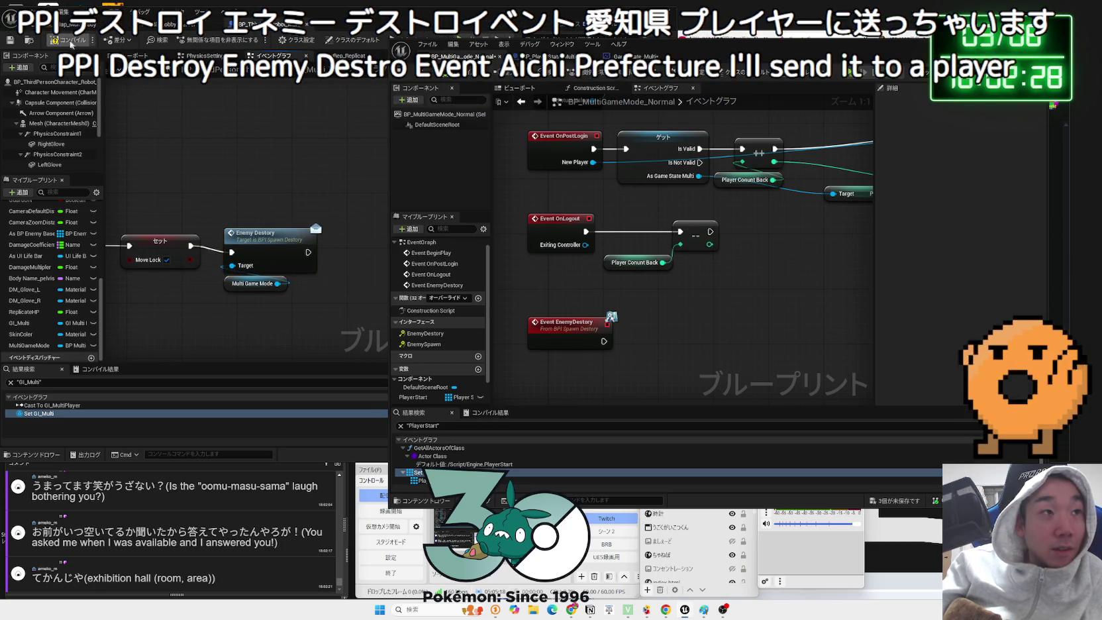
# - Copy and paste a Player Conunt Back getter near Event EnemyDestory in the game mode graph
pyautogui.moveTo(678, 313); pyautogui.dragTo(650, 297)
pyautogui.click(605, 250)
pyautogui.moveTo(641, 342)
pyautogui.mouseDown()
pyautogui.moveTo(641, 328)
pyautogui.moveTo(679, 339)
pyautogui.mouseUp()
pyautogui.hotkey('ctrl', 'c')
pyautogui.hotkey('ctrl', 'v')
pyautogui.click(644, 327)
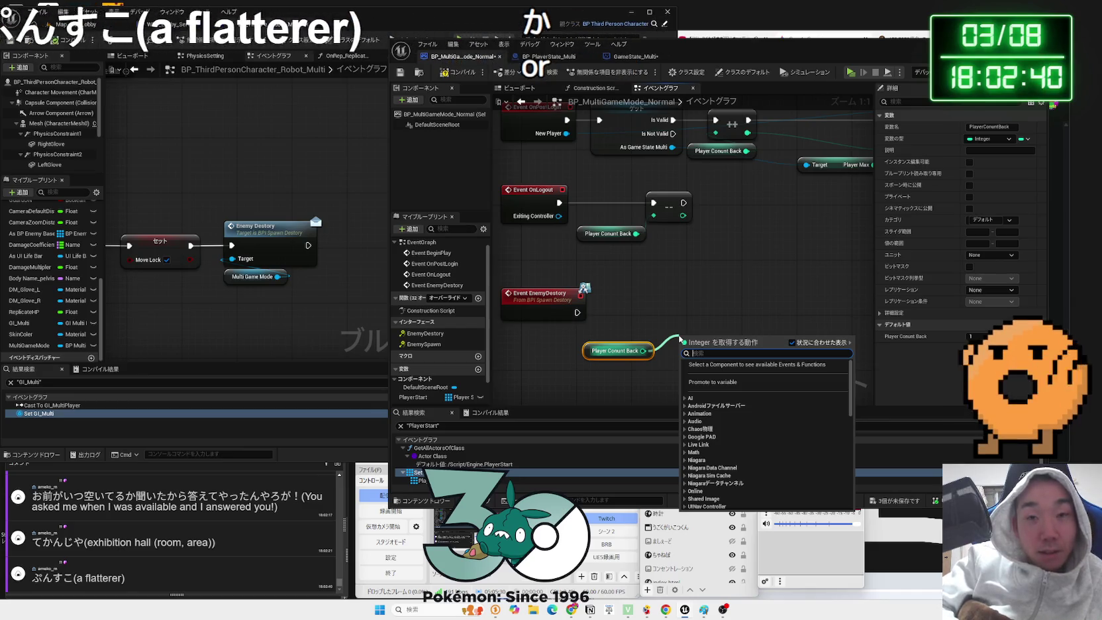
# - Add a <= 1 comparison and feed its result into a new Branch node
pyautogui.write('<')
pyautogui.click(719, 380)
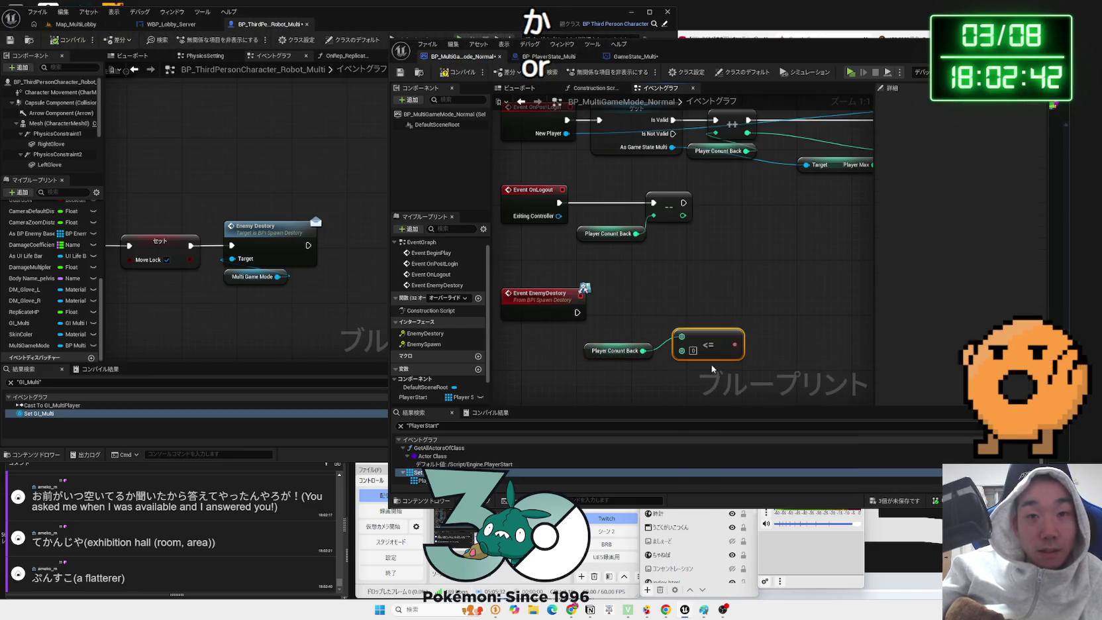
pyautogui.click(693, 351)
pyautogui.write('1')
pyautogui.moveTo(734, 344)
pyautogui.mouseDown()
pyautogui.moveTo(767, 292)
pyautogui.moveTo(642, 292)
pyautogui.mouseUp()
pyautogui.write('branch')
pyautogui.press('Return')
# - Wire Player Conunt Back into the <= node, tidy the nodes, and save all blueprints
pyautogui.moveTo(553, 302); pyautogui.dragTo(553, 296)
pyautogui.moveTo(688, 301); pyautogui.dragTo(694, 301)
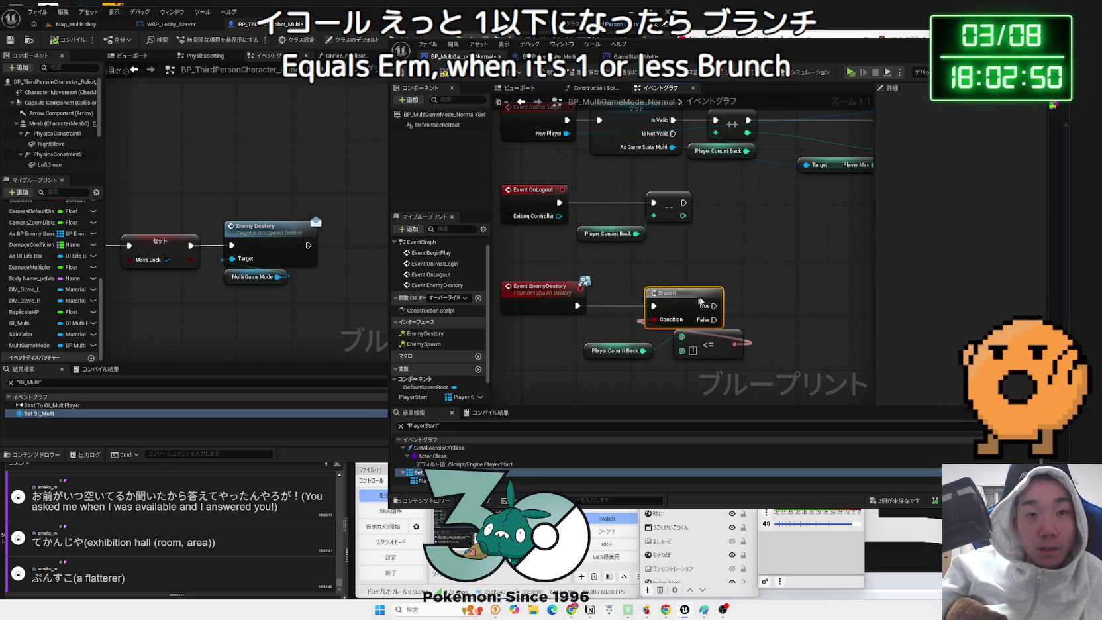
pyautogui.moveTo(717, 383); pyautogui.dragTo(629, 351)
pyautogui.moveTo(643, 350)
pyautogui.mouseDown()
pyautogui.moveTo(682, 337)
pyautogui.moveTo(531, 337)
pyautogui.moveTo(596, 371)
pyautogui.mouseUp()
pyautogui.moveTo(588, 333); pyautogui.dragTo(554, 334)
pyautogui.moveTo(702, 293); pyautogui.dragTo(654, 292)
pyautogui.moveTo(565, 338)
pyautogui.mouseDown()
pyautogui.moveTo(527, 338)
pyautogui.moveTo(545, 338)
pyautogui.mouseUp()
pyautogui.click(530, 258)
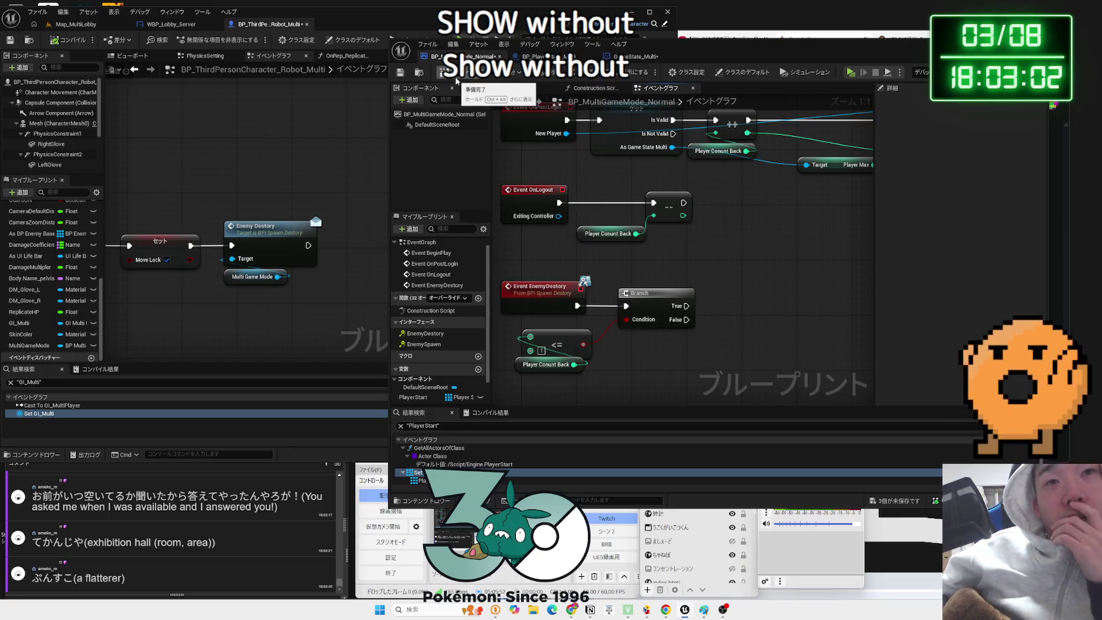
pyautogui.hotkey('ctrl', 'shift', 's')
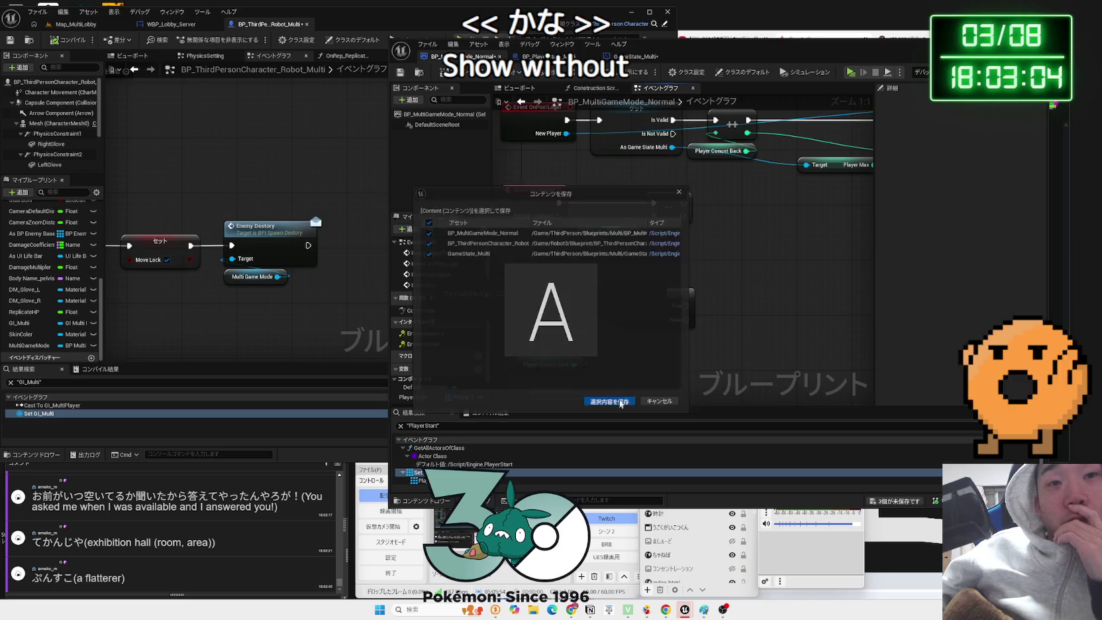
pyautogui.click(620, 402)
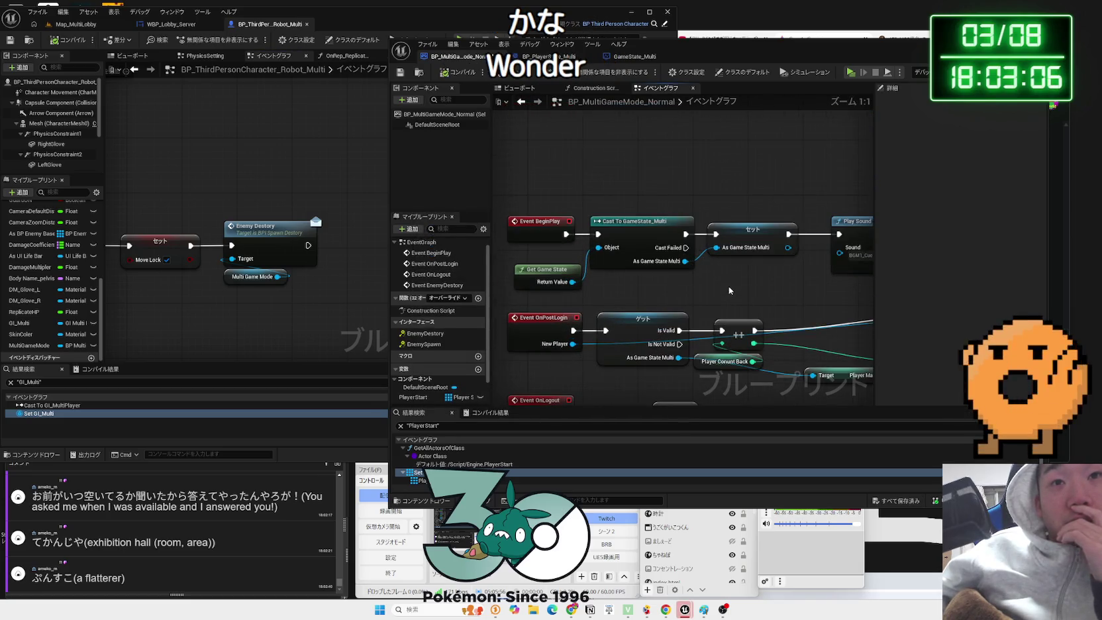
# - Move the EnemyDestory Branch group lower, reconnect its execution wire, and save with Ctrl+S
pyautogui.scroll(-3, 743, 288)
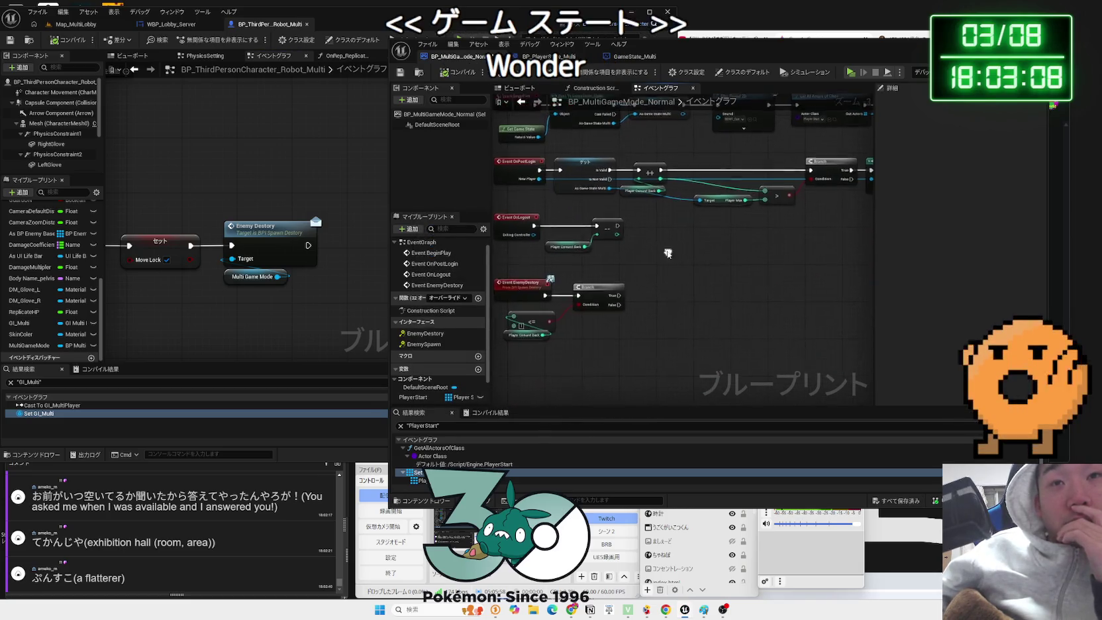
pyautogui.moveTo(633, 272); pyautogui.dragTo(633, 291)
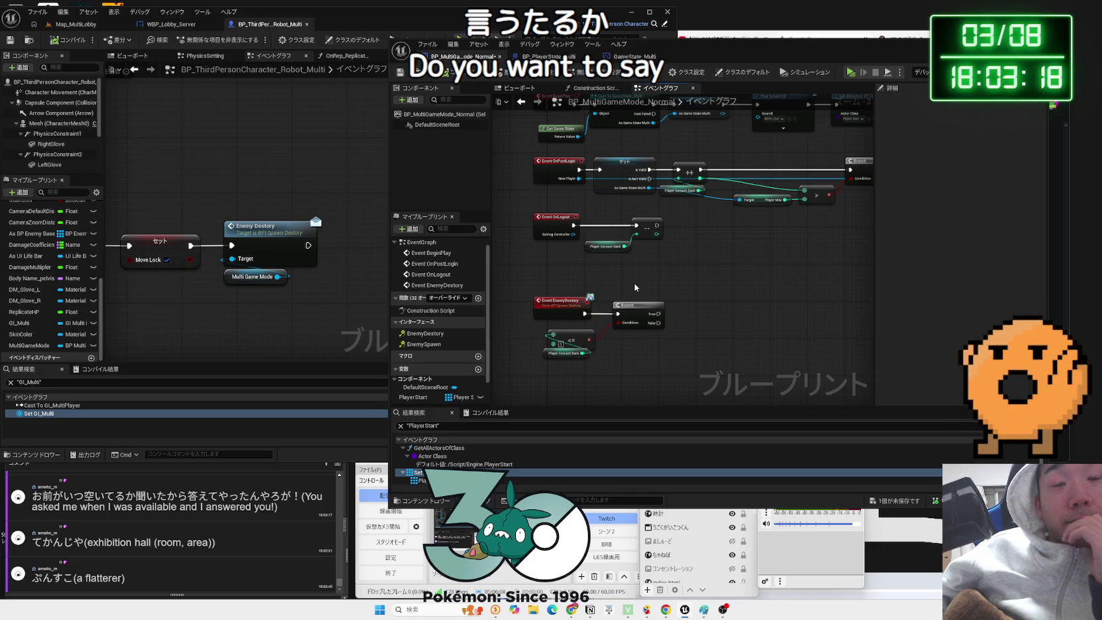
pyautogui.moveTo(581, 290); pyautogui.dragTo(589, 354)
pyautogui.moveTo(629, 321)
pyautogui.mouseDown()
pyautogui.moveTo(629, 244)
pyautogui.moveTo(639, 252)
pyautogui.mouseUp()
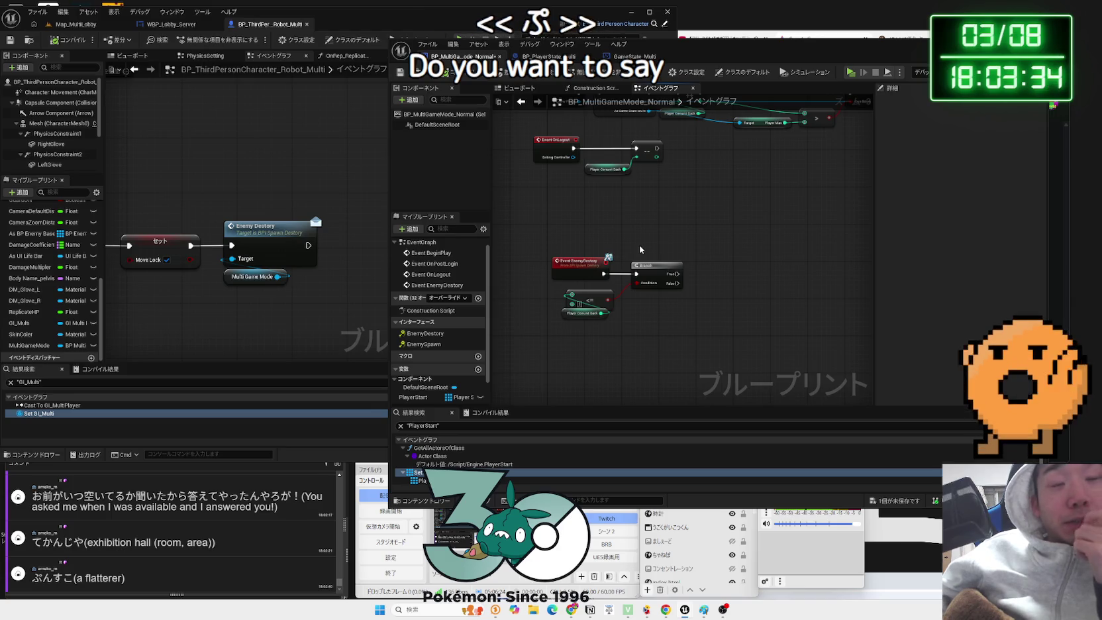
pyautogui.moveTo(604, 273)
pyautogui.mouseDown()
pyautogui.moveTo(652, 179)
pyautogui.moveTo(638, 149)
pyautogui.moveTo(624, 183)
pyautogui.mouseUp()
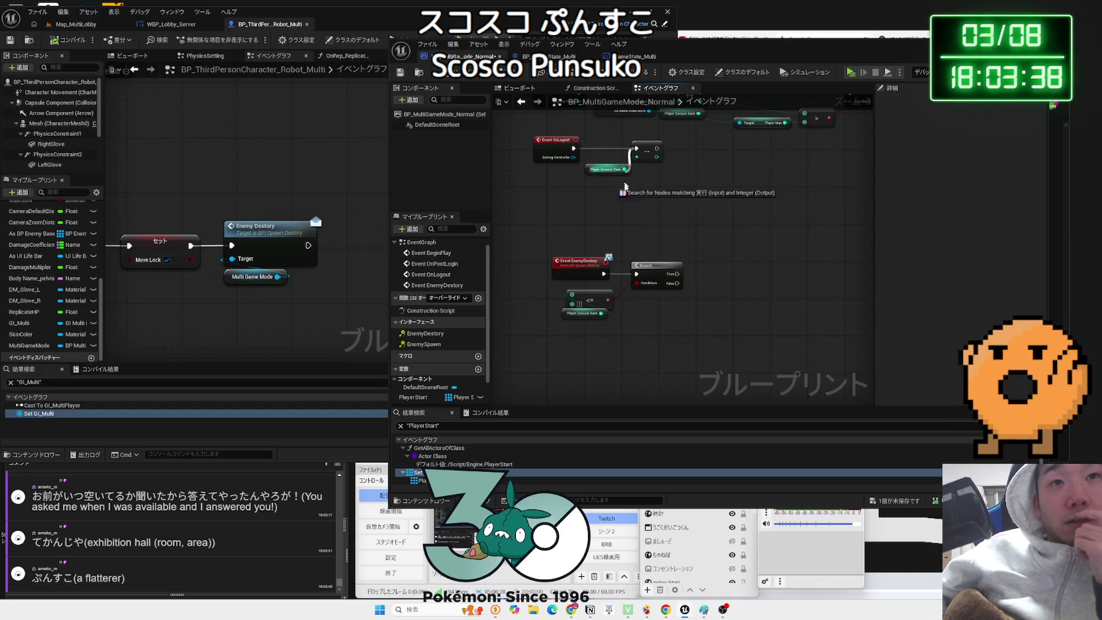
pyautogui.moveTo(604, 273); pyautogui.dragTo(637, 274)
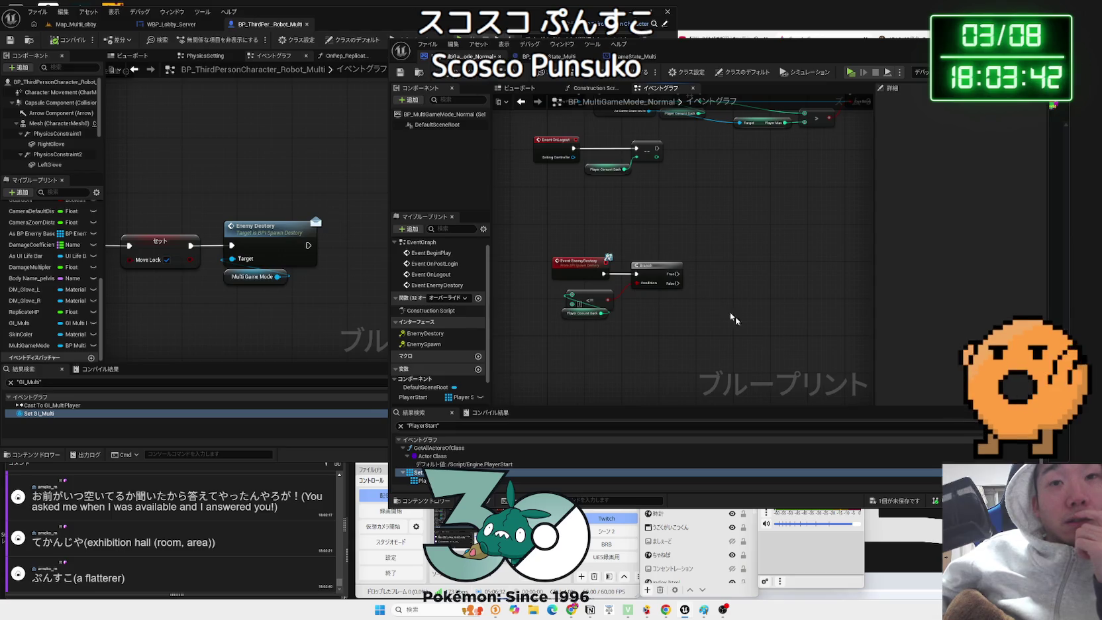
pyautogui.hotkey('ctrl', 's')
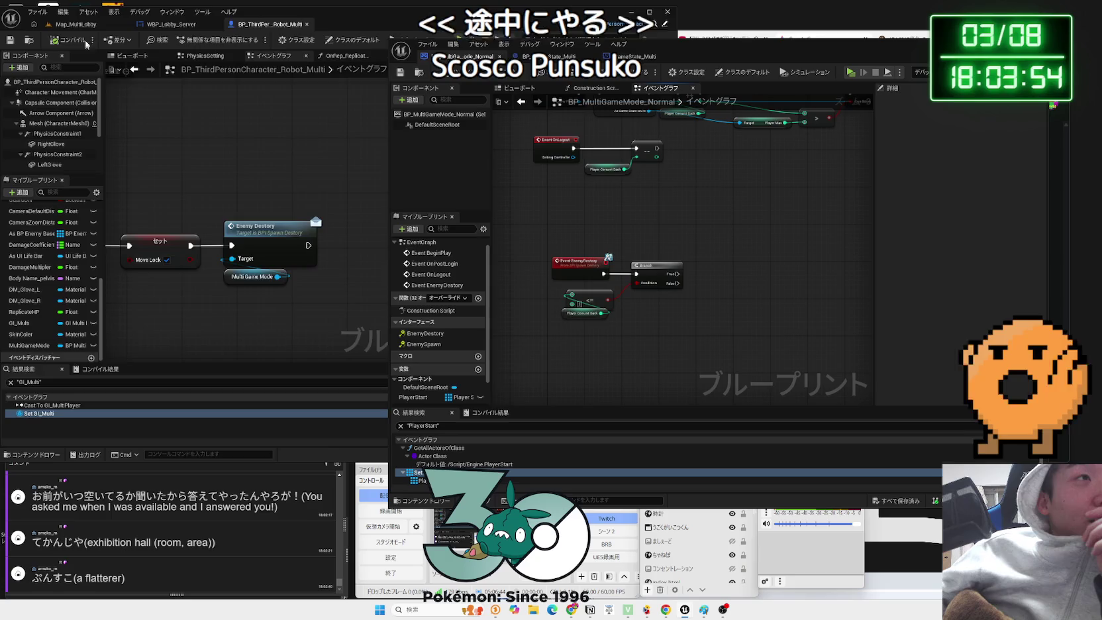
pyautogui.click(76, 24)
# - Browse the Content Browser through Level and Examples into the Multi folder and select WBP_Lobby_Server
pyautogui.click(611, 131)
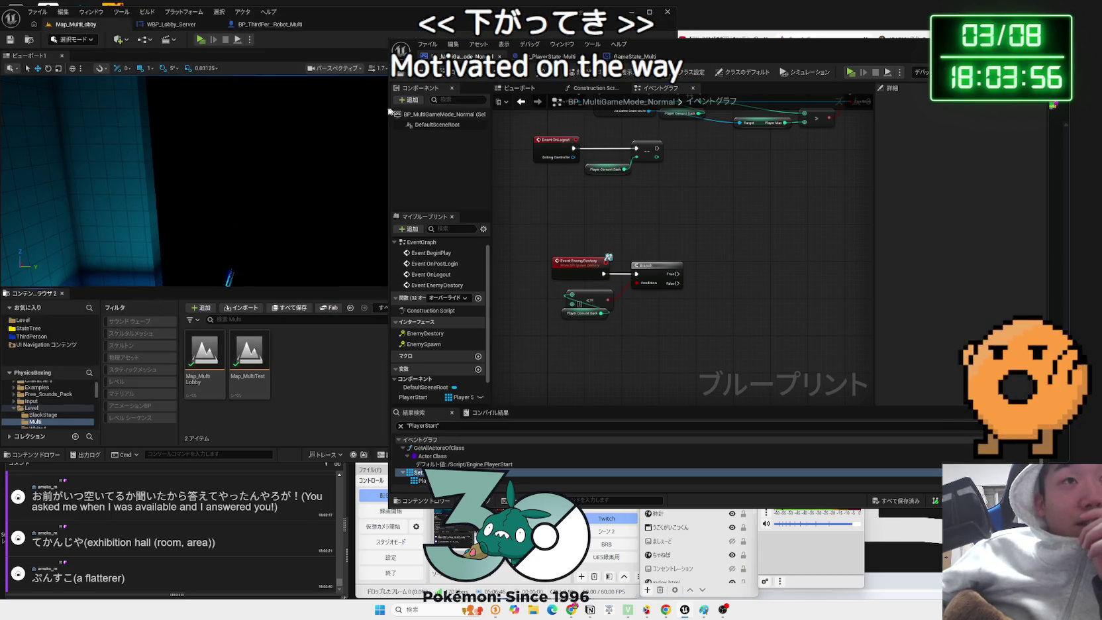
pyautogui.moveTo(388, 117); pyautogui.dragTo(498, 118)
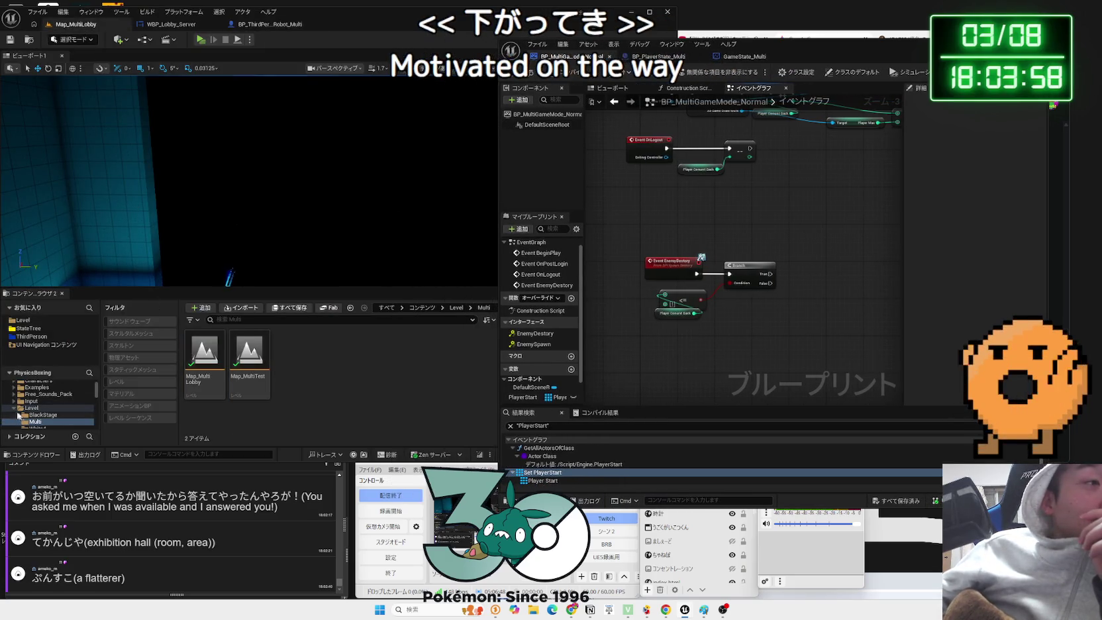
pyautogui.click(14, 408)
pyautogui.click(36, 336)
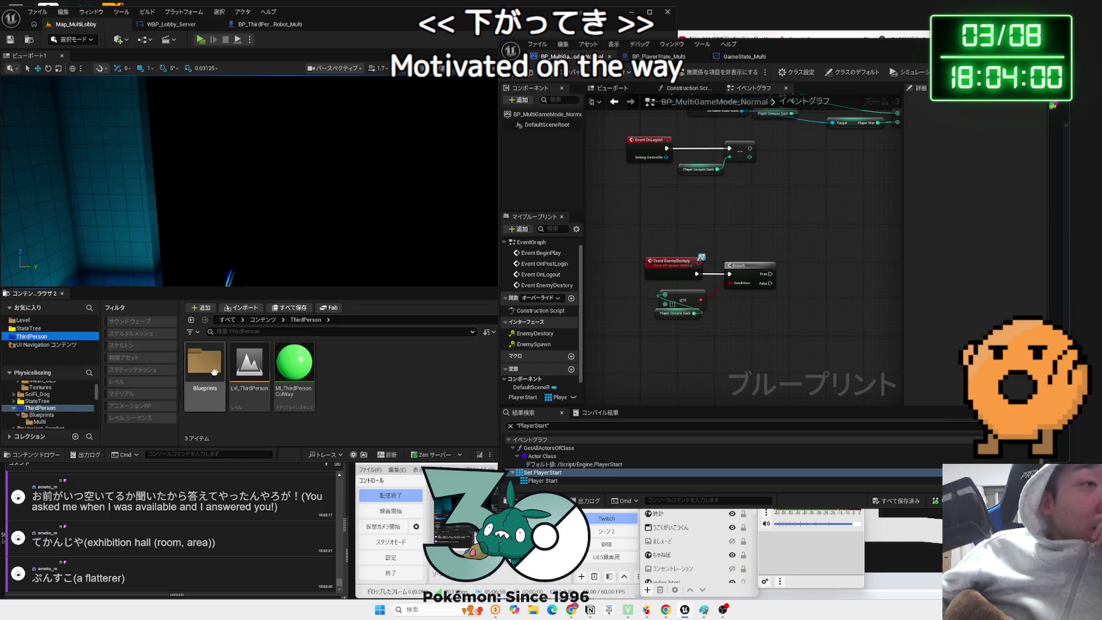
pyautogui.click(28, 323)
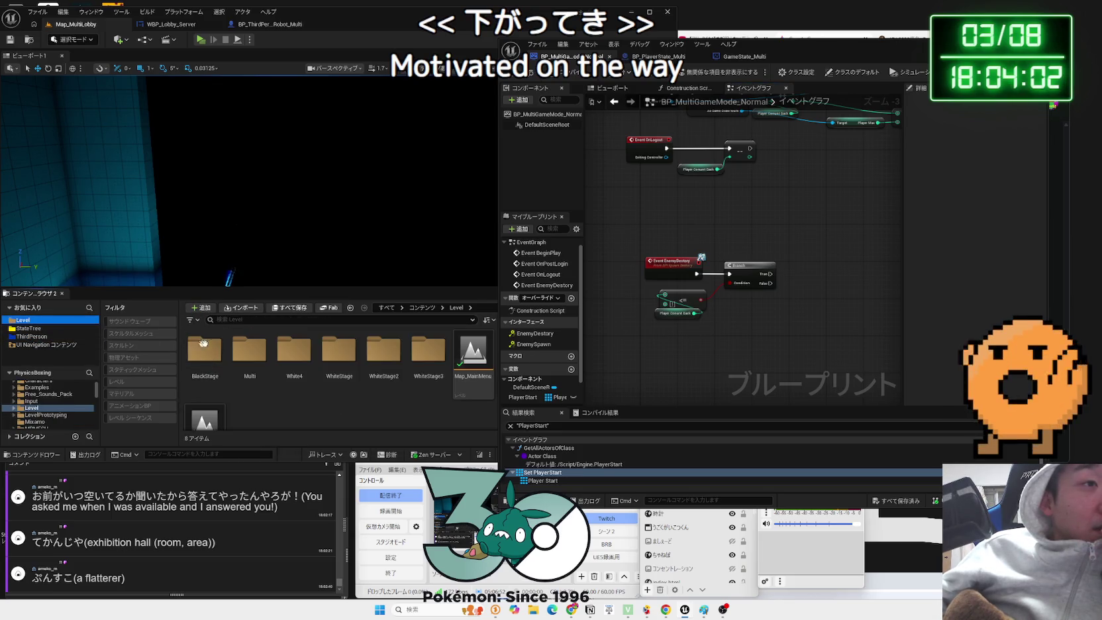
pyautogui.click(36, 388)
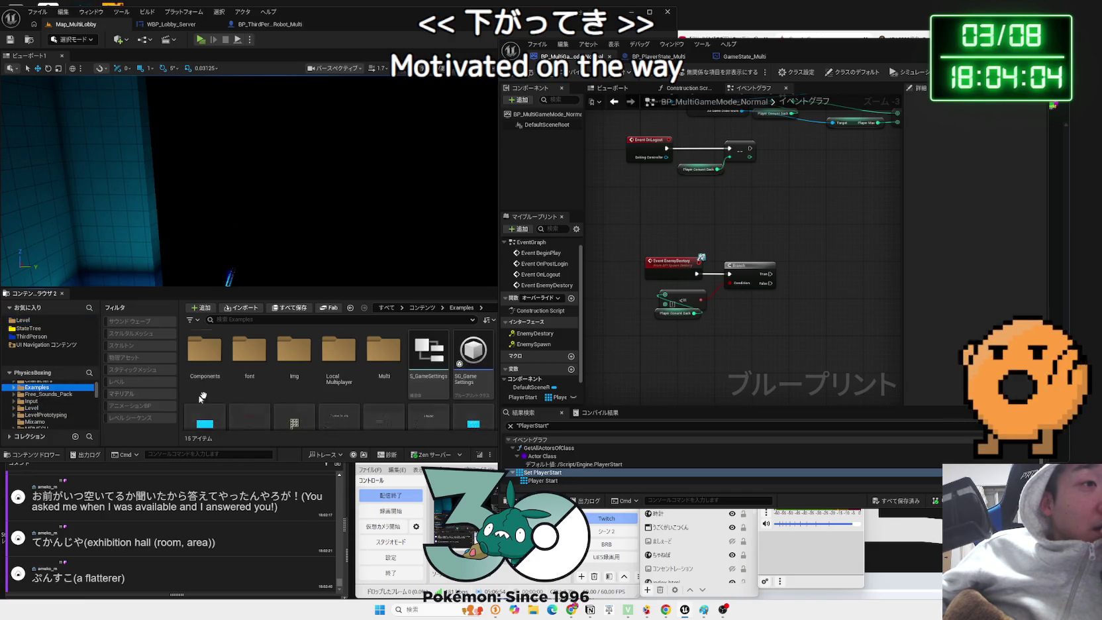
pyautogui.scroll(-1, 336, 401)
pyautogui.moveTo(727, 52); pyautogui.dragTo(833, 50)
pyautogui.scroll(-2, 416, 412)
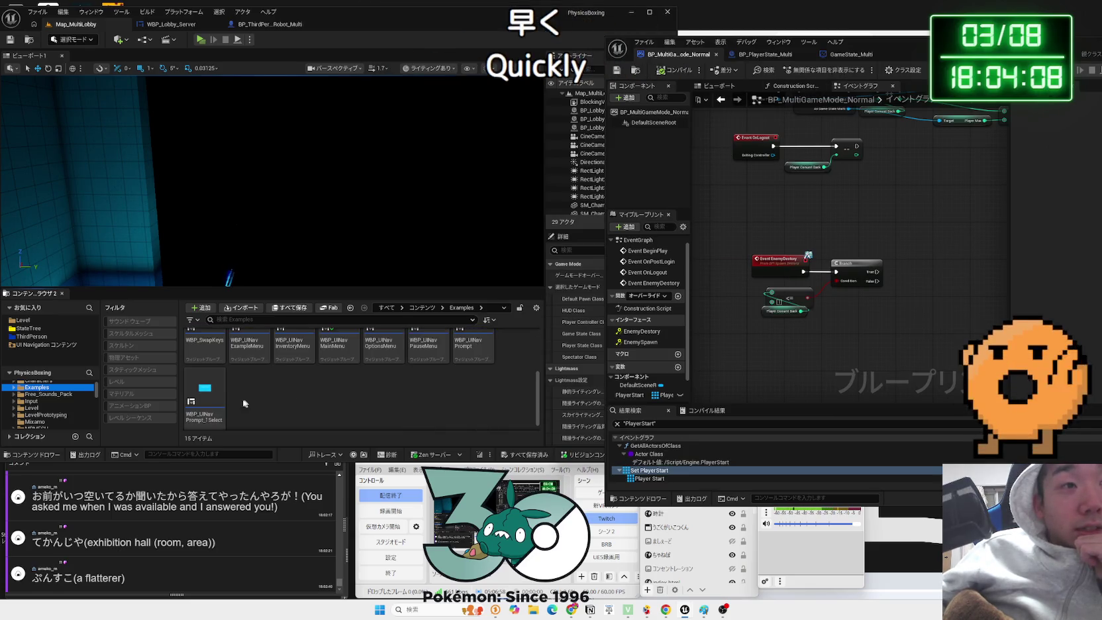
pyautogui.scroll(3, 407, 385)
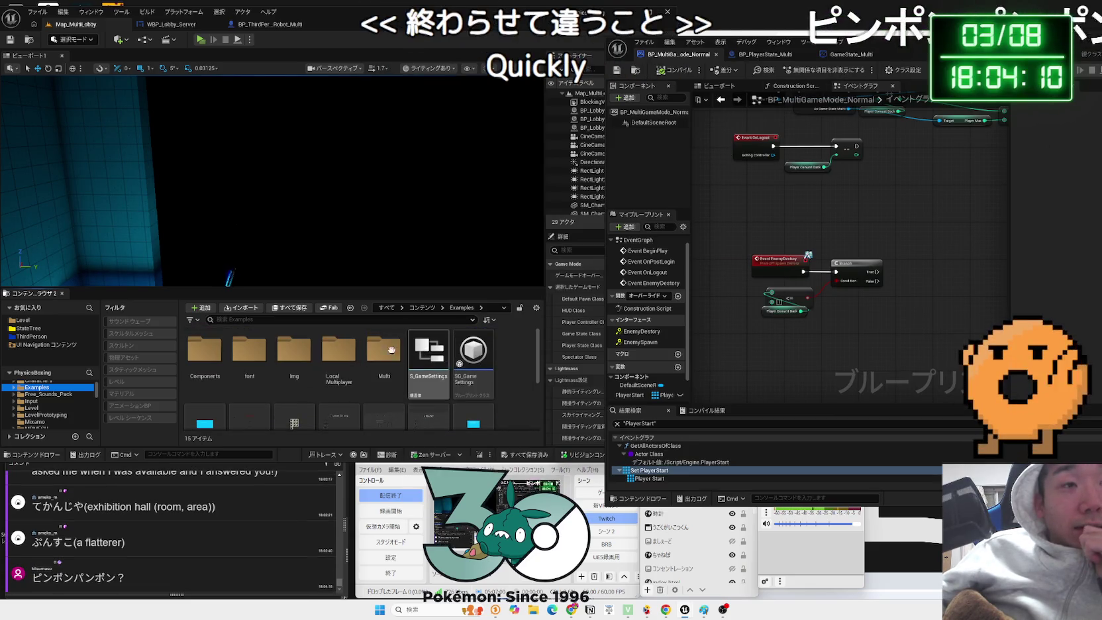
pyautogui.doubleClick(396, 361)
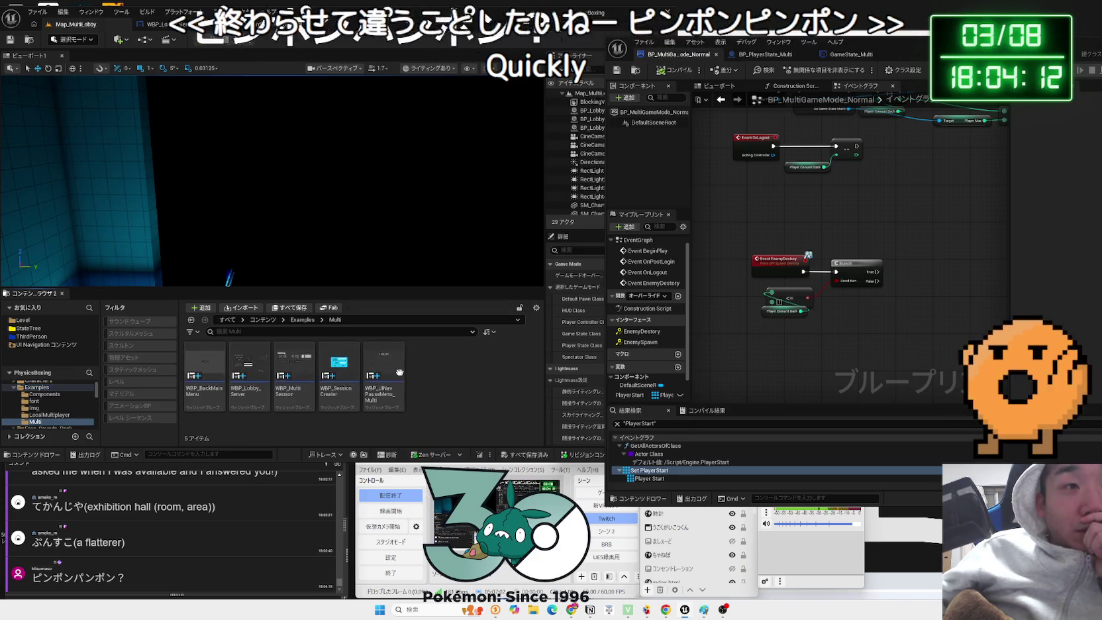
pyautogui.click(249, 370)
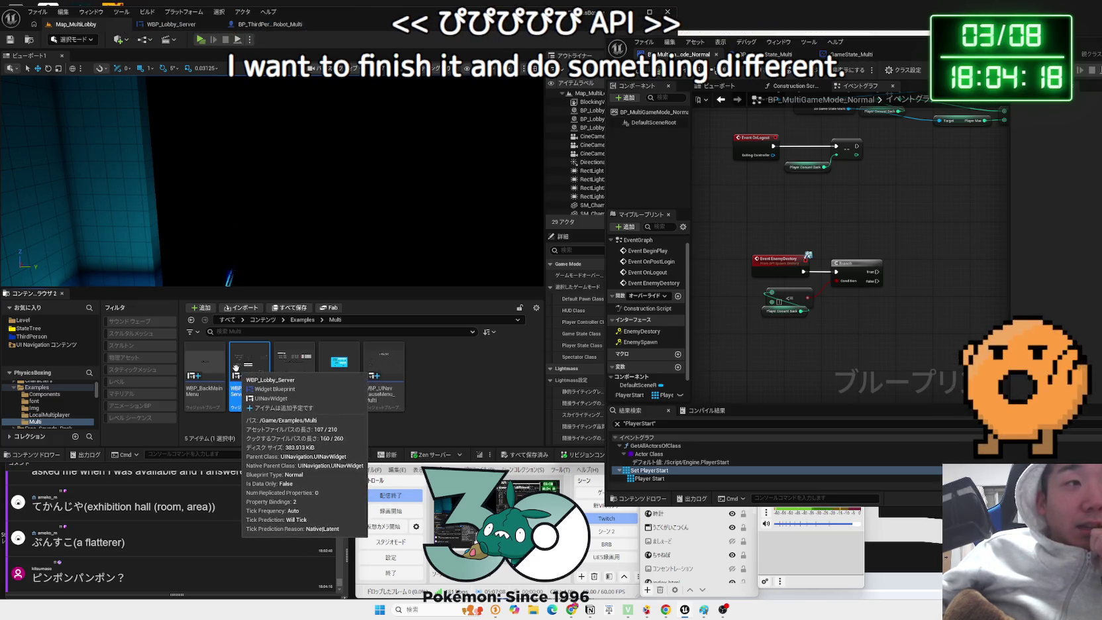
# - Open the WBP_BackMainMenu and WBP_UINavPauseMenu_Multi widgets, then close the pause menu editor
pyautogui.doubleClick(210, 376)
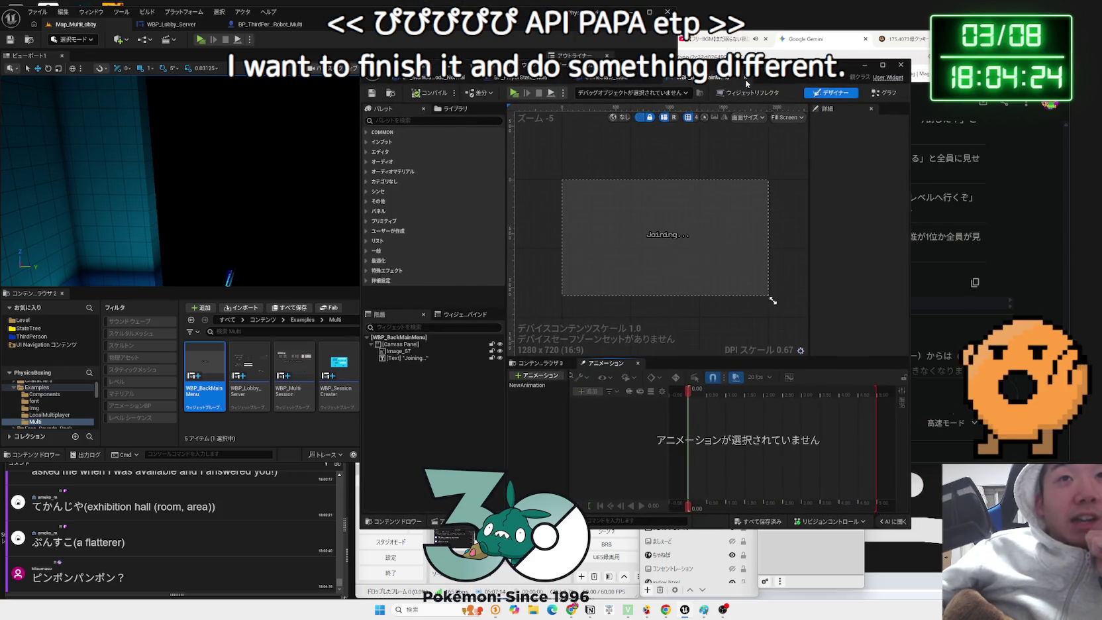
pyautogui.click(746, 82)
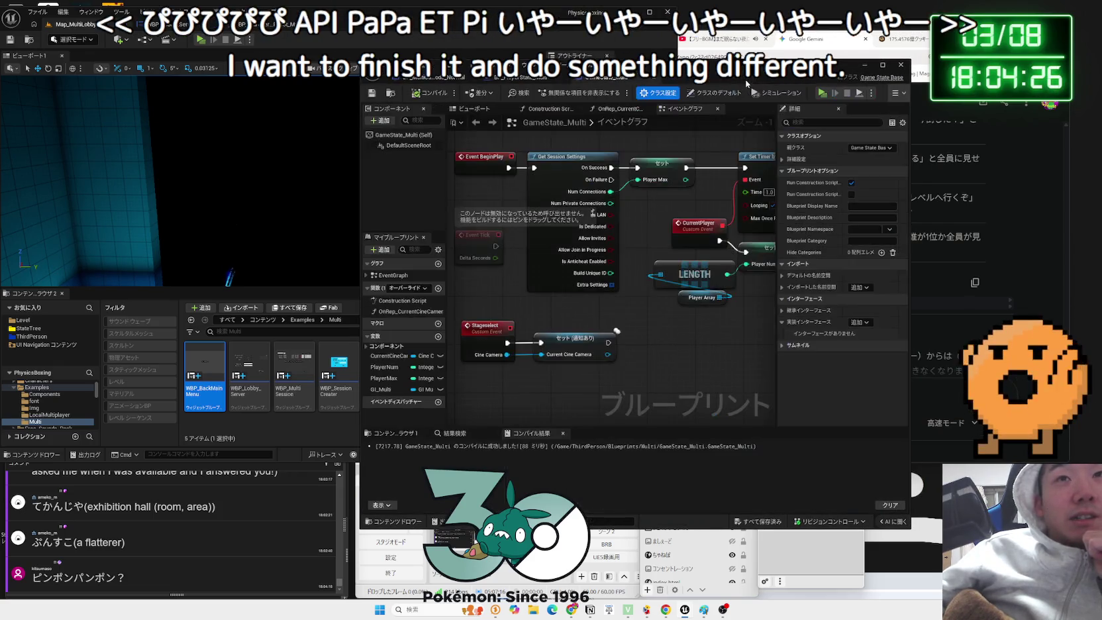
pyautogui.click(381, 376)
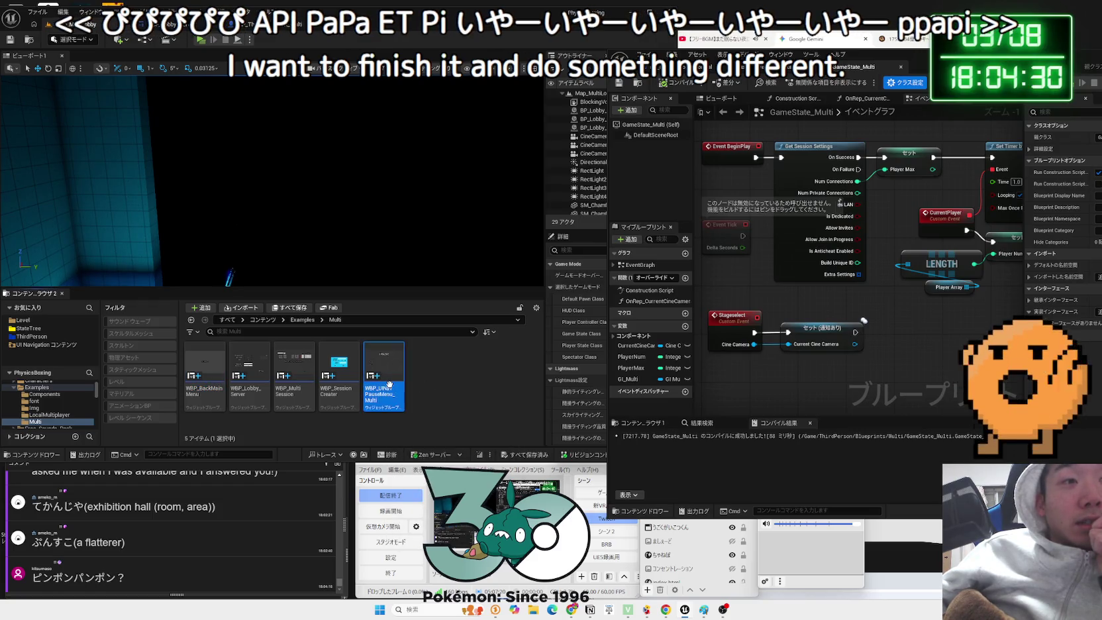
pyautogui.doubleClick(389, 385)
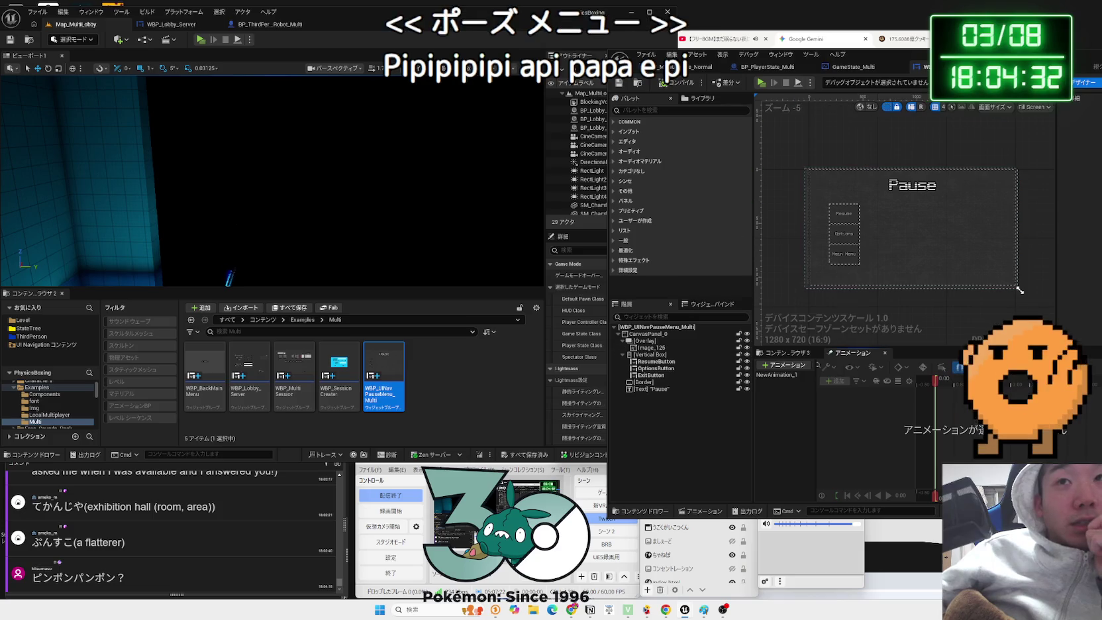
pyautogui.moveTo(1027, 65); pyautogui.dragTo(833, 75)
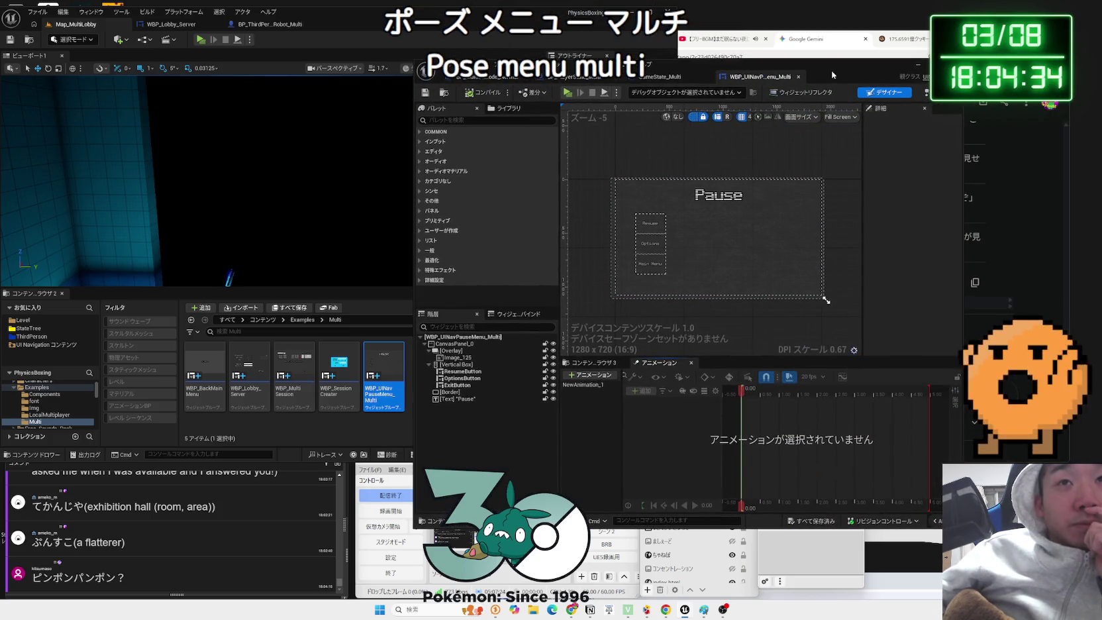
pyautogui.click(799, 77)
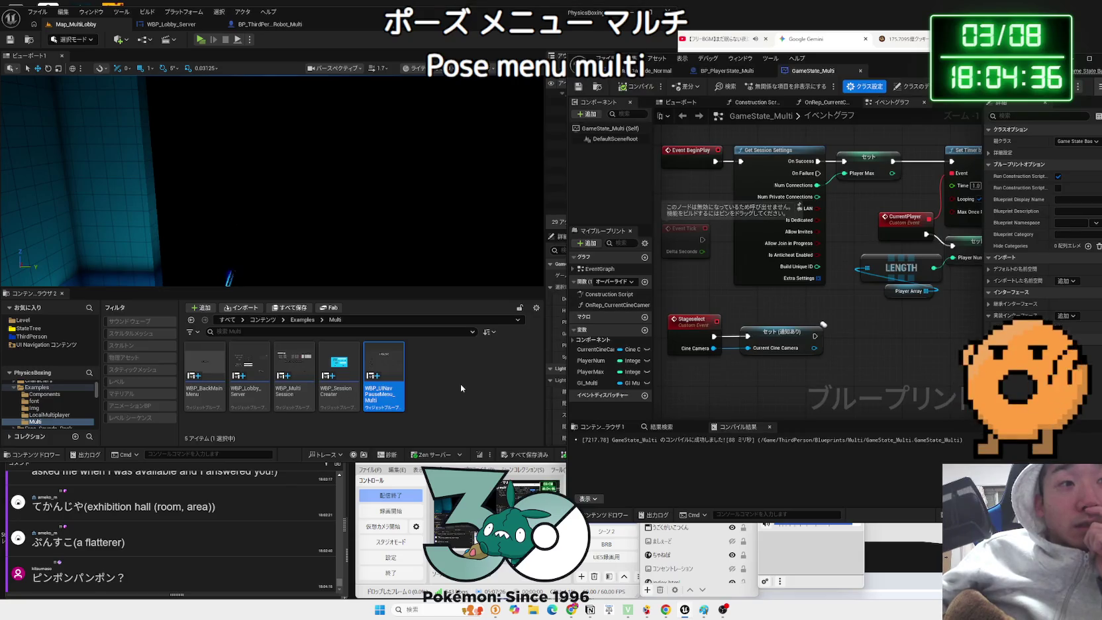
# - Open WBP_Lobby_Server, then return to the Examples > Multi folder in the content browser
pyautogui.doubleClick(249, 374)
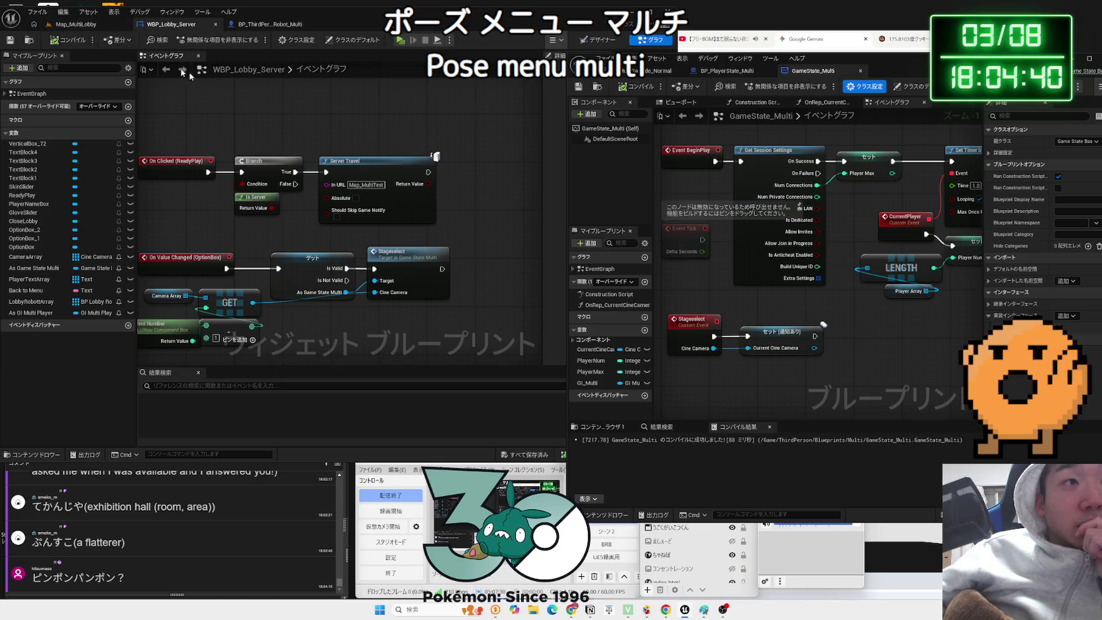
pyautogui.click(91, 27)
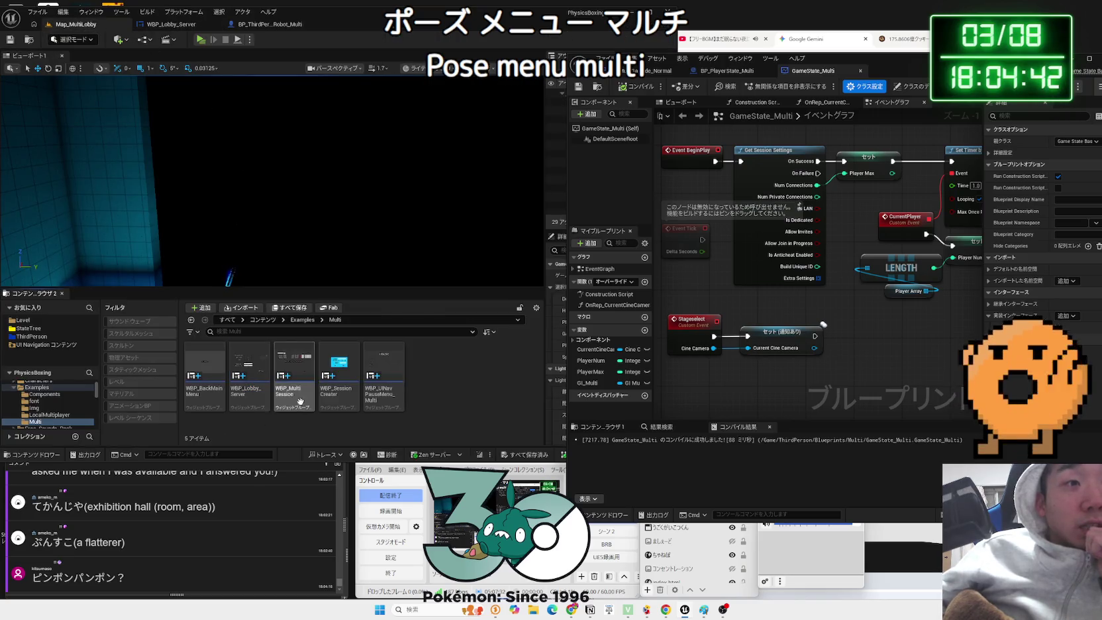
pyautogui.click(302, 320)
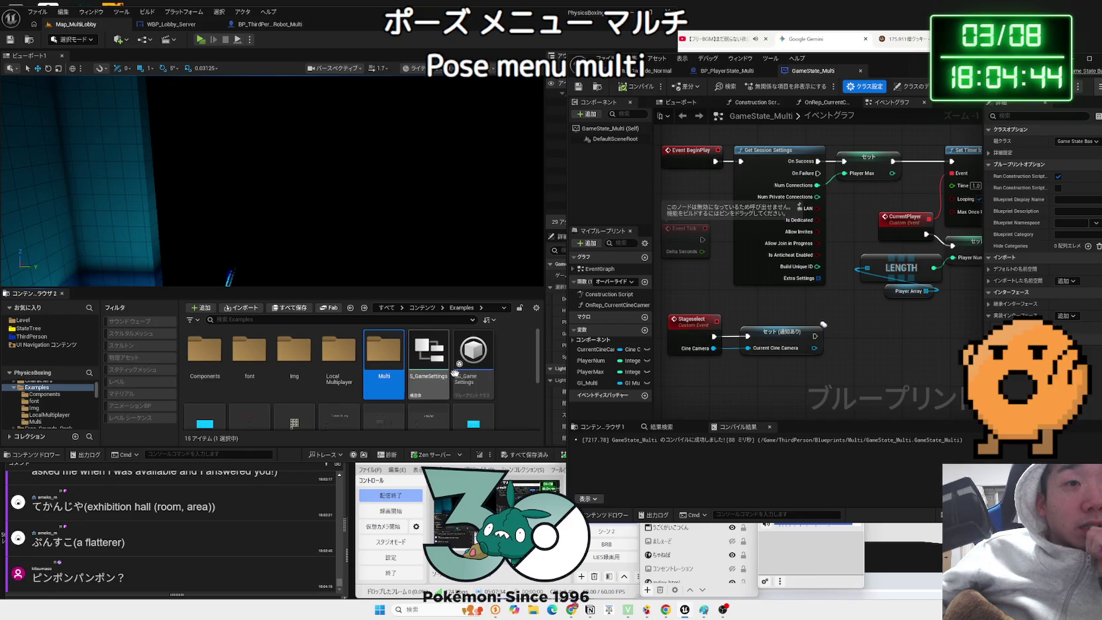
pyautogui.doubleClick(383, 376)
# - Create a Blueprint Class in the Multi folder with UINavWidget as parent, named WBP_Result_Multi
pyautogui.rightClick(450, 370)
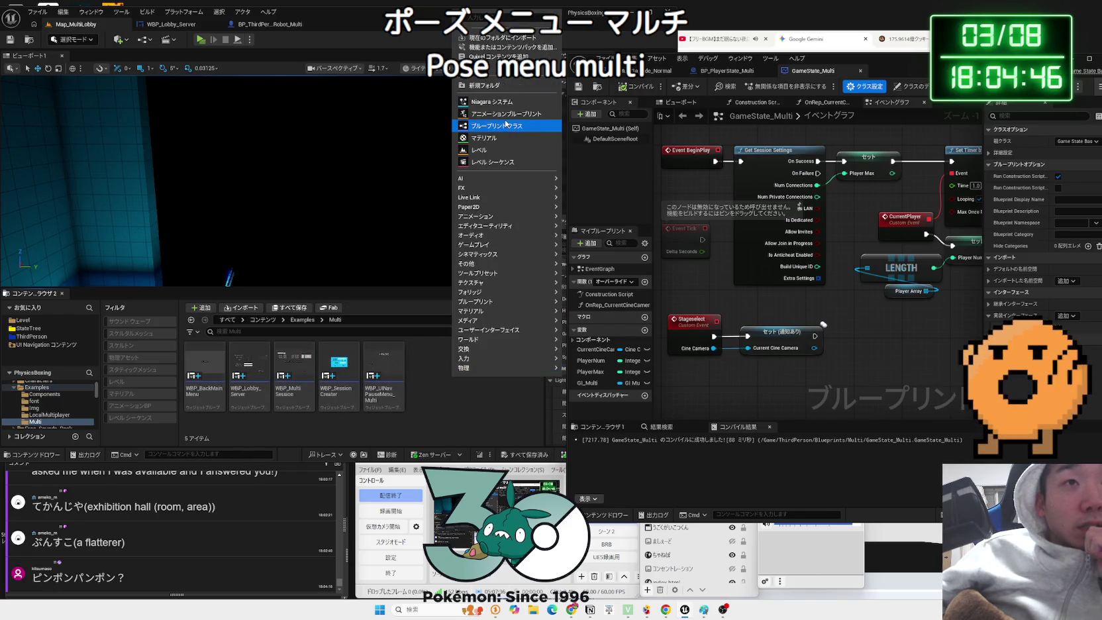
pyautogui.click(496, 126)
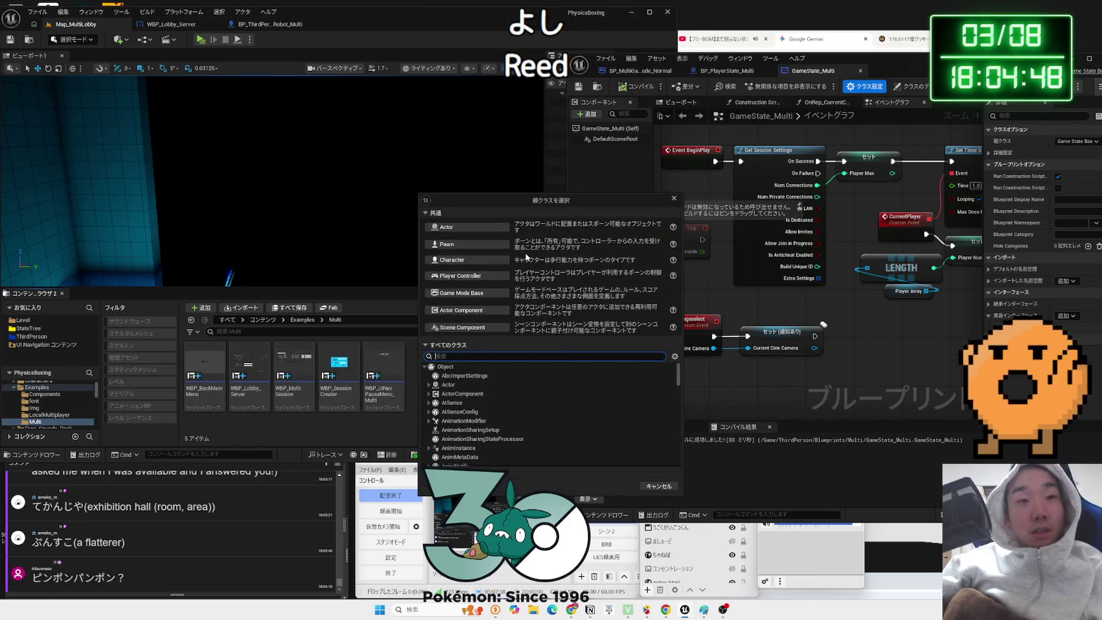
pyautogui.write('uv')
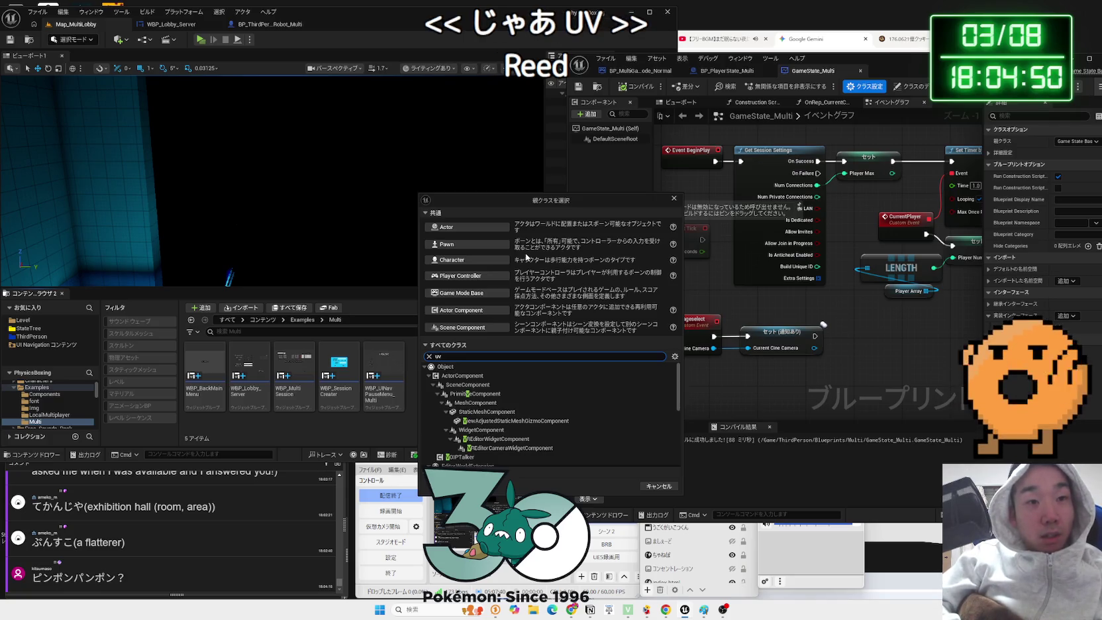
pyautogui.press('BackSpace')
pyautogui.write('i na')
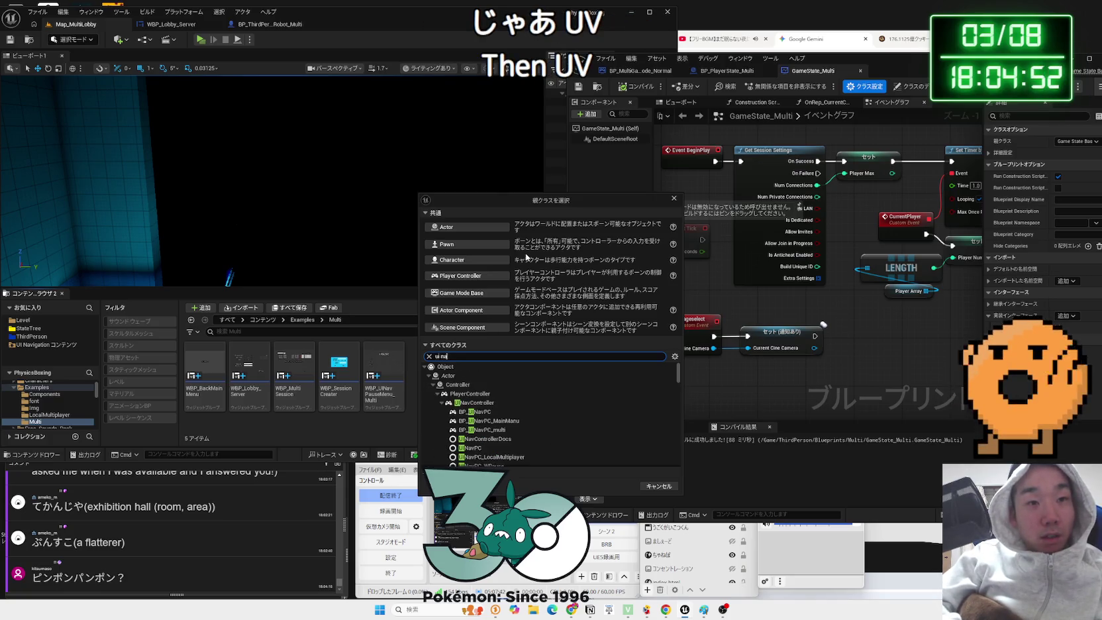
pyautogui.write('vw')
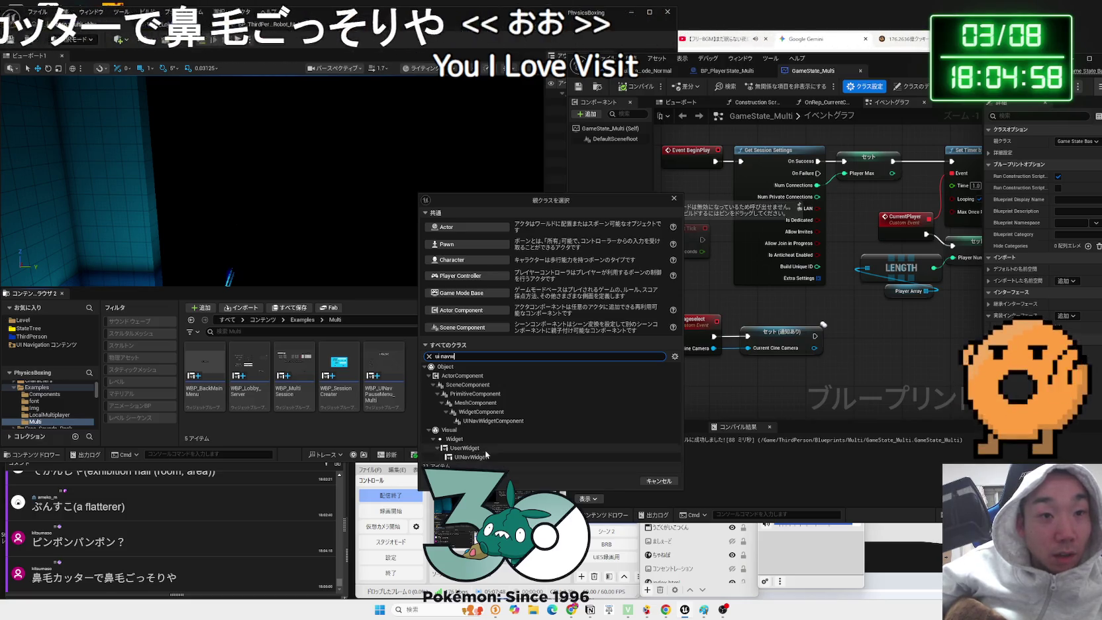
pyautogui.press('BackSpace')
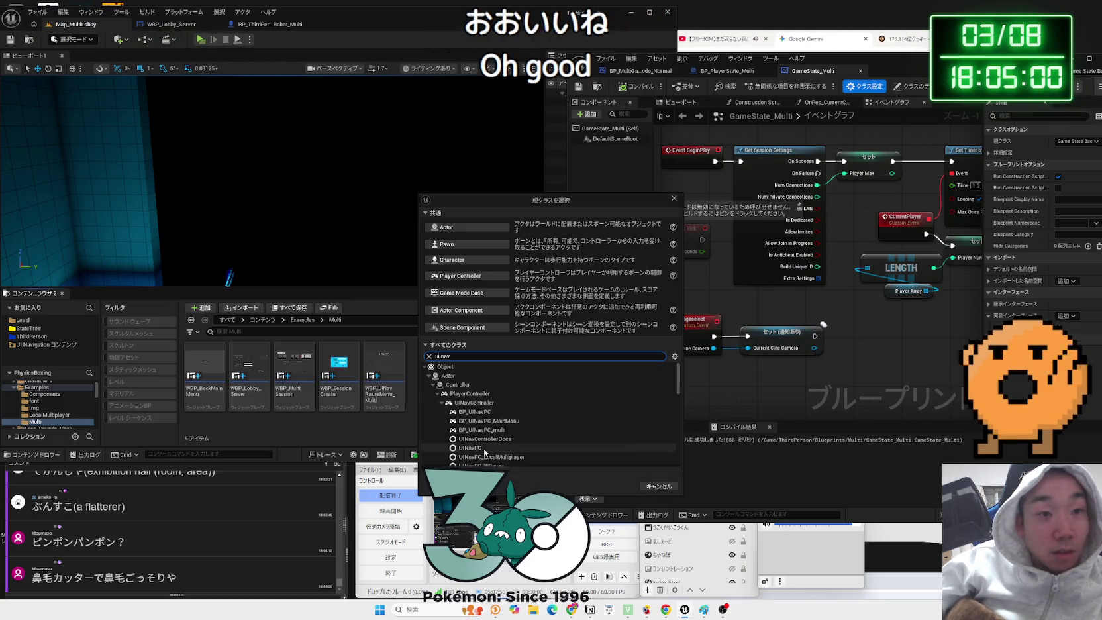
pyautogui.write('uina')
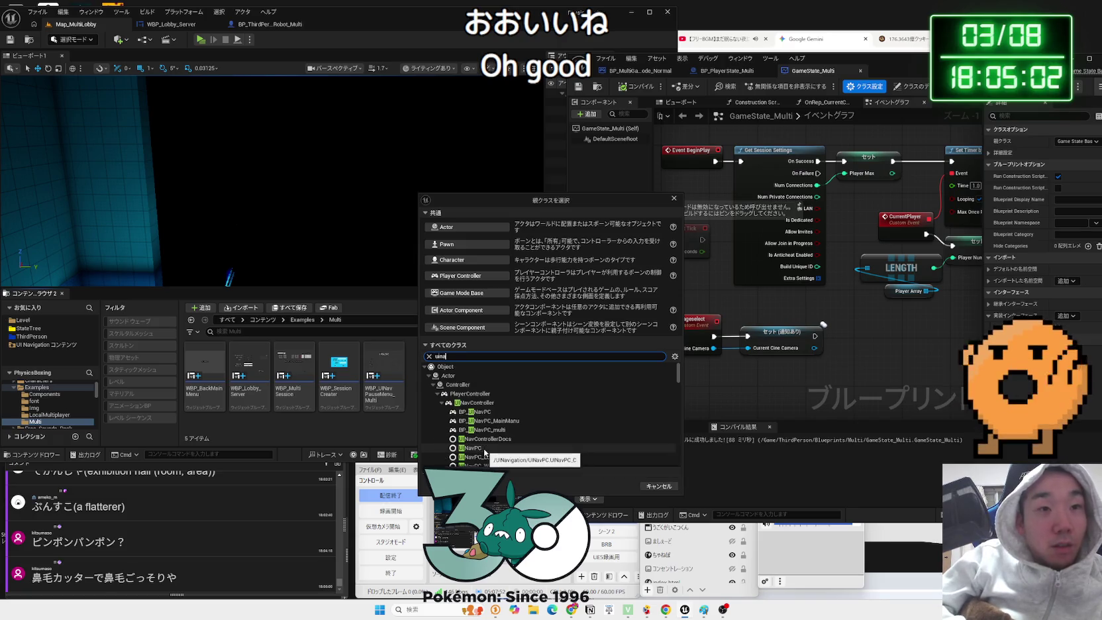
pyautogui.write('vi')
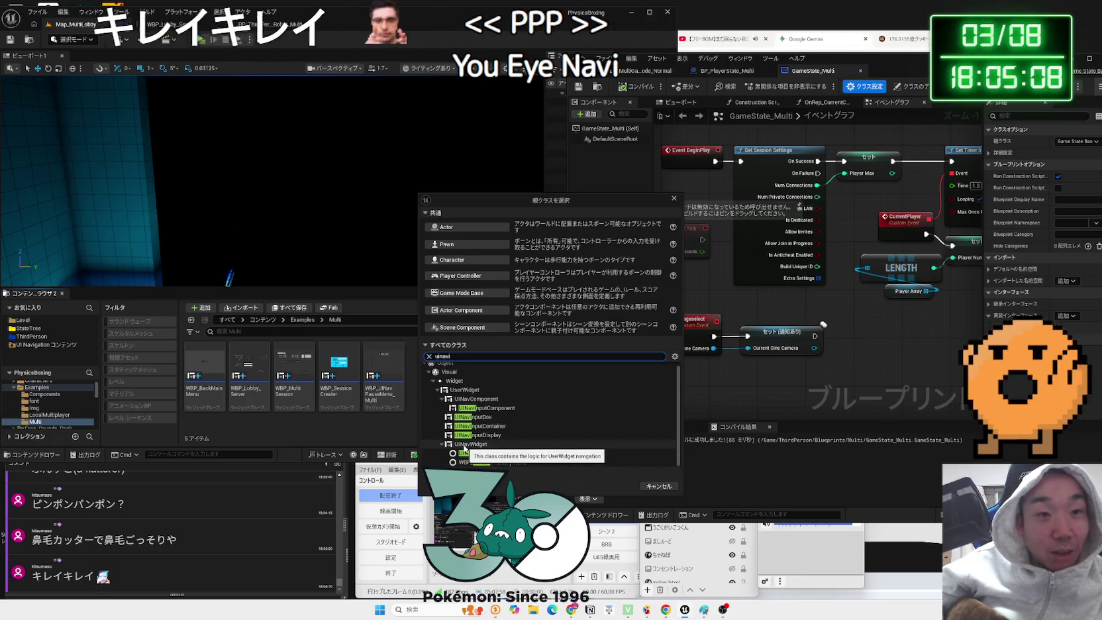
pyautogui.click(464, 445)
pyautogui.doubleClick(464, 445)
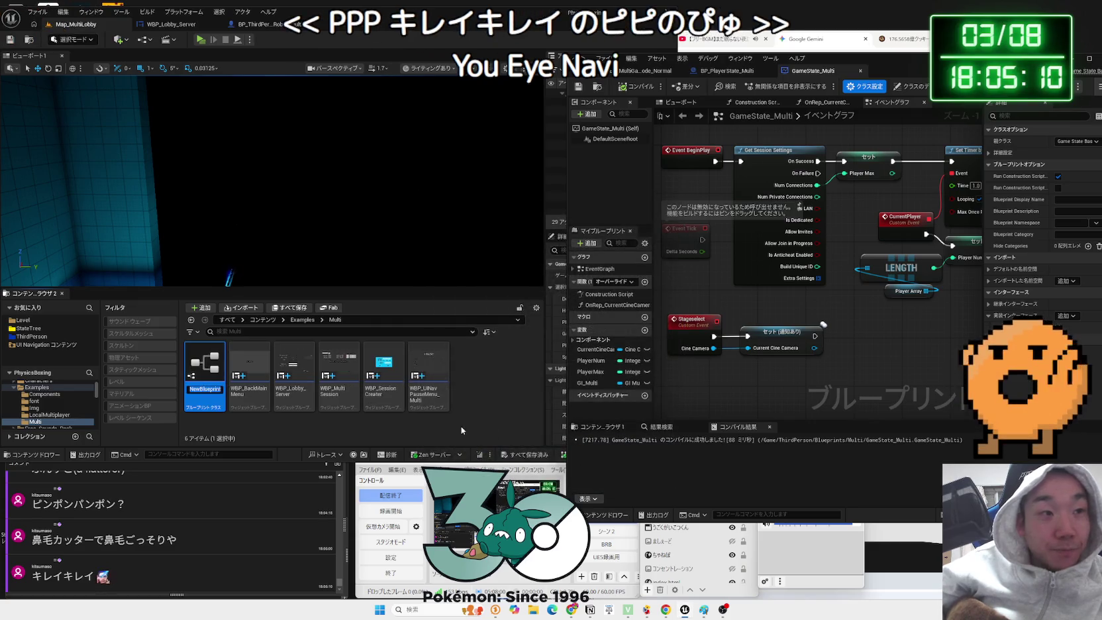
pyautogui.write('WBP')
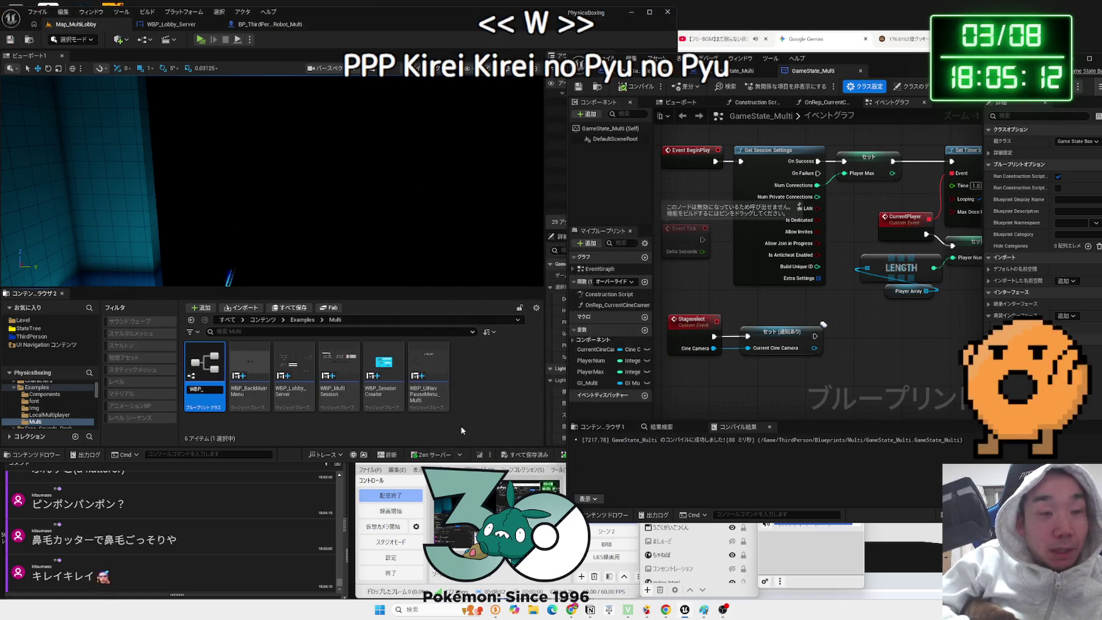
pyautogui.write('_Re')
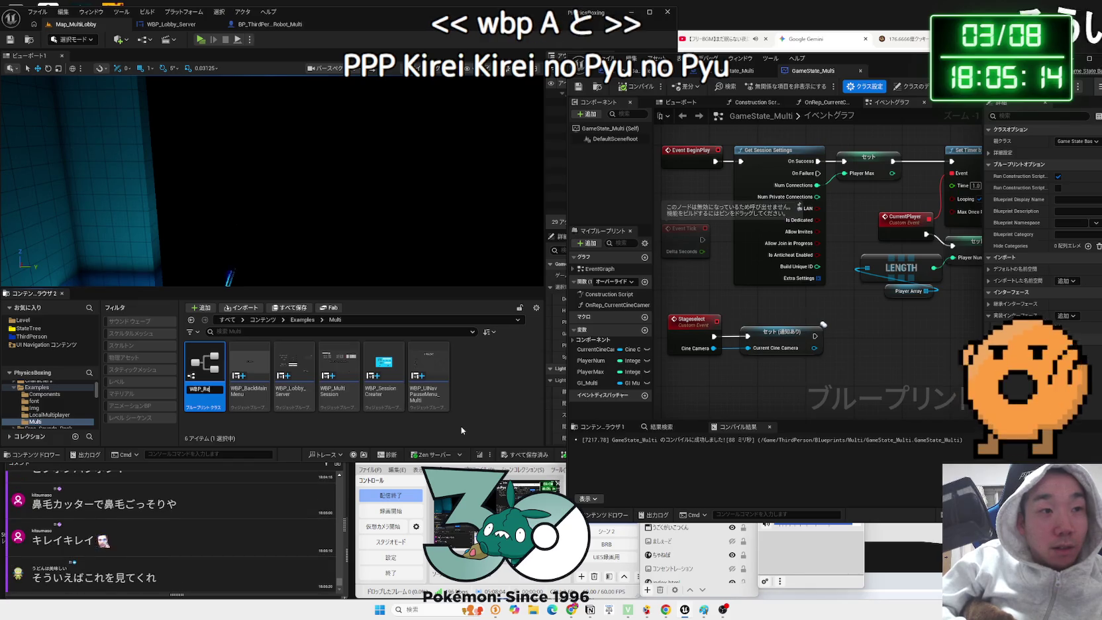
pyautogui.write('sult')
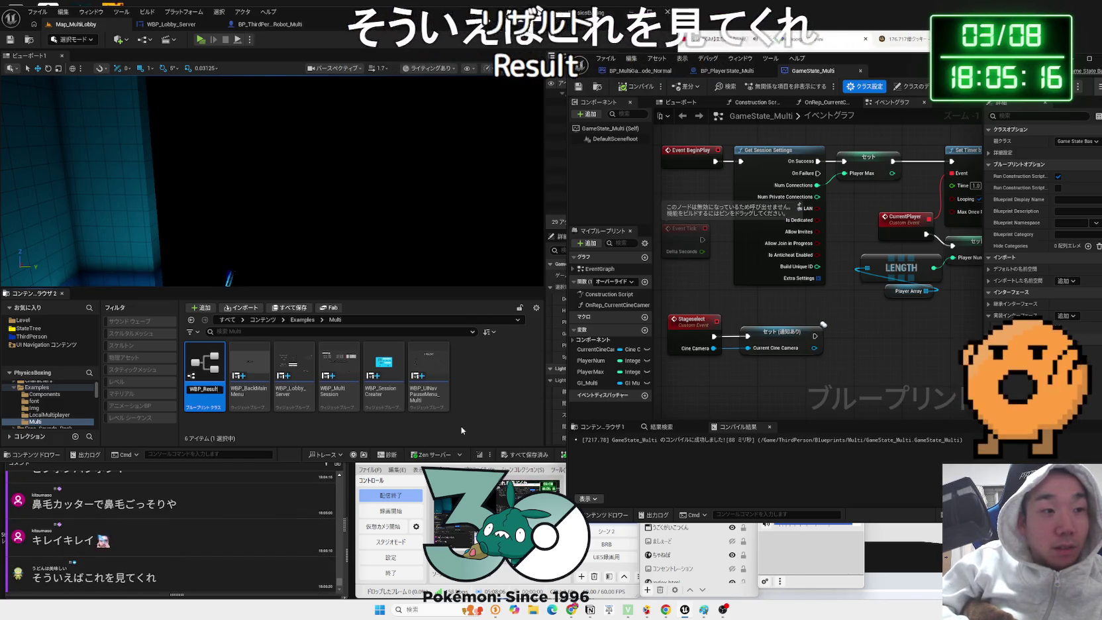
pyautogui.write('_Mult')
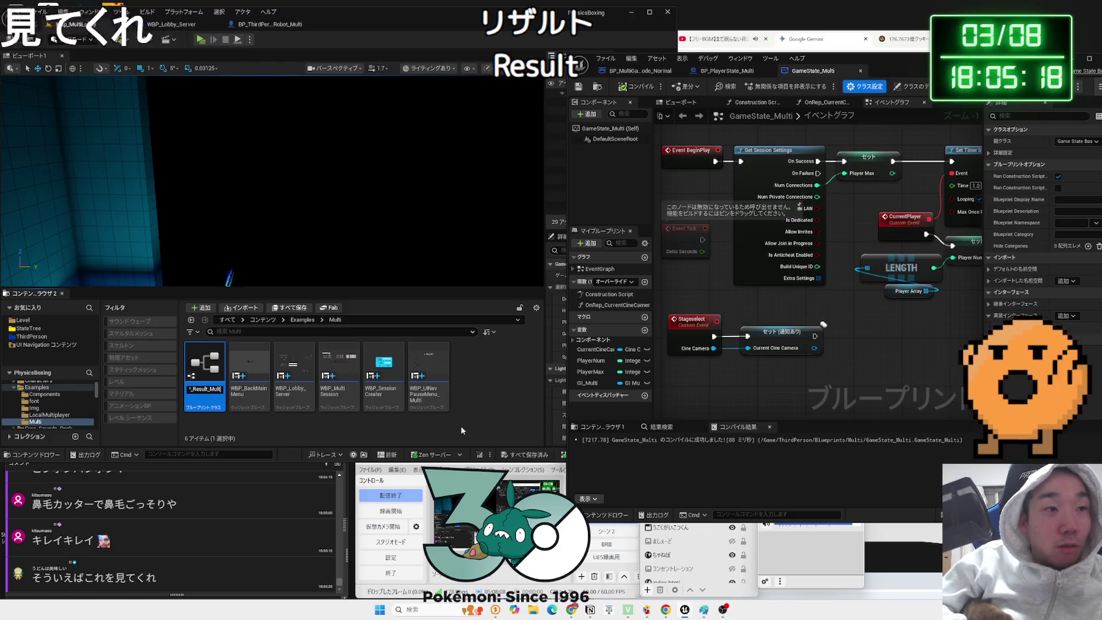
pyautogui.press('Return')
# - Save WBP_Result_Multi and open it in the widget editor
pyautogui.click(461, 427)
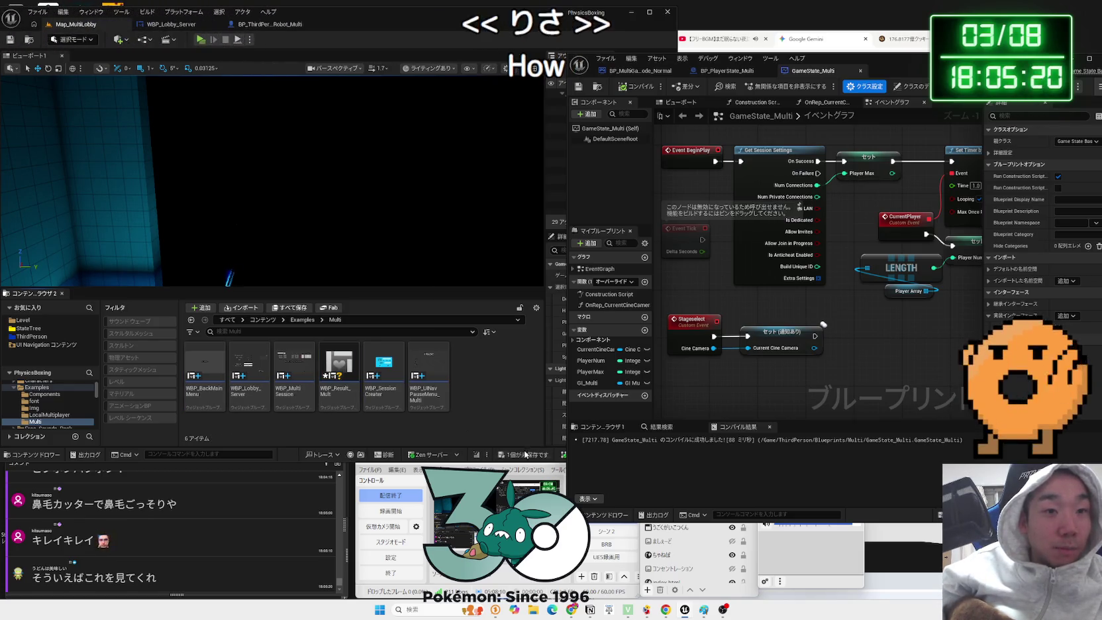
pyautogui.hotkey('ctrl', 'shift', 's')
pyautogui.click(609, 401)
pyautogui.doubleClick(339, 374)
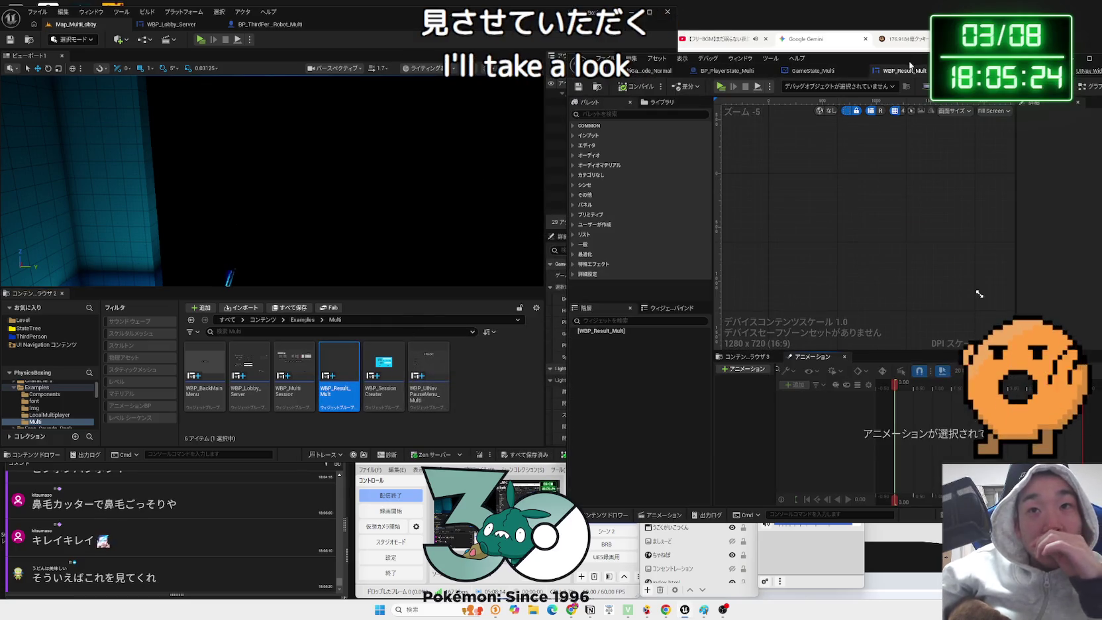
# - Add a Canvas Panel from the Palette as the widget's root
pyautogui.moveTo(914, 66); pyautogui.dragTo(648, 61)
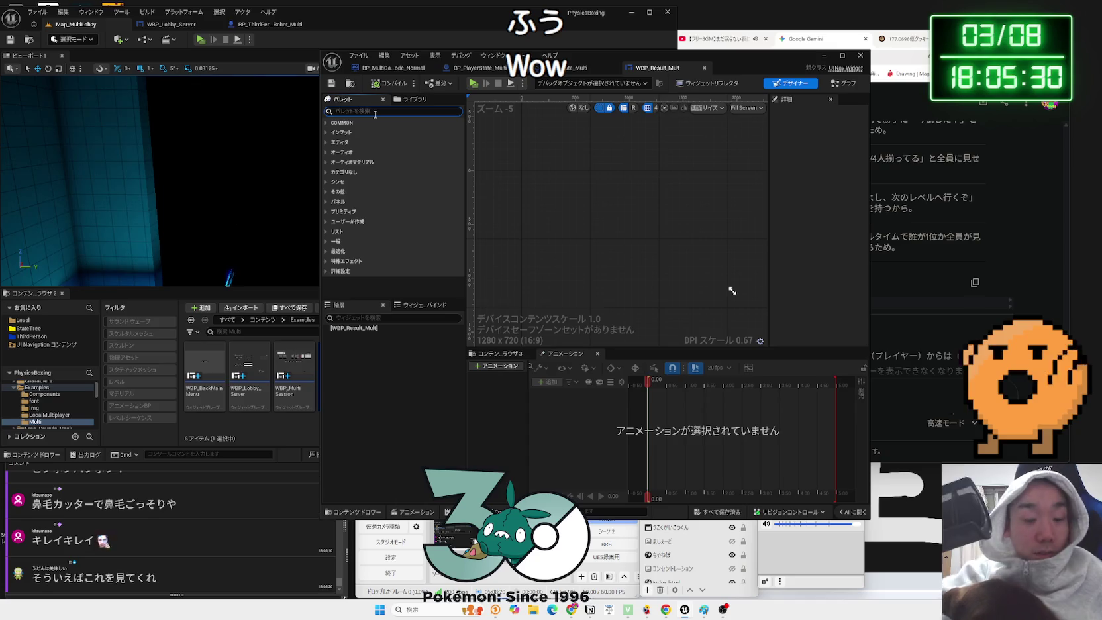
pyautogui.moveTo(363, 132); pyautogui.dragTo(410, 224)
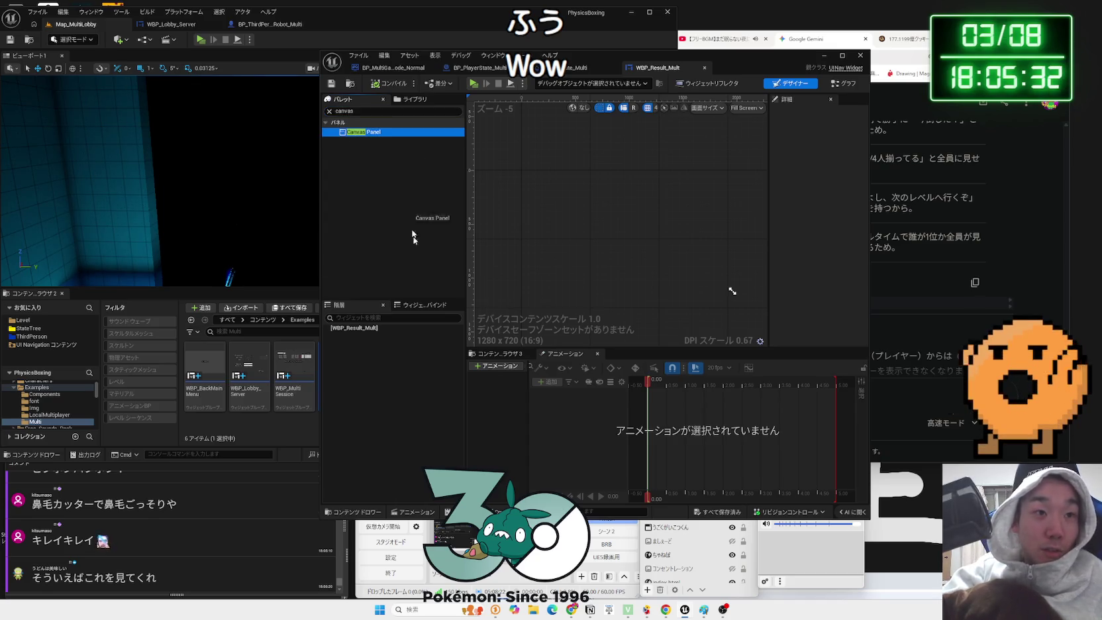
pyautogui.moveTo(365, 326); pyautogui.dragTo(363, 329)
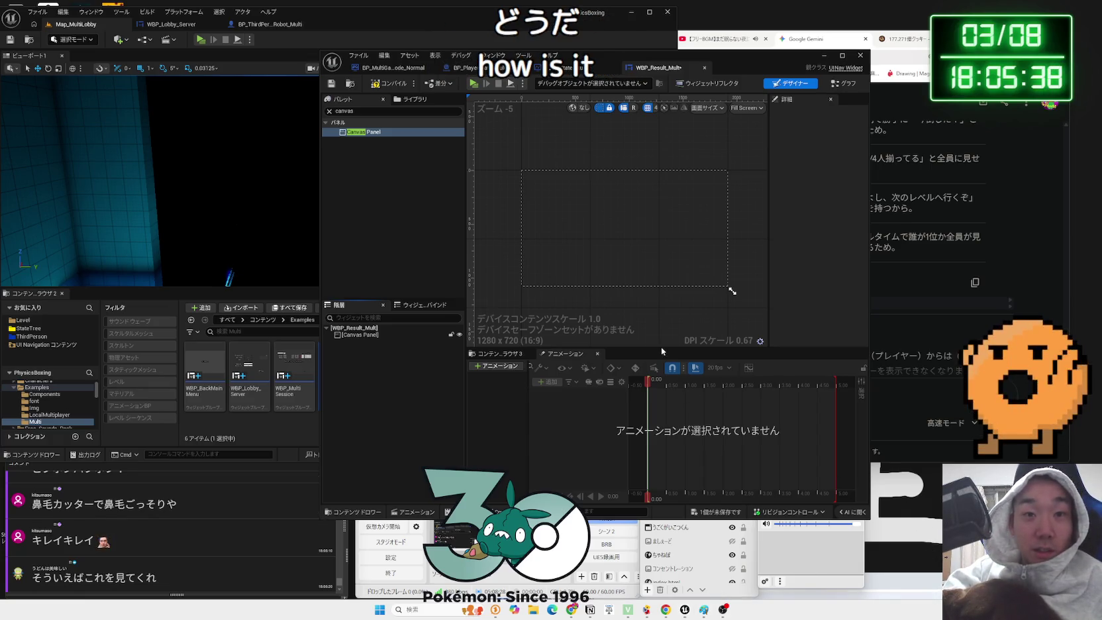
# - Enlarge the design canvas and rearrange the widget editor window
pyautogui.moveTo(668, 347); pyautogui.dragTo(668, 404)
pyautogui.moveTo(463, 236); pyautogui.dragTo(422, 238)
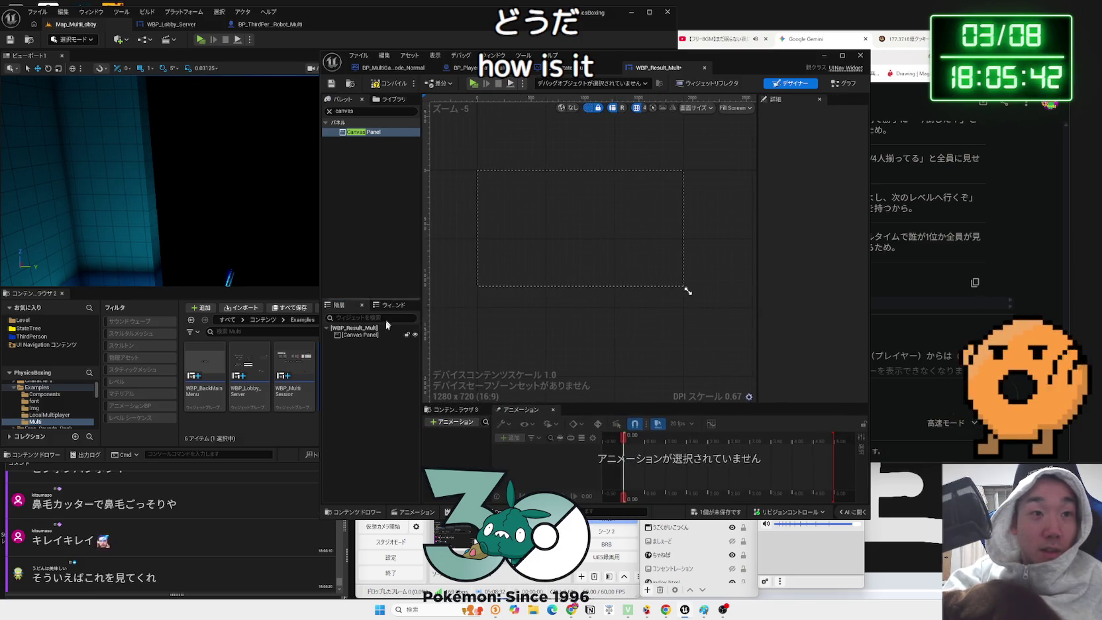
pyautogui.moveTo(319, 216); pyautogui.dragTo(255, 211)
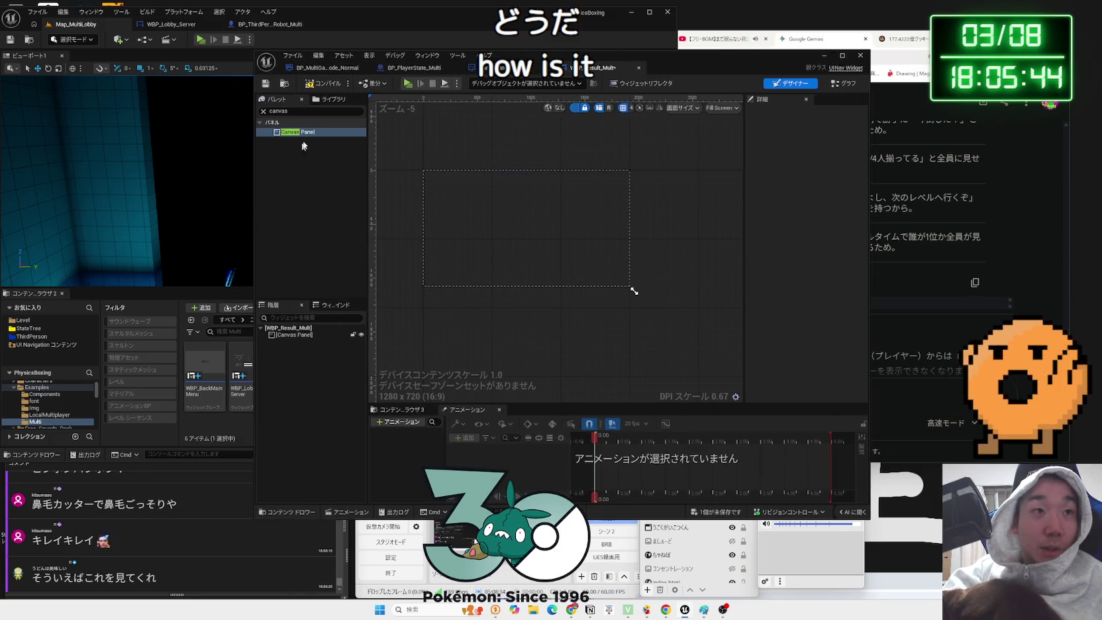
pyautogui.moveTo(351, 56); pyautogui.dragTo(470, 60)
pyautogui.scroll(2, 583, 219)
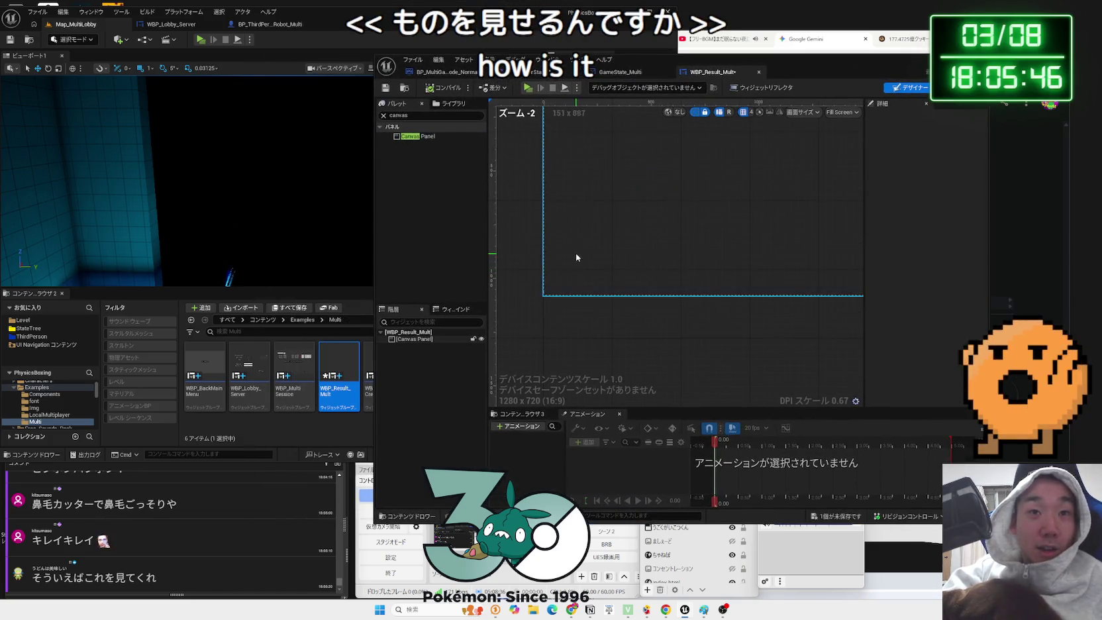
pyautogui.scroll(-1, 540, 316)
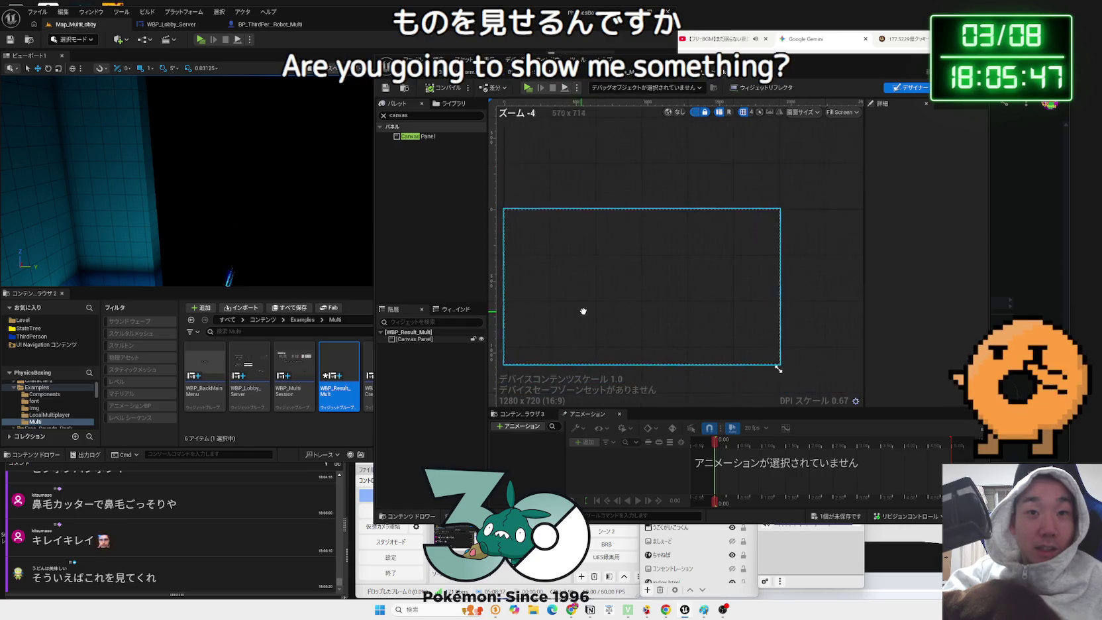
# - Compile WBP_Result_Multi and show its event graph
pyautogui.click(419, 339)
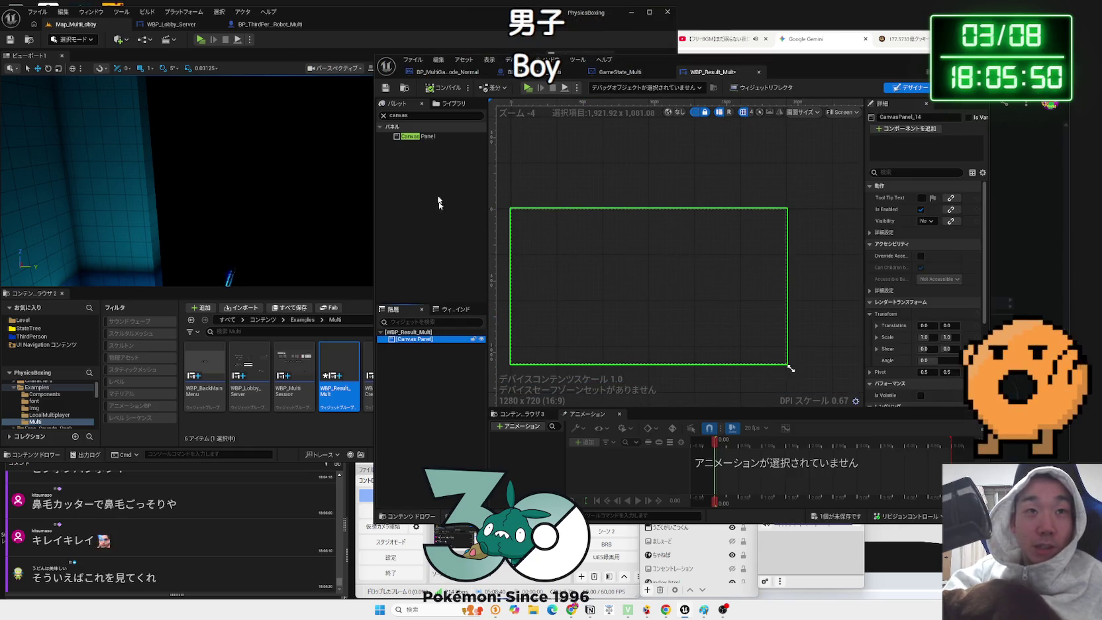
pyautogui.click(445, 88)
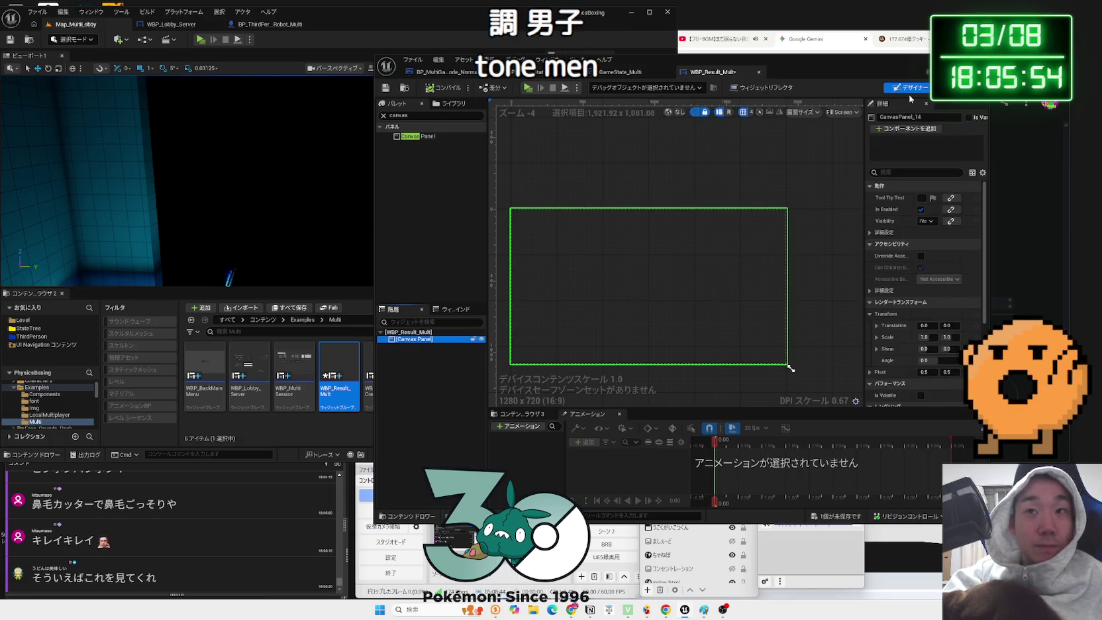
pyautogui.click(954, 88)
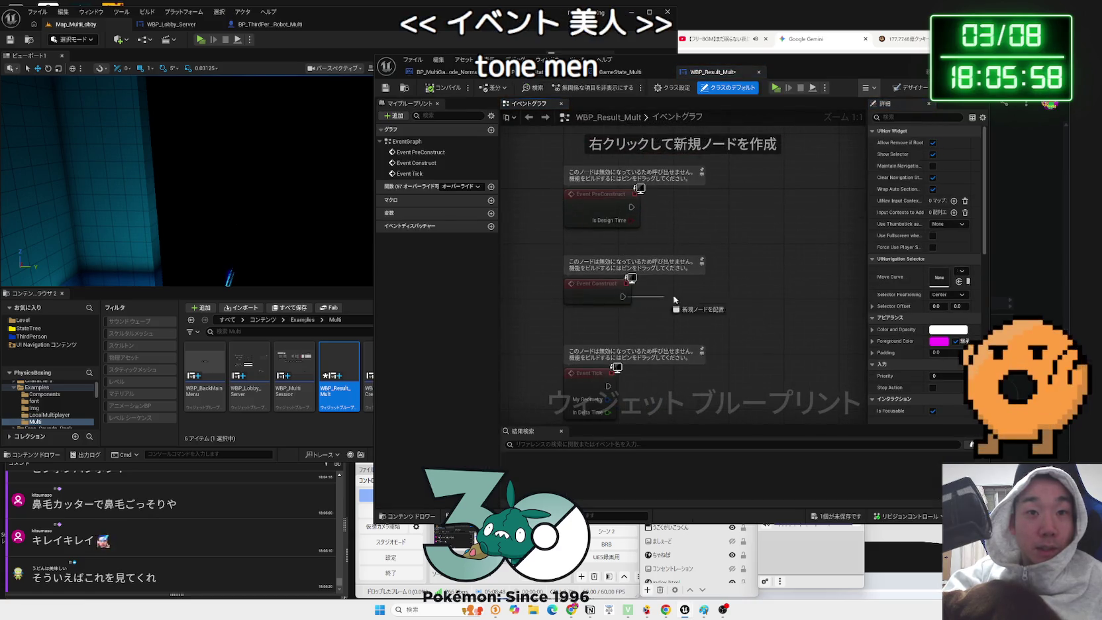
# - Dismiss a 'set game and' node search from Event Construct, briefly checking BP_MultiGameMode_Normal
pyautogui.moveTo(623, 296); pyautogui.dragTo(675, 298)
pyautogui.write('set game andui')
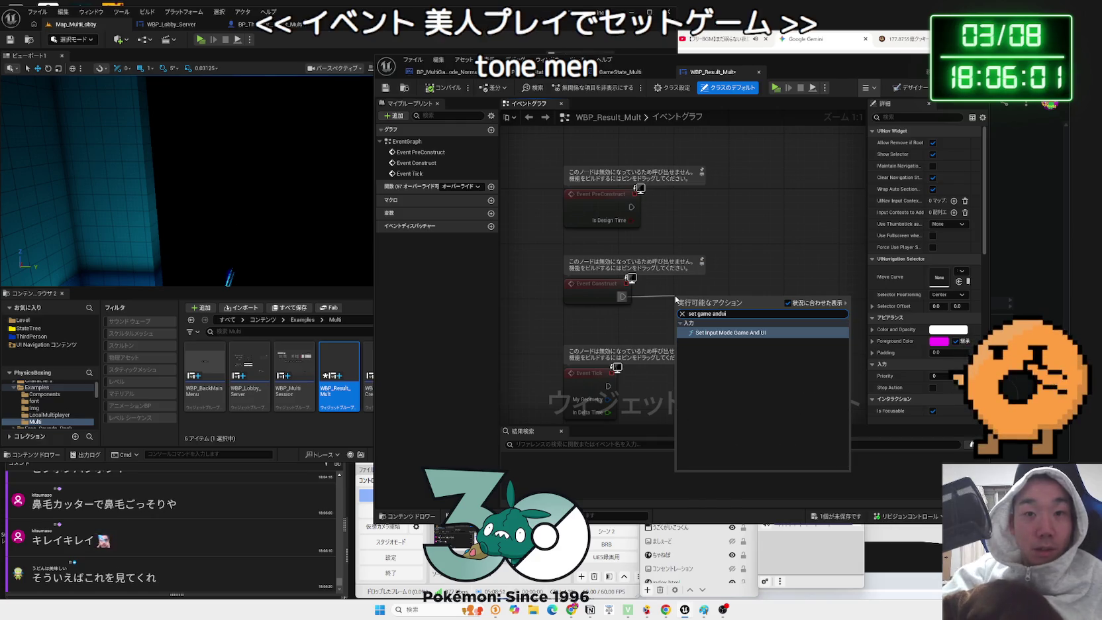
pyautogui.click(752, 267)
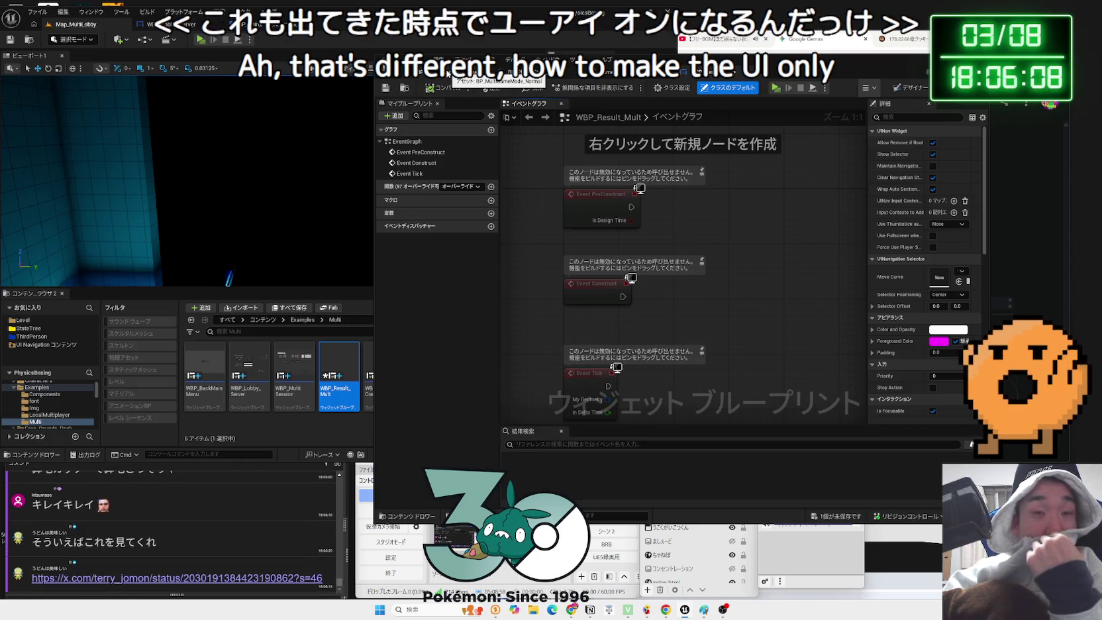
pyautogui.click(477, 71)
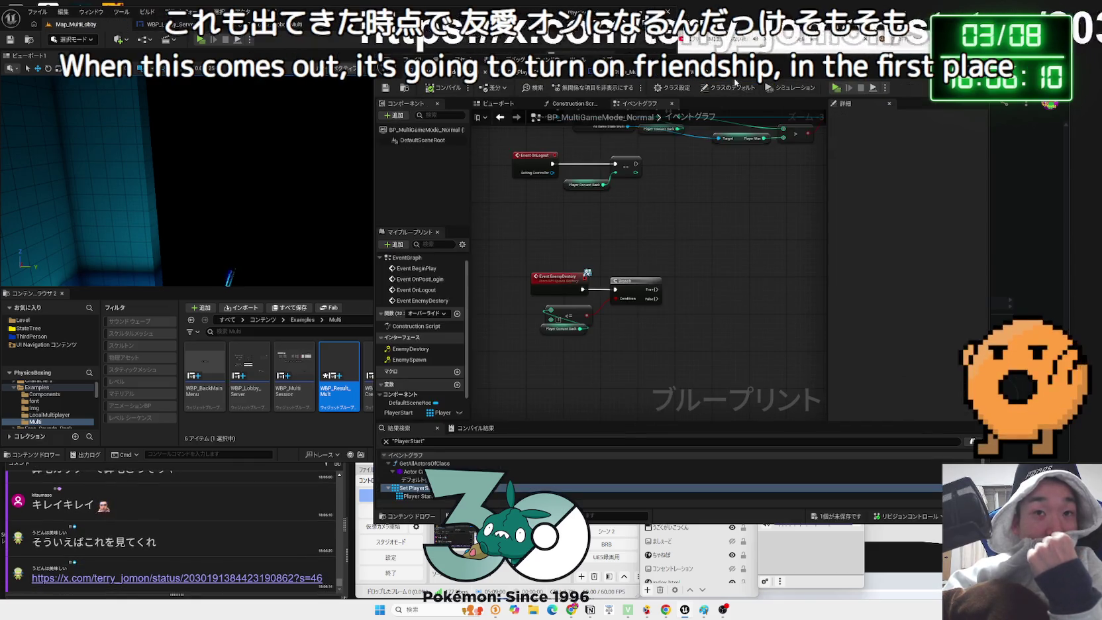
pyautogui.click(430, 72)
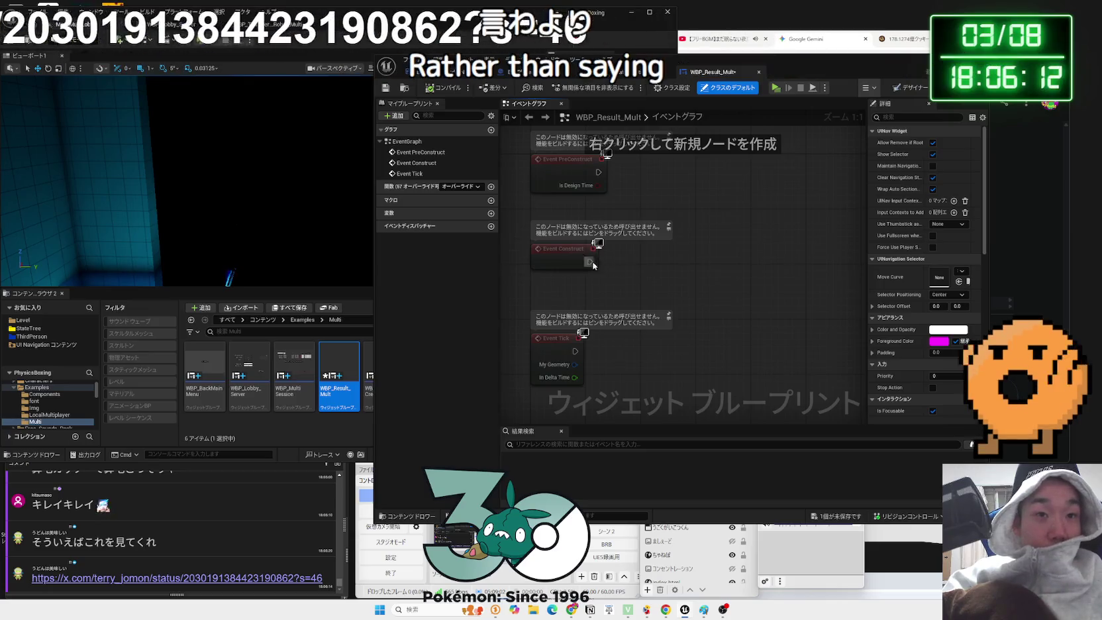
# - Cancel a 'set' node search, close WBP_Result_Multi, and open the X post linked in chat
pyautogui.moveTo(589, 261); pyautogui.dragTo(628, 264)
pyautogui.write('set imp')
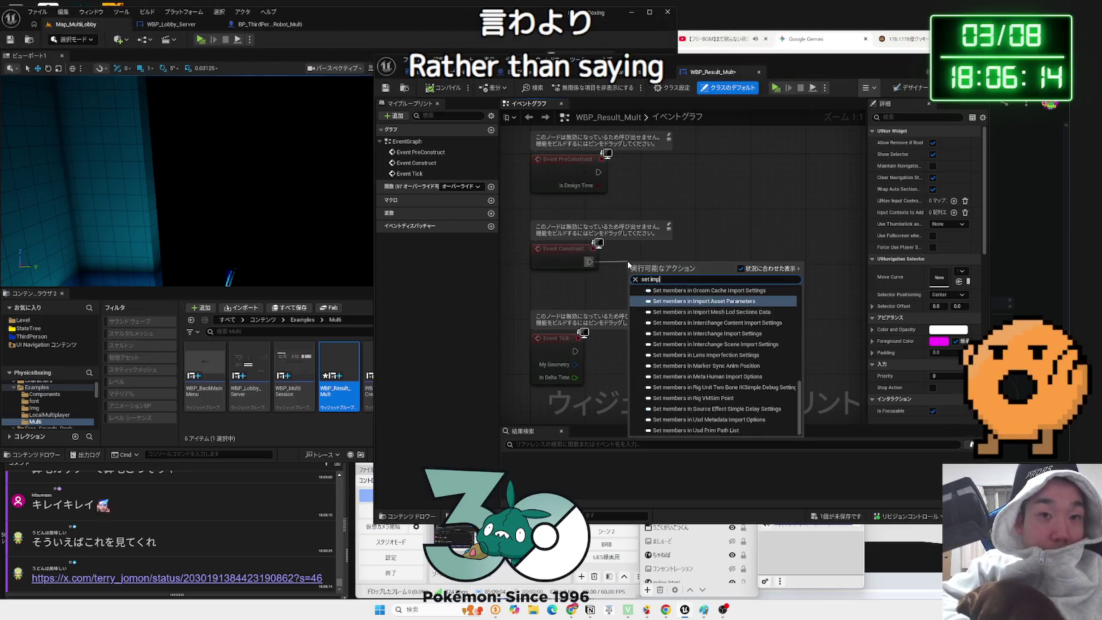
pyautogui.press('BackSpace')
pyautogui.press('BackSpace')
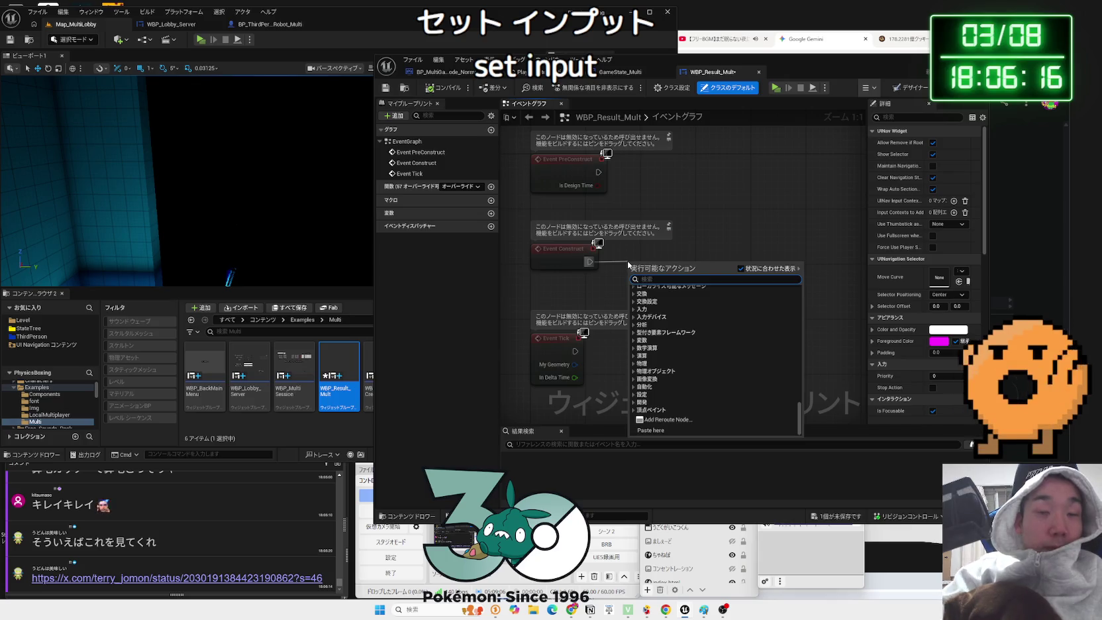
pyautogui.press('Escape')
pyautogui.click(759, 71)
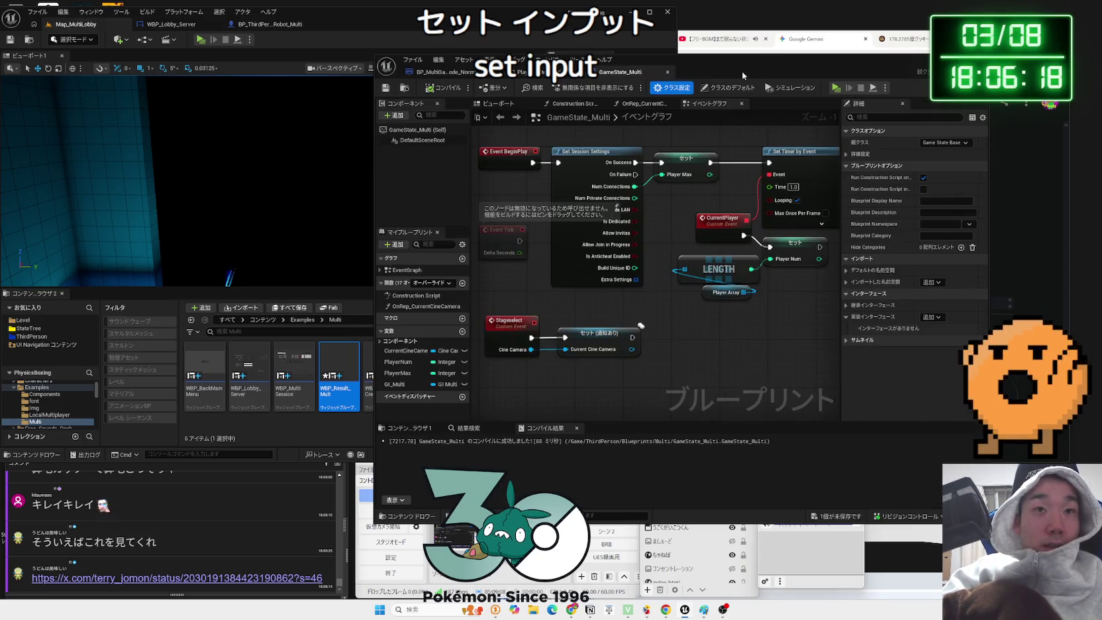
pyautogui.click(743, 71)
pyautogui.click(171, 580)
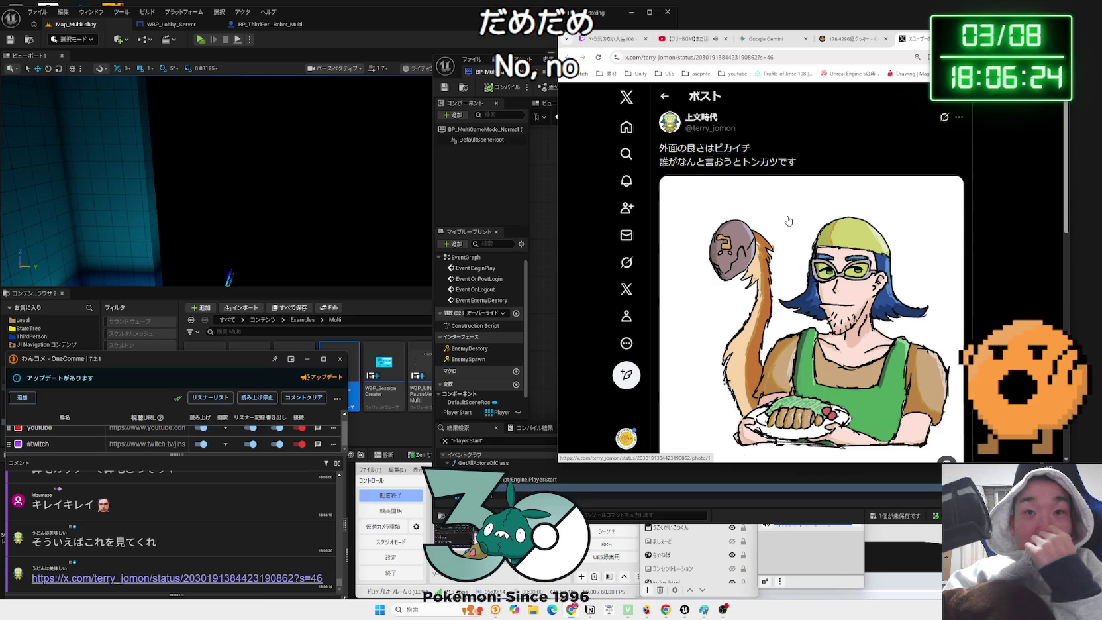
# - Scroll through the tonkatsu illustration post on X, then return to the Unreal editor
pyautogui.scroll(-2, 788, 221)
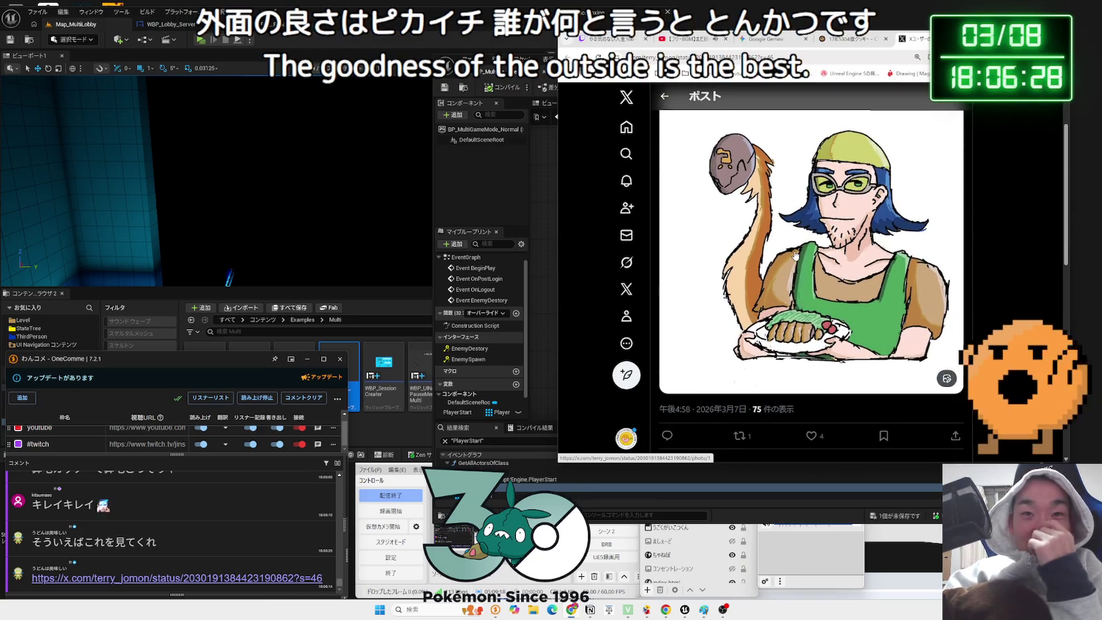
pyautogui.scroll(1, 796, 255)
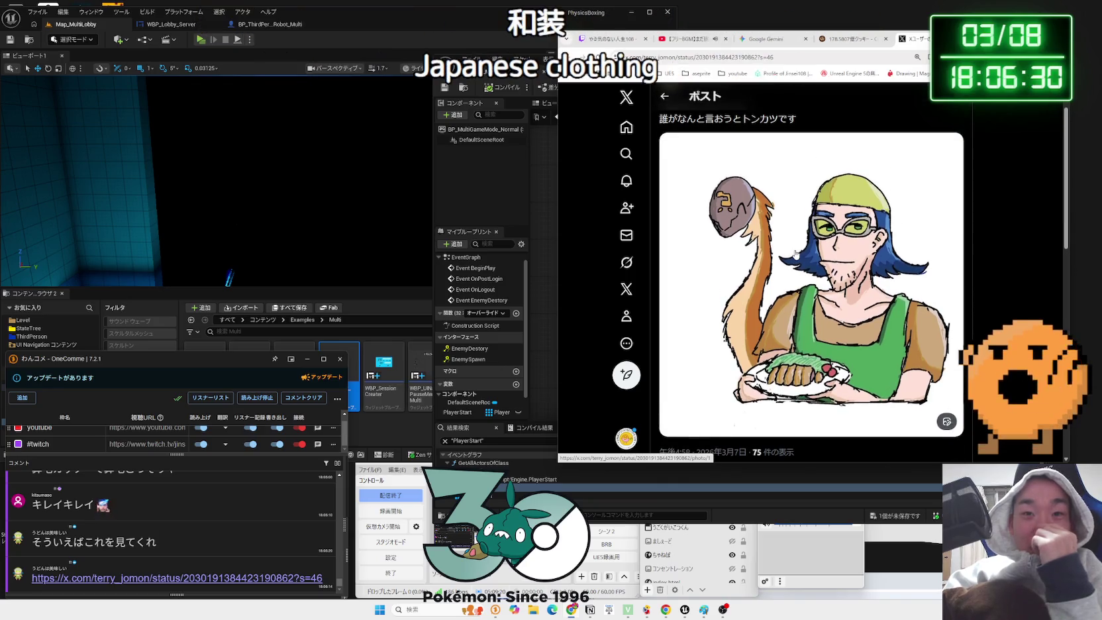
pyautogui.scroll(1, 795, 255)
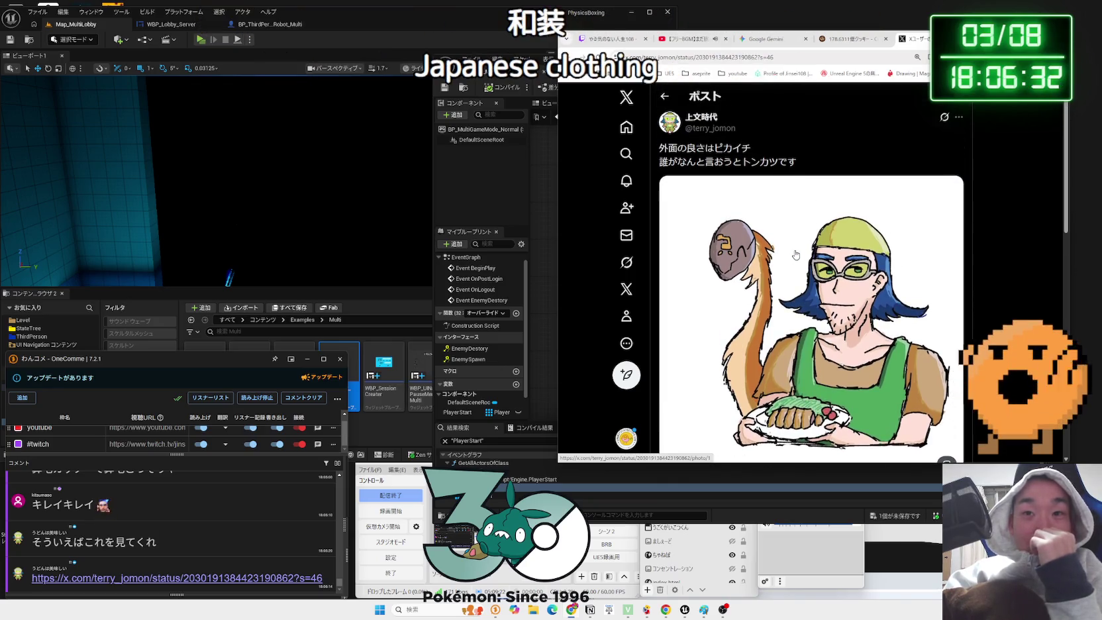
pyautogui.scroll(-2, 796, 255)
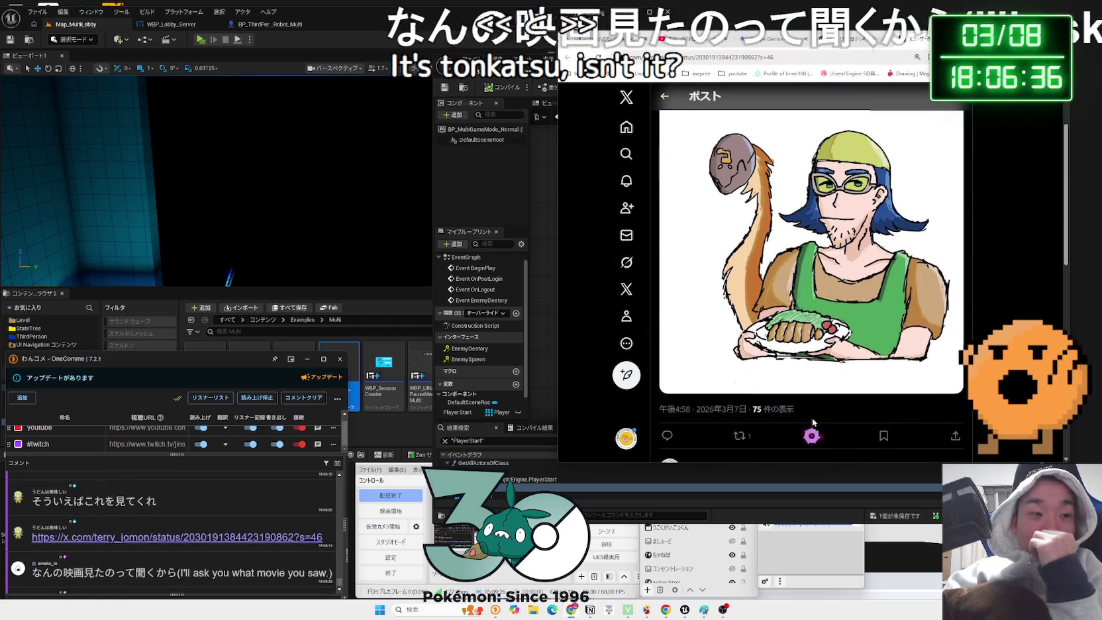
pyautogui.scroll(1, 814, 427)
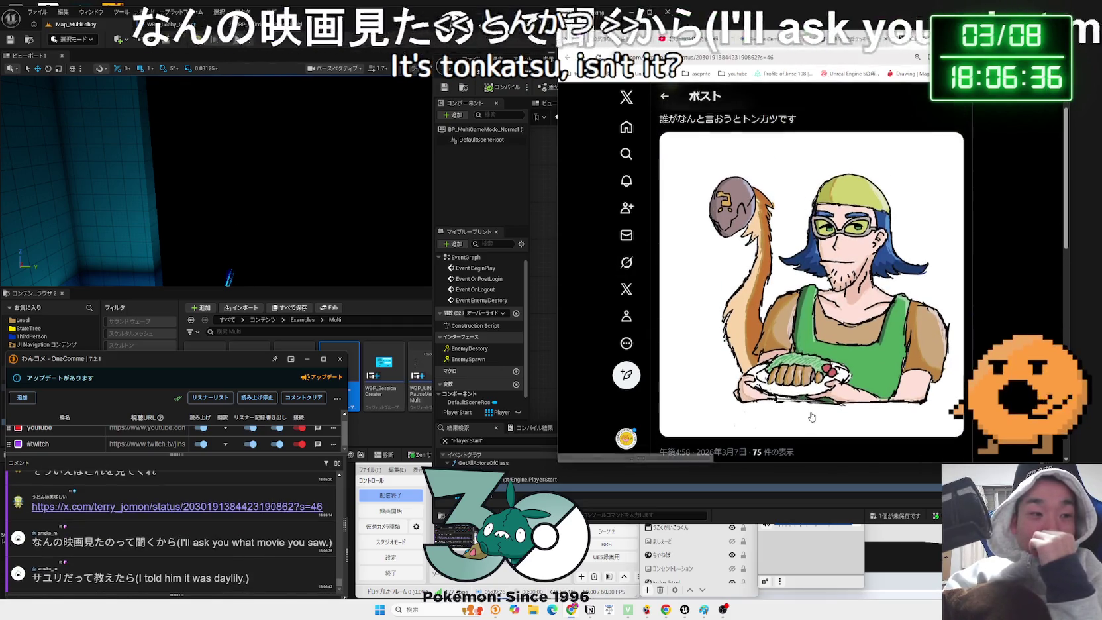
pyautogui.click(251, 269)
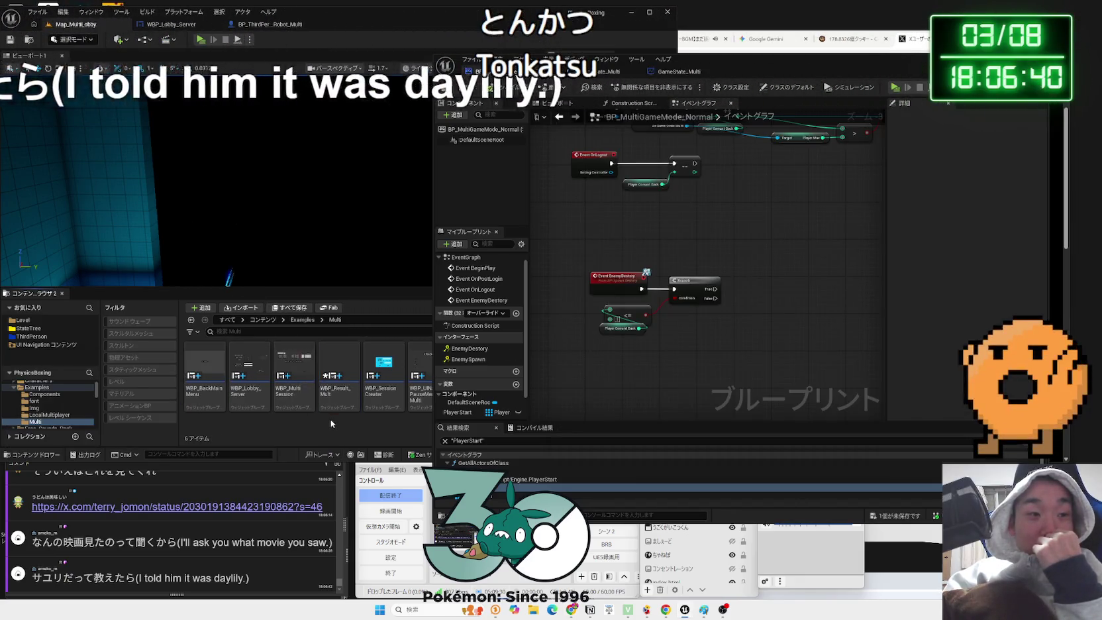
# - Move the Branch node and Event EnemyDestory group up-left, then open the new X post from chat
pyautogui.moveTo(715, 59)
pyautogui.mouseDown()
pyautogui.moveTo(404, 20)
pyautogui.moveTo(459, 34)
pyautogui.mouseUp()
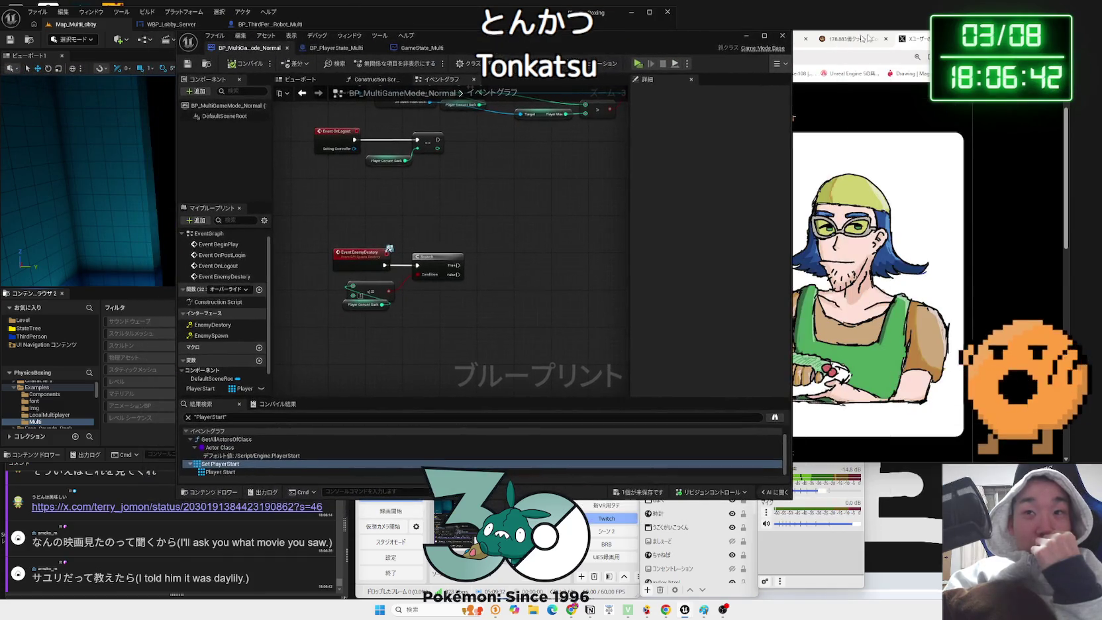
pyautogui.hotkey('alt', 'Tab')
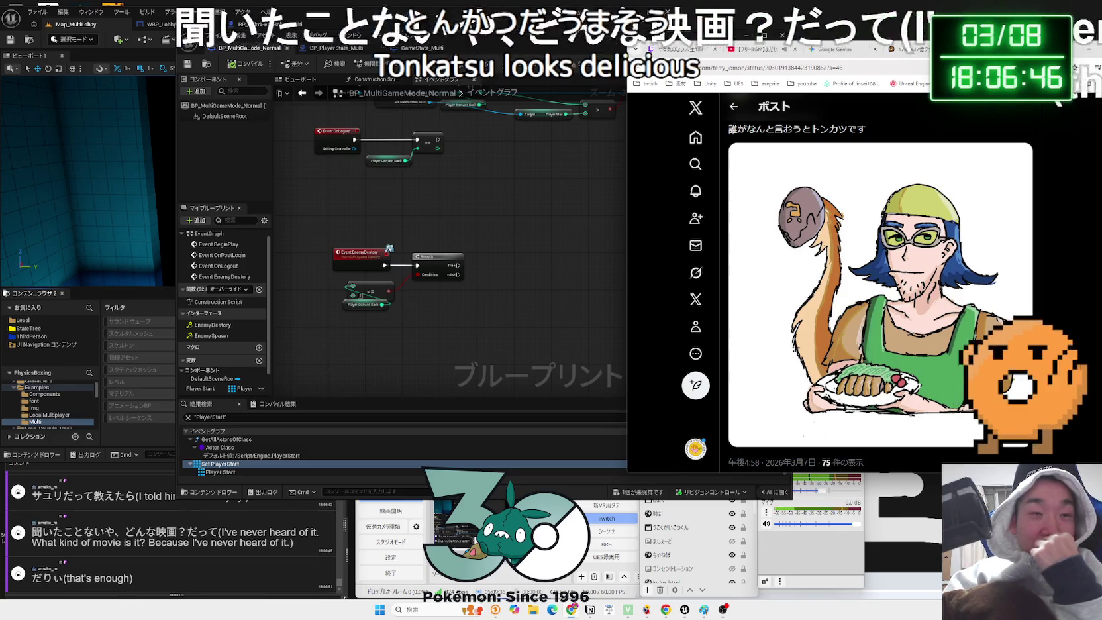
pyautogui.moveTo(503, 46); pyautogui.dragTo(769, 27)
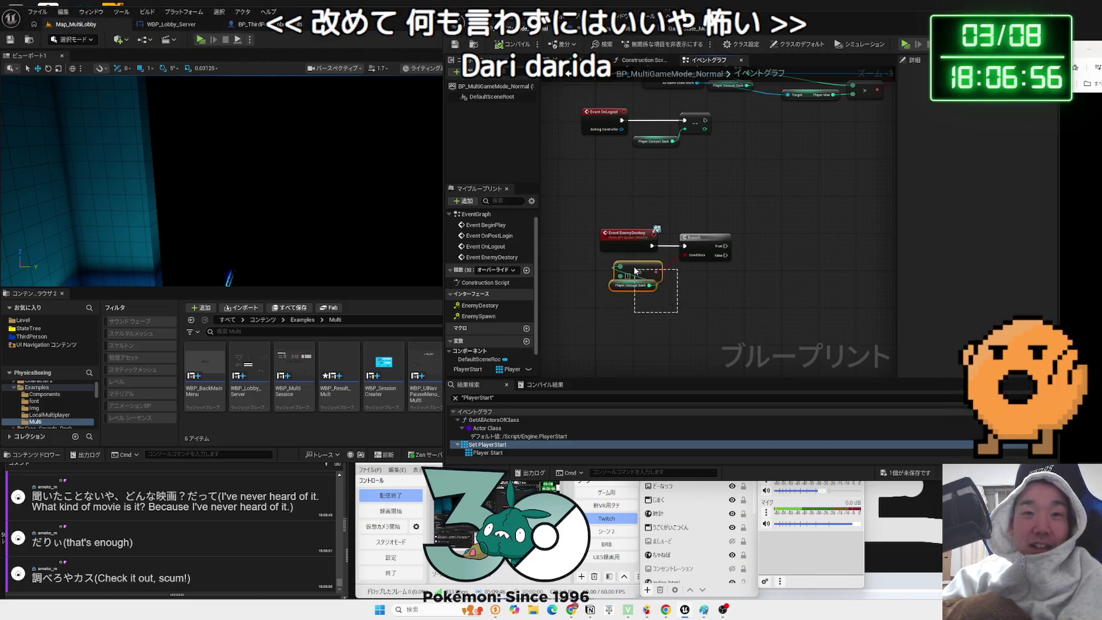
pyautogui.moveTo(706, 249); pyautogui.dragTo(645, 266)
pyautogui.moveTo(722, 296)
pyautogui.mouseDown()
pyautogui.moveTo(596, 226)
pyautogui.moveTo(619, 226)
pyautogui.moveTo(607, 196)
pyautogui.moveTo(652, 209)
pyautogui.mouseUp()
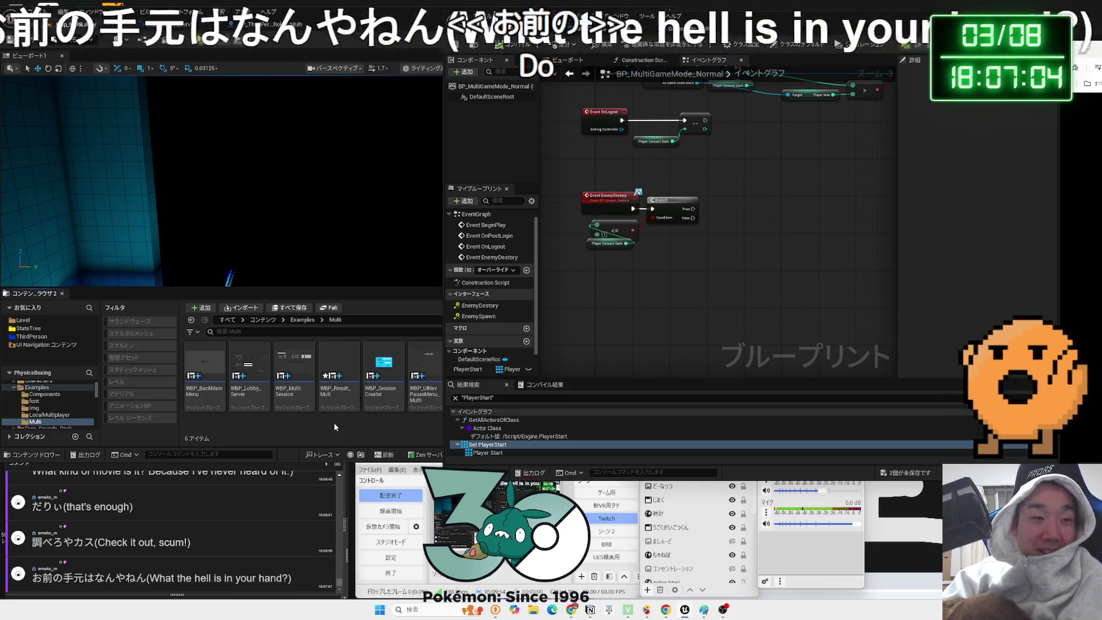
pyautogui.click(124, 581)
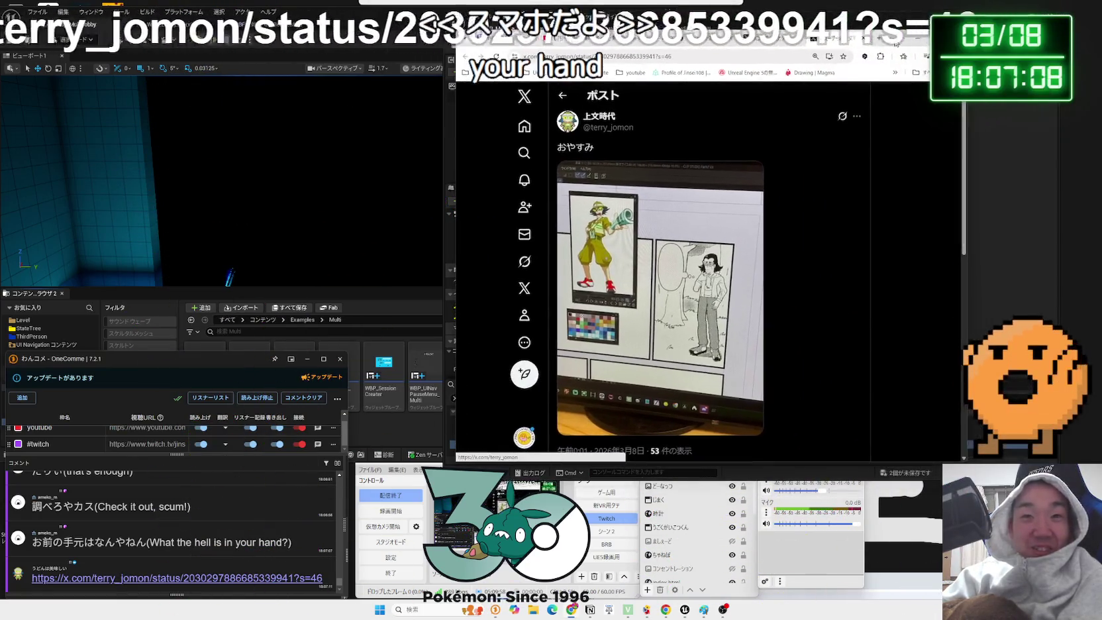
# - View the comic-page photo full size, toggle its post details, then return to Unreal
pyautogui.click(693, 221)
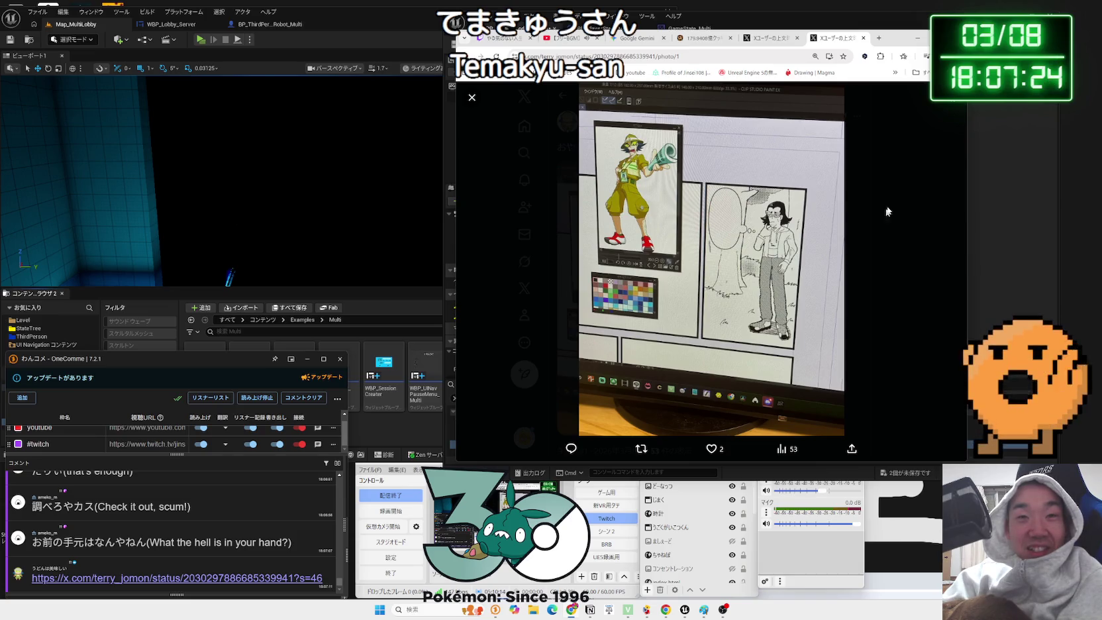
pyautogui.moveTo(899, 41); pyautogui.dragTo(988, 37)
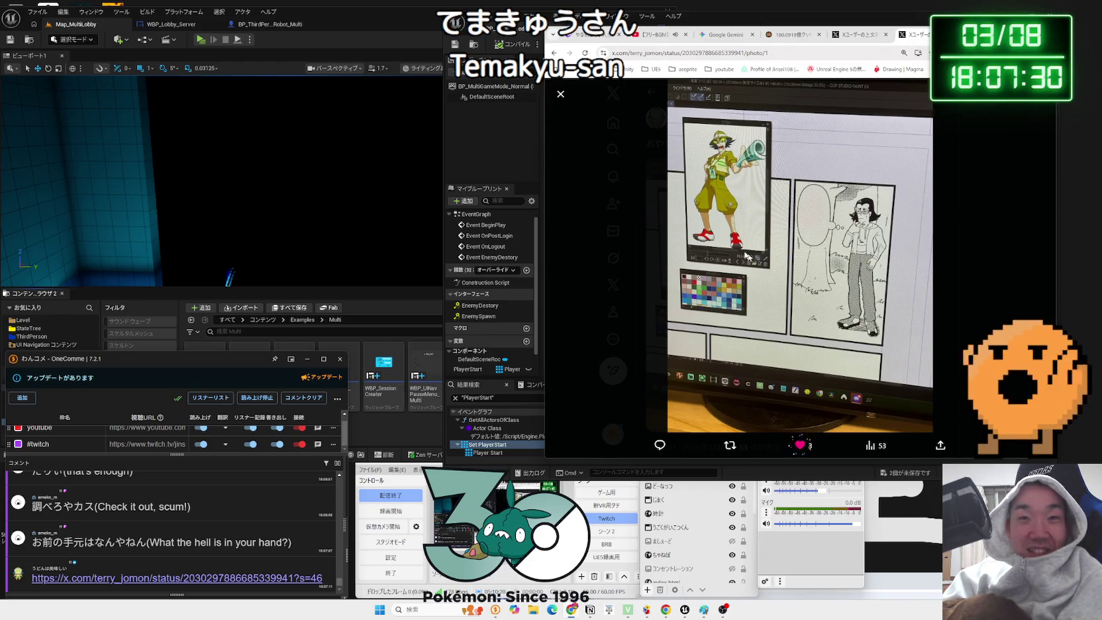
pyautogui.click(1043, 94)
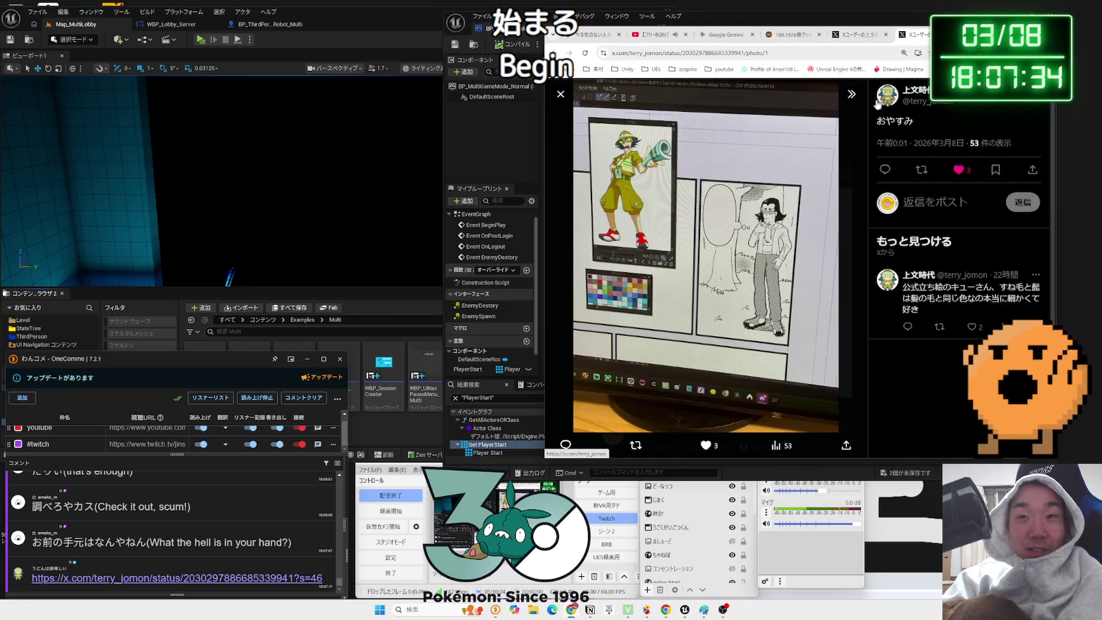
pyautogui.click(852, 95)
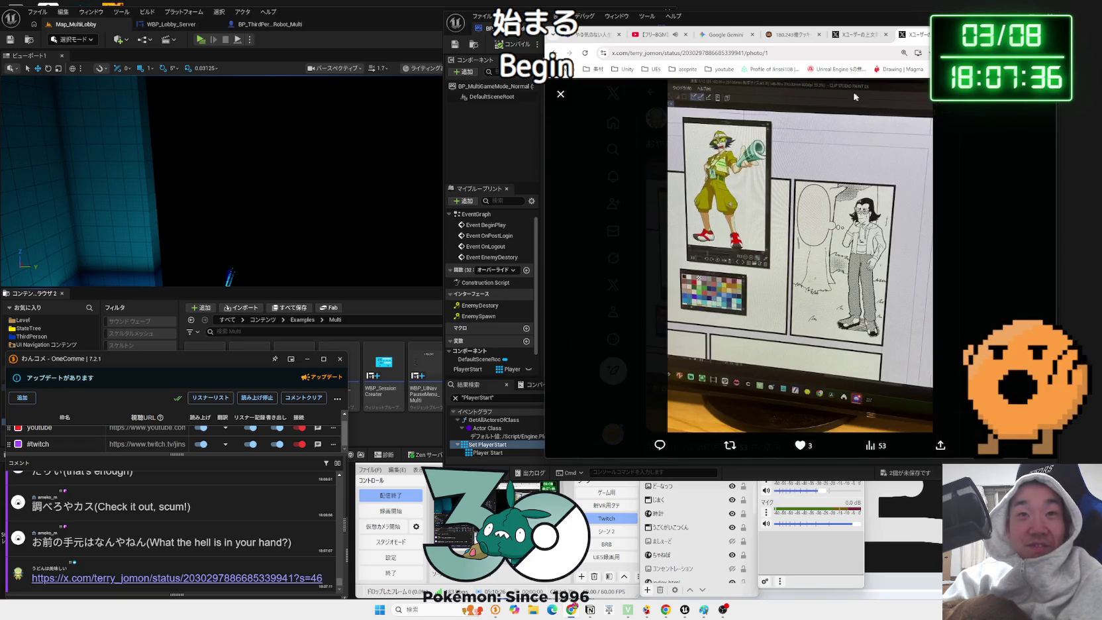
pyautogui.click(331, 28)
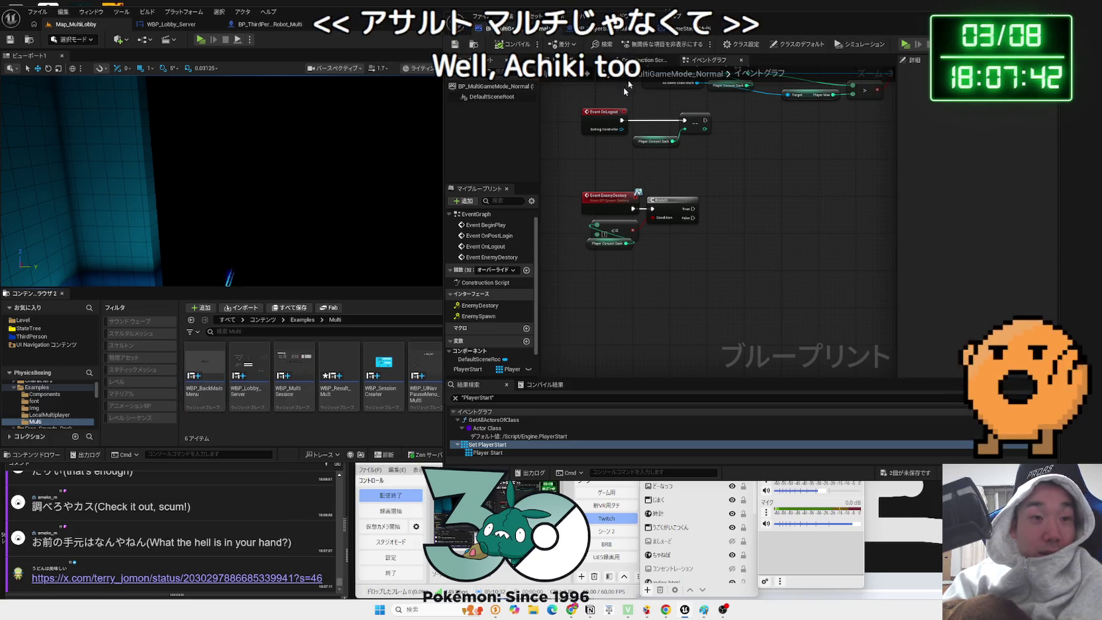
# - Open WBP_UINavPauseMenu_Multi from the Examples > Multi folder
pyautogui.moveTo(503, 12); pyautogui.dragTo(594, 25)
pyautogui.click(303, 320)
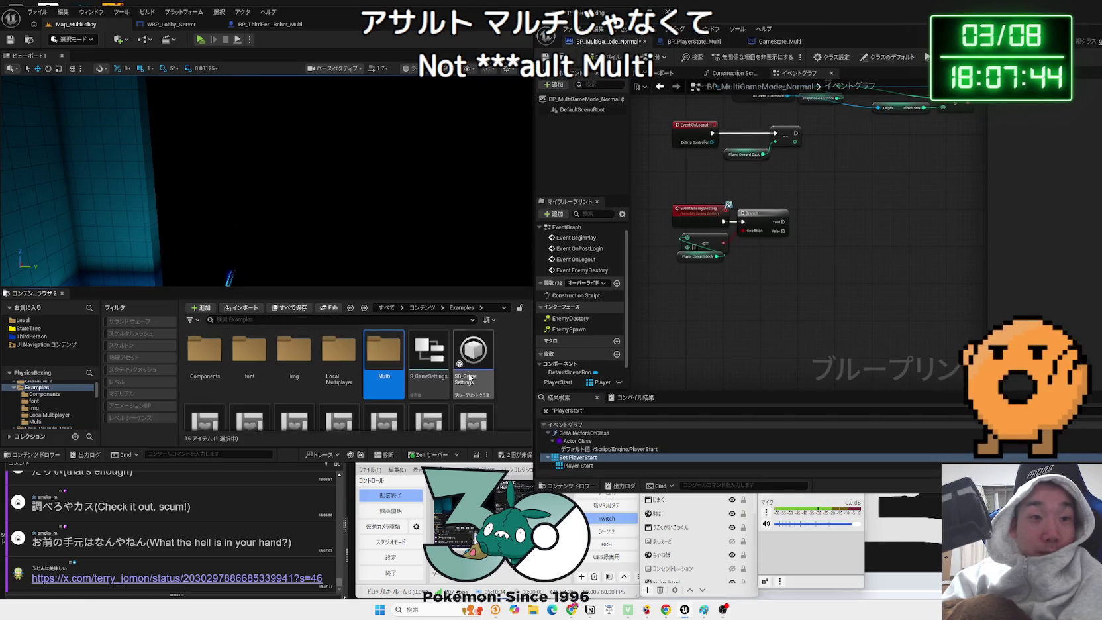
pyautogui.doubleClick(383, 354)
pyautogui.click(429, 387)
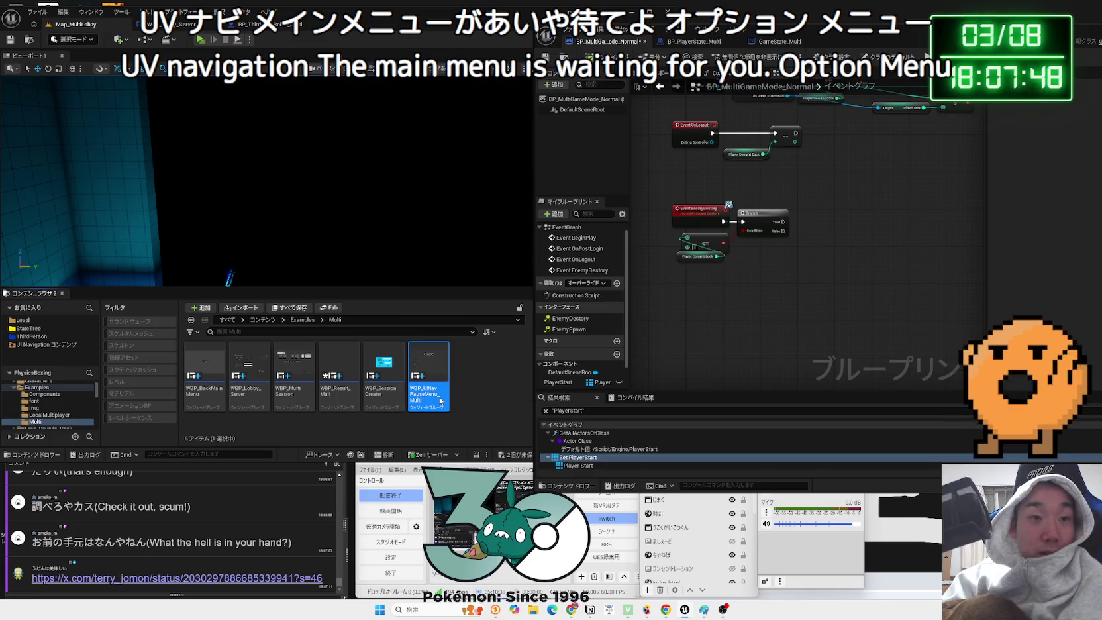
pyautogui.doubleClick(440, 400)
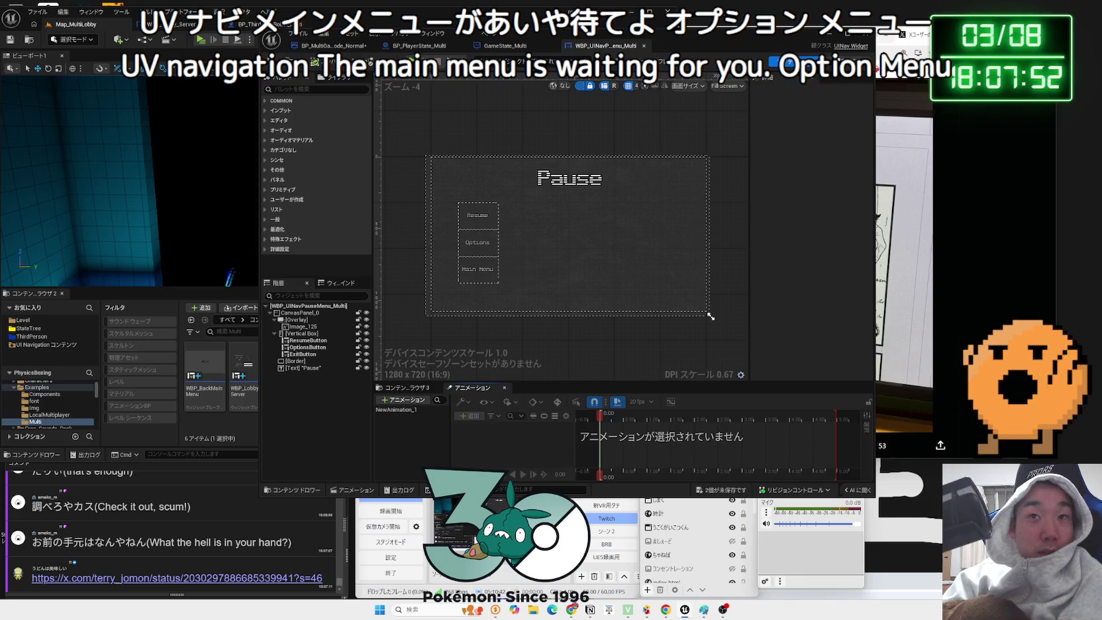
# - Show its event graph and pan out to the Show/Hide XBox A button logic
pyautogui.click(855, 64)
pyautogui.scroll(3, 580, 226)
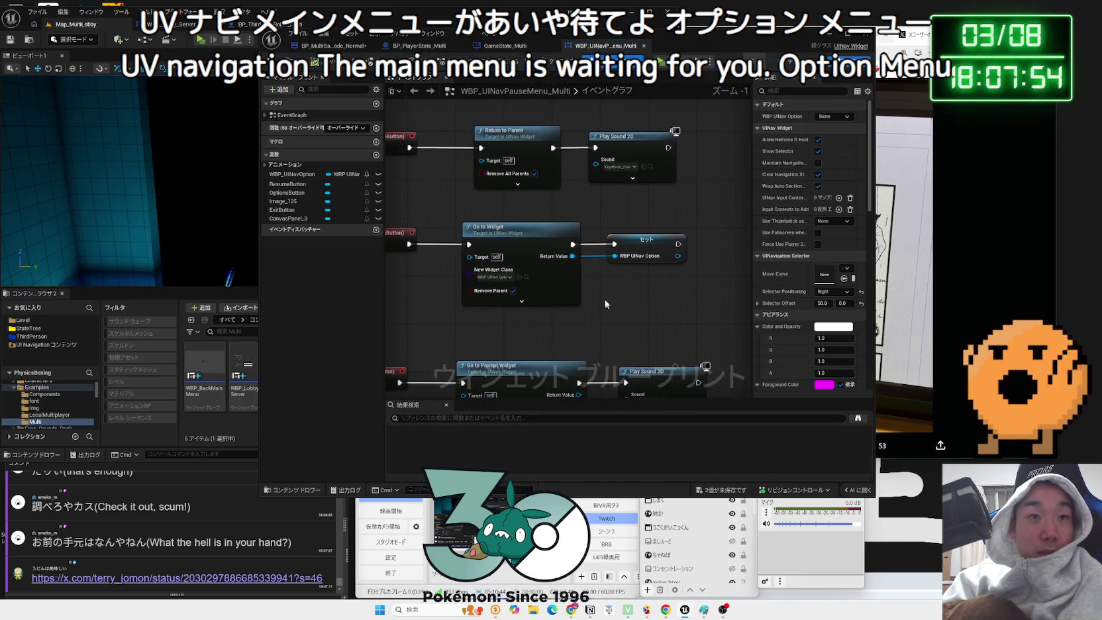
pyautogui.moveTo(561, 218)
pyautogui.mouseDown()
pyautogui.moveTo(583, 283)
pyautogui.moveTo(594, 234)
pyautogui.moveTo(627, 185)
pyautogui.moveTo(612, 160)
pyautogui.mouseUp()
pyautogui.scroll(-1, 583, 282)
pyautogui.scroll(-1, 626, 186)
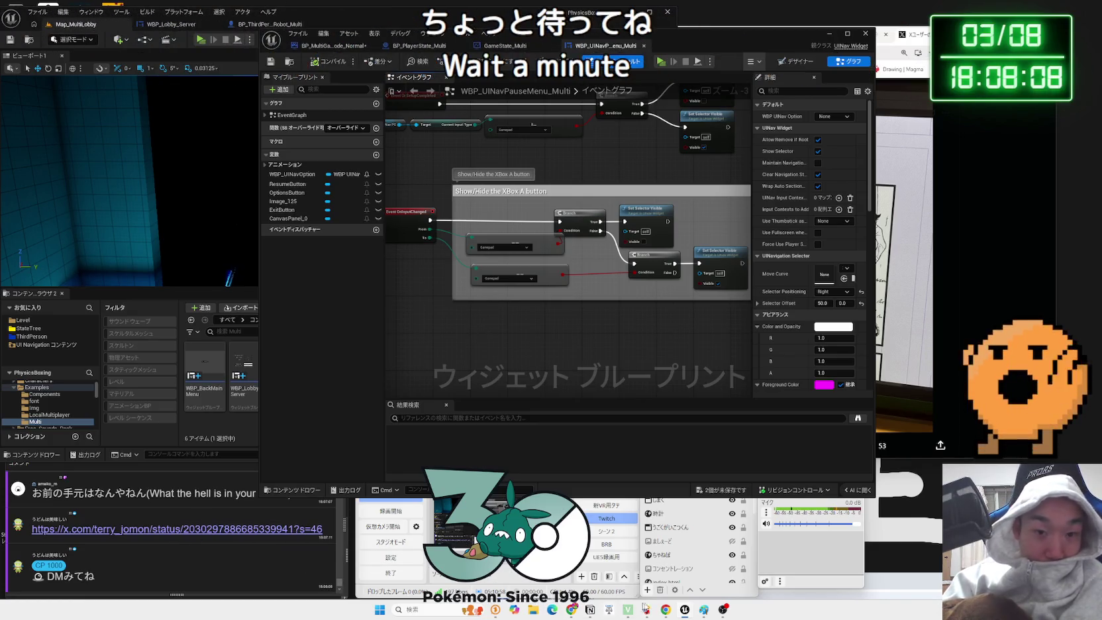
pyautogui.click(705, 609)
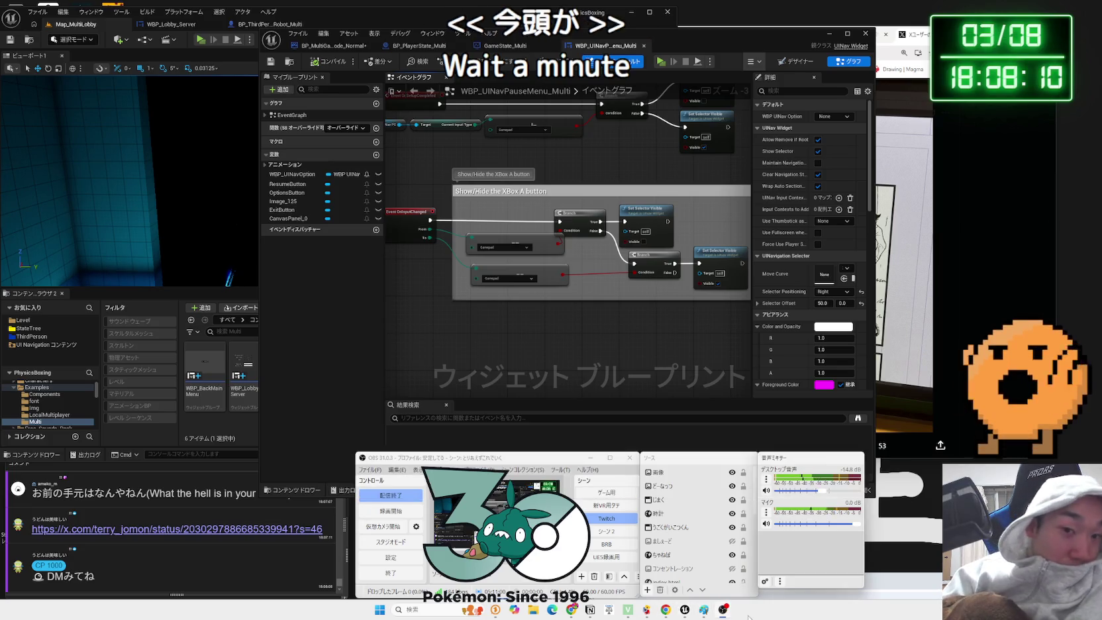
pyautogui.click(564, 376)
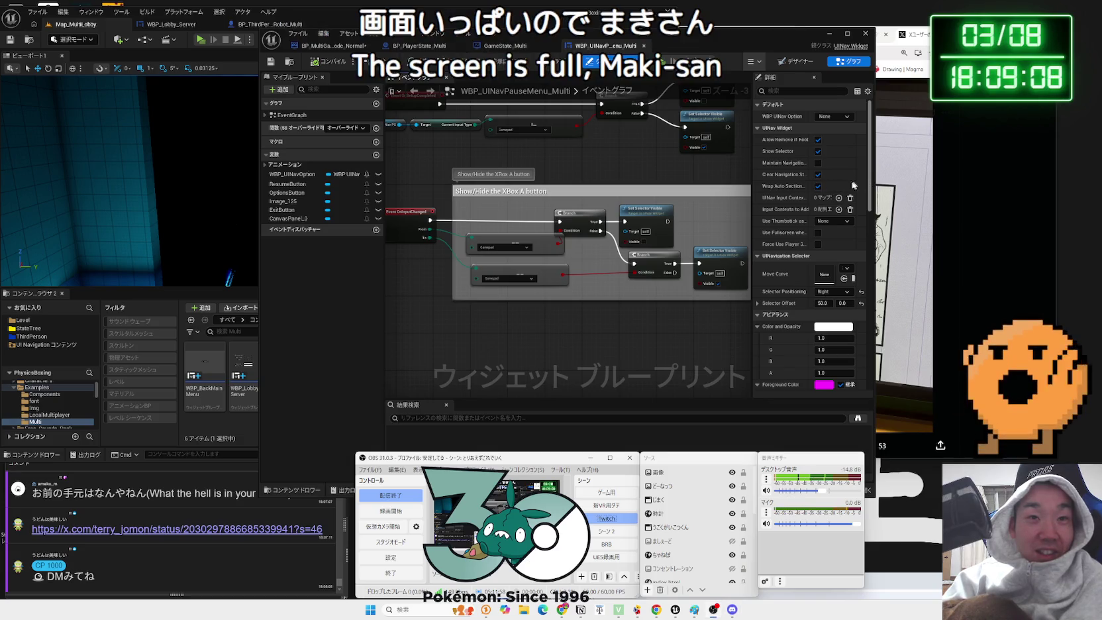
pyautogui.click(615, 324)
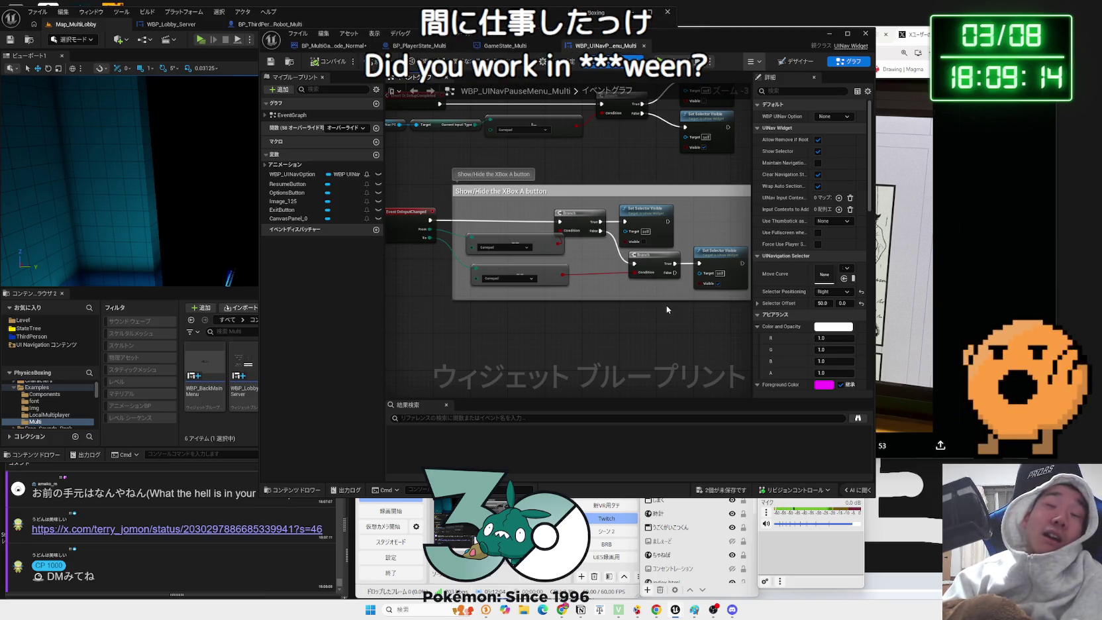
# - Bring up GameState_Multi and dock its tab after the pause menu blueprint
pyautogui.moveTo(667, 309); pyautogui.dragTo(614, 361)
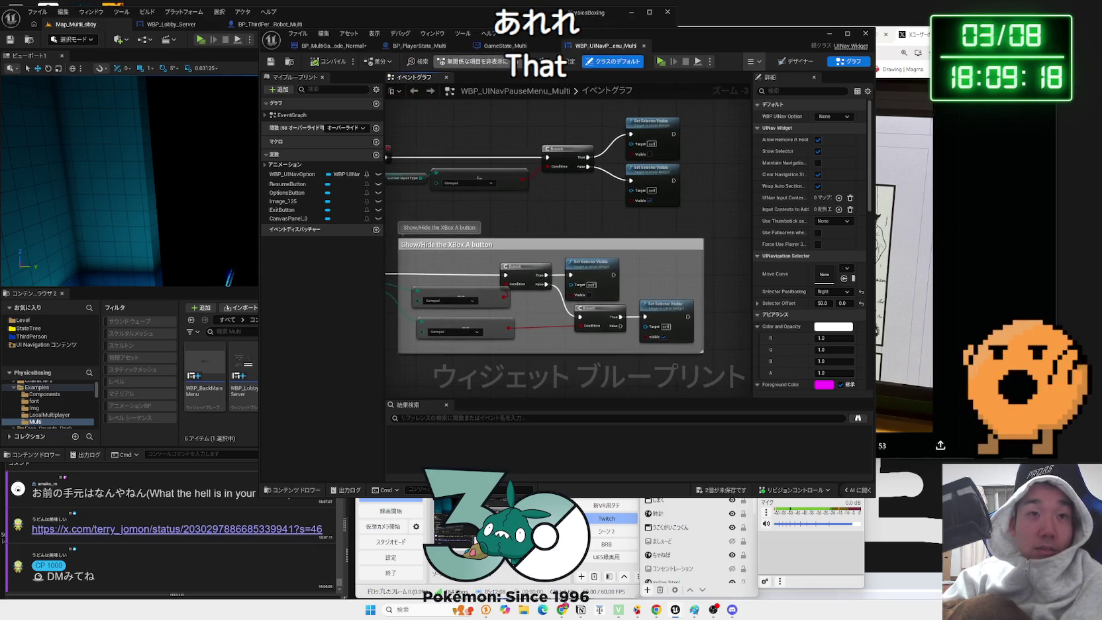
pyautogui.click(505, 45)
pyautogui.moveTo(505, 46); pyautogui.dragTo(994, 47)
# - Back in Examples, browse the UINav widget tiles and open WBP_UINavMainMenu
pyautogui.click(500, 400)
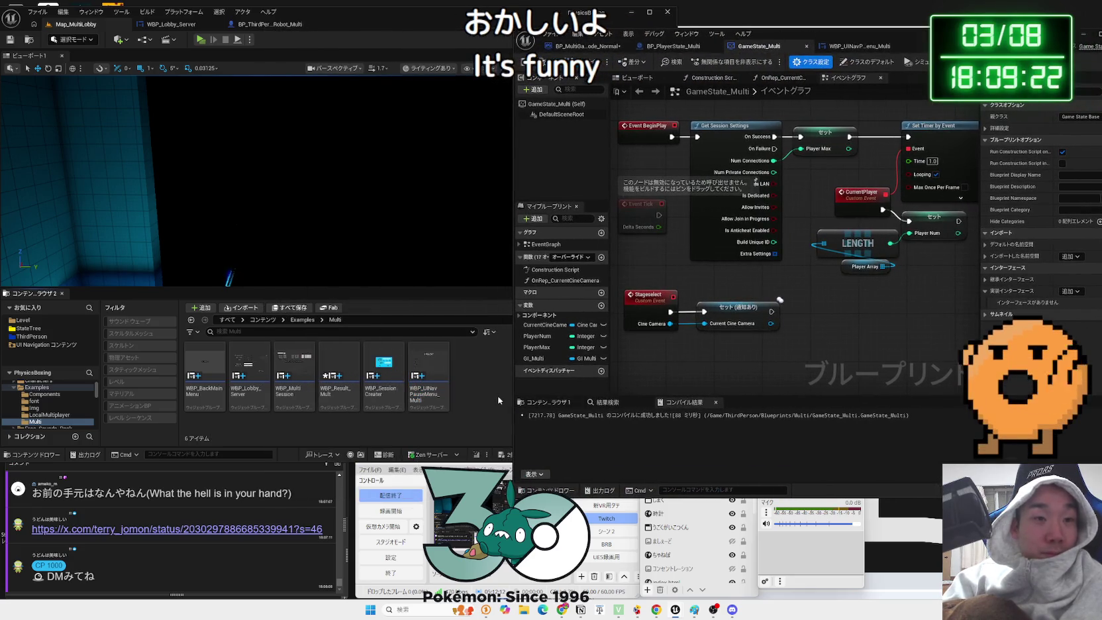
pyautogui.hotkey('alt', 'Left')
pyautogui.scroll(-2, 371, 408)
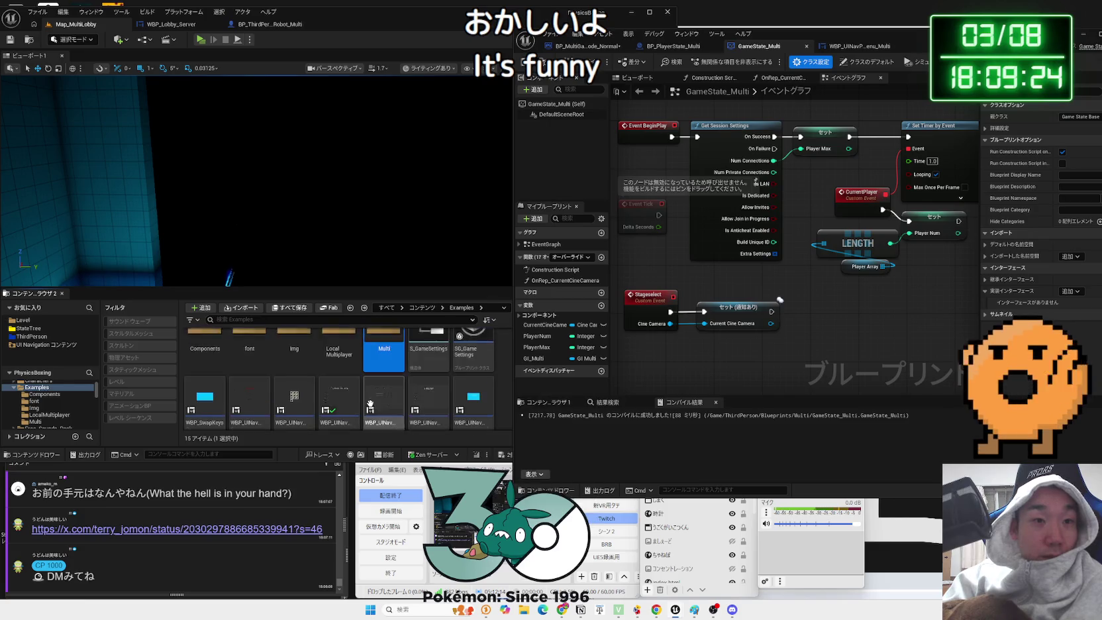
pyautogui.click(427, 382)
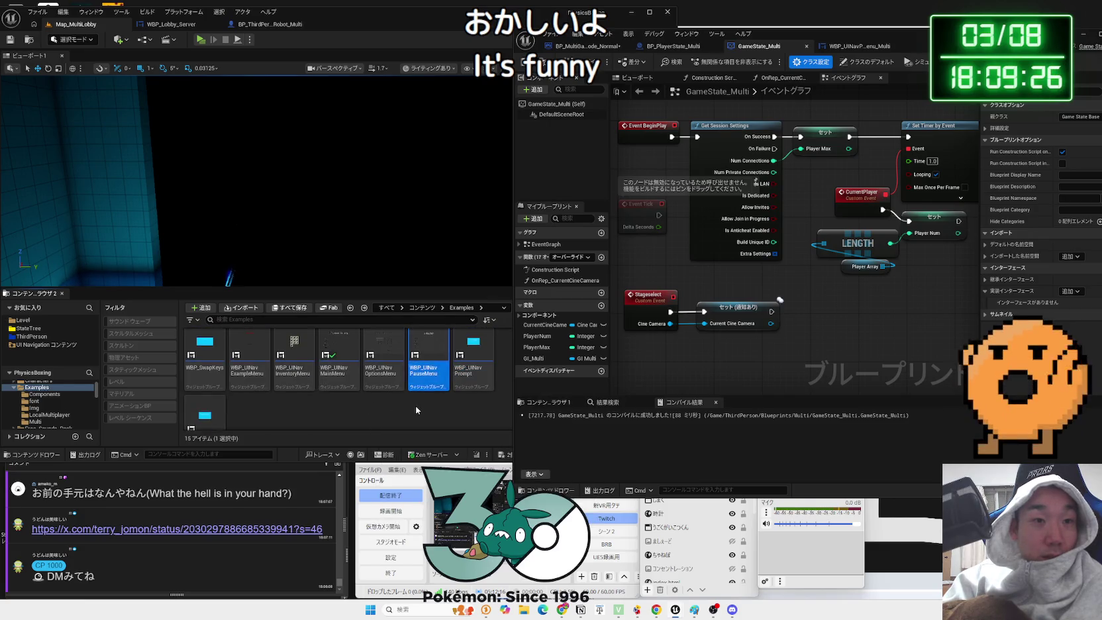
pyautogui.click(243, 380)
pyautogui.click(267, 411)
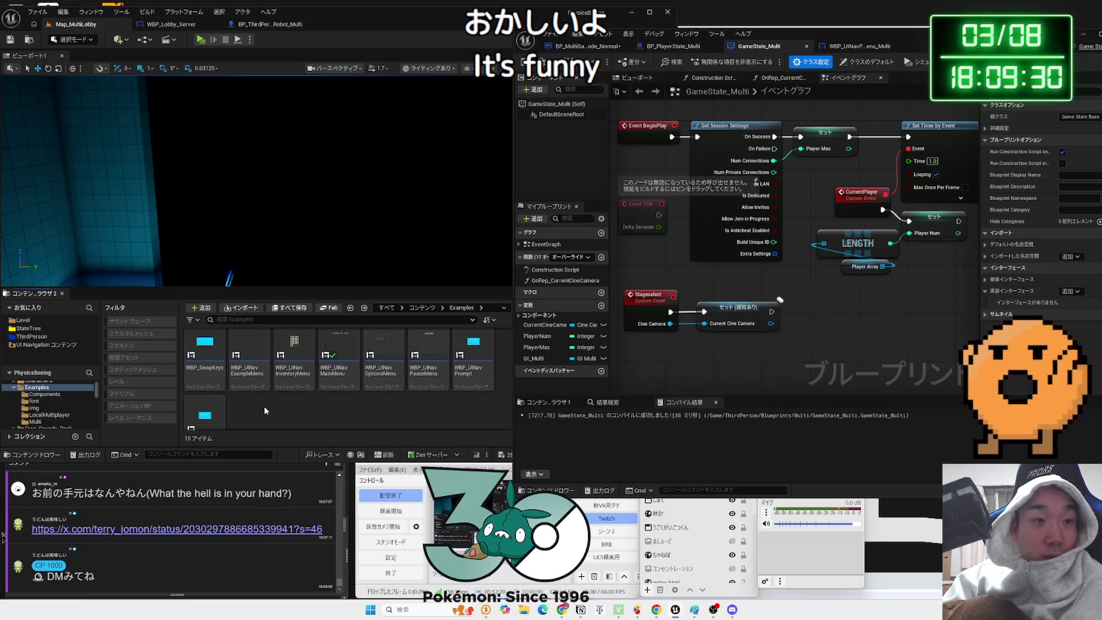
pyautogui.click(344, 380)
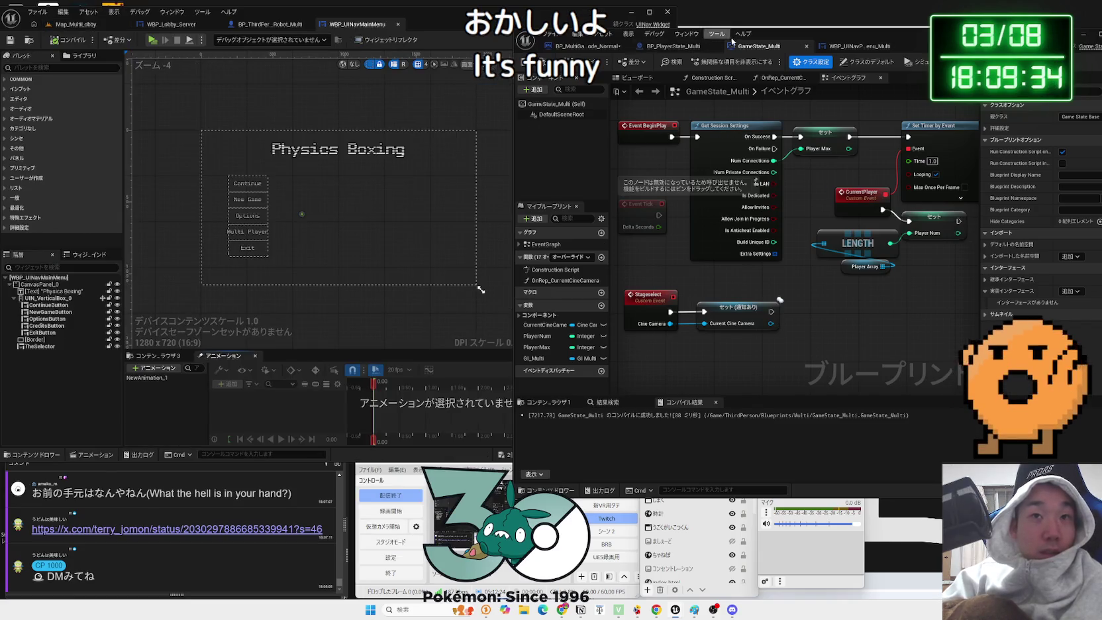
pyautogui.moveTo(727, 41); pyautogui.dragTo(956, 138)
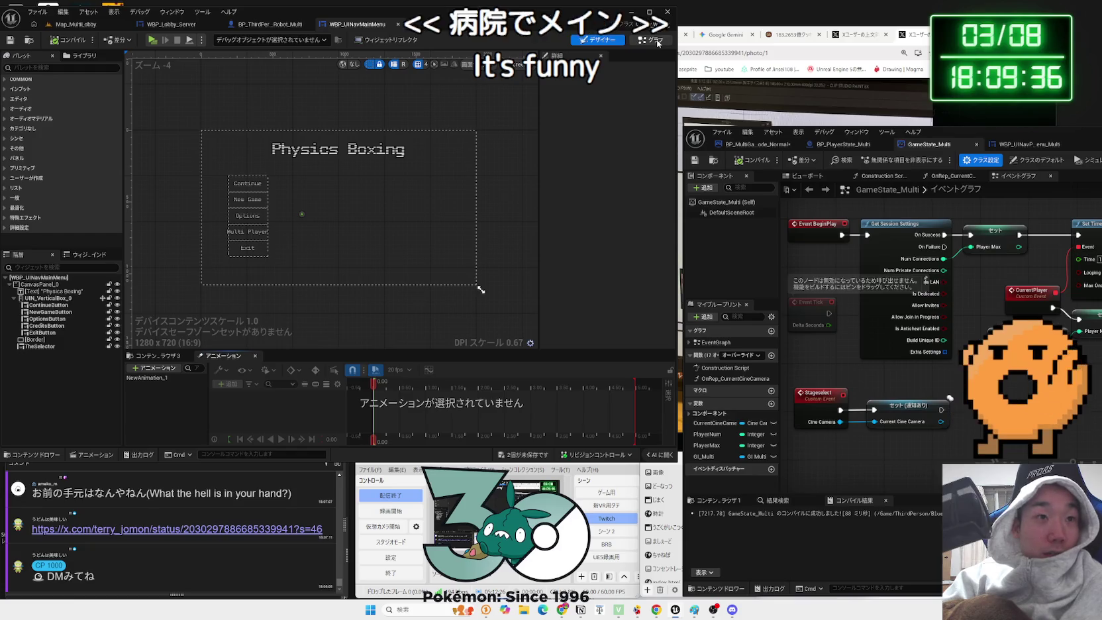
# - Browse WBP_UINavMainMenu's event graph, then switch to the BP_ThirdPerson blueprint tab
pyautogui.click(646, 40)
pyautogui.scroll(5, 276, 106)
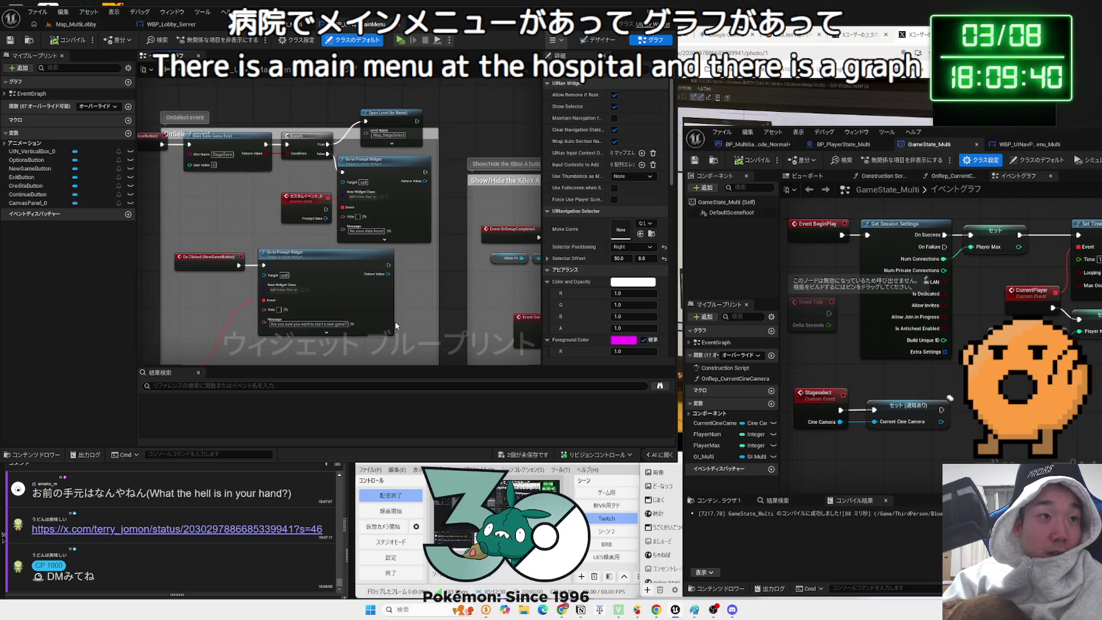
pyautogui.scroll(-4, 417, 329)
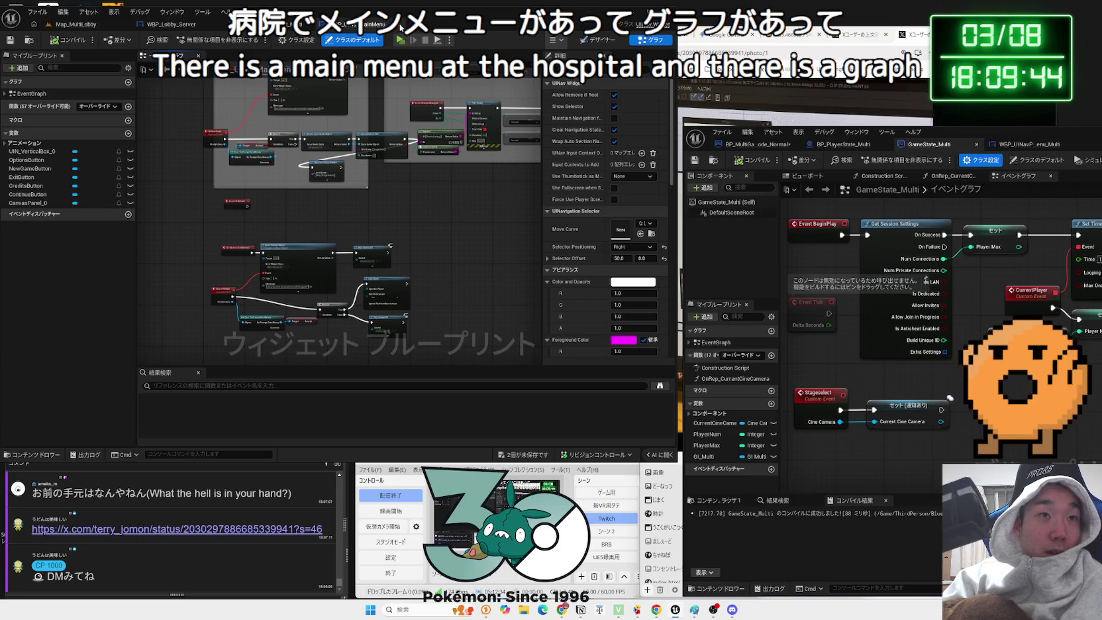
pyautogui.click(400, 28)
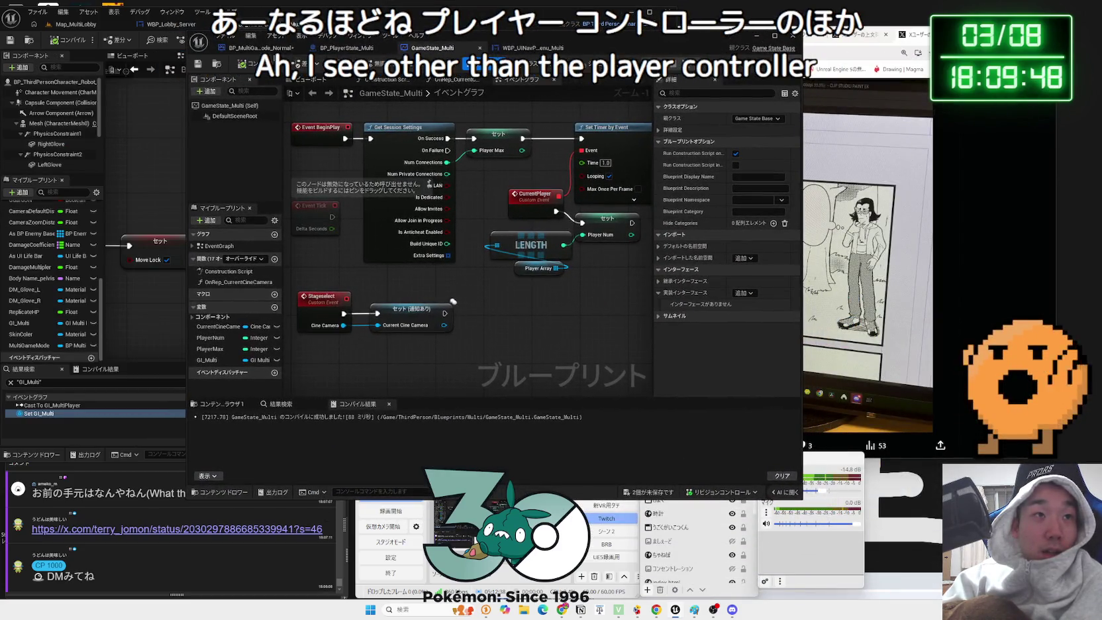
# - Switch to BP_MultiGameMode_Normal and move its window aside to view the character graph
pyautogui.click(261, 47)
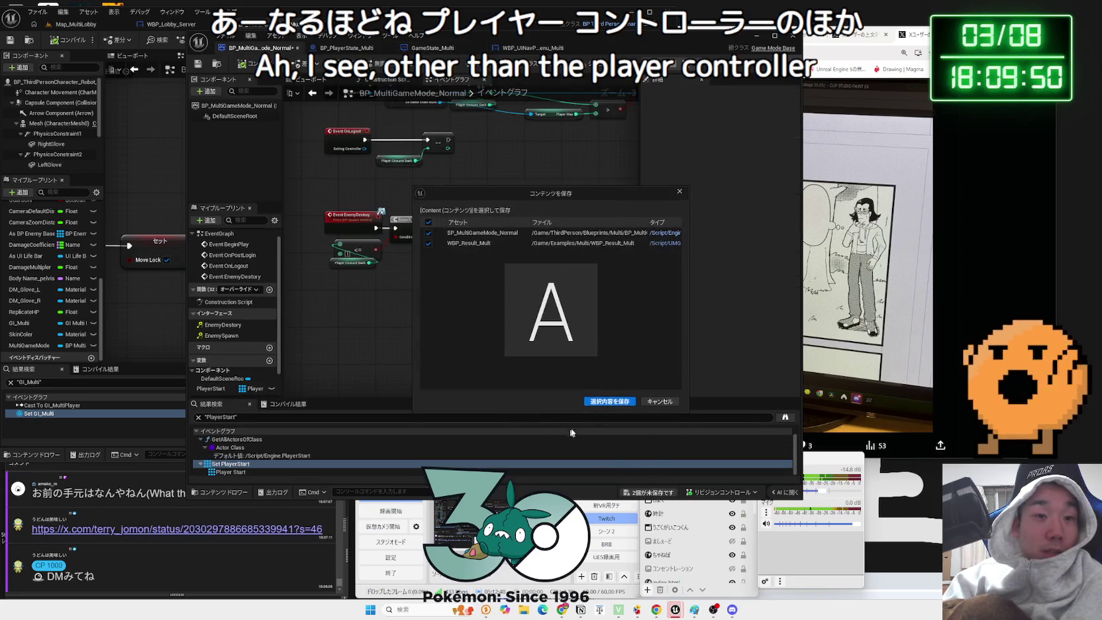
pyautogui.moveTo(663, 36); pyautogui.dragTo(1005, 39)
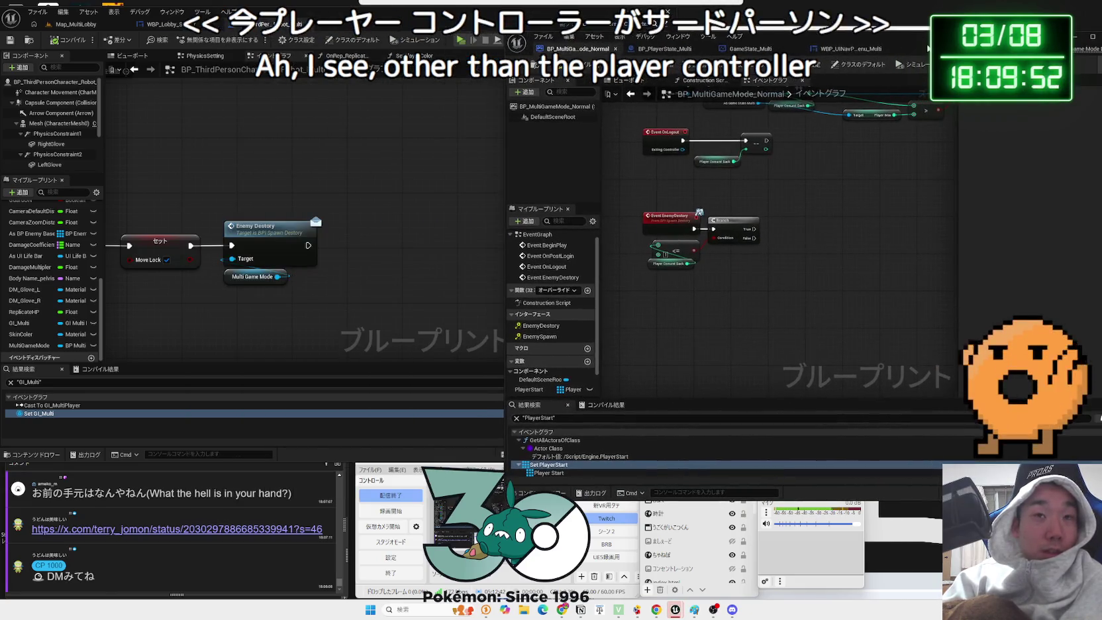
pyautogui.moveTo(280, 191); pyautogui.dragTo(382, 212)
pyautogui.scroll(-2, 383, 213)
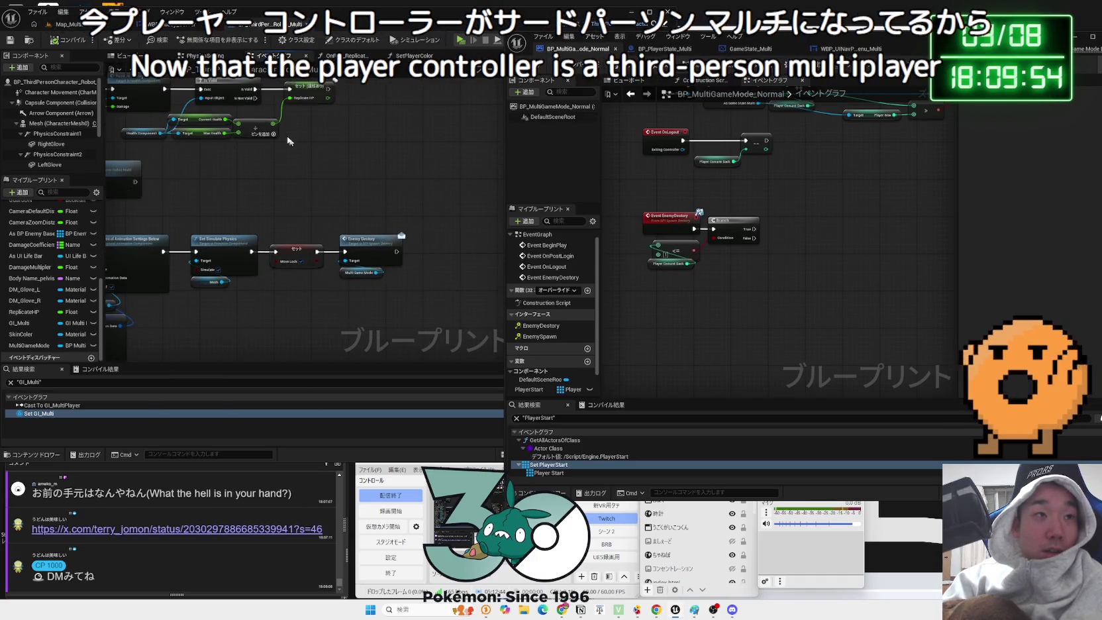
# - Open BP_UINavPC_multi from ThirdPerson/Blueprints/Multi in the Content Browser
pyautogui.click(66, 24)
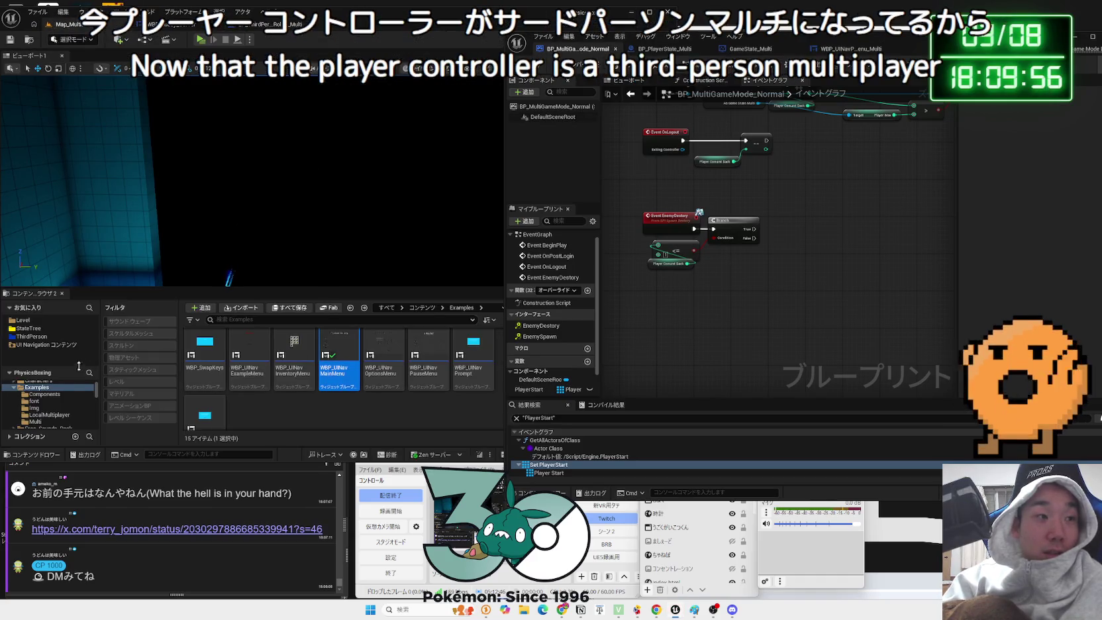
pyautogui.click(26, 322)
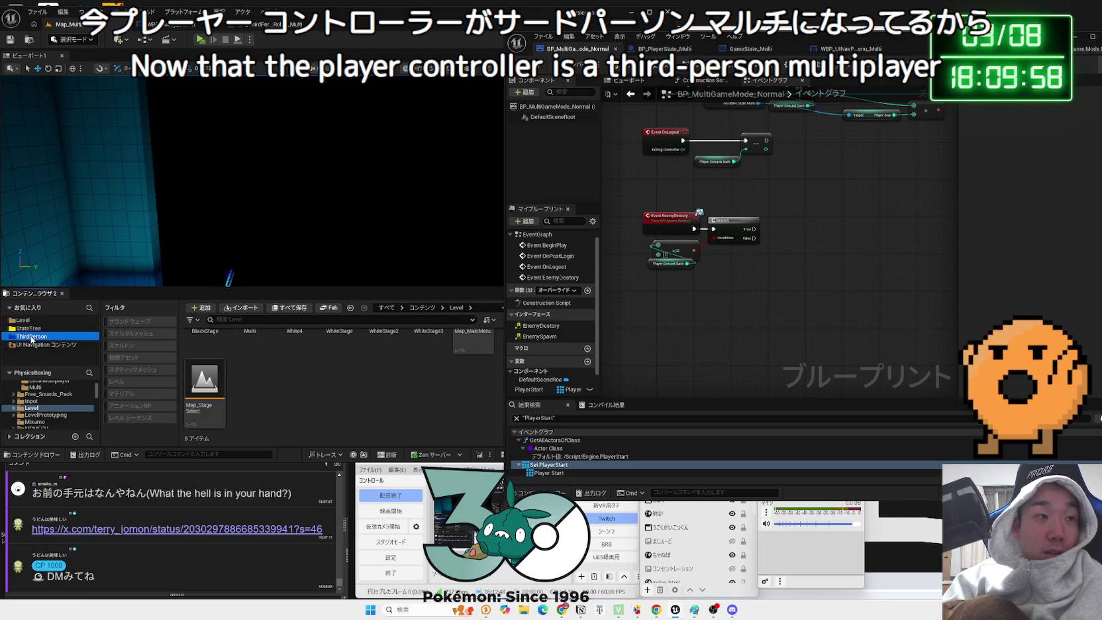
pyautogui.doubleClick(213, 371)
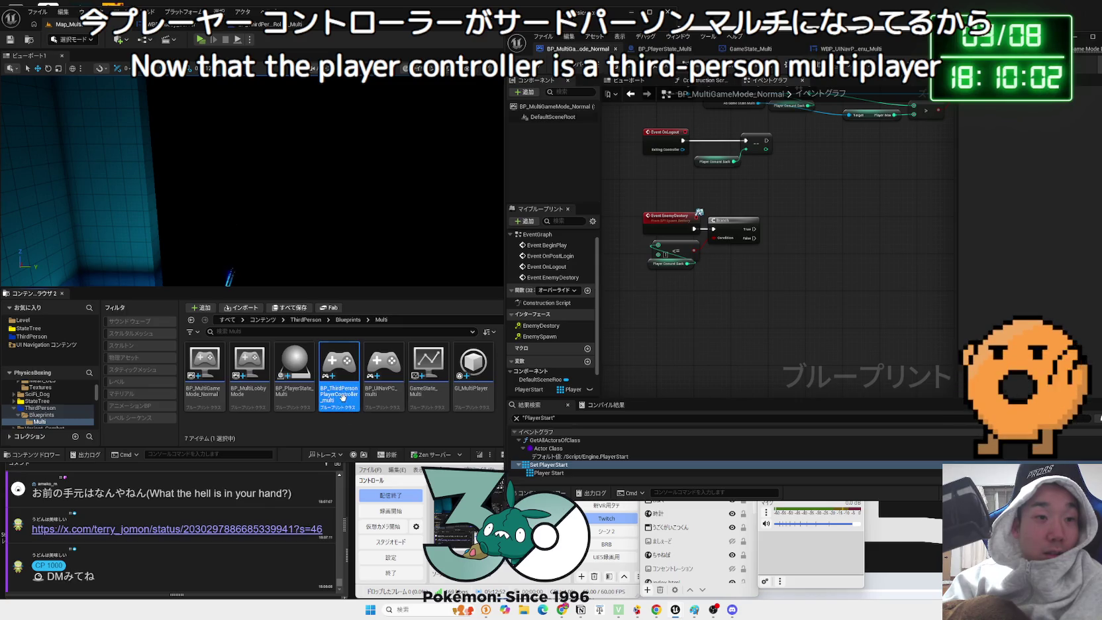
pyautogui.doubleClick(384, 402)
pyautogui.moveTo(709, 239)
pyautogui.mouseDown()
pyautogui.moveTo(717, 304)
pyautogui.moveTo(906, 303)
pyautogui.mouseUp()
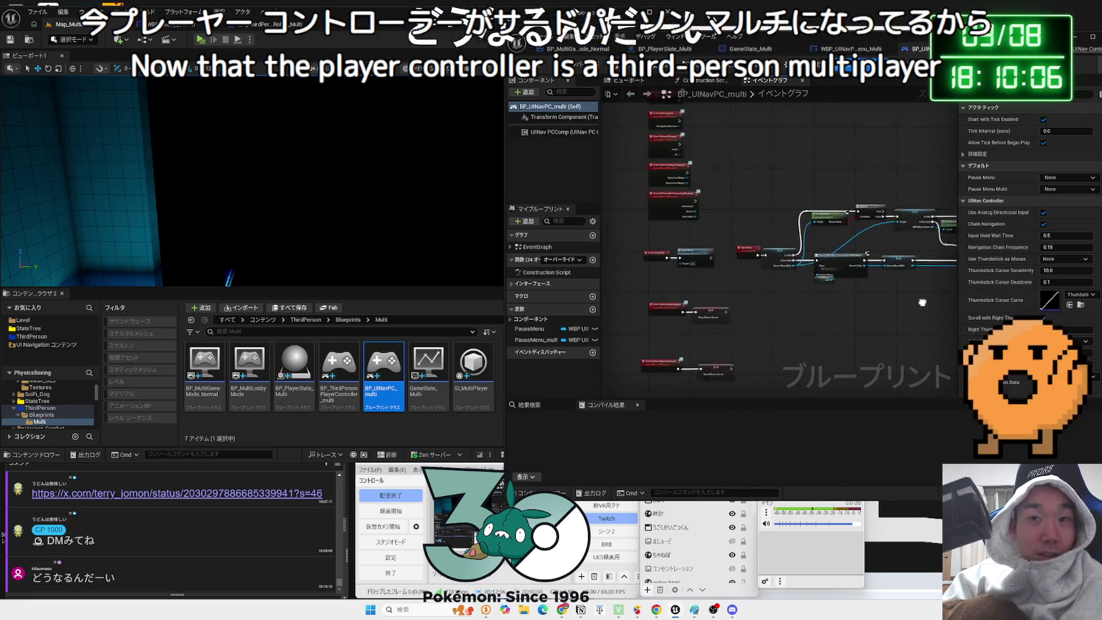
# - Look over the BP_UINavPC_multi graph that creates the pause menu widget, then close that blueprint
pyautogui.scroll(3, 762, 282)
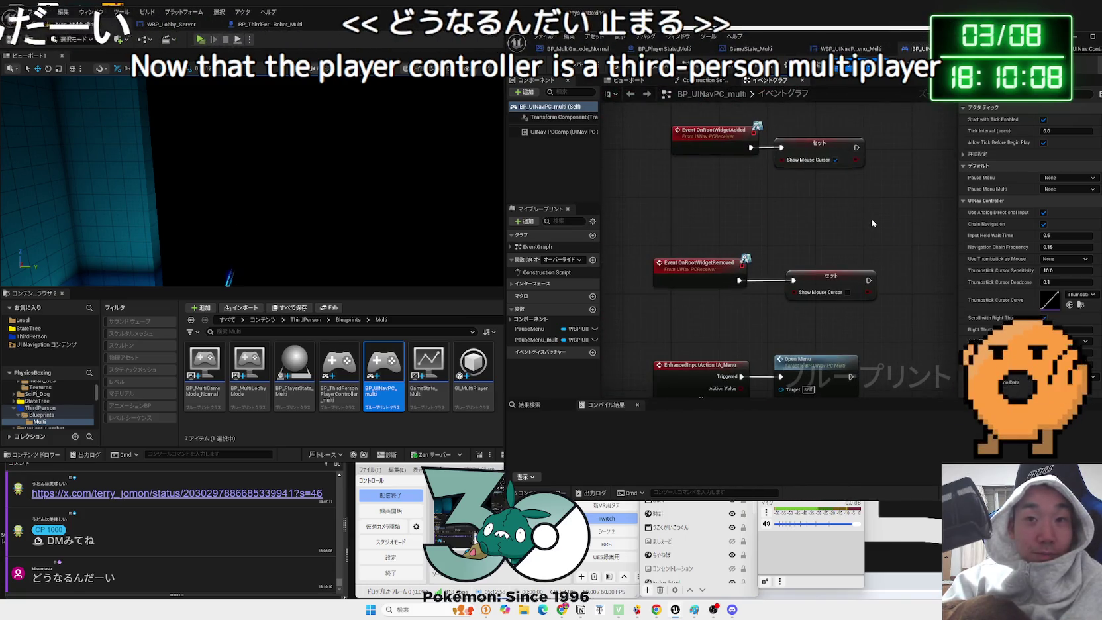
pyautogui.moveTo(872, 223); pyautogui.dragTo(820, 180)
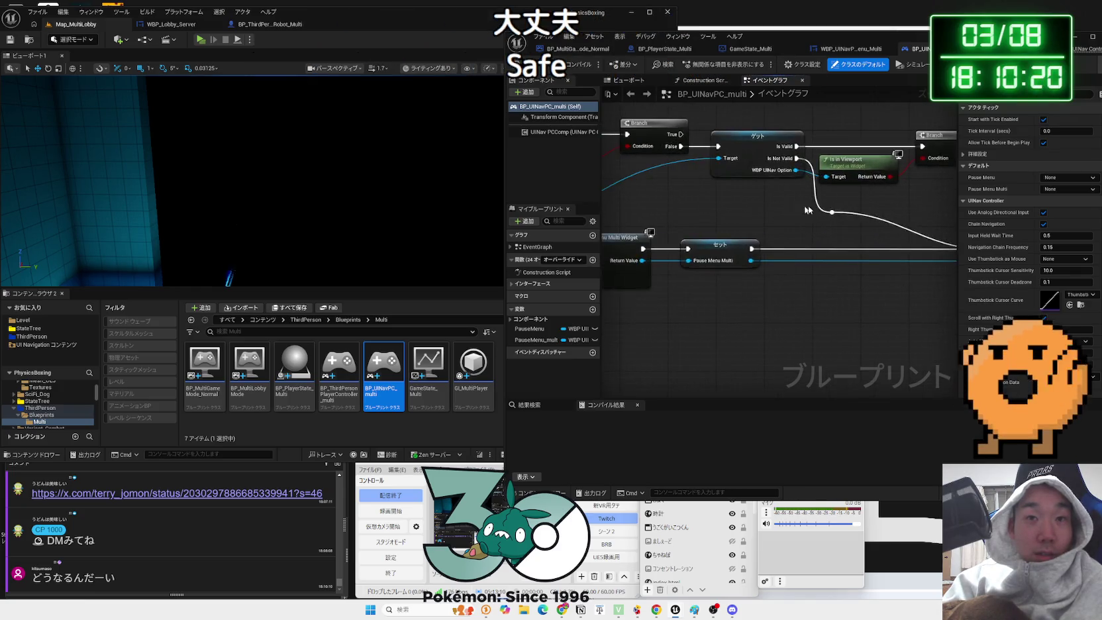
pyautogui.moveTo(892, 53); pyautogui.dragTo(753, 39)
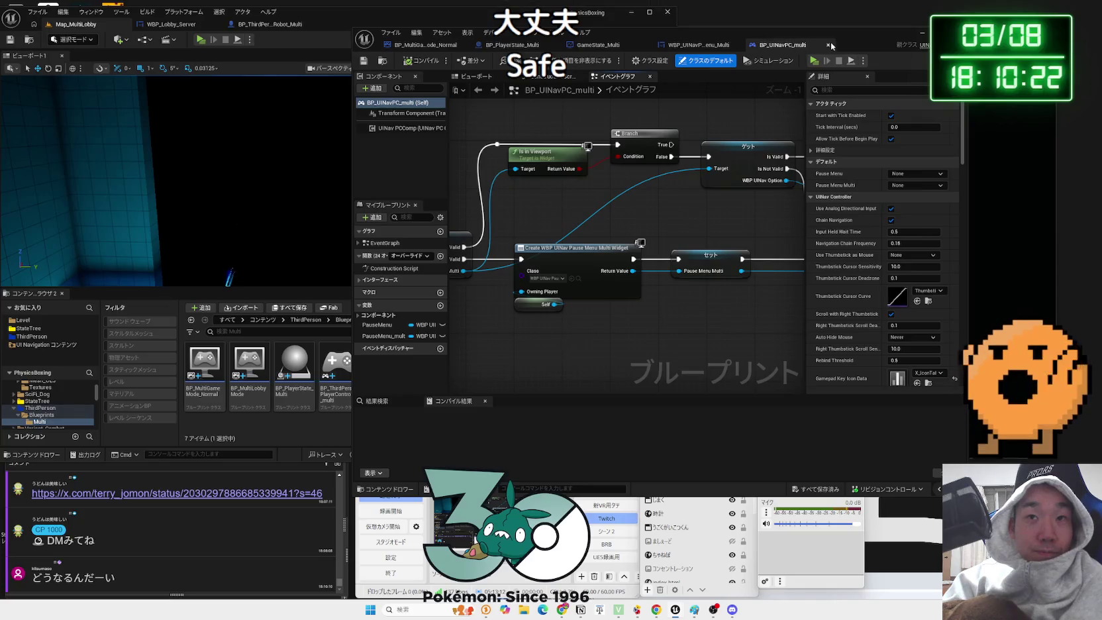
pyautogui.click(828, 44)
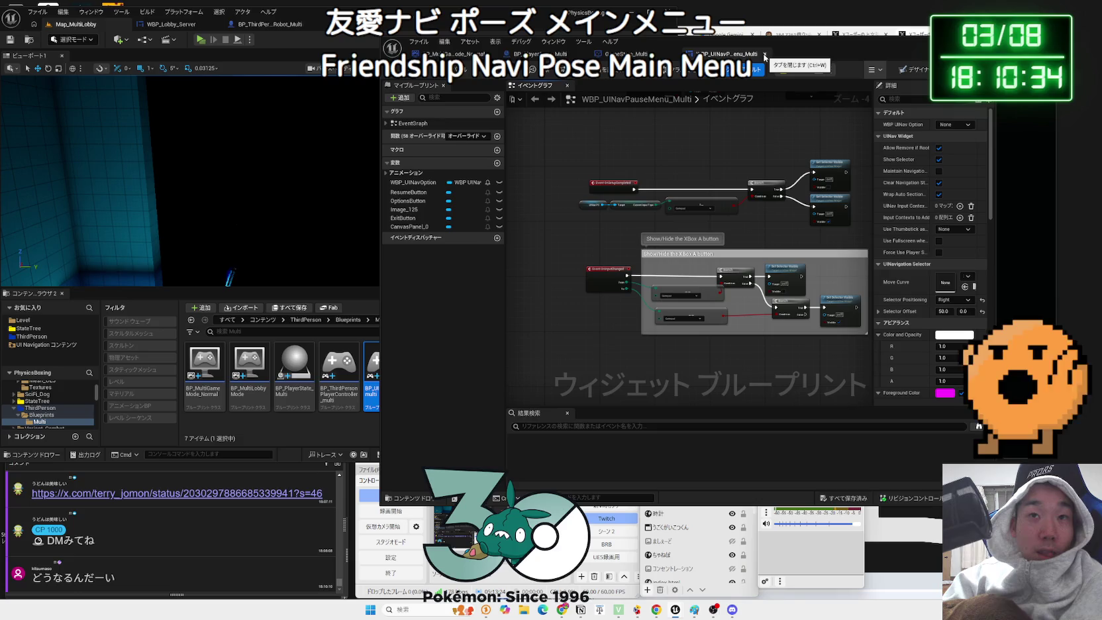
# - Close the pause menu widget and review the PlayerState, MultiGameMode_Normal and GameState_Multi blueprints
pyautogui.click(765, 54)
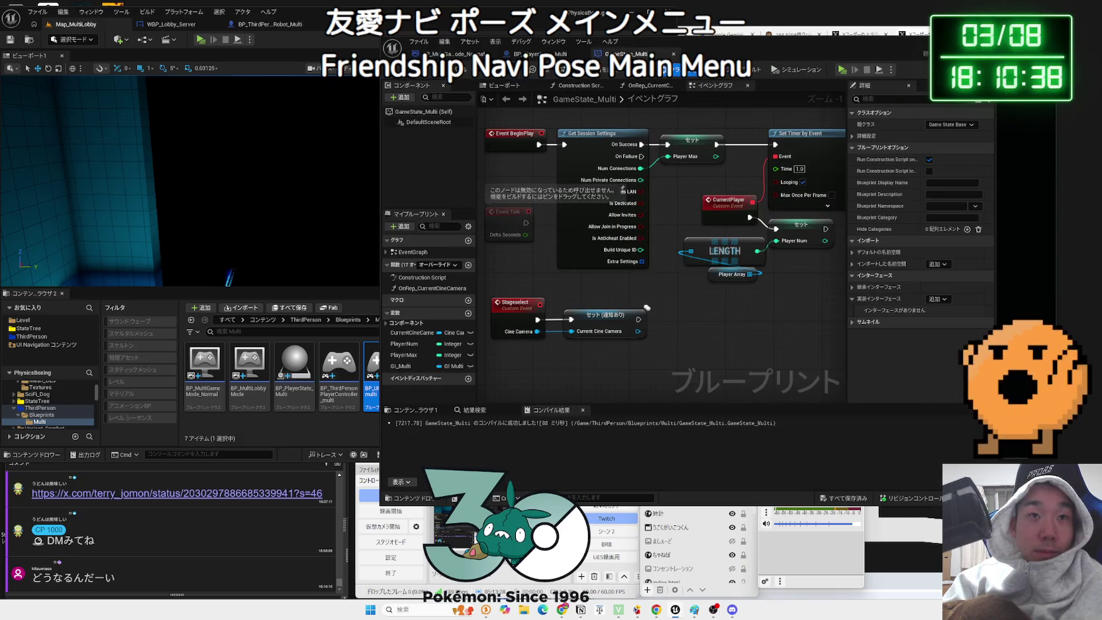
pyautogui.click(536, 53)
pyautogui.click(457, 54)
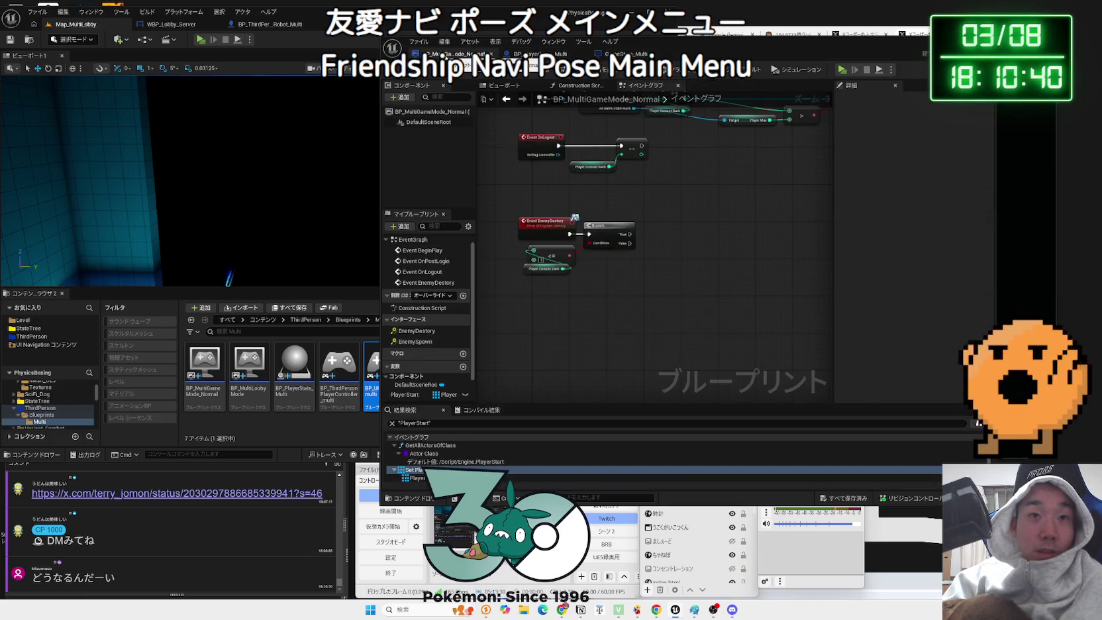
pyautogui.moveTo(663, 165); pyautogui.dragTo(671, 274)
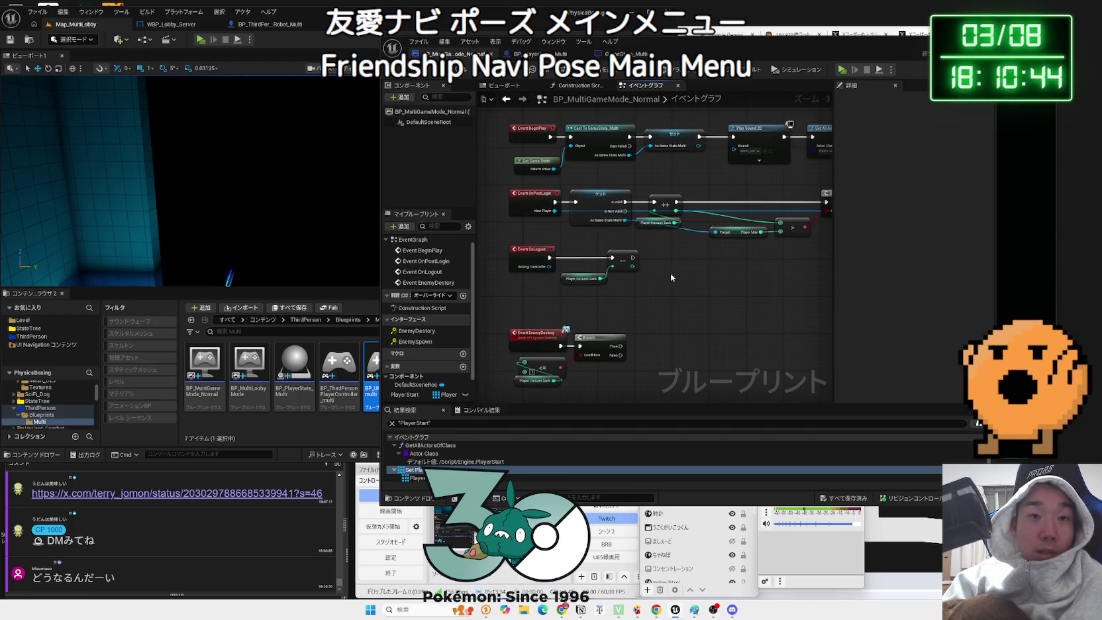
pyautogui.scroll(2, 671, 273)
pyautogui.moveTo(662, 318); pyautogui.dragTo(660, 244)
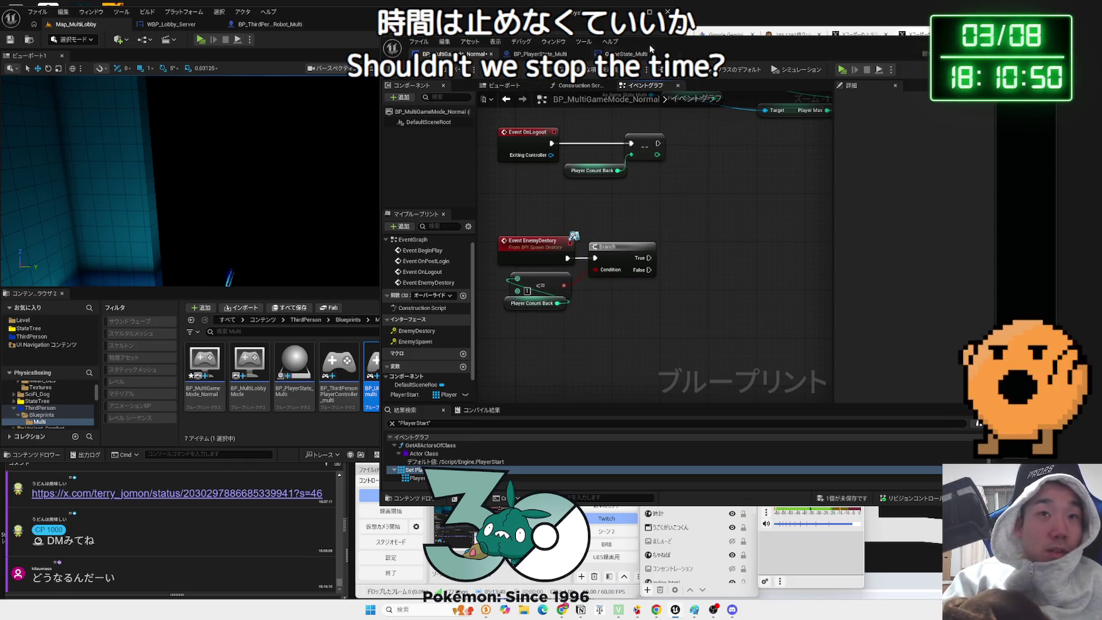
pyautogui.moveTo(651, 49); pyautogui.dragTo(814, 60)
pyautogui.click(801, 55)
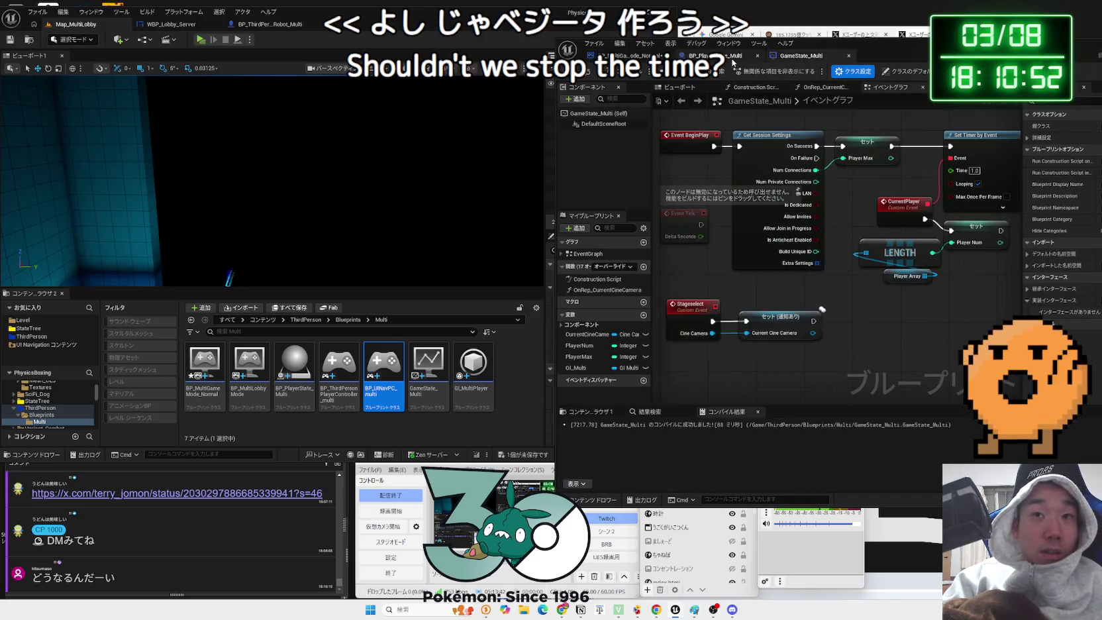
pyautogui.moveTo(829, 53); pyautogui.dragTo(706, 53)
pyautogui.click(504, 54)
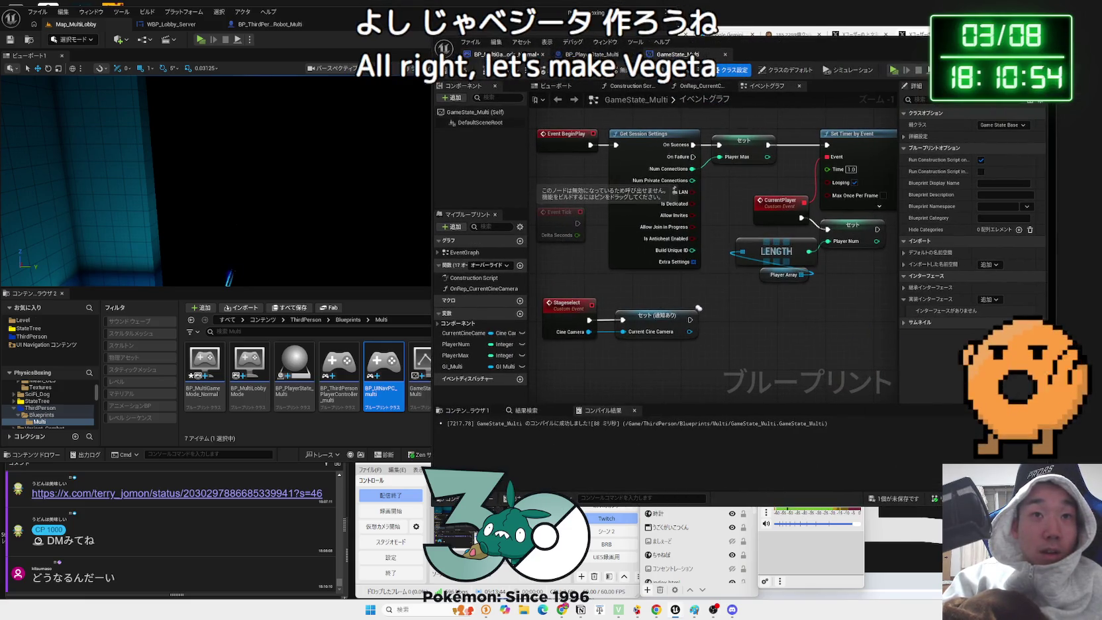
# - Open the Examples/Multi folder in the Content Browser to list its widget blueprints
pyautogui.scroll(5, 53, 411)
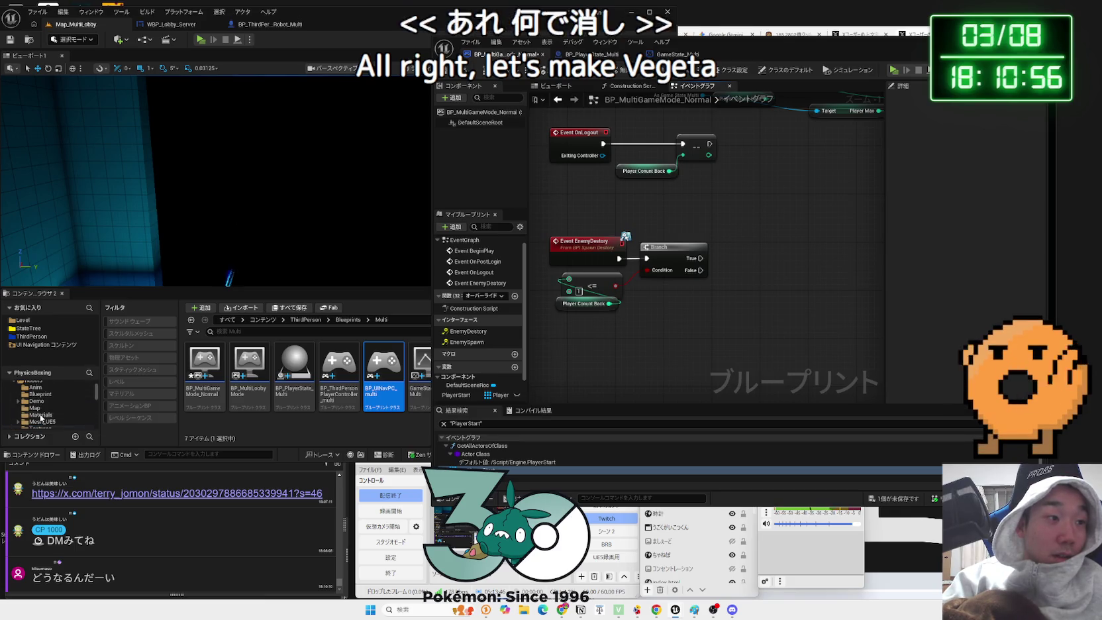
pyautogui.scroll(3, 41, 409)
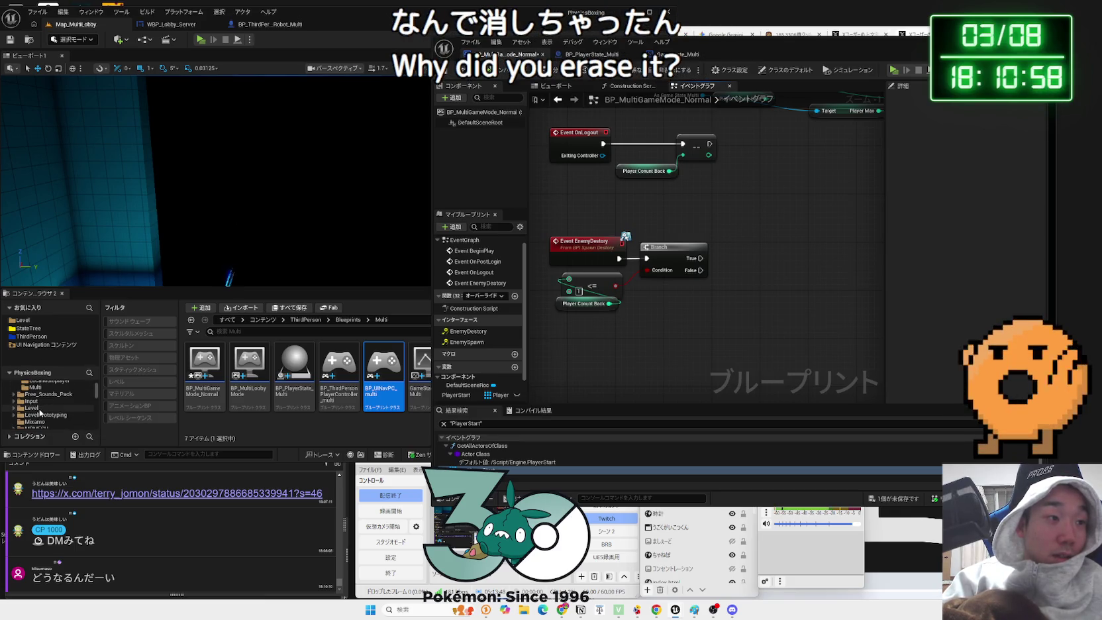
pyautogui.click(36, 394)
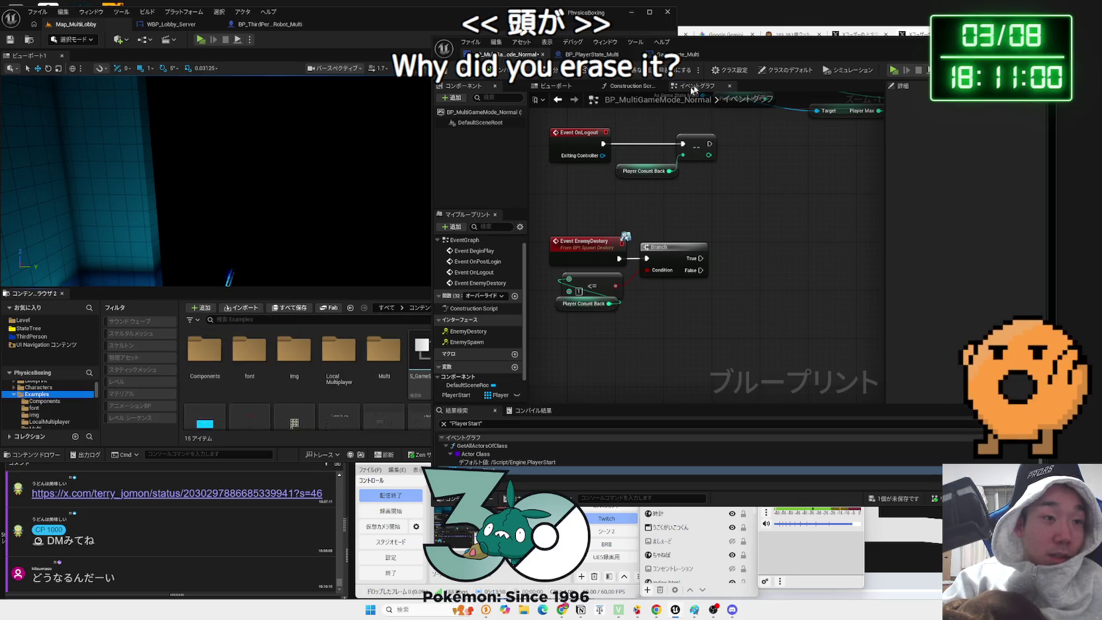
pyautogui.doubleClick(384, 350)
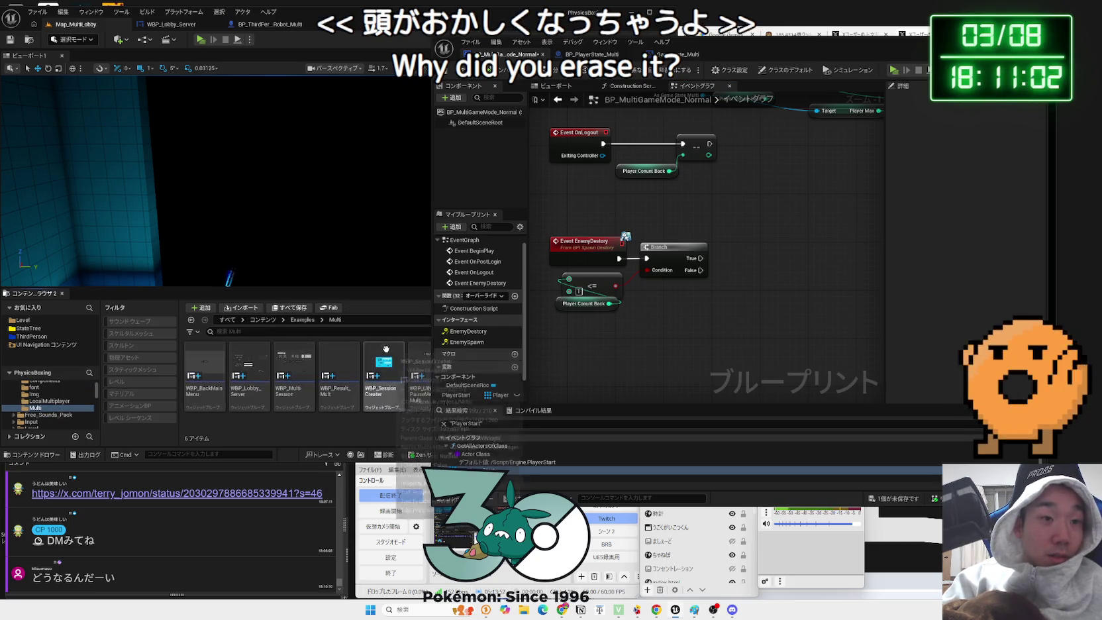
pyautogui.doubleClick(339, 371)
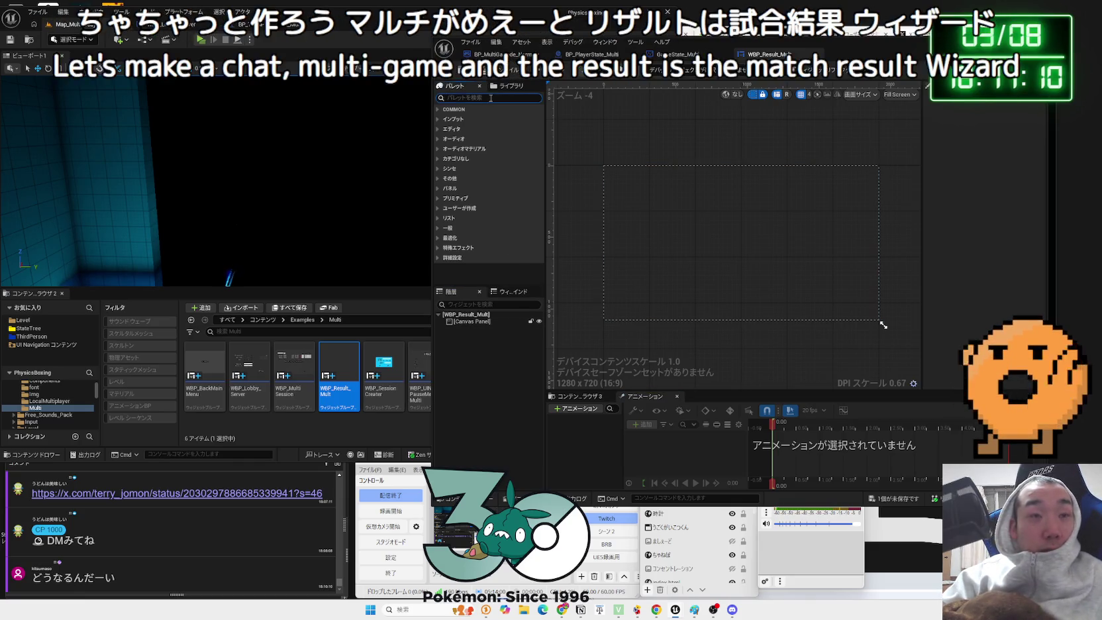
pyautogui.write('te')
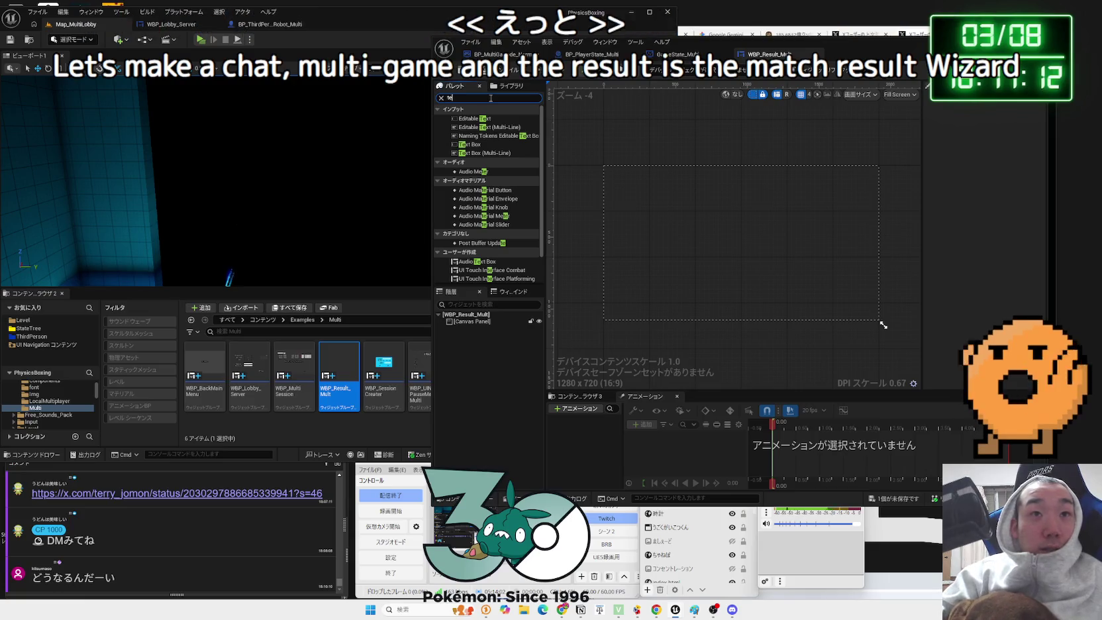
pyautogui.press('BackSpace')
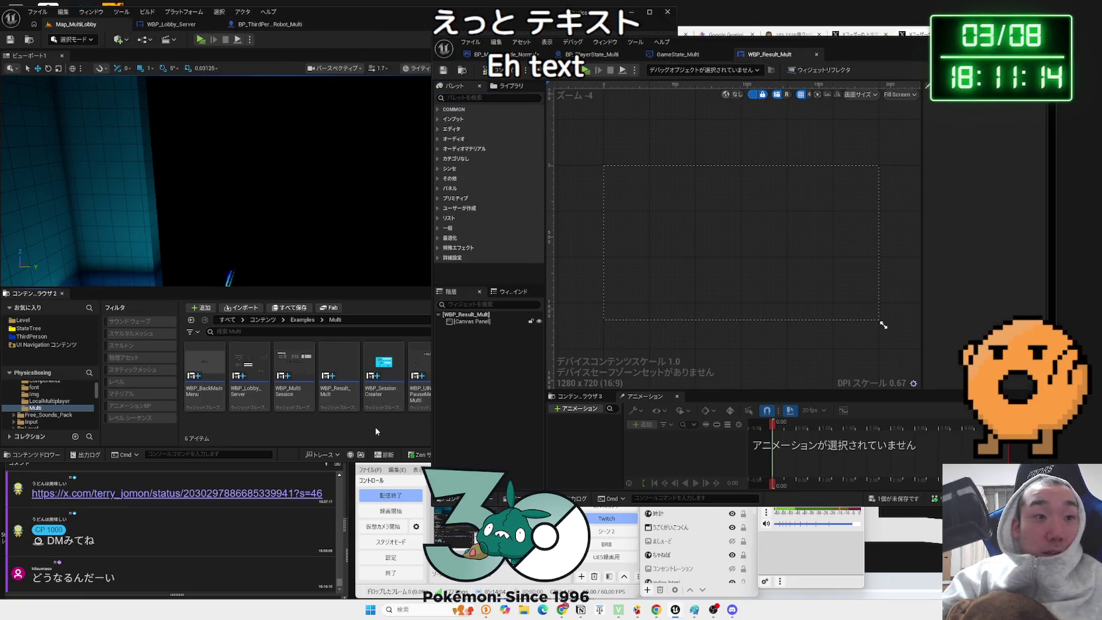
pyautogui.press('Left')
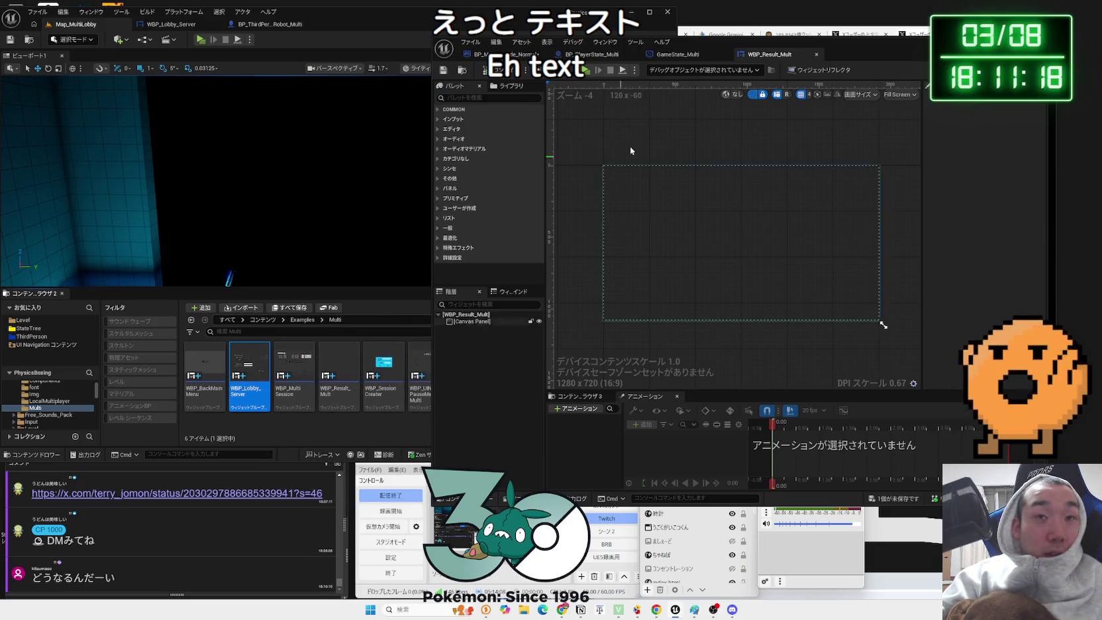
pyautogui.moveTo(719, 58); pyautogui.dragTo(753, 64)
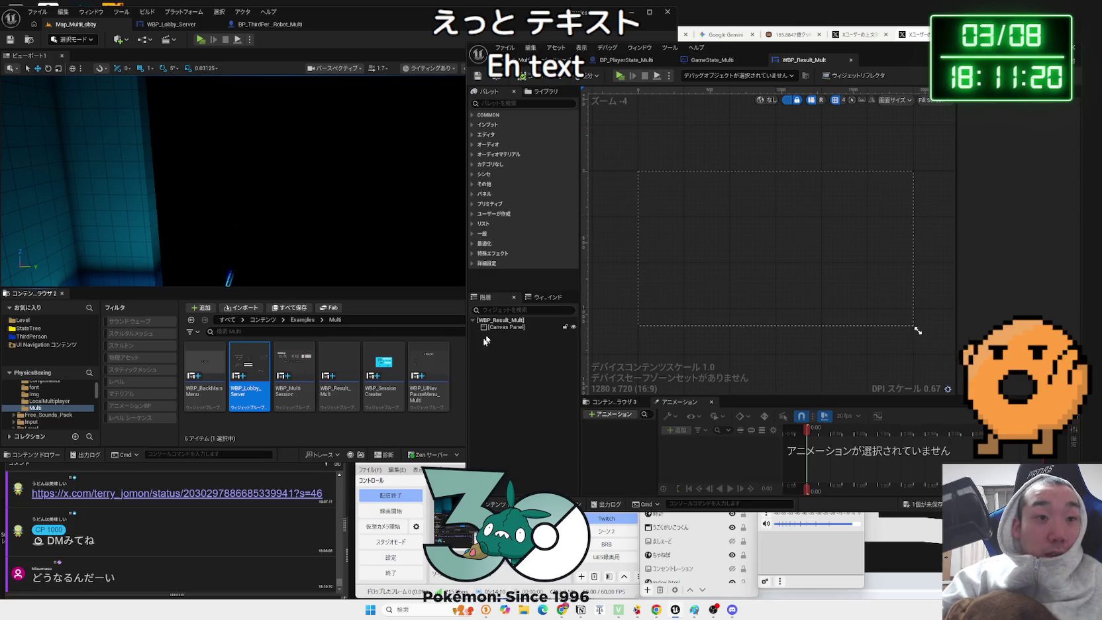
# - Open WBP_UINavPauseMenu_Multi and select its Pause title text to copy
pyautogui.doubleClick(434, 362)
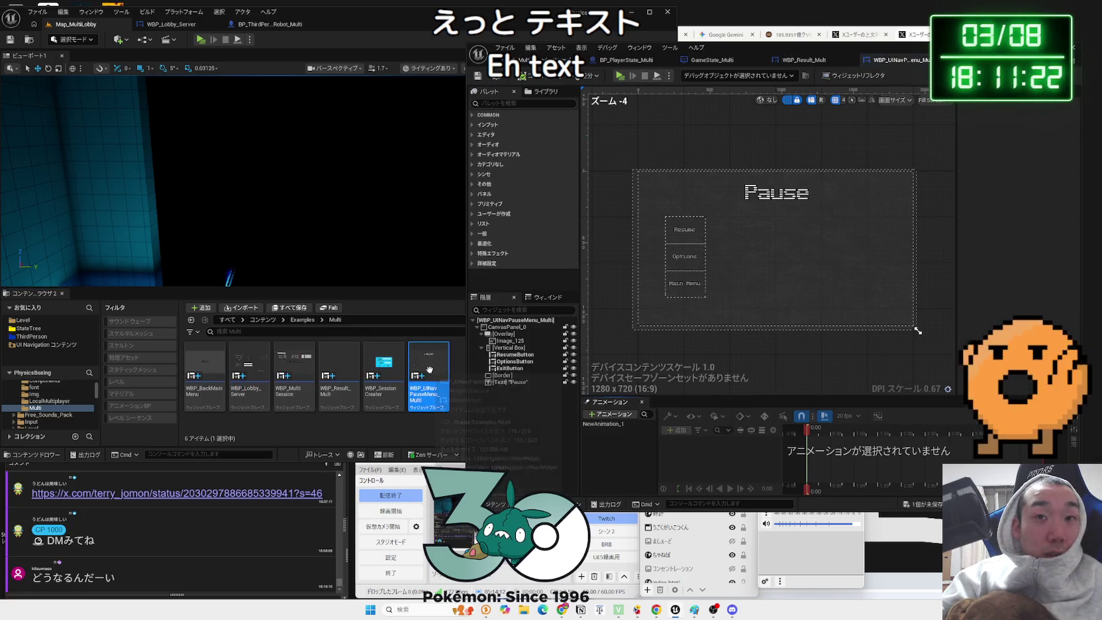
pyautogui.click(753, 196)
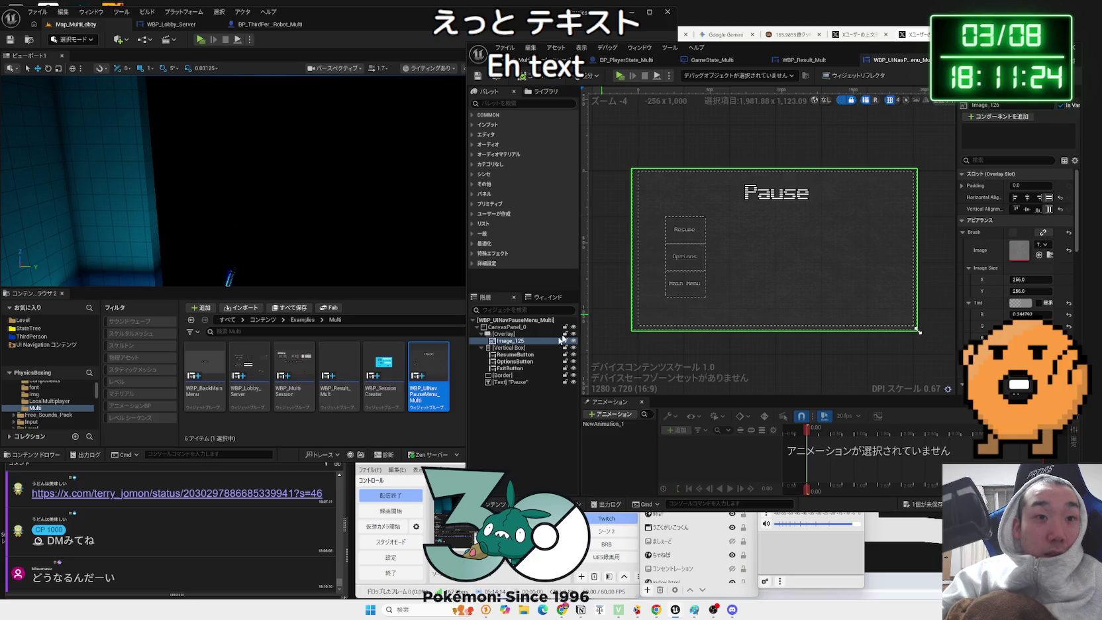
pyautogui.click(510, 328)
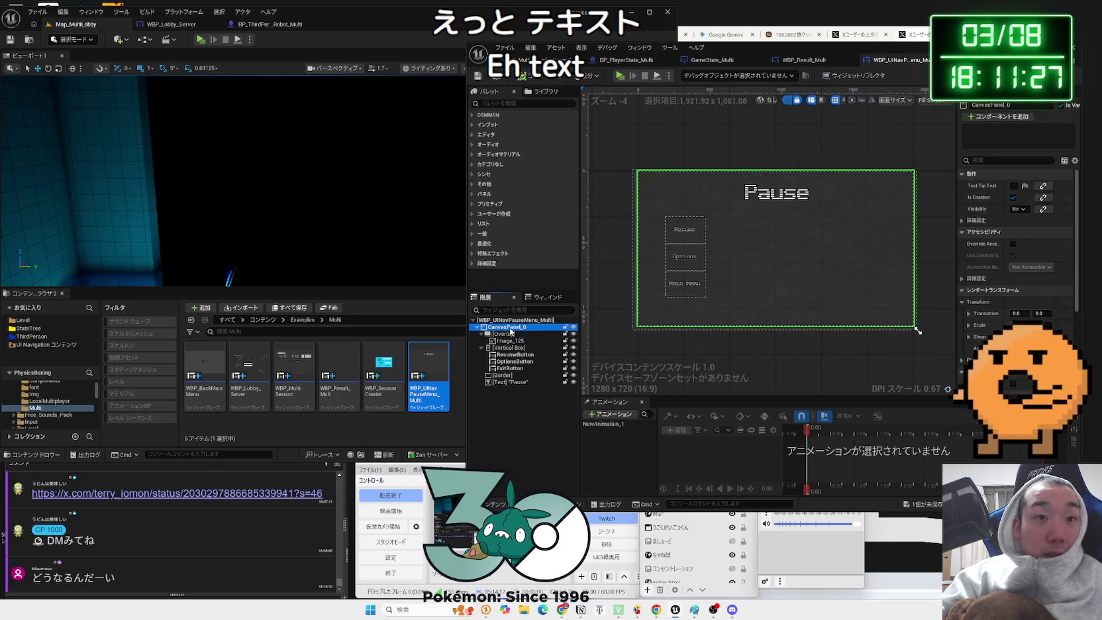
pyautogui.click(513, 383)
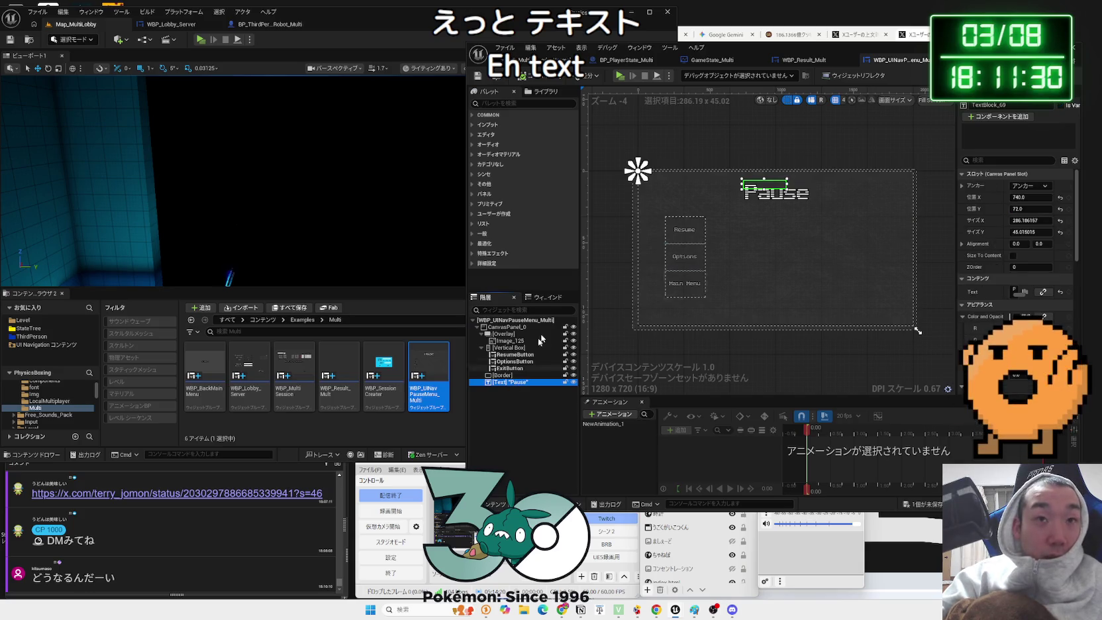
# - Paste the Pause text into WBP_Result_Multi and drag it toward the canvas's top centre
pyautogui.click(796, 63)
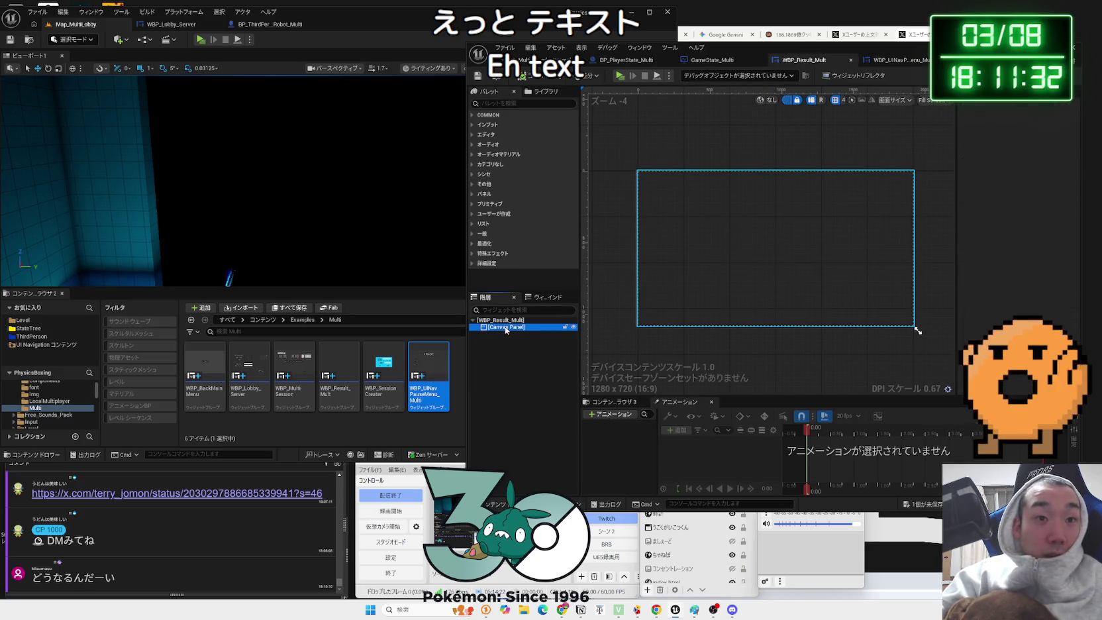
pyautogui.hotkey('ctrl', 'v')
pyautogui.moveTo(710, 193)
pyautogui.mouseDown()
pyautogui.moveTo(826, 197)
pyautogui.moveTo(807, 199)
pyautogui.mouseUp()
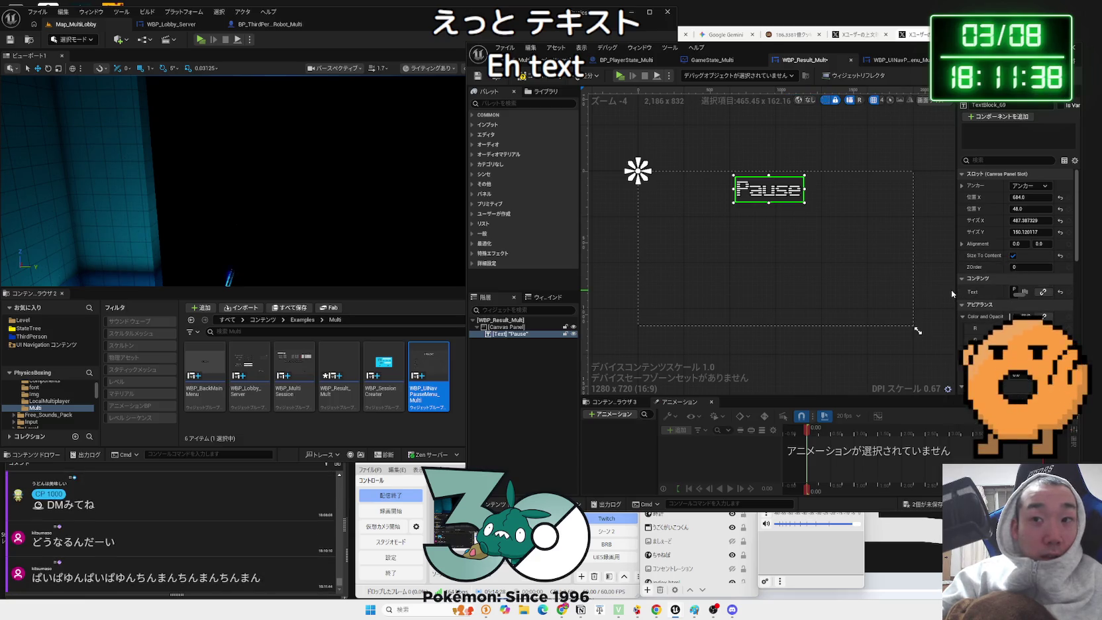
pyautogui.click(1015, 291)
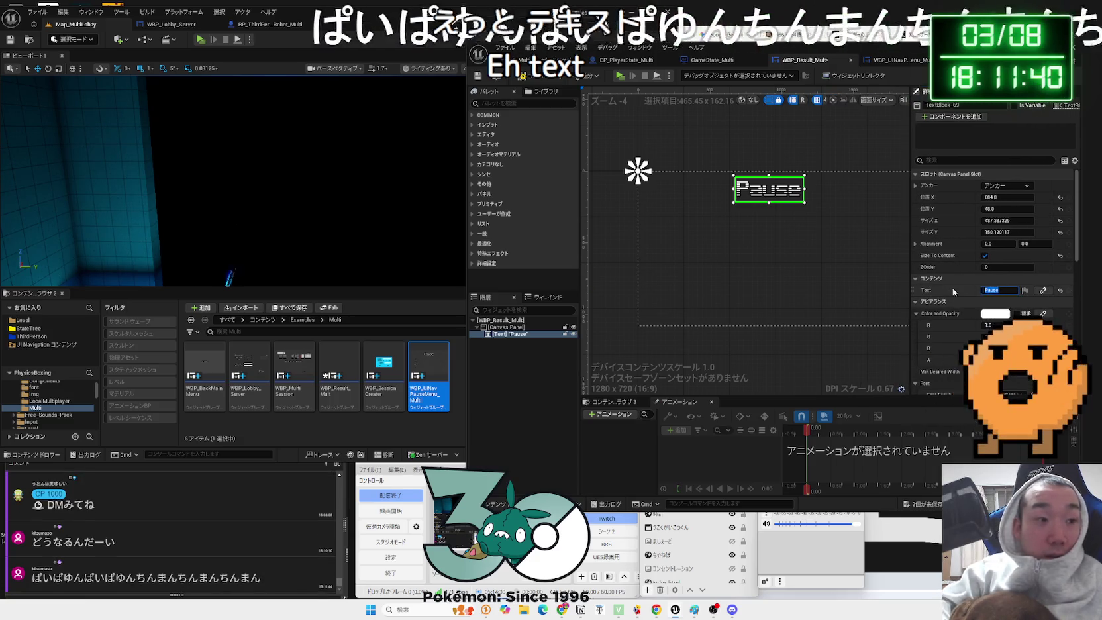
# - Change the copied text to 'Result' and reset its Size X and Size Y to 100 × 30
pyautogui.write('Result')
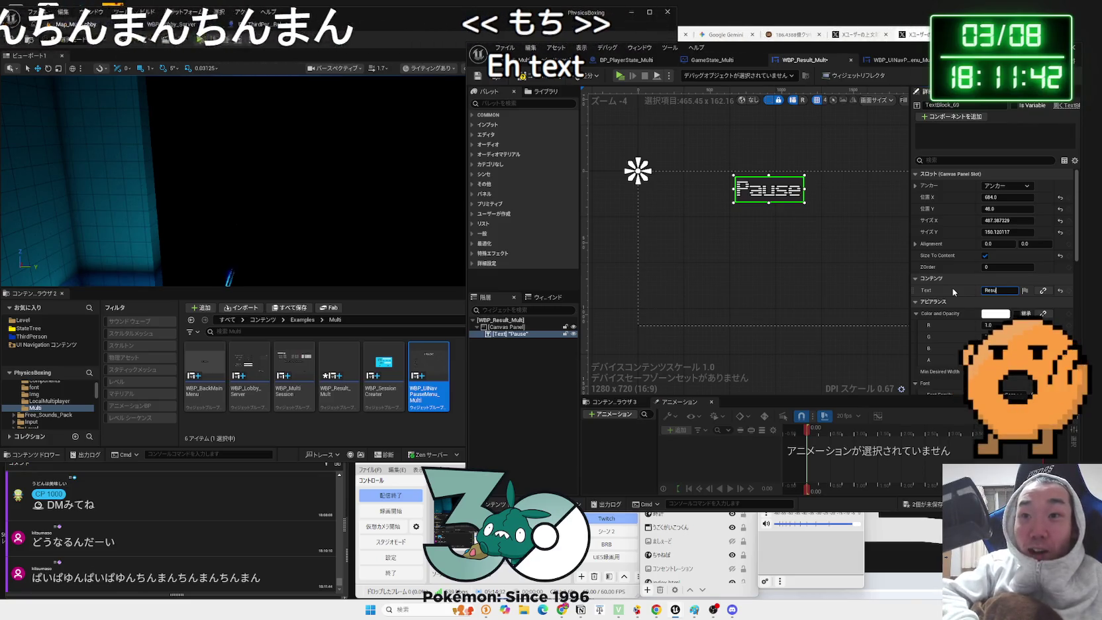
pyautogui.press('Return')
pyautogui.moveTo(764, 282); pyautogui.dragTo(736, 285)
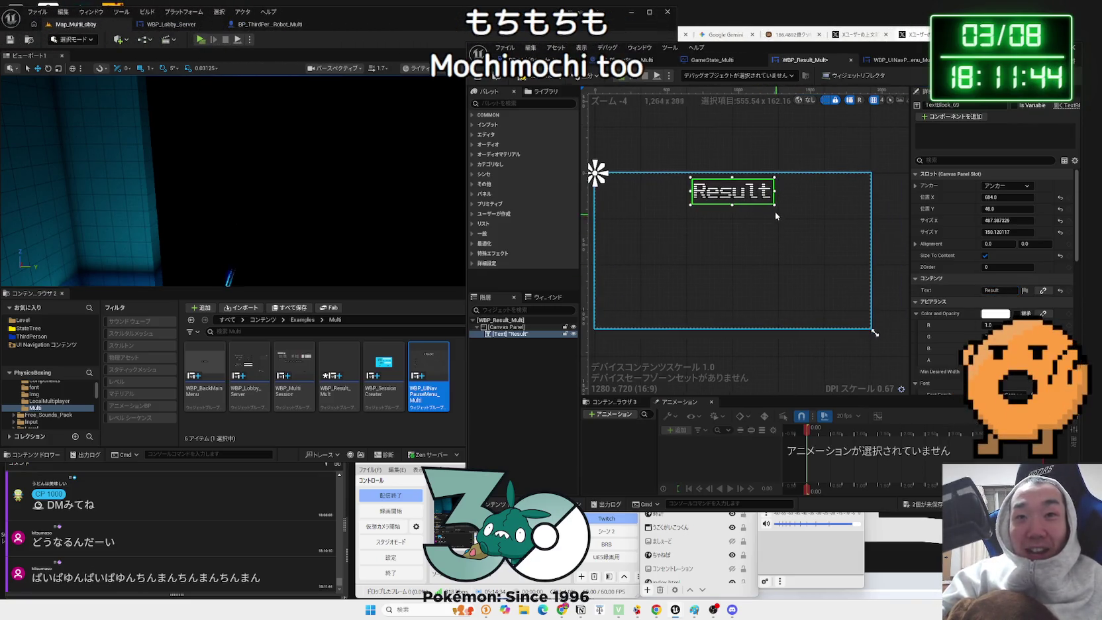
pyautogui.moveTo(1007, 220); pyautogui.dragTo(954, 220)
pyautogui.click(1060, 221)
pyautogui.click(1060, 232)
pyautogui.scroll(-1, 993, 314)
pyautogui.scroll(1, 992, 314)
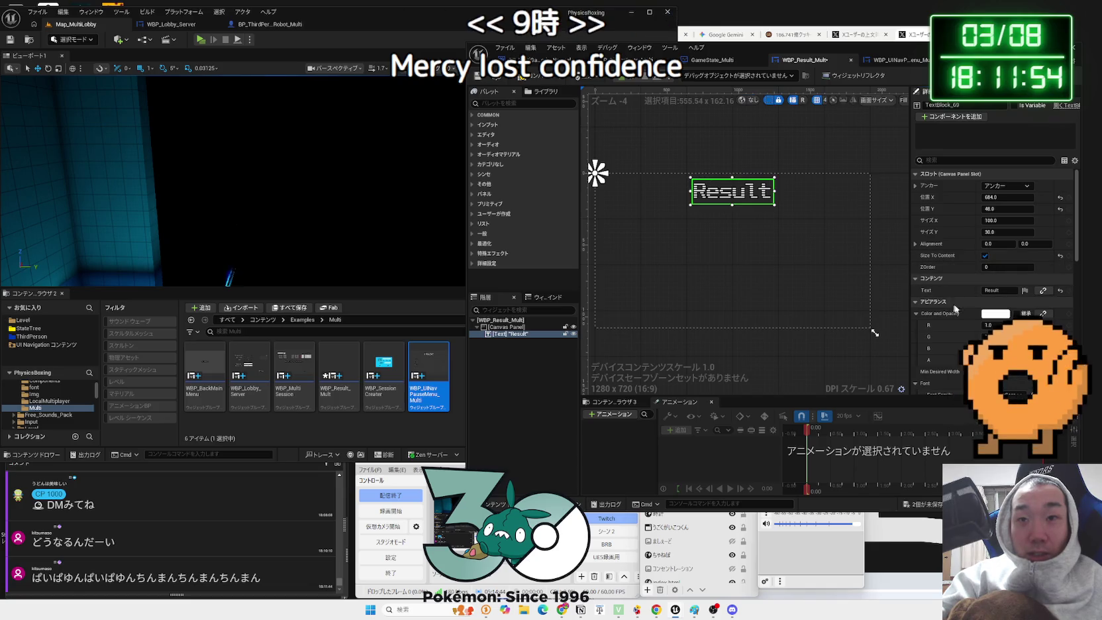
pyautogui.scroll(-10, 951, 307)
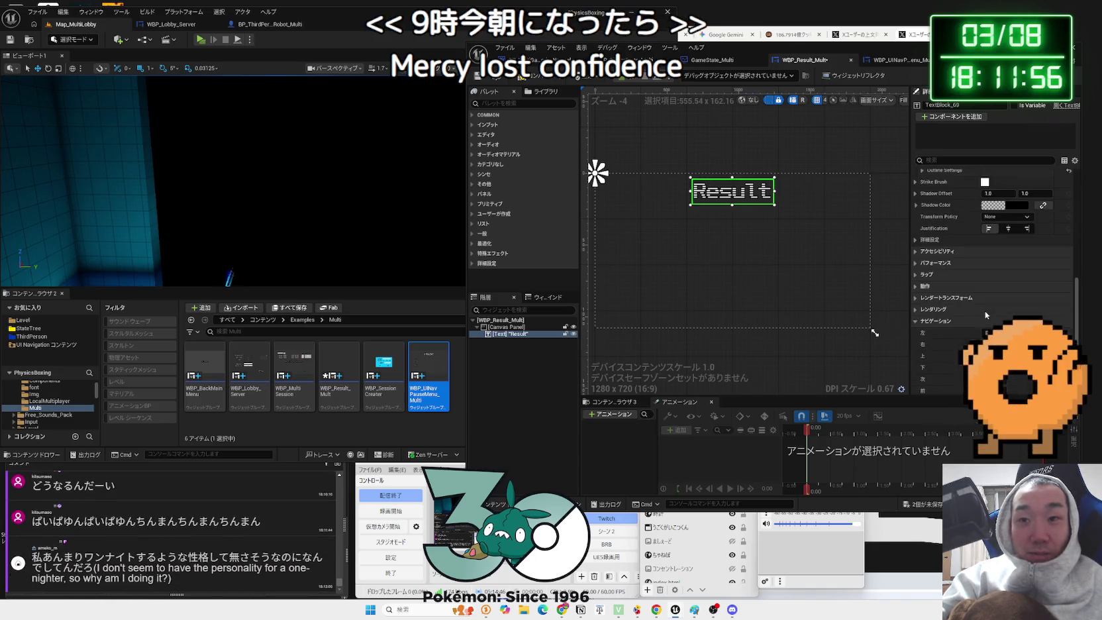
pyautogui.scroll(3, 985, 310)
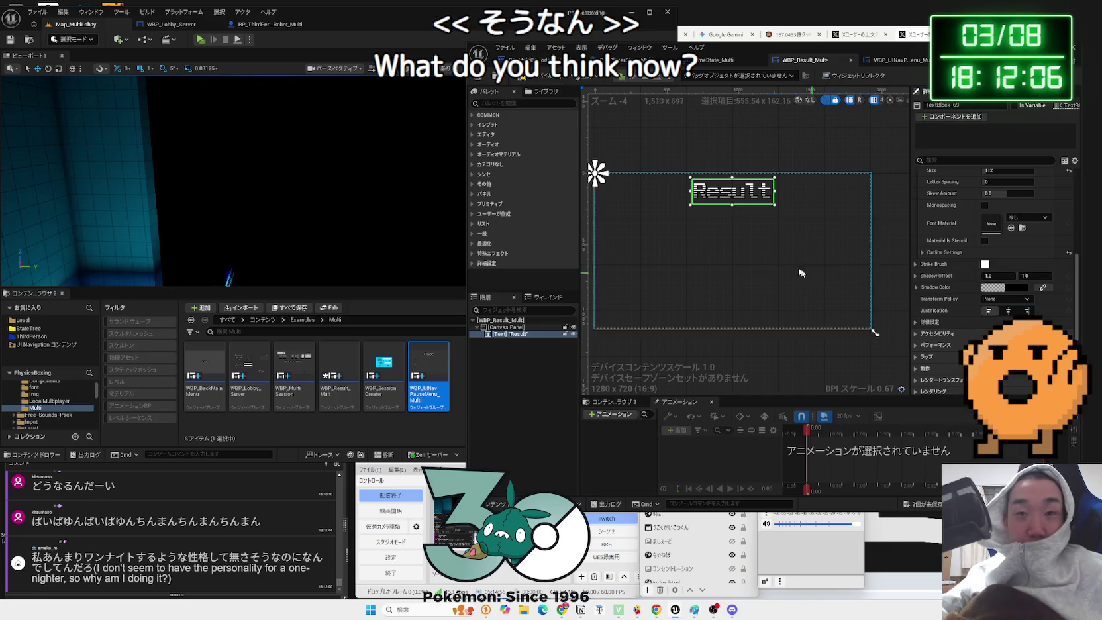
# - Enlarge the Result title's font size and nudge the text slightly right and down
pyautogui.scroll(1, 994, 192)
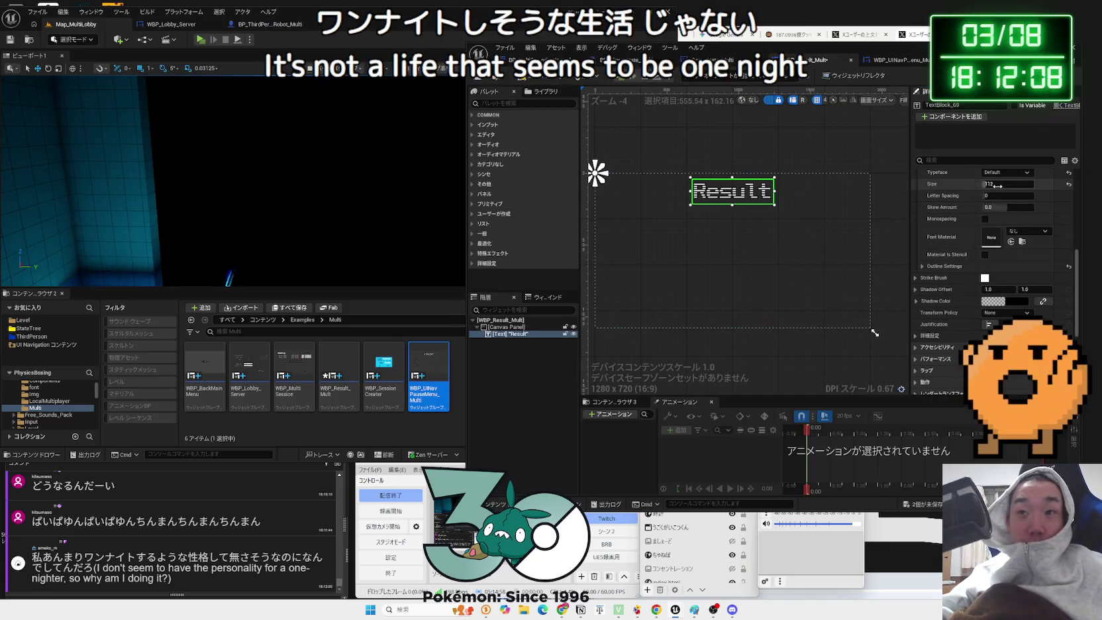
pyautogui.click(998, 187)
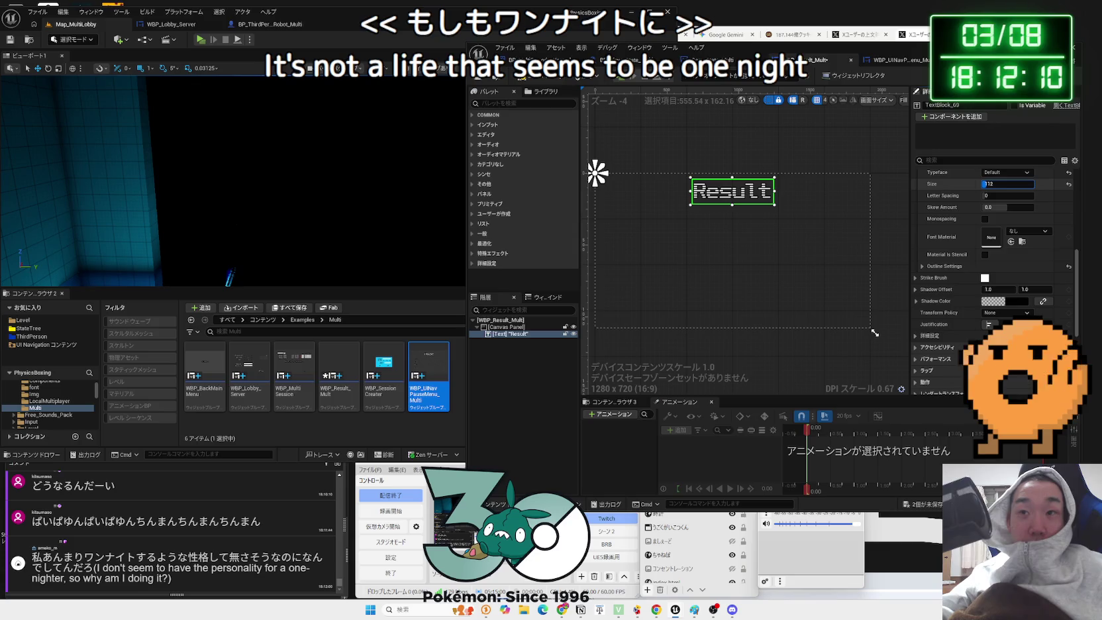
pyautogui.write('64')
pyautogui.press('Return')
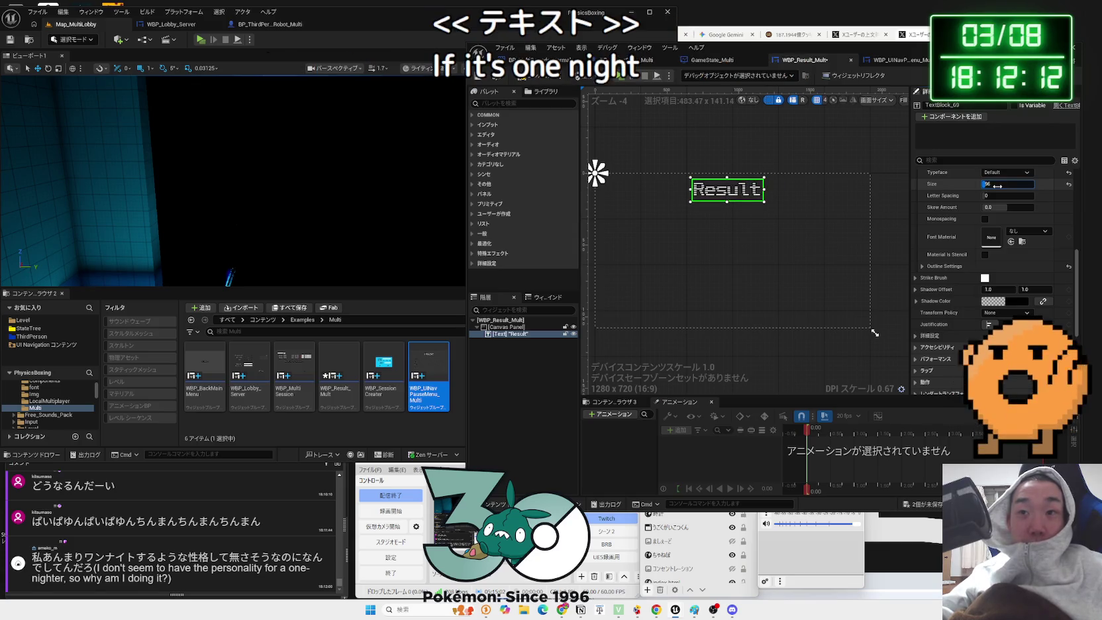
pyautogui.moveTo(732, 192); pyautogui.dragTo(743, 198)
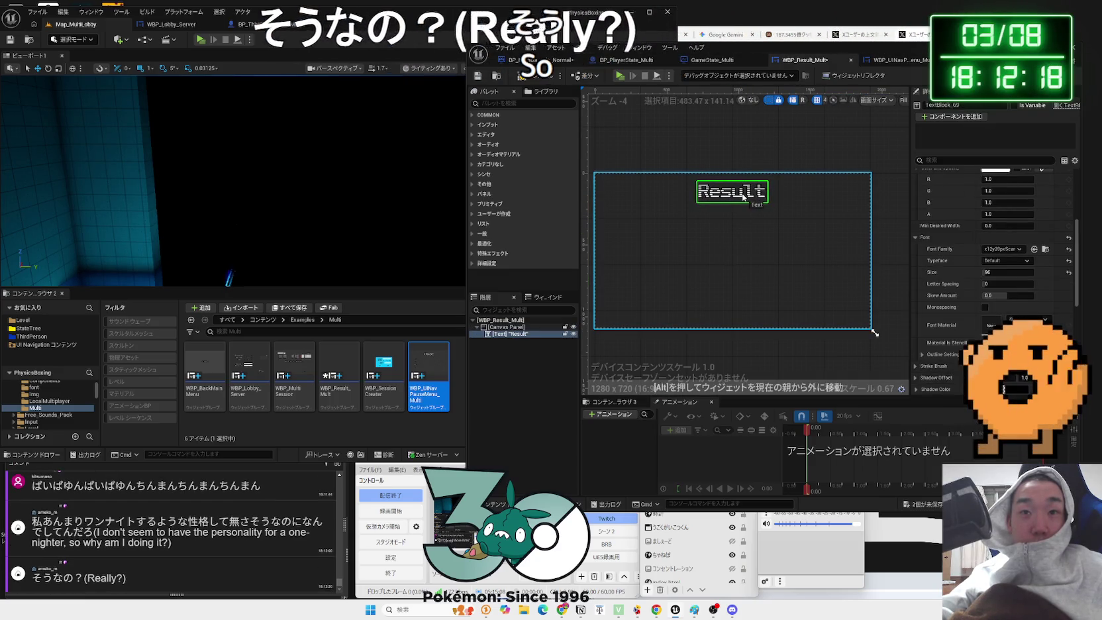
pyautogui.click(757, 368)
# - Save the WBP_Result_Multi widget
pyautogui.scroll(-1, 756, 368)
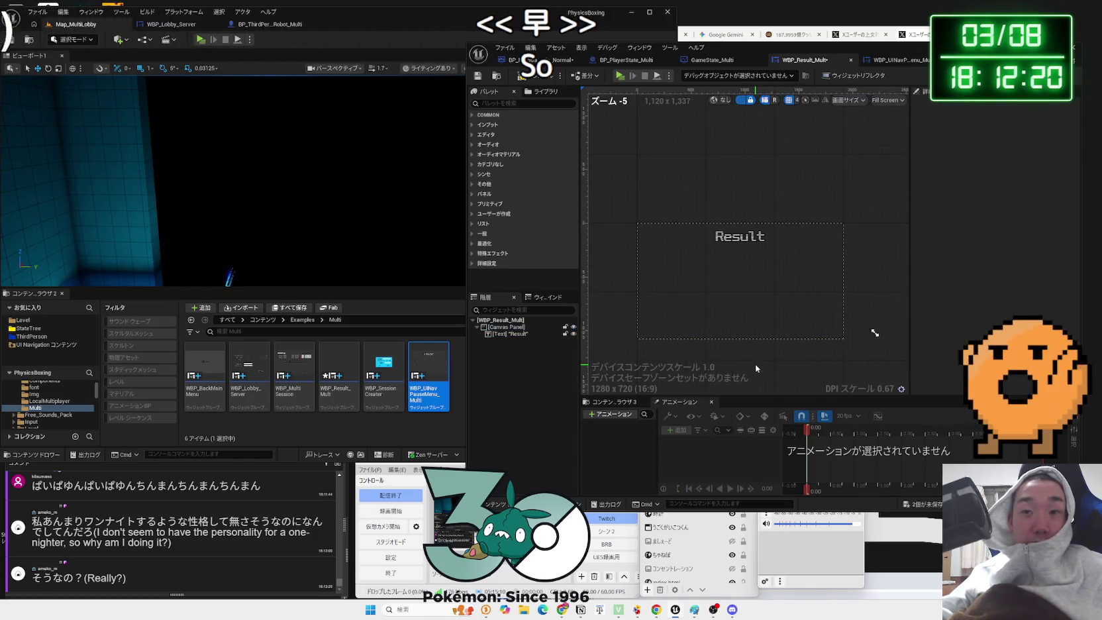
pyautogui.click(904, 506)
pyautogui.click(609, 403)
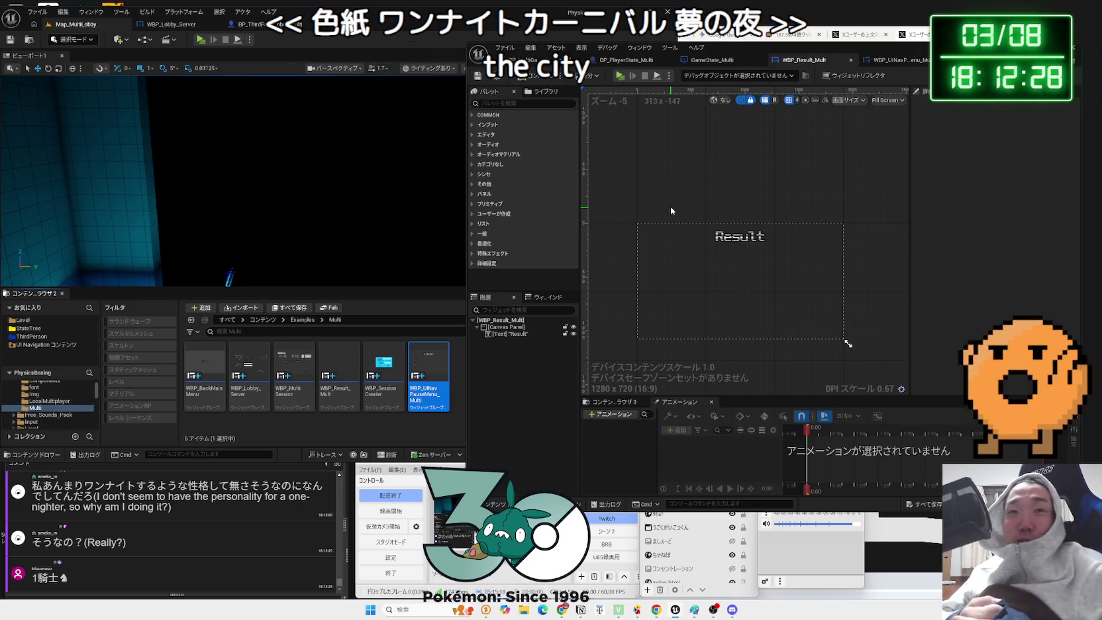
# - Select the Result text and move it slightly lower on the canvas
pyautogui.scroll(3, 733, 262)
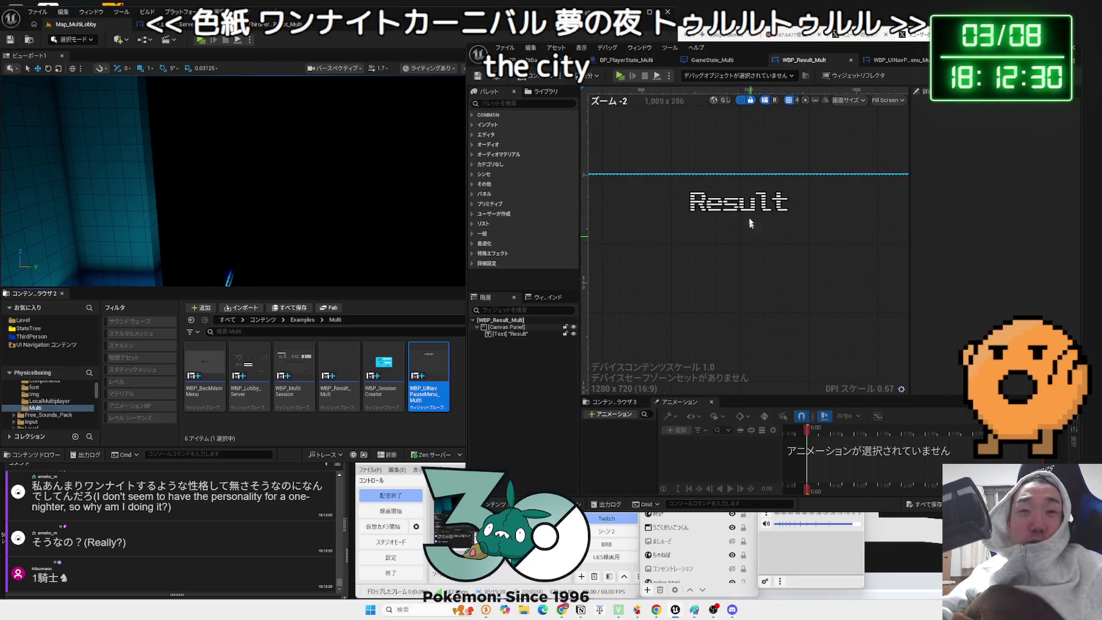
pyautogui.click(736, 204)
pyautogui.scroll(-3, 736, 240)
pyautogui.moveTo(740, 227); pyautogui.dragTo(742, 229)
pyautogui.click(743, 262)
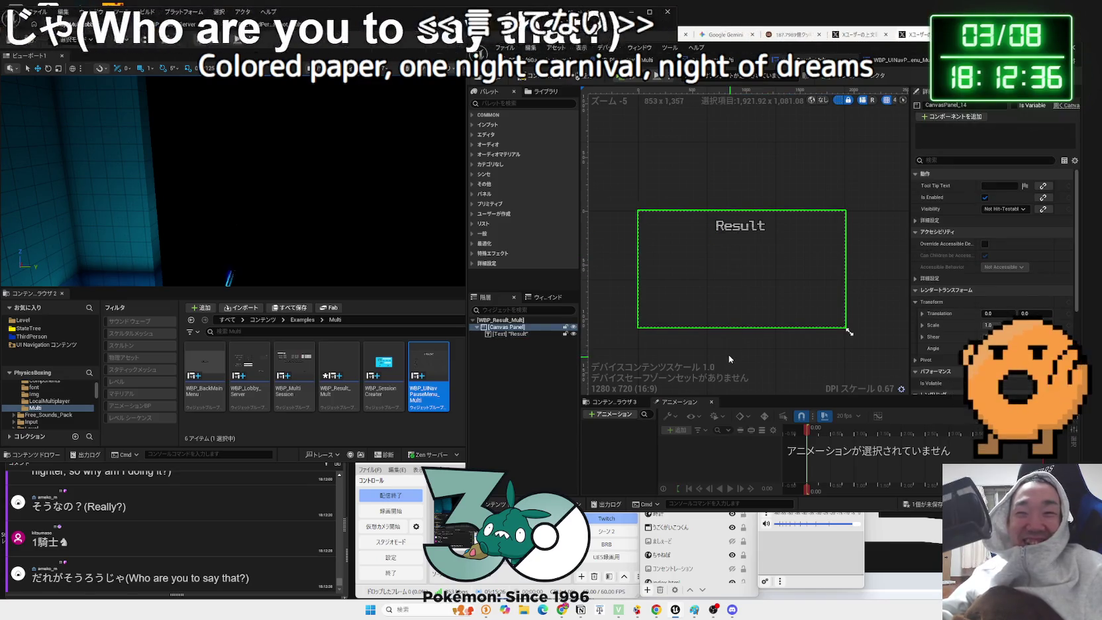
# - Reselect the Result text, rearrange the editor window and details panel, and reposition the title
pyautogui.click(511, 335)
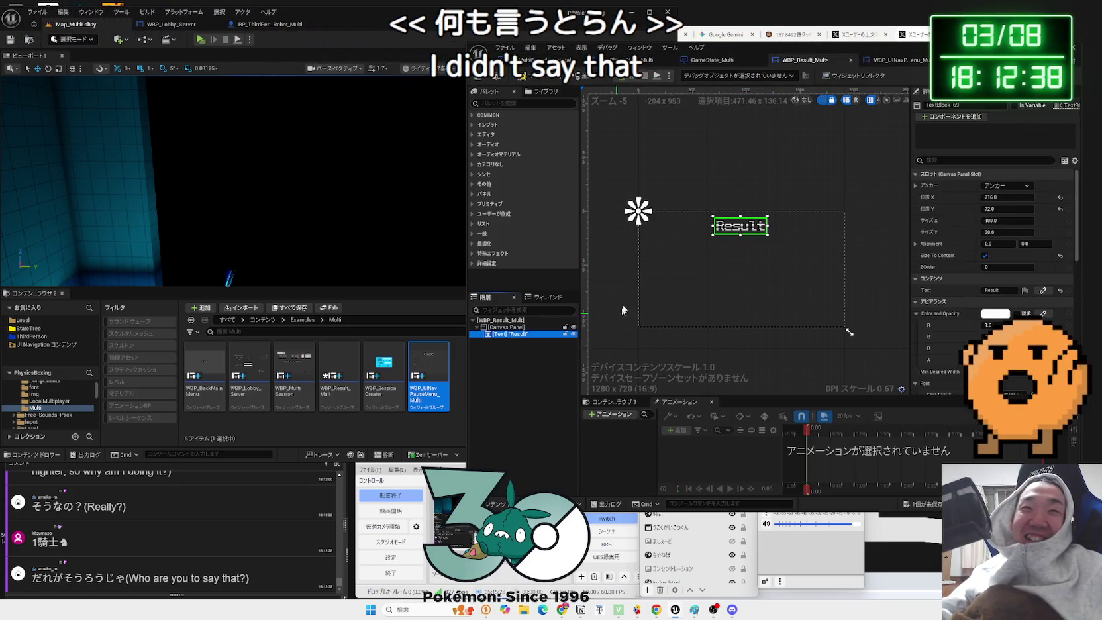
pyautogui.moveTo(829, 53); pyautogui.dragTo(756, 40)
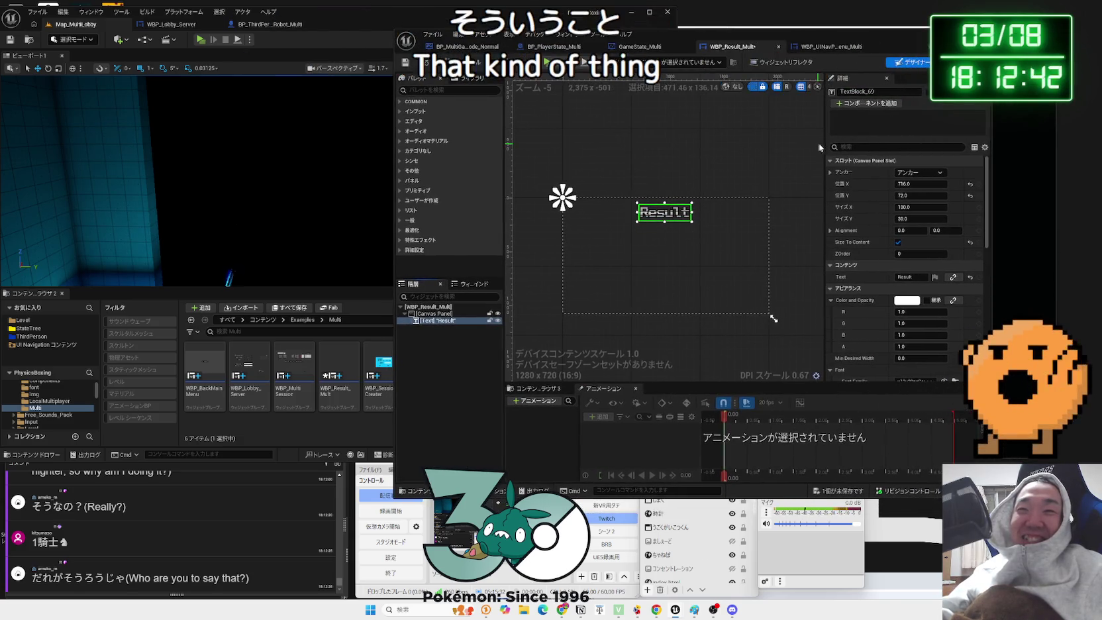
pyautogui.moveTo(825, 141); pyautogui.dragTo(863, 146)
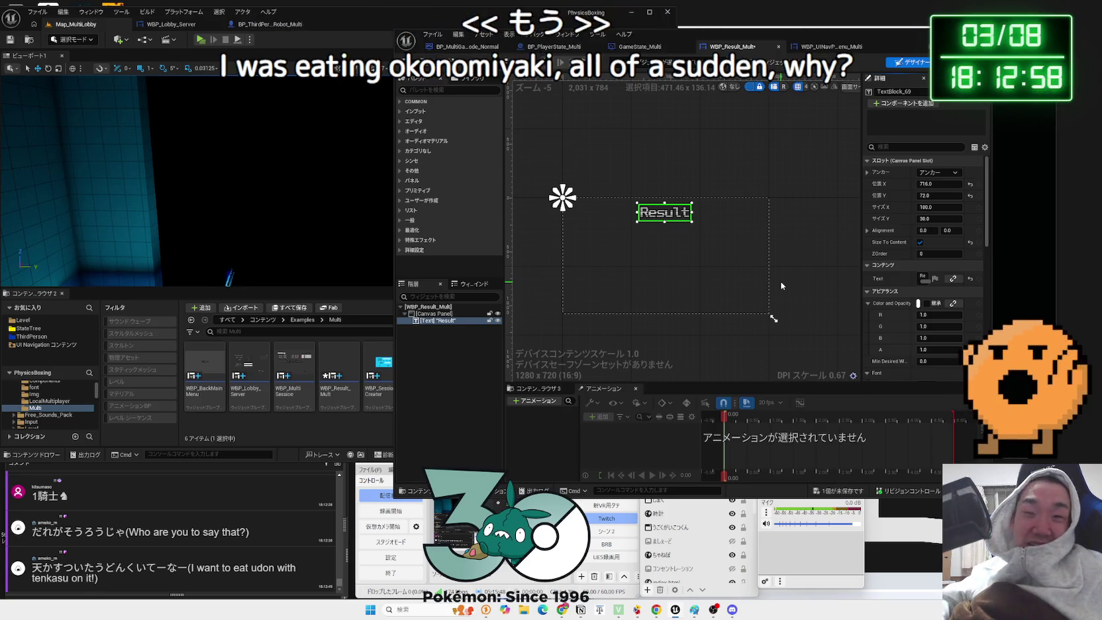
pyautogui.click(742, 284)
pyautogui.click(663, 216)
pyautogui.click(738, 295)
pyautogui.click(666, 220)
pyautogui.moveTo(666, 220); pyautogui.dragTo(666, 219)
# - Nudge the Result title into its final top-centre spot, save with Ctrl+S, and open the chat's pixiv link
pyautogui.click(805, 241)
pyautogui.click(662, 213)
pyautogui.click(663, 323)
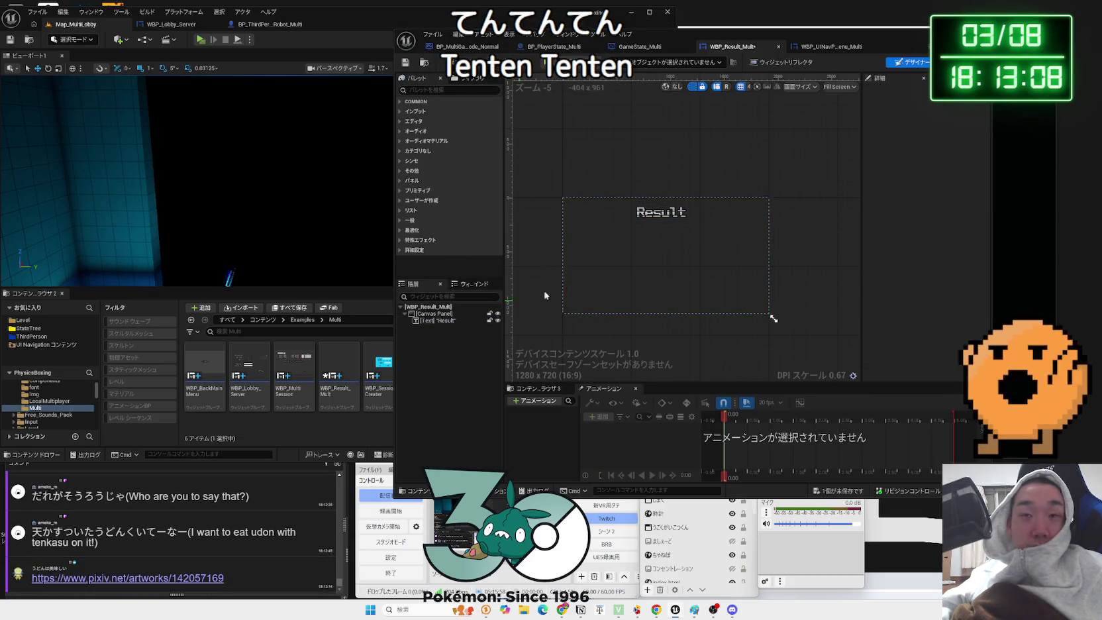
pyautogui.moveTo(661, 212); pyautogui.dragTo(665, 212)
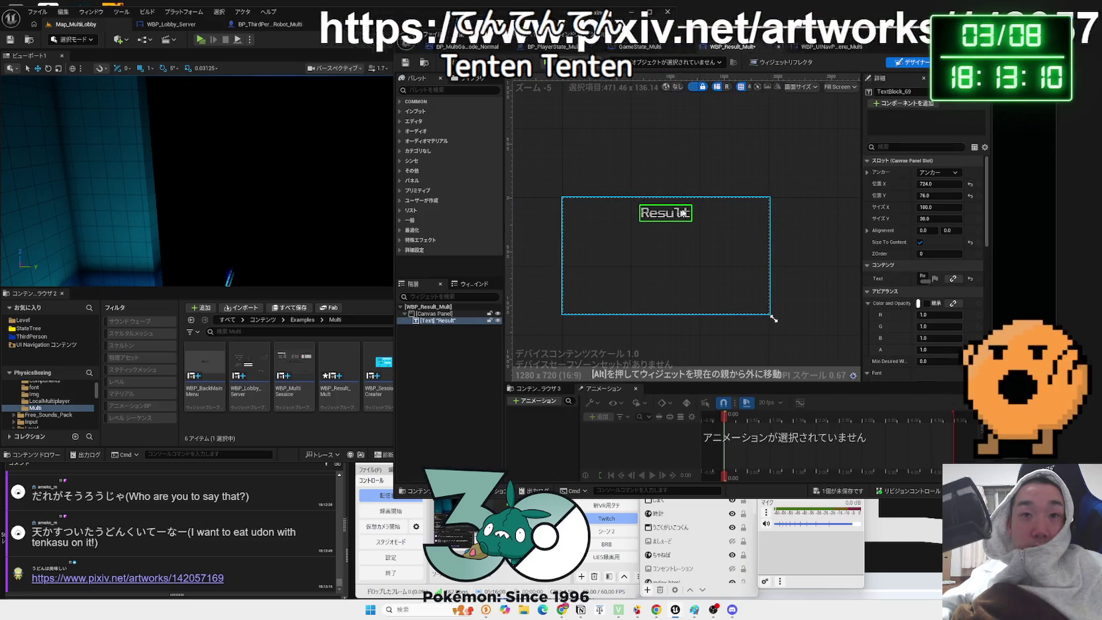
pyautogui.click(718, 217)
pyautogui.hotkey('ctrl', 's')
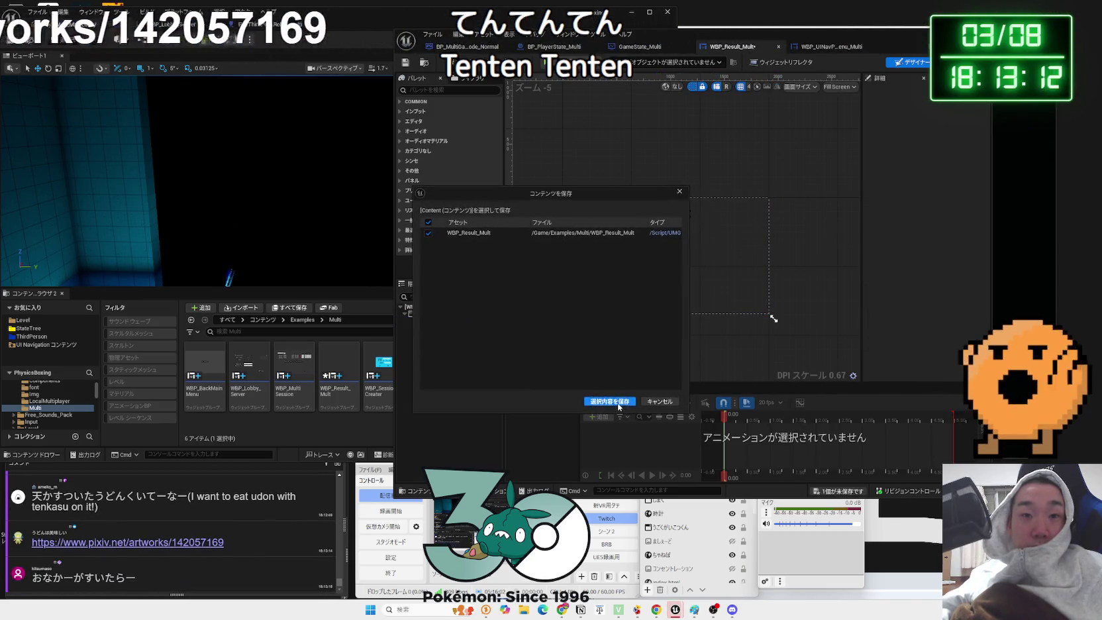
pyautogui.click(205, 542)
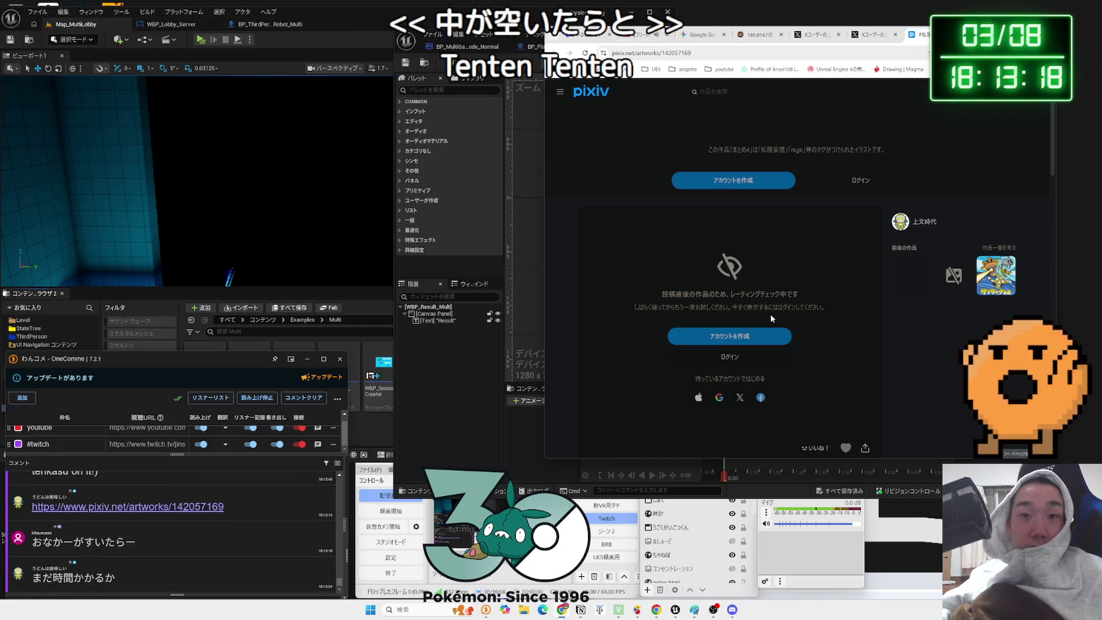
# - Read through the まとめ4 artwork description, highlighting lines along the way
pyautogui.scroll(-3, 637, 311)
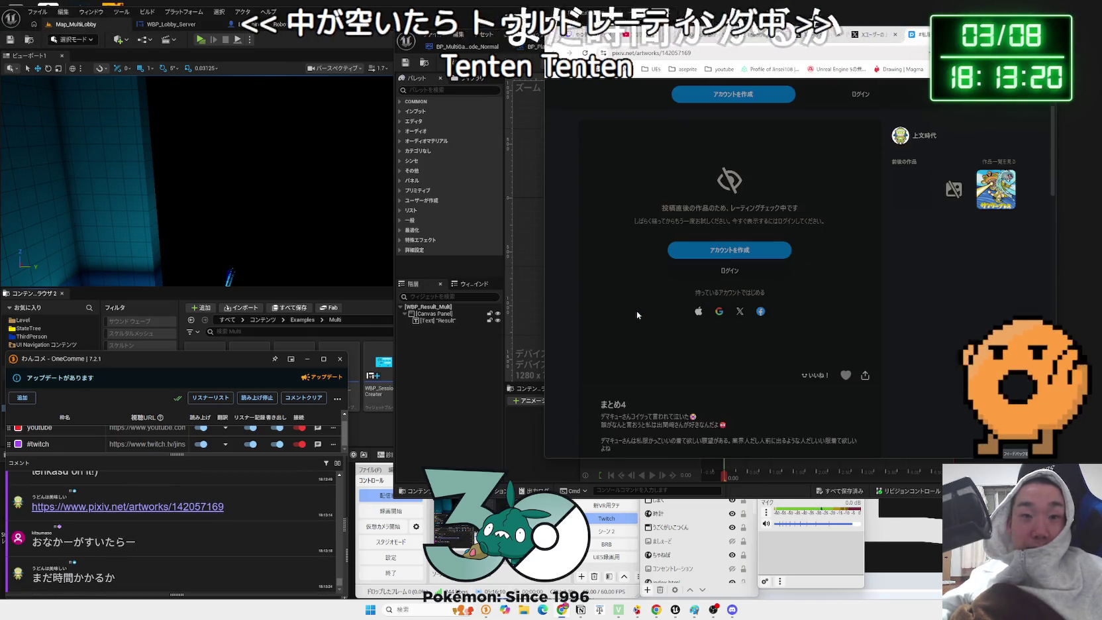
pyautogui.moveTo(607, 296); pyautogui.dragTo(673, 296)
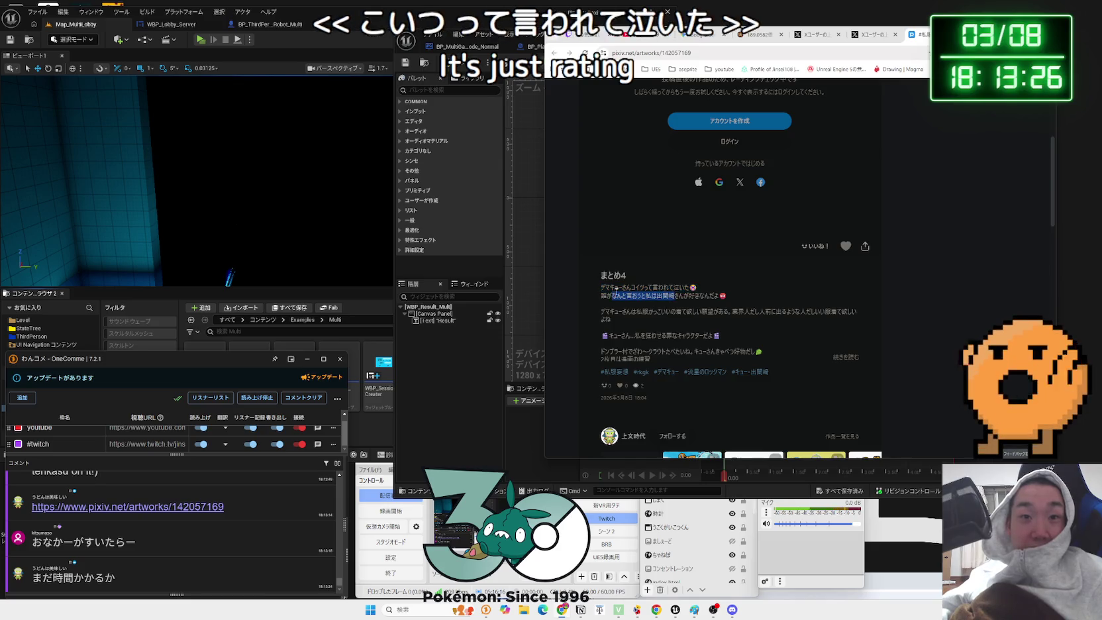
pyautogui.click(604, 289)
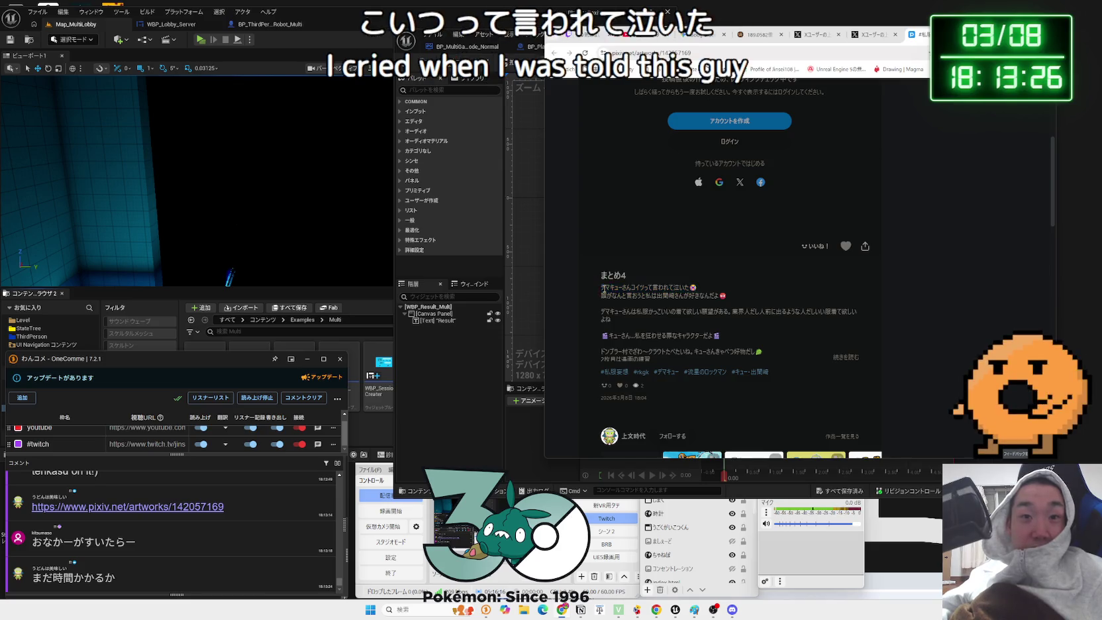
pyautogui.click(644, 299)
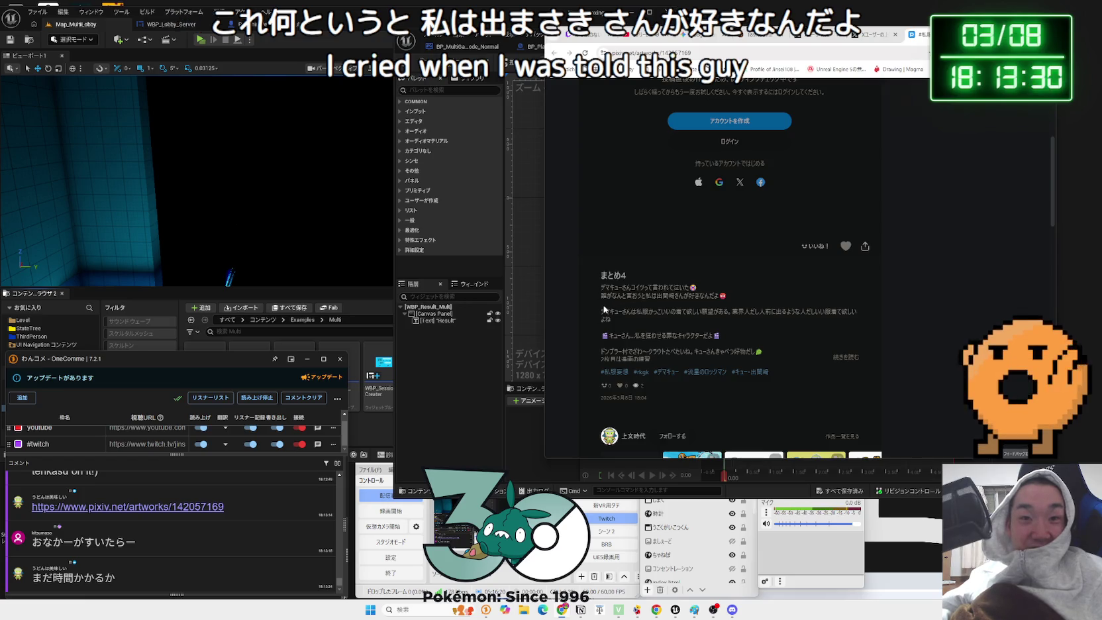
pyautogui.moveTo(700, 311); pyautogui.dragTo(855, 318)
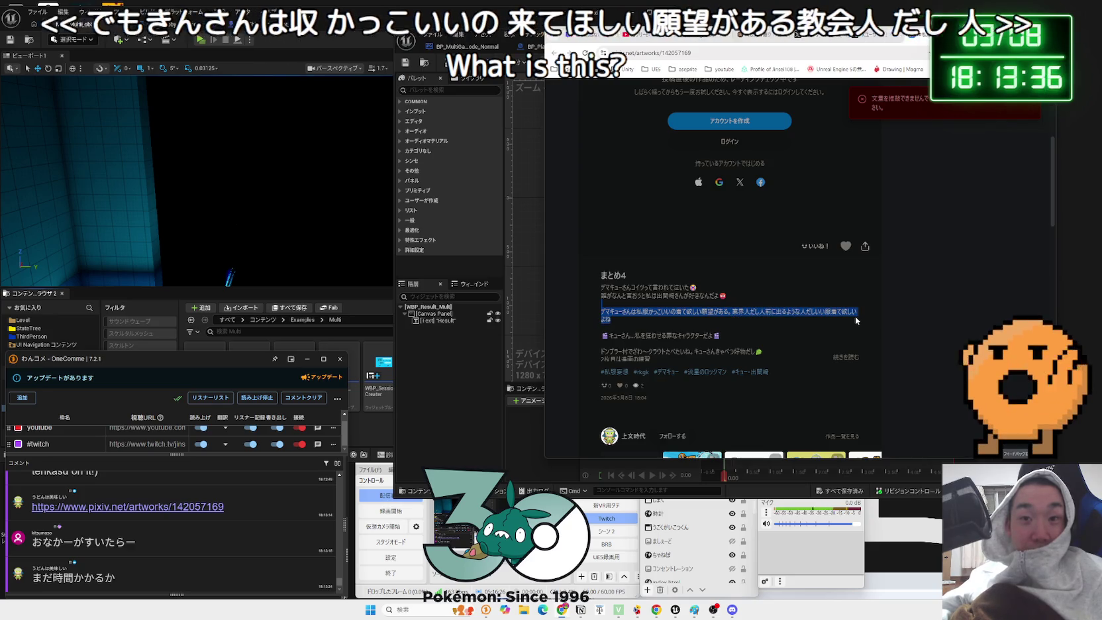
pyautogui.click(621, 337)
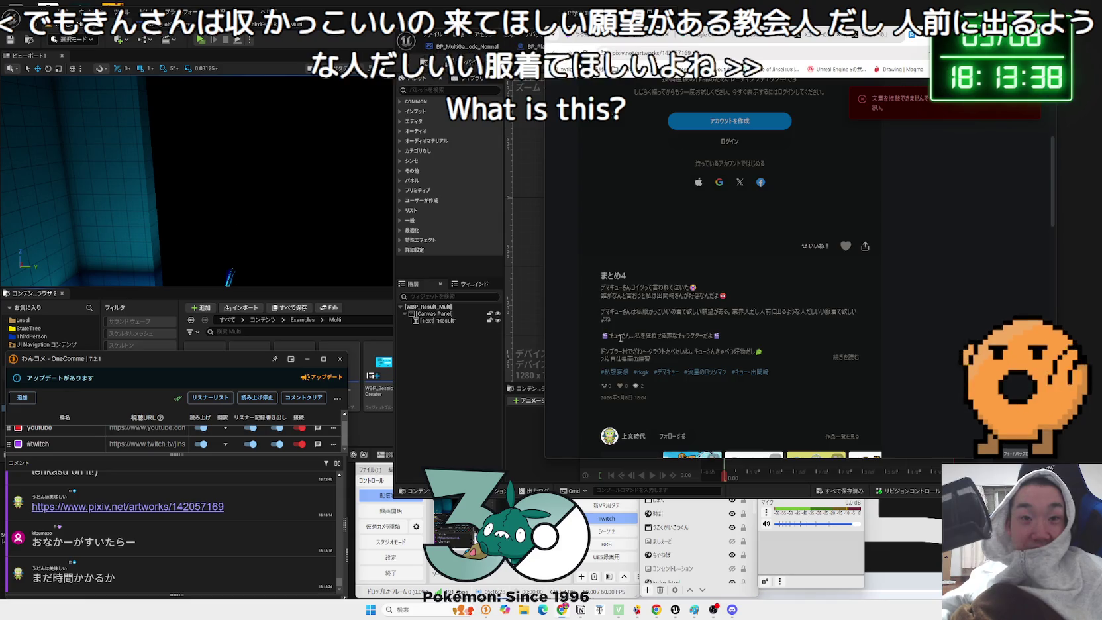
pyautogui.click(620, 335)
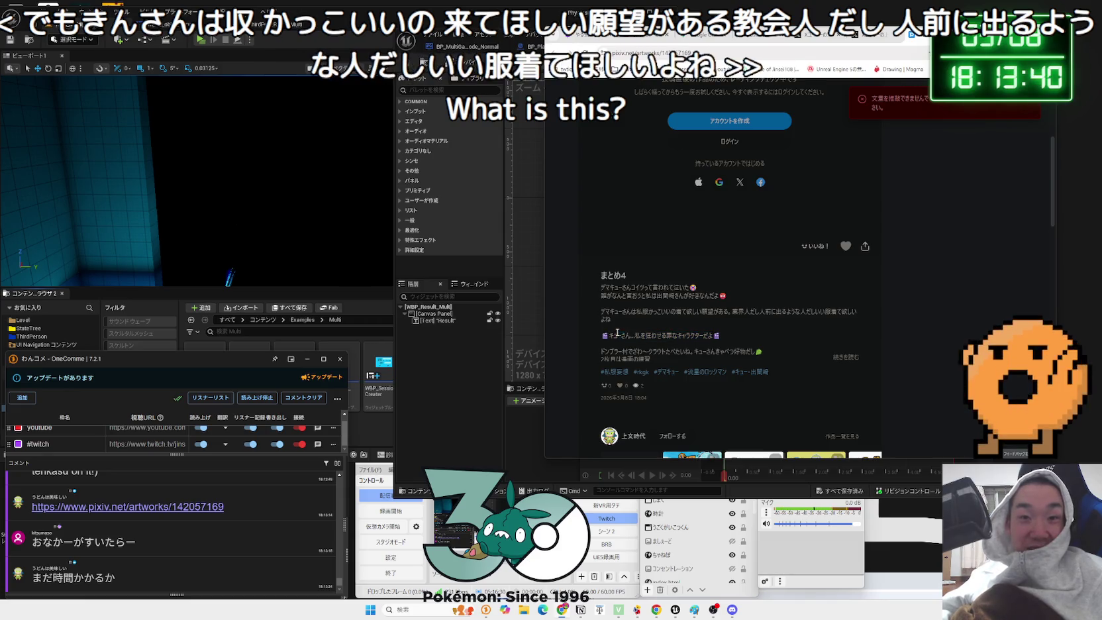
pyautogui.scroll(-1, 618, 335)
pyautogui.moveTo(603, 308); pyautogui.dragTo(614, 309)
# - Expand the description with 続きを読む, read the 2枚目は漫画の練習 line, and scroll back up
pyautogui.click(843, 316)
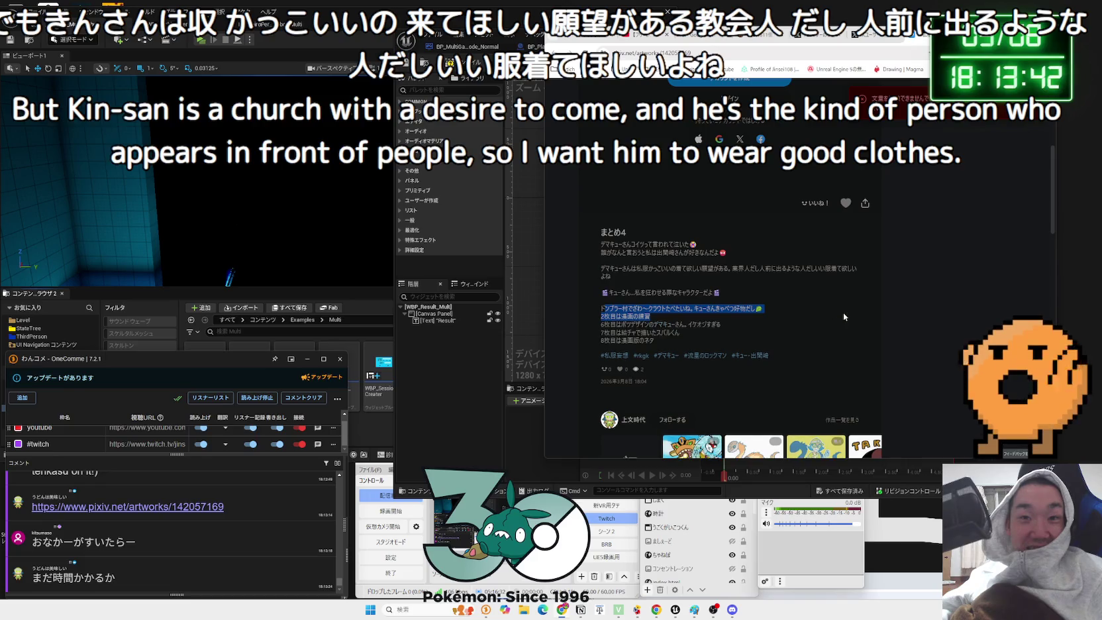
pyautogui.click(605, 311)
pyautogui.click(733, 344)
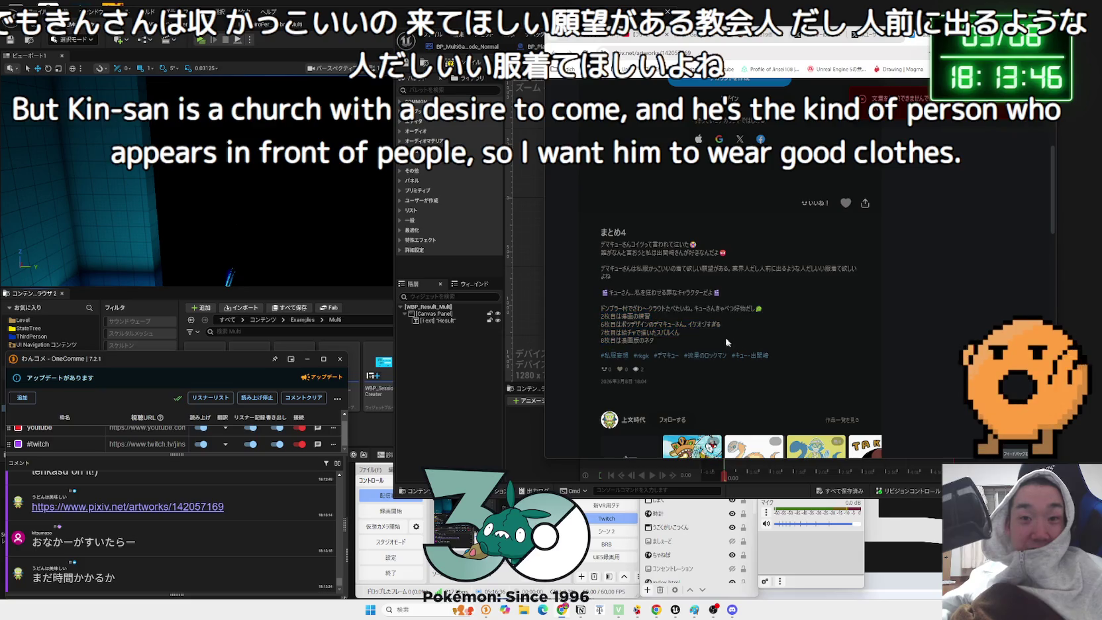
pyautogui.moveTo(603, 310)
pyautogui.mouseDown()
pyautogui.moveTo(722, 334)
pyautogui.moveTo(702, 341)
pyautogui.moveTo(690, 320)
pyautogui.moveTo(610, 316)
pyautogui.mouseUp()
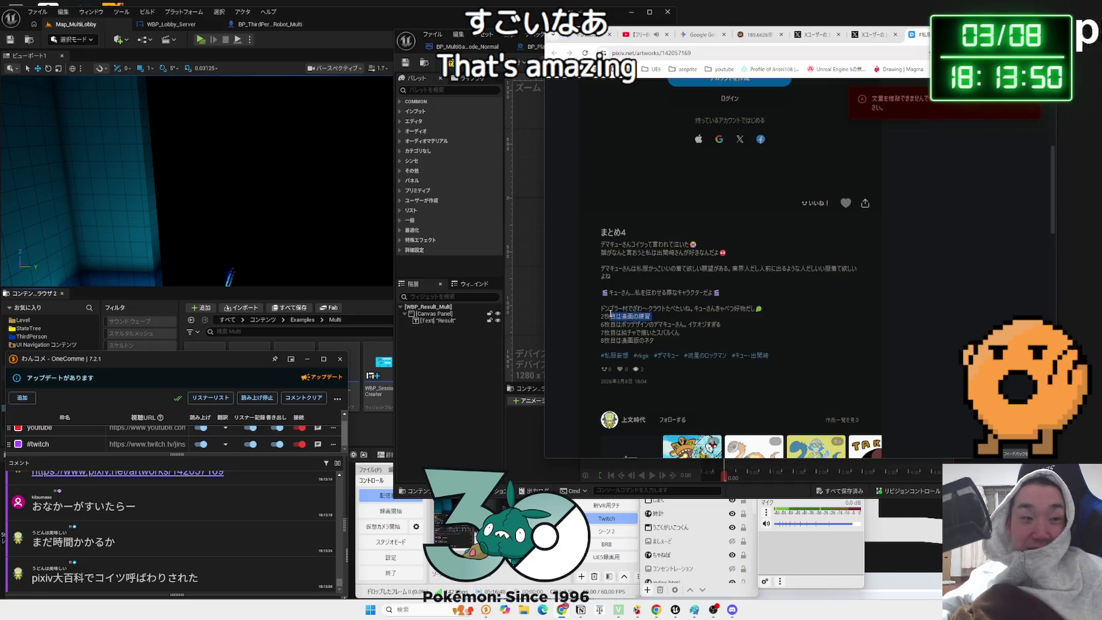
pyautogui.click(598, 314)
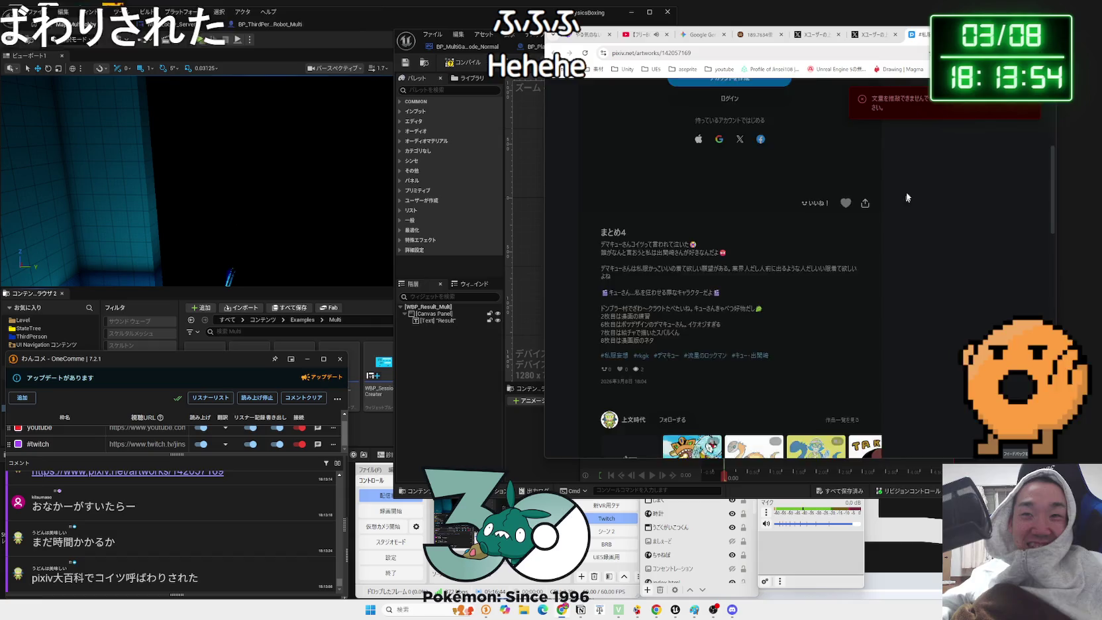
pyautogui.scroll(5, 598, 313)
# - In a new tab, Google 'pixiv大百科 キューでまさき'
pyautogui.hotkey('ctrl', 'w')
pyautogui.hotkey('ctrl', 't')
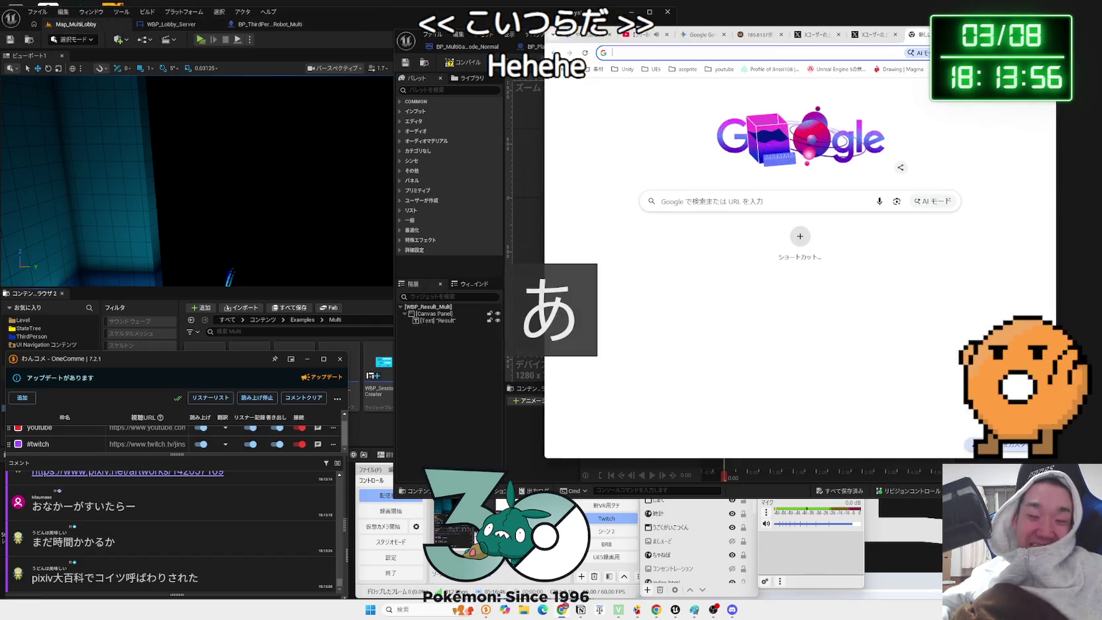
pyautogui.write('ぽ')
pyautogui.press('BackSpace')
pyautogui.press('Zenkaku_Hankaku')
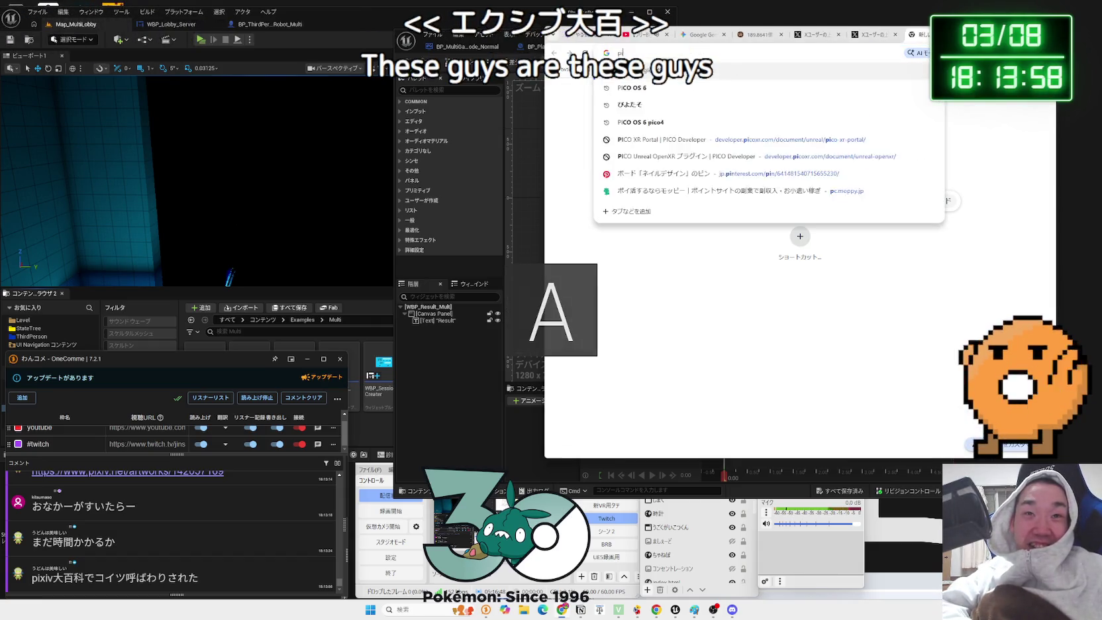
pyautogui.write('pixiv大百科')
pyautogui.press('Zenkaku_Hankaku')
pyautogui.write('だいひゃk')
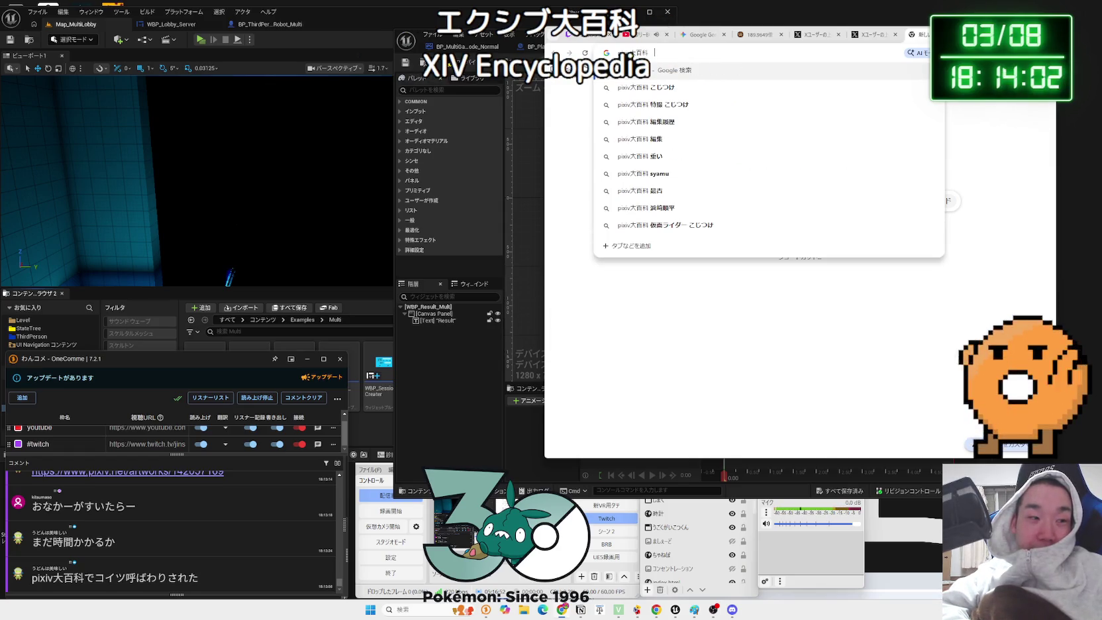
pyautogui.write('キュー')
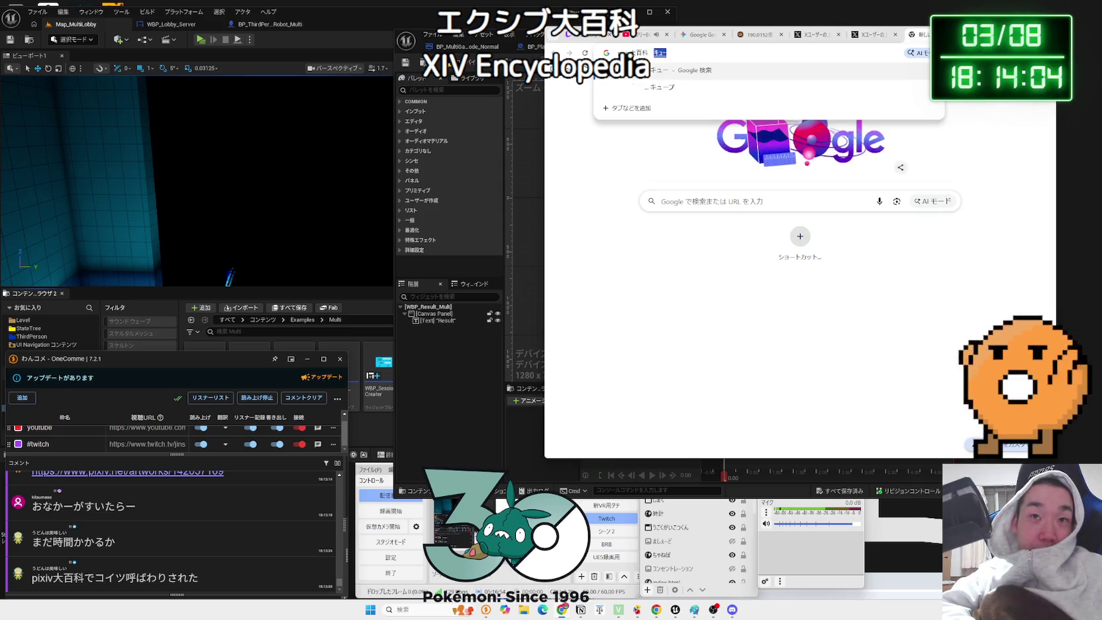
pyautogui.write('emas')
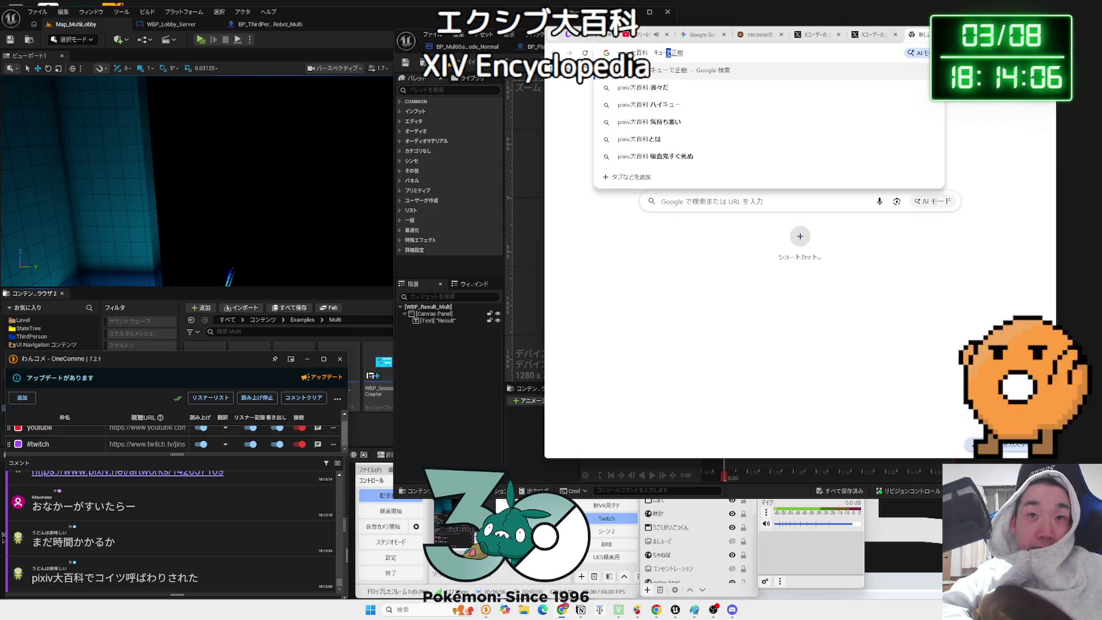
pyautogui.write('mak')
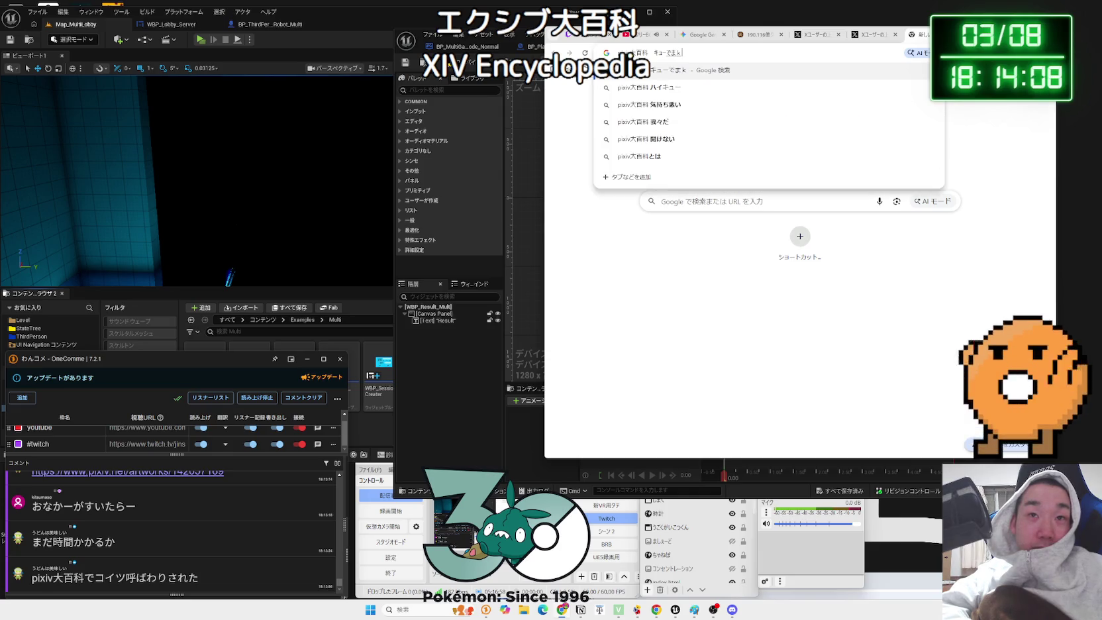
pyautogui.write('ki')
pyautogui.press('Return')
pyautogui.press('Return')
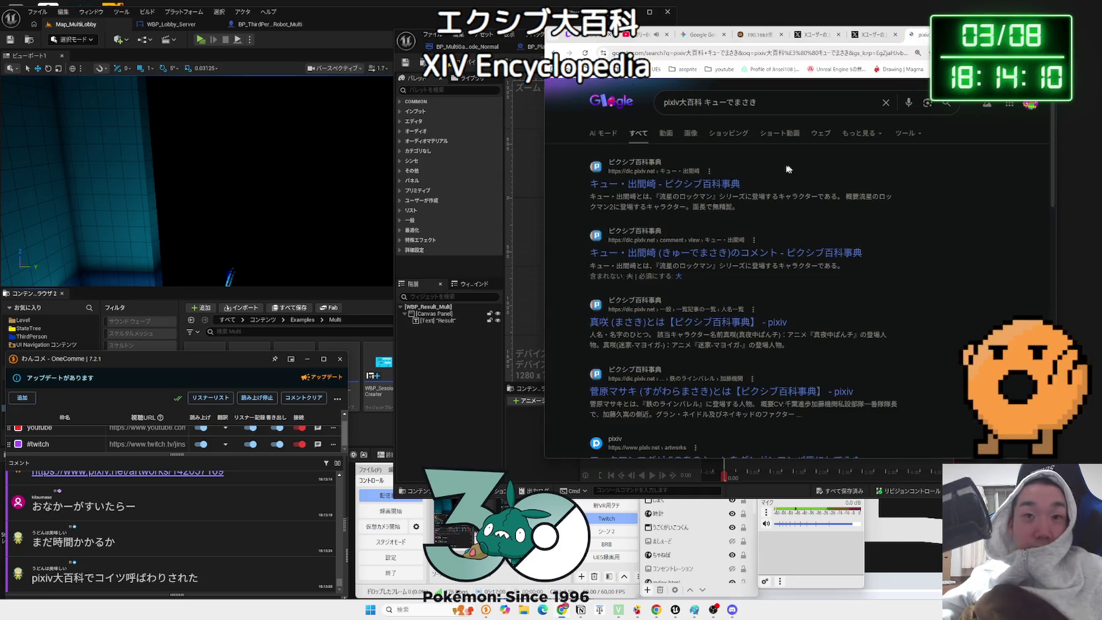
# - Open the pixiv encyclopedia article on キュー・出間崎 from the results and skim it
pyautogui.click(712, 183)
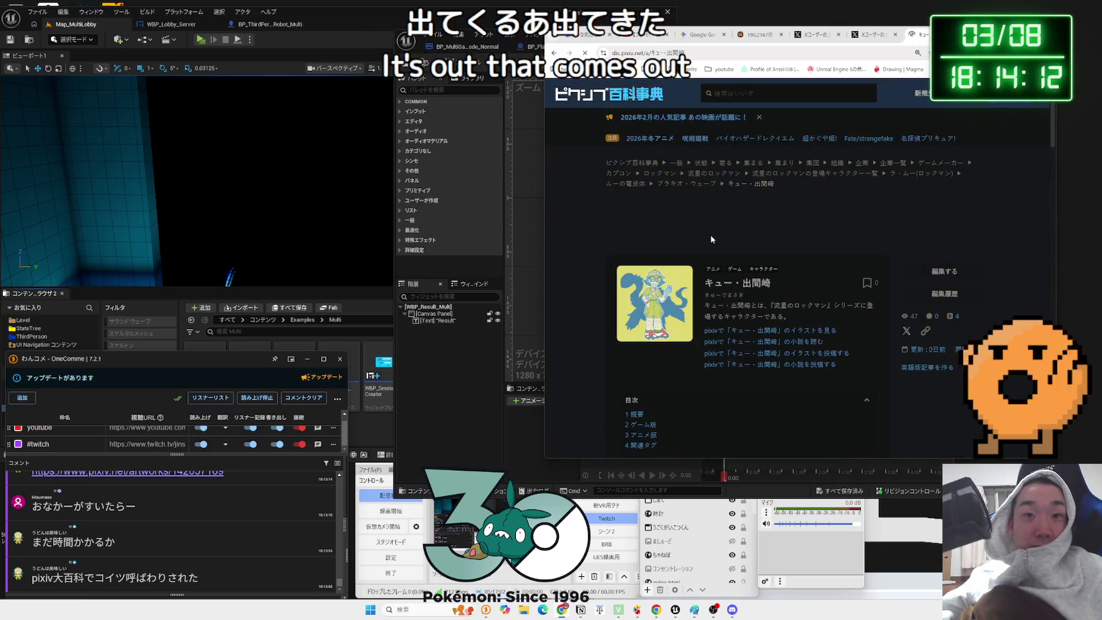
pyautogui.scroll(-10, 712, 240)
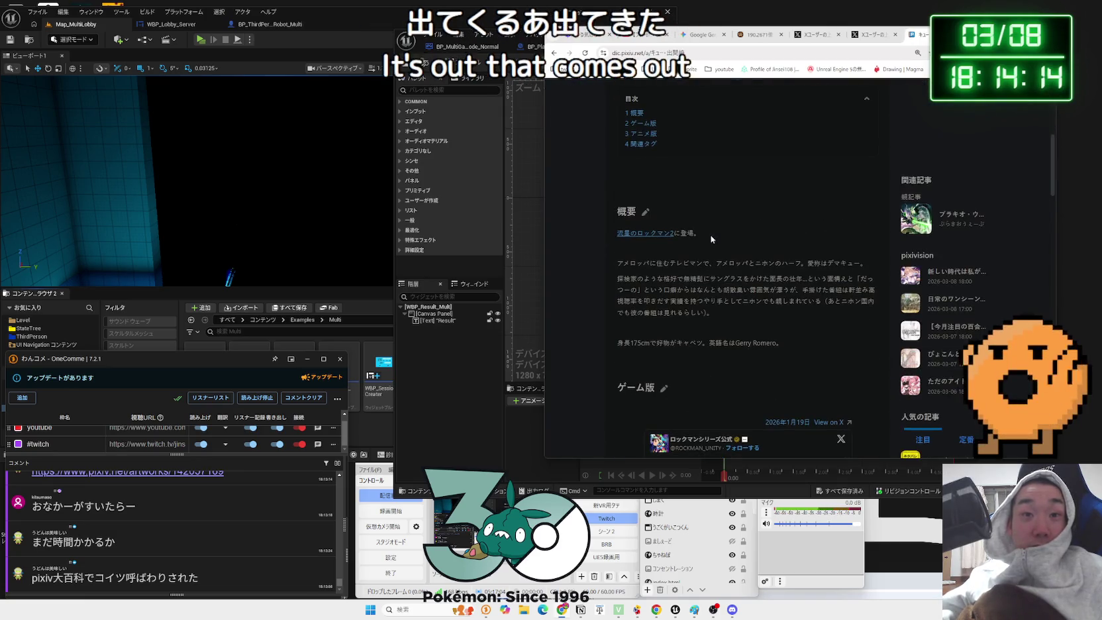
pyautogui.scroll(10, 711, 239)
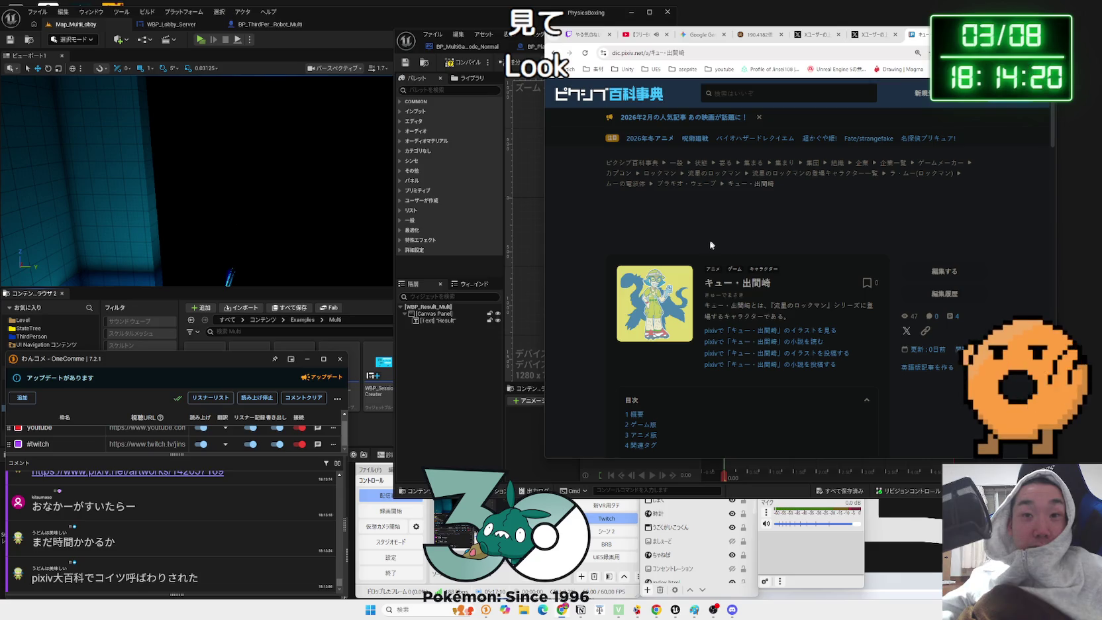
pyautogui.scroll(2, 667, 313)
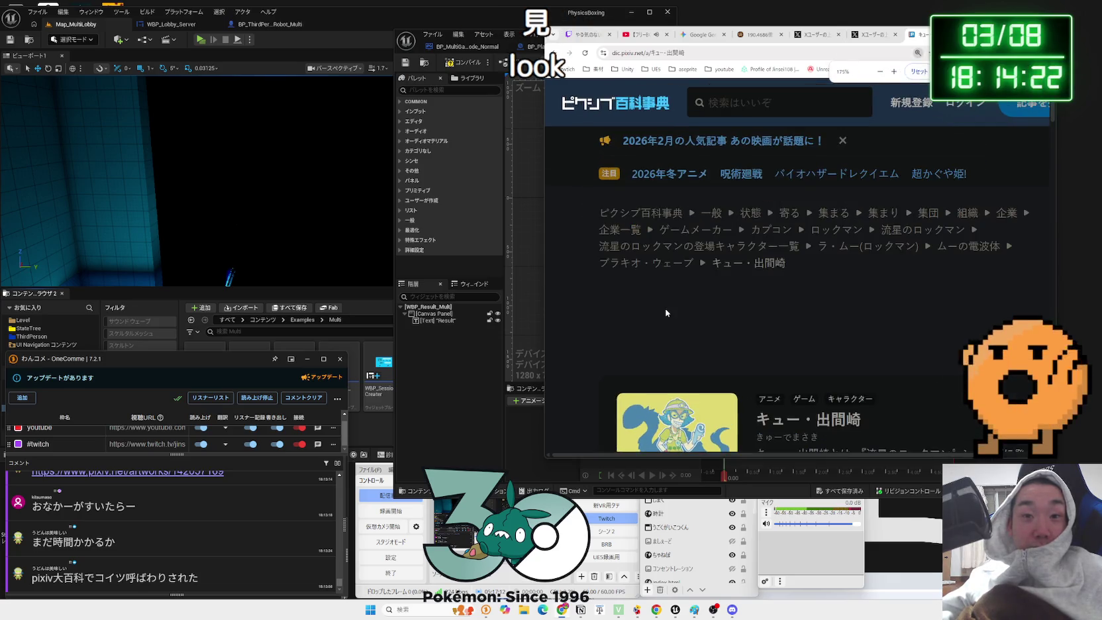
# - View the キュー・出間崎 illustration on its own pixiv page, then return to the encyclopedia article
pyautogui.scroll(-2, 666, 313)
pyautogui.click(667, 312)
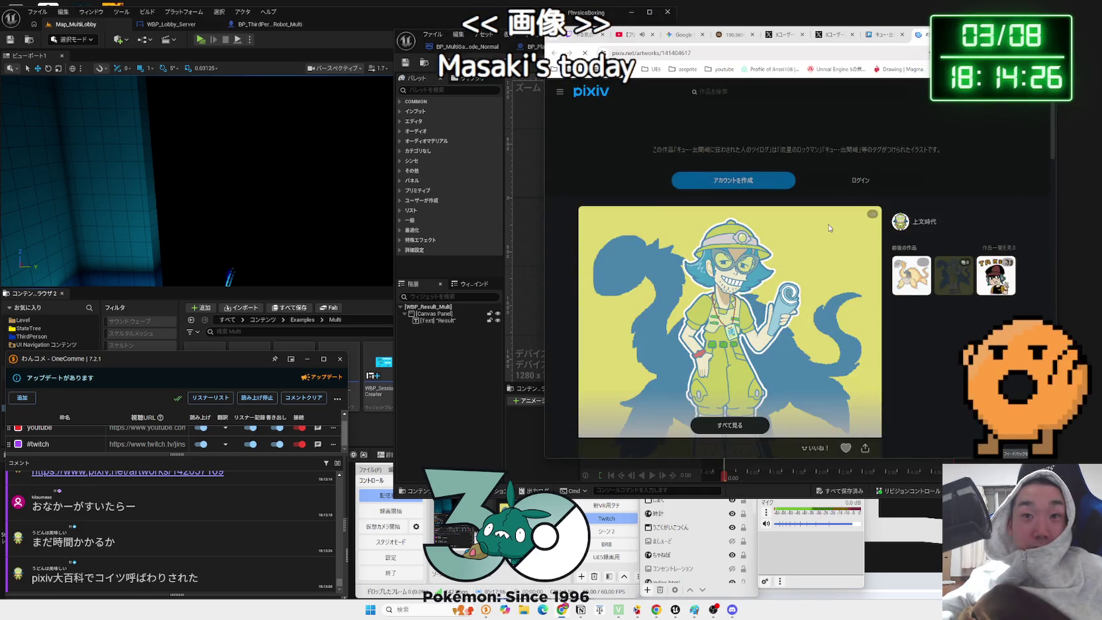
pyautogui.scroll(-2, 829, 230)
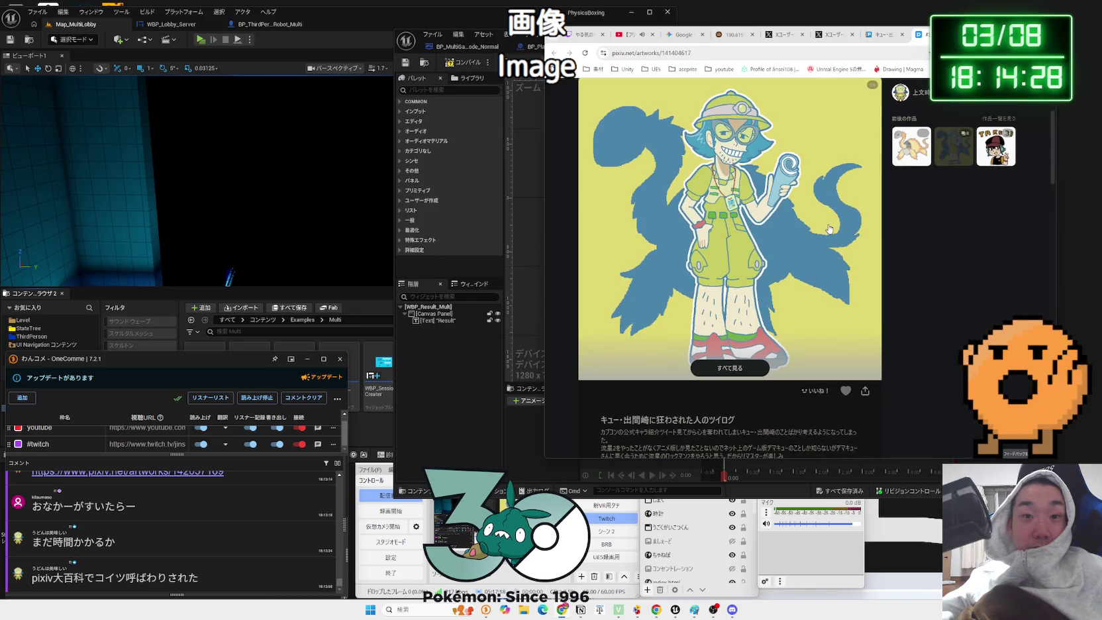
pyautogui.scroll(-3, 829, 229)
pyautogui.scroll(3, 829, 229)
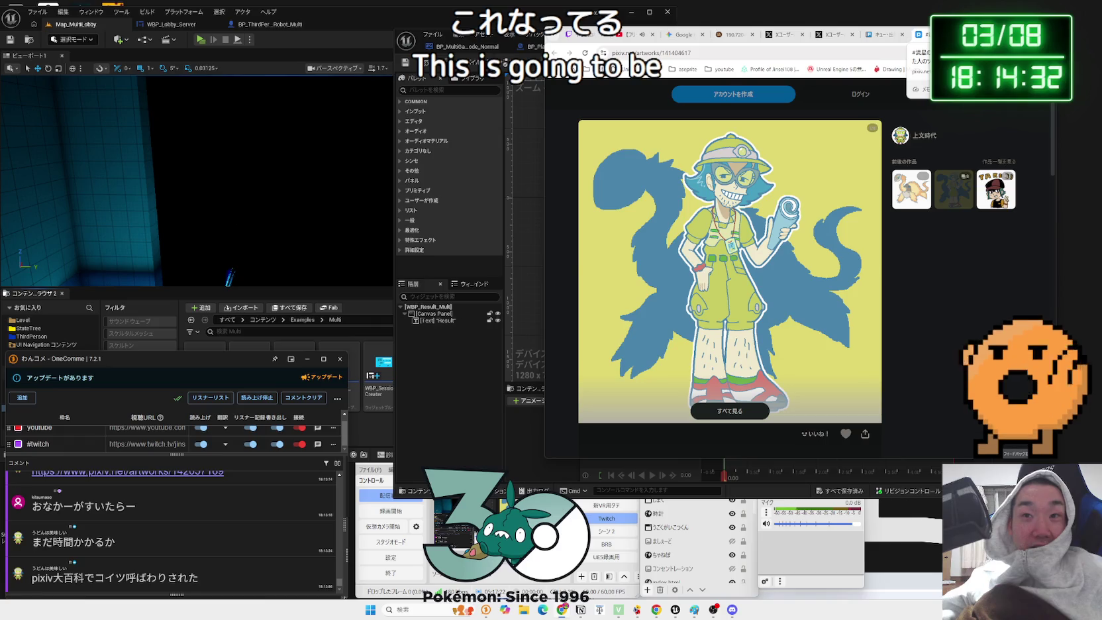
pyautogui.click(919, 34)
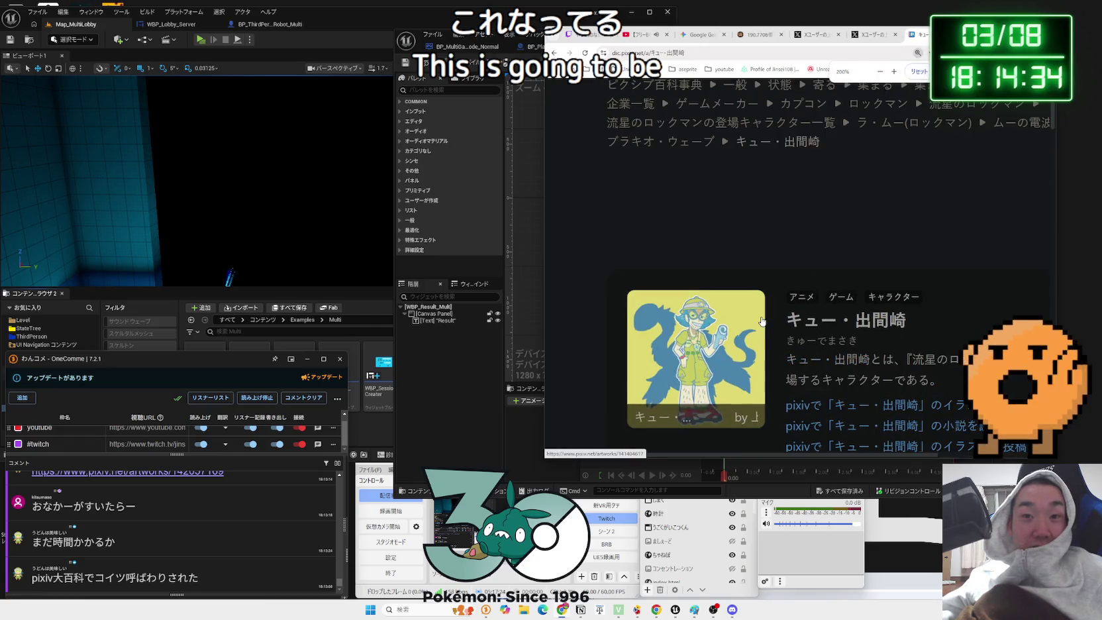
# - Scroll to the article's 概要 section and highlight parts of its description text
pyautogui.scroll(-1, 712, 286)
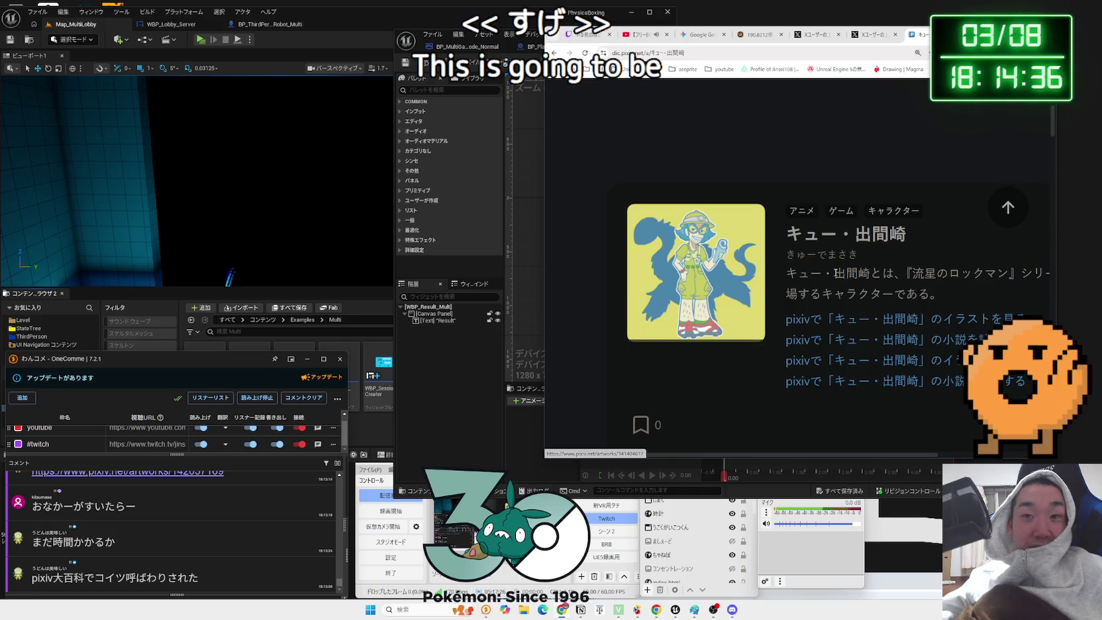
pyautogui.scroll(2, 727, 277)
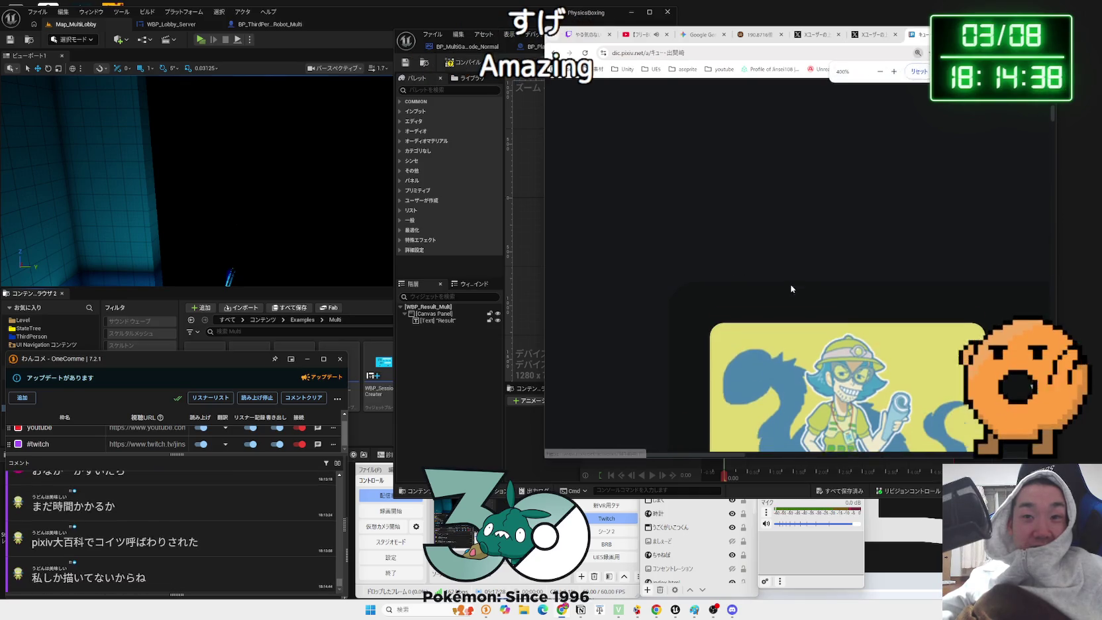
pyautogui.scroll(-1, 791, 290)
pyautogui.scroll(-3, 792, 290)
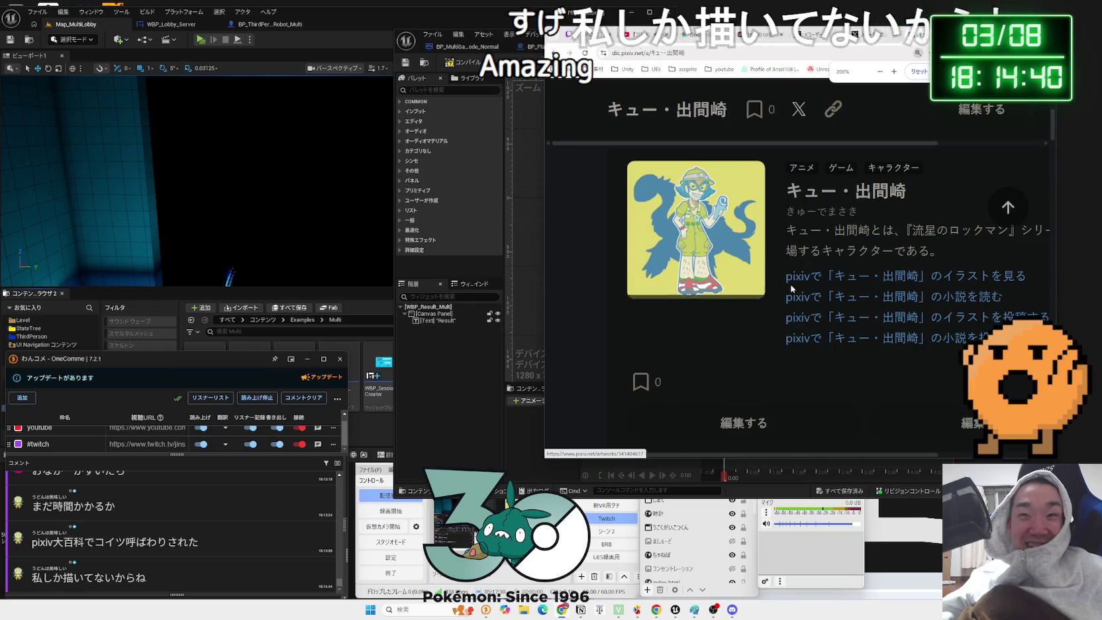
pyautogui.scroll(2, 835, 292)
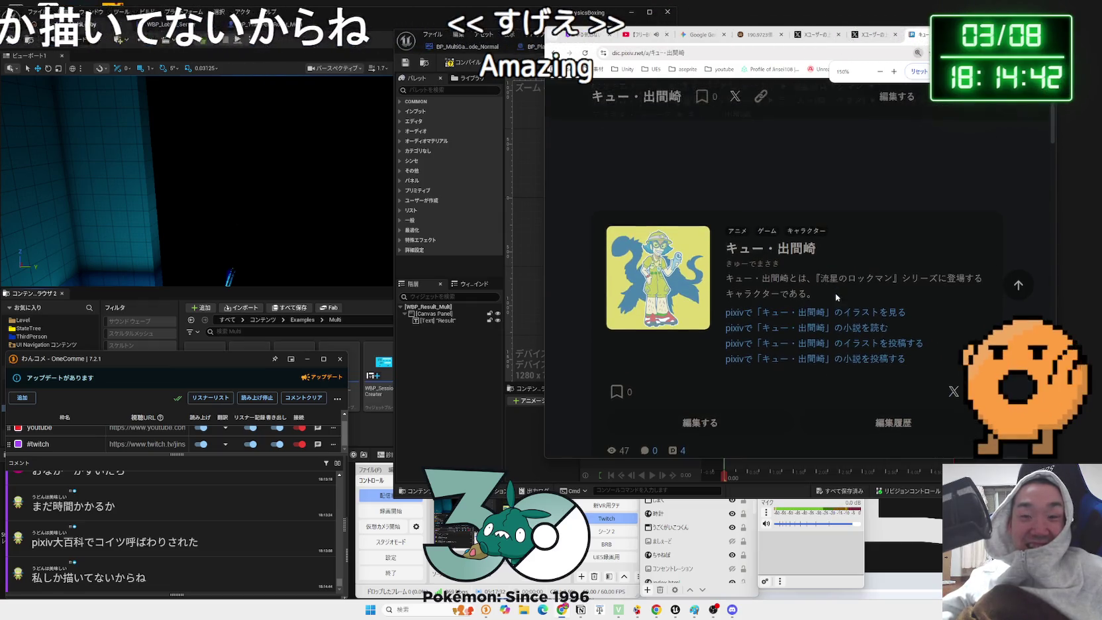
pyautogui.moveTo(835, 293); pyautogui.dragTo(728, 279)
pyautogui.click(672, 281)
pyautogui.moveTo(829, 279); pyautogui.dragTo(765, 281)
pyautogui.click(847, 295)
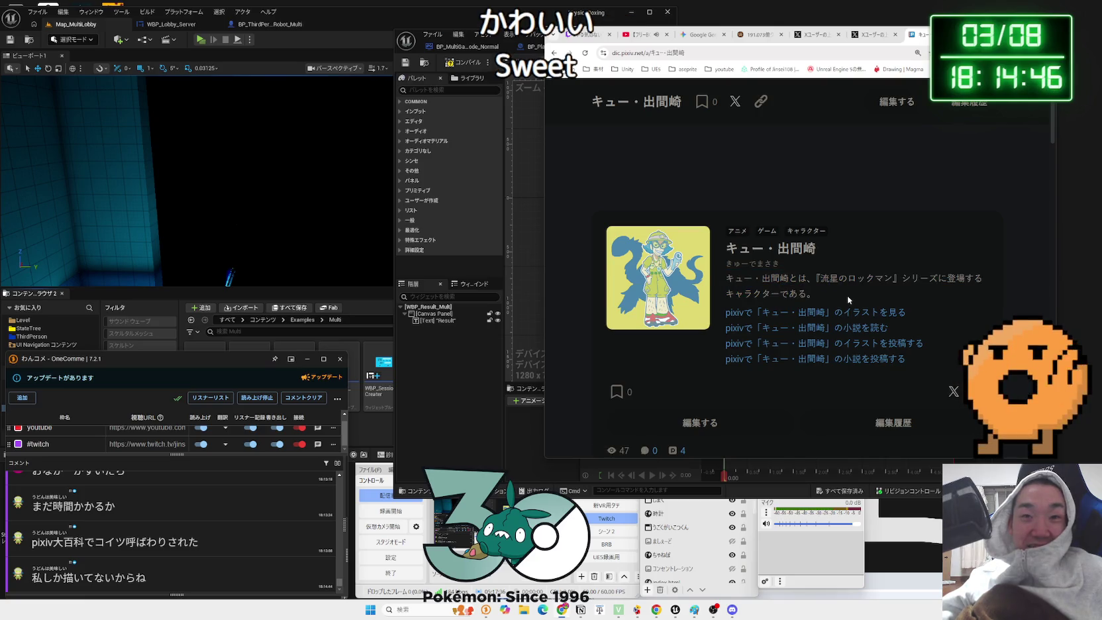
# - Keep reading the 概要 paragraph, highlighting one passage and then clearing it
pyautogui.scroll(1, 847, 295)
pyautogui.scroll(-2, 847, 296)
pyautogui.keyDown('ctrl'); pyautogui.scroll(-2, 817, 289); pyautogui.keyUp('ctrl')
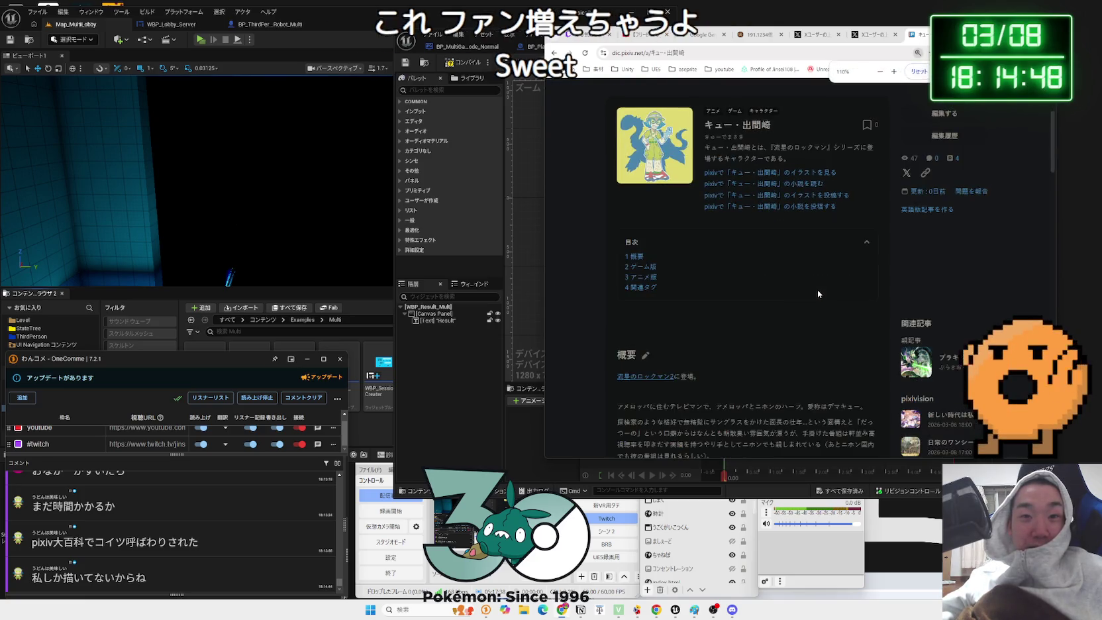
pyautogui.keyDown('ctrl'); pyautogui.scroll(1, 817, 289); pyautogui.keyUp('ctrl')
pyautogui.scroll(1, 773, 292)
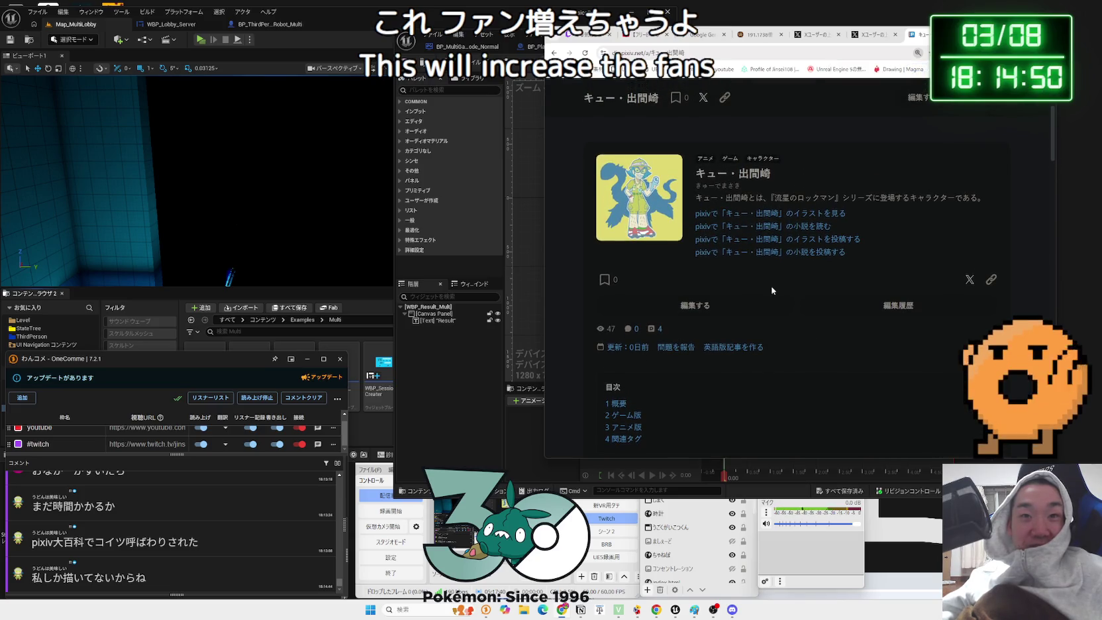
pyautogui.scroll(-3, 772, 286)
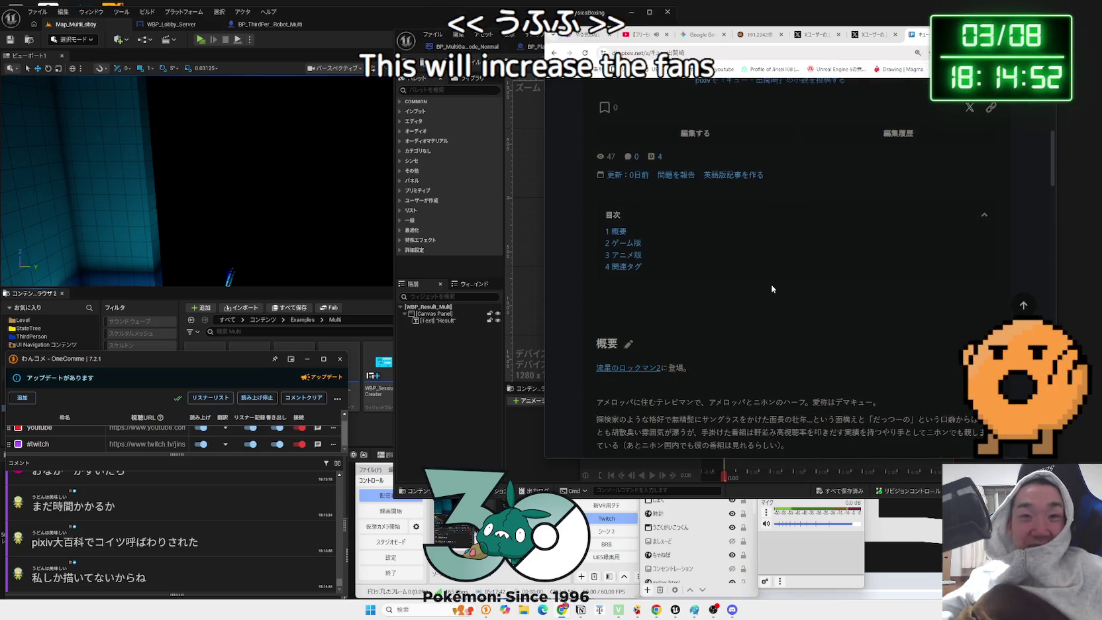
pyautogui.scroll(-3, 772, 289)
pyautogui.moveTo(802, 280)
pyautogui.mouseDown()
pyautogui.moveTo(675, 264)
pyautogui.moveTo(603, 230)
pyautogui.moveTo(809, 264)
pyautogui.mouseUp()
pyautogui.click(803, 290)
# - Finish the overview paragraphs and scroll down through the game and アニメ版 sections
pyautogui.scroll(-4, 802, 290)
pyautogui.scroll(10, 800, 288)
pyautogui.scroll(-8, 801, 291)
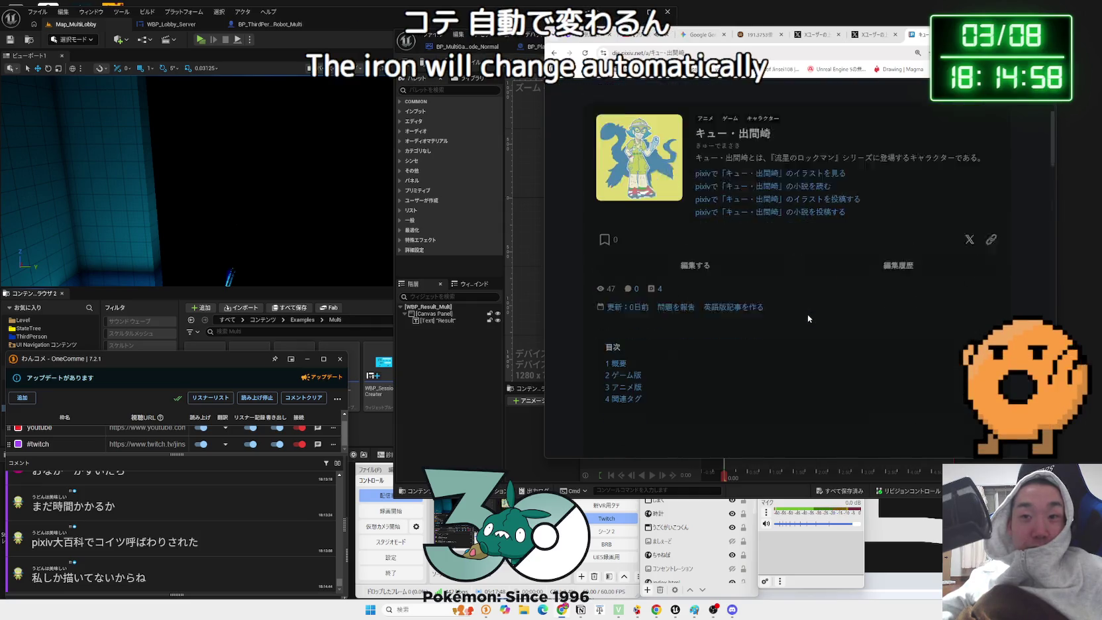
pyautogui.moveTo(780, 289); pyautogui.dragTo(806, 308)
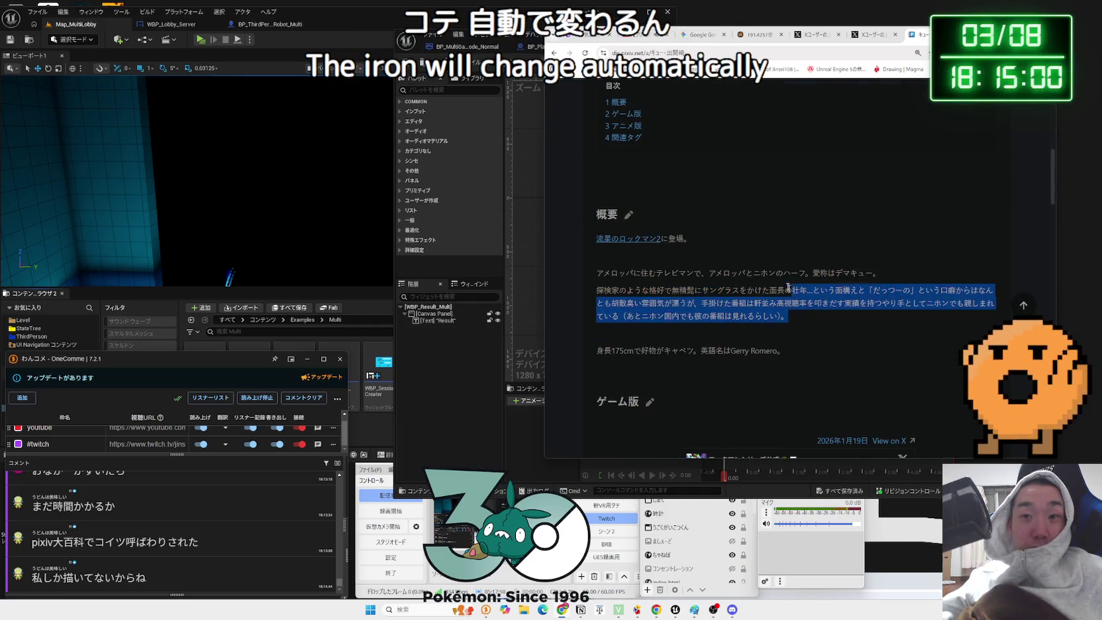
pyautogui.moveTo(753, 259)
pyautogui.mouseDown()
pyautogui.moveTo(802, 319)
pyautogui.moveTo(632, 314)
pyautogui.mouseUp()
pyautogui.click(784, 316)
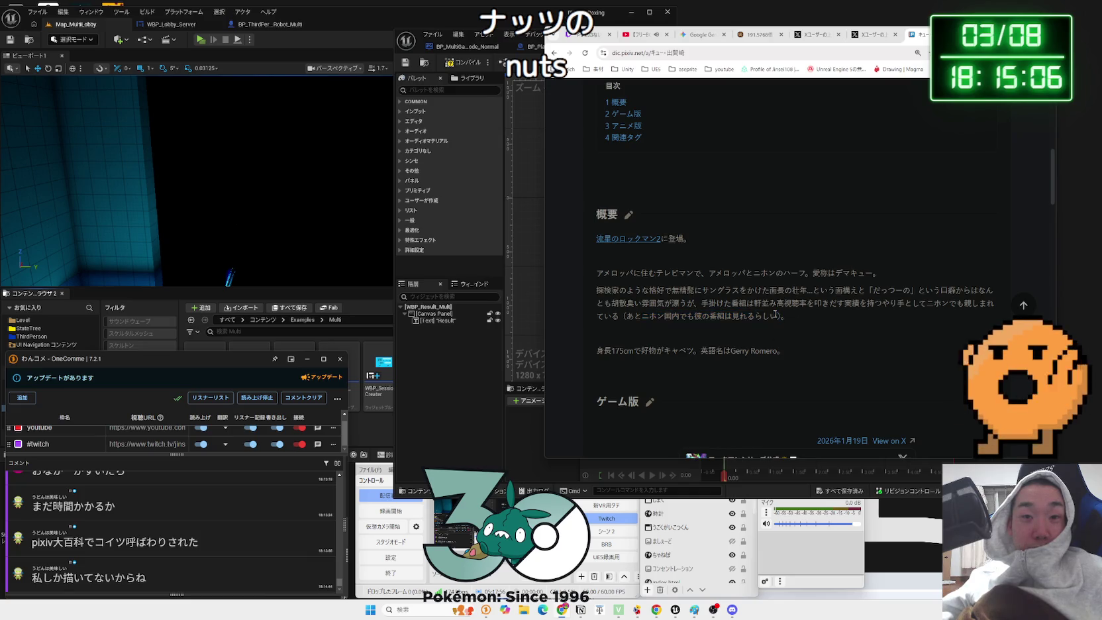
pyautogui.scroll(-2, 775, 314)
pyautogui.scroll(-3, 767, 302)
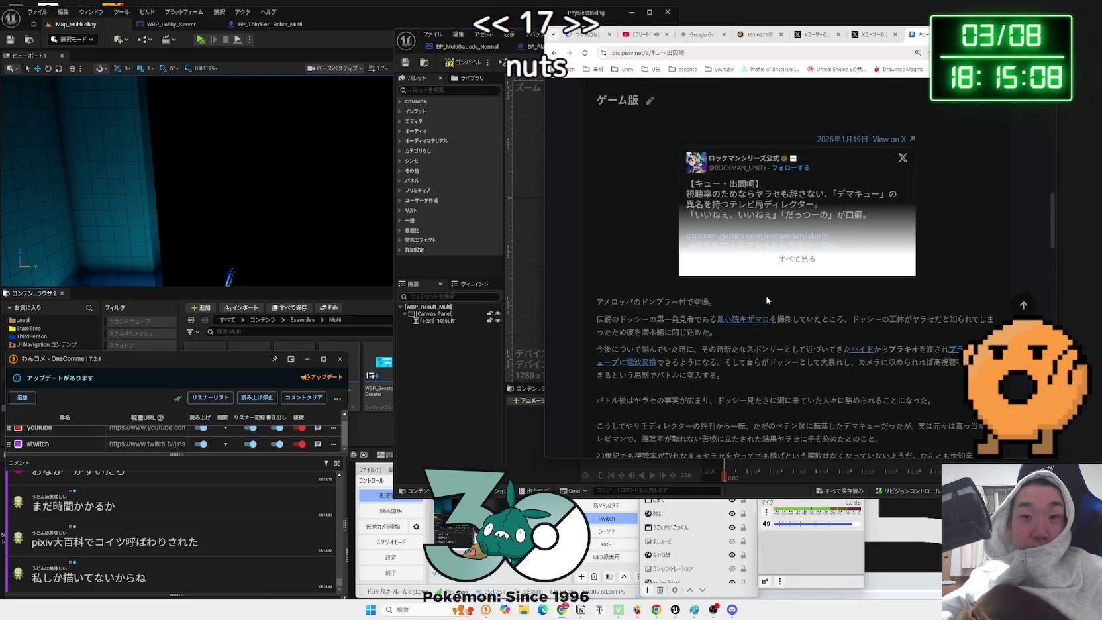
pyautogui.scroll(-1, 767, 301)
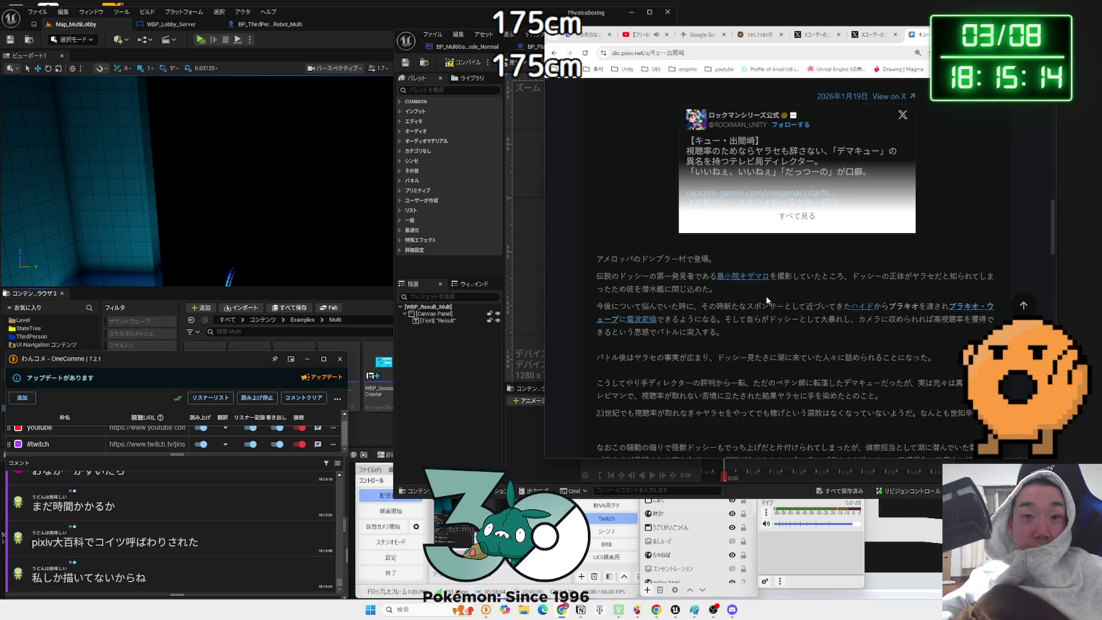
pyautogui.scroll(-1, 767, 301)
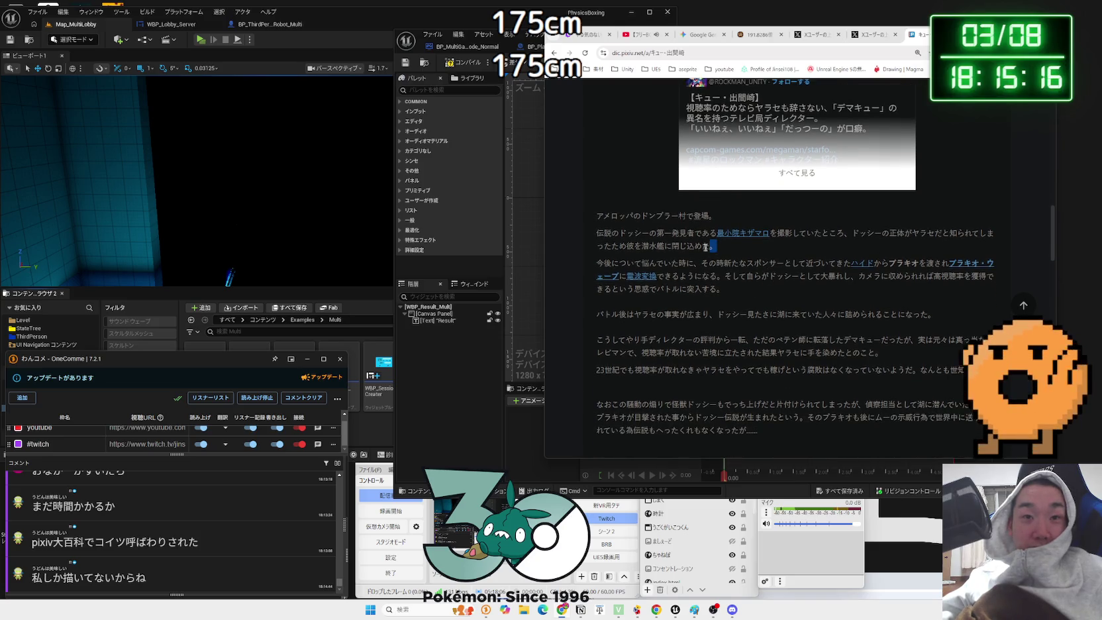
pyautogui.click(608, 236)
# - Read through キュー・出間崎's anime section, related tags and views chart, then open the ブラキオ・ウェーブ related article
pyautogui.moveTo(608, 236)
pyautogui.mouseDown()
pyautogui.moveTo(861, 289)
pyautogui.moveTo(795, 318)
pyautogui.moveTo(800, 379)
pyautogui.mouseUp()
pyautogui.click(801, 379)
pyautogui.scroll(-1, 798, 379)
pyautogui.scroll(-10, 798, 378)
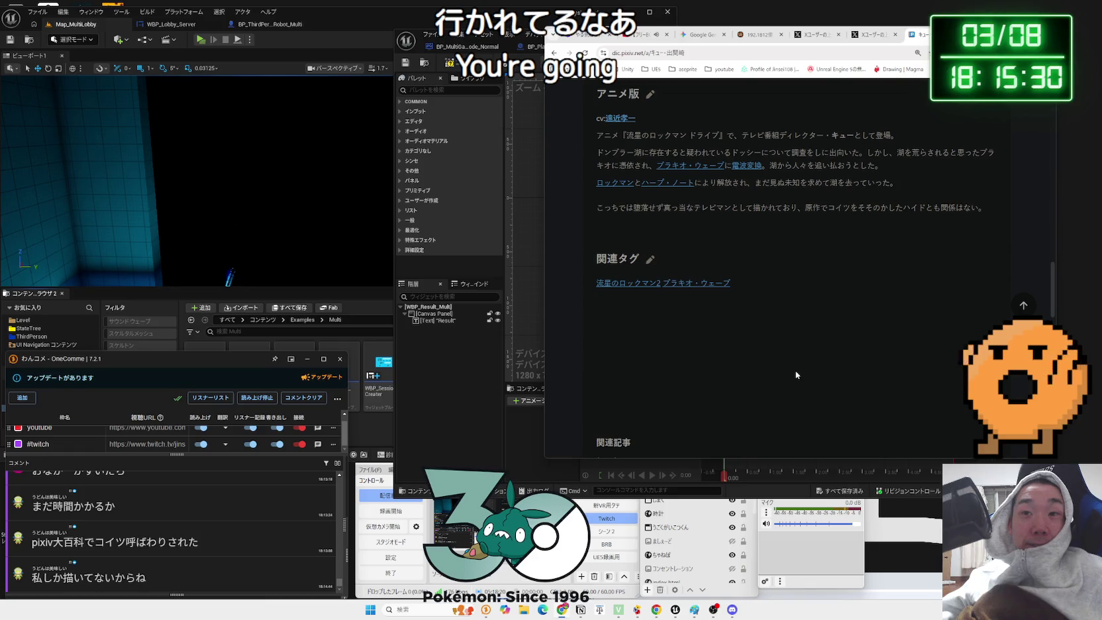
pyautogui.scroll(-5, 795, 374)
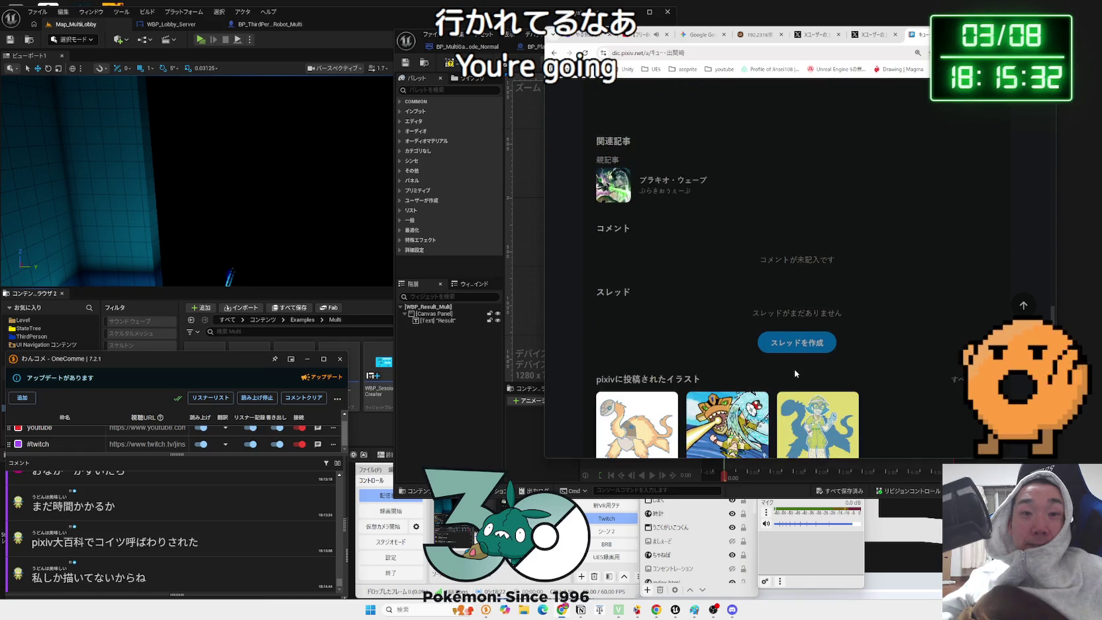
pyautogui.scroll(-3, 795, 374)
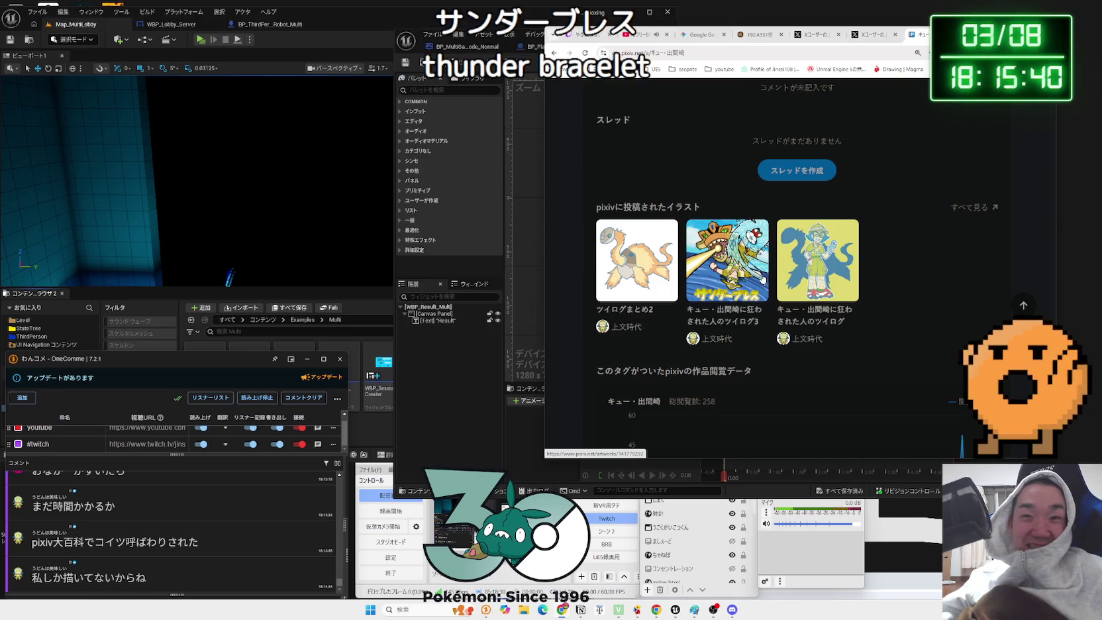
pyautogui.scroll(-4, 763, 278)
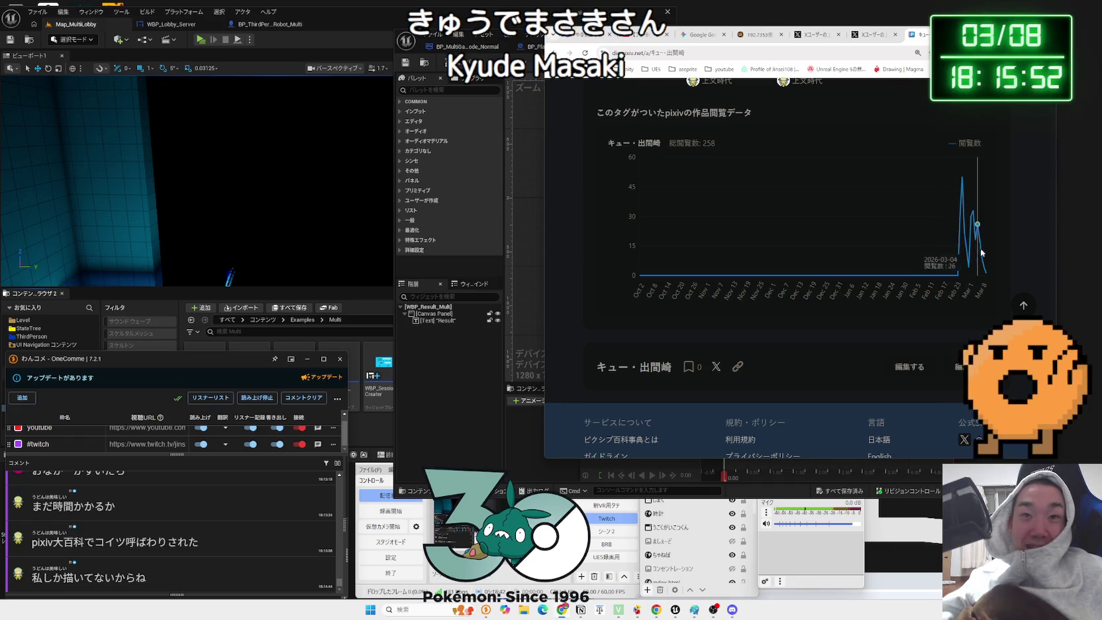
pyautogui.scroll(10, 1016, 251)
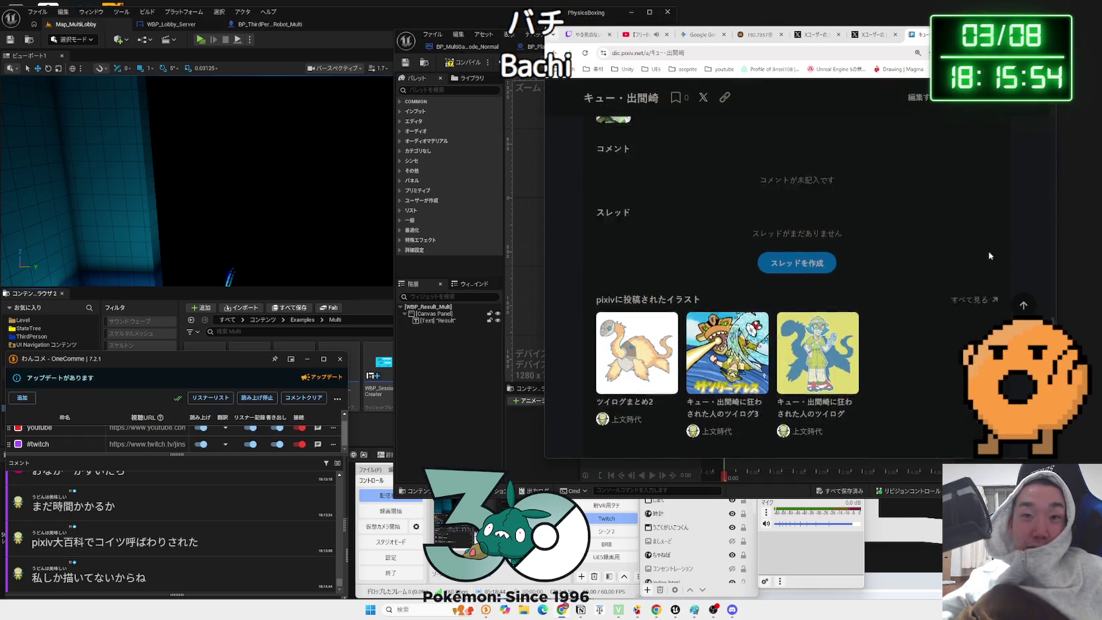
pyautogui.scroll(-5, 927, 255)
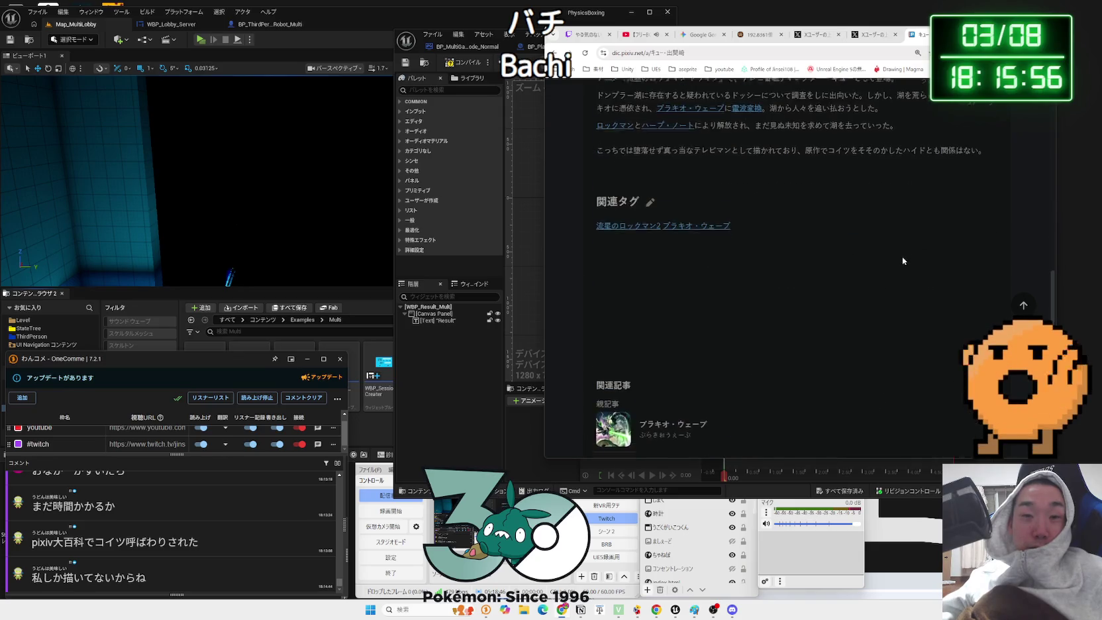
pyautogui.click(797, 306)
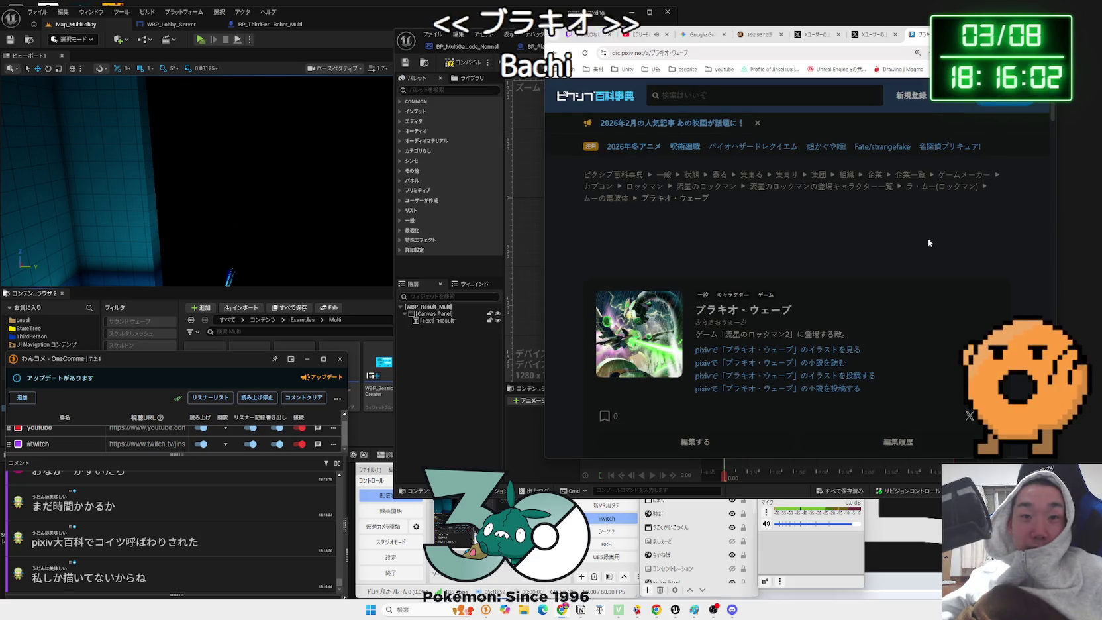
# - Scroll through the ブラキオ・ウェーブ article, then close its tab with Ctrl+W
pyautogui.scroll(-8, 928, 241)
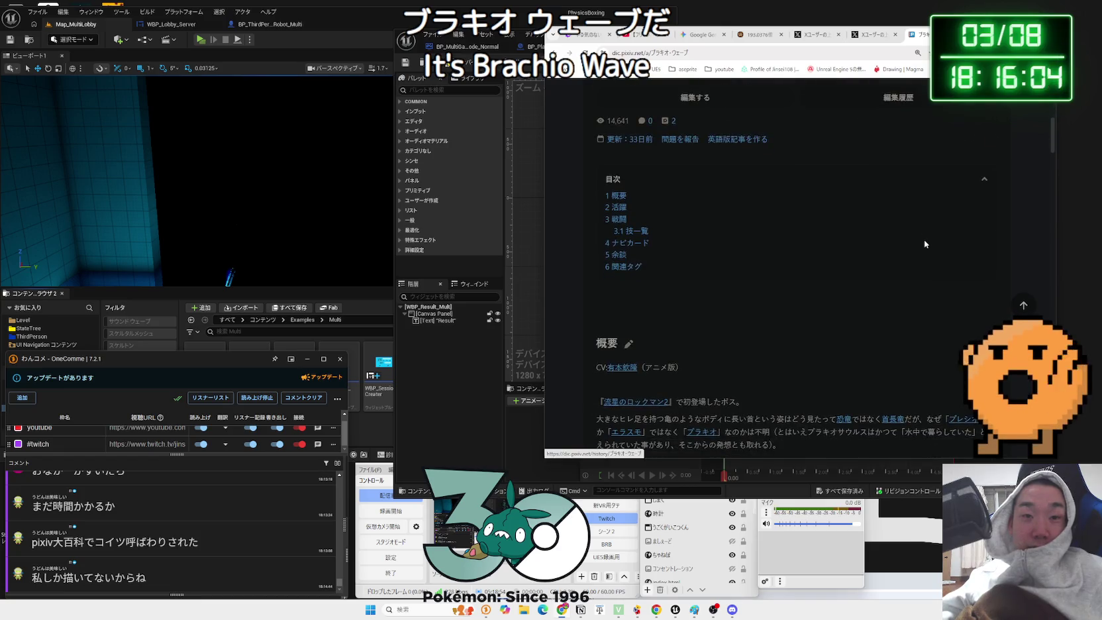
pyautogui.scroll(-5, 924, 244)
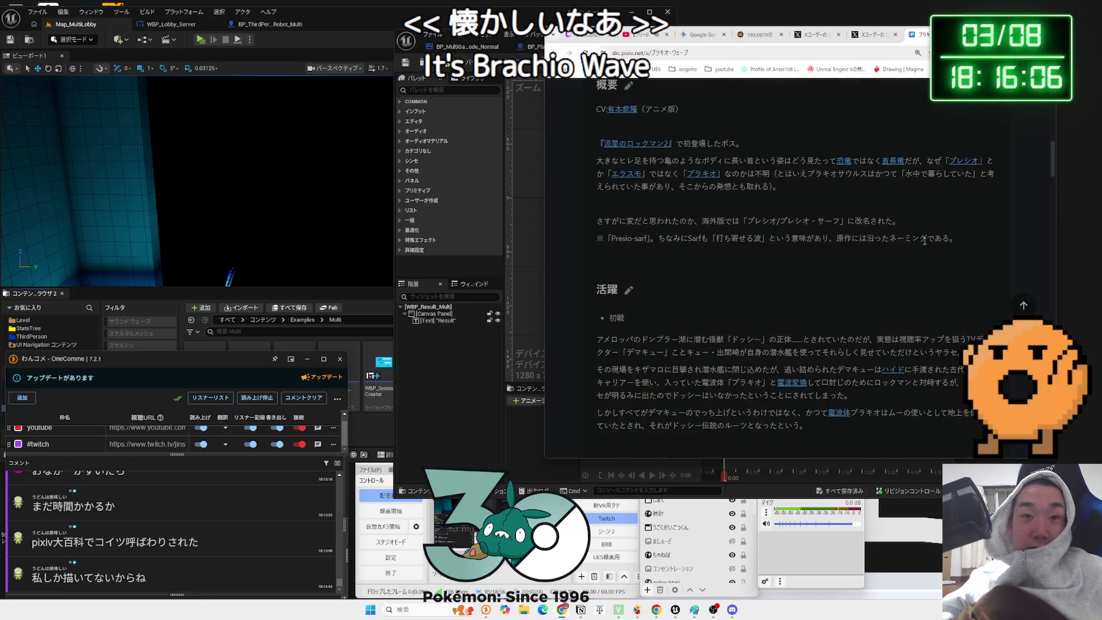
pyautogui.scroll(-3, 922, 245)
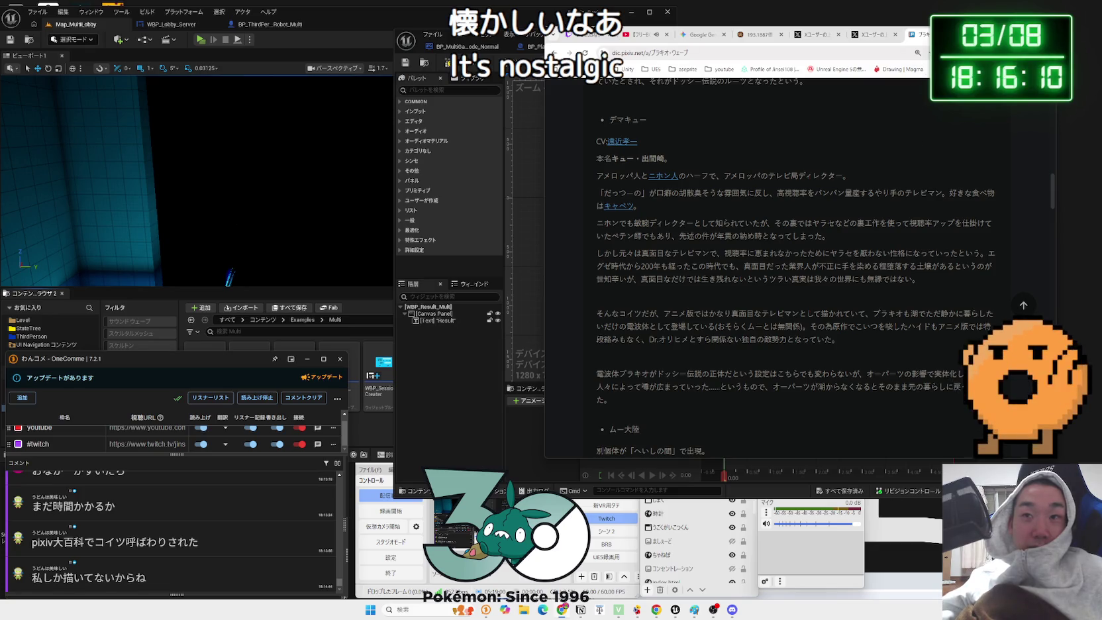
pyautogui.hotkey('ctrl', 'w')
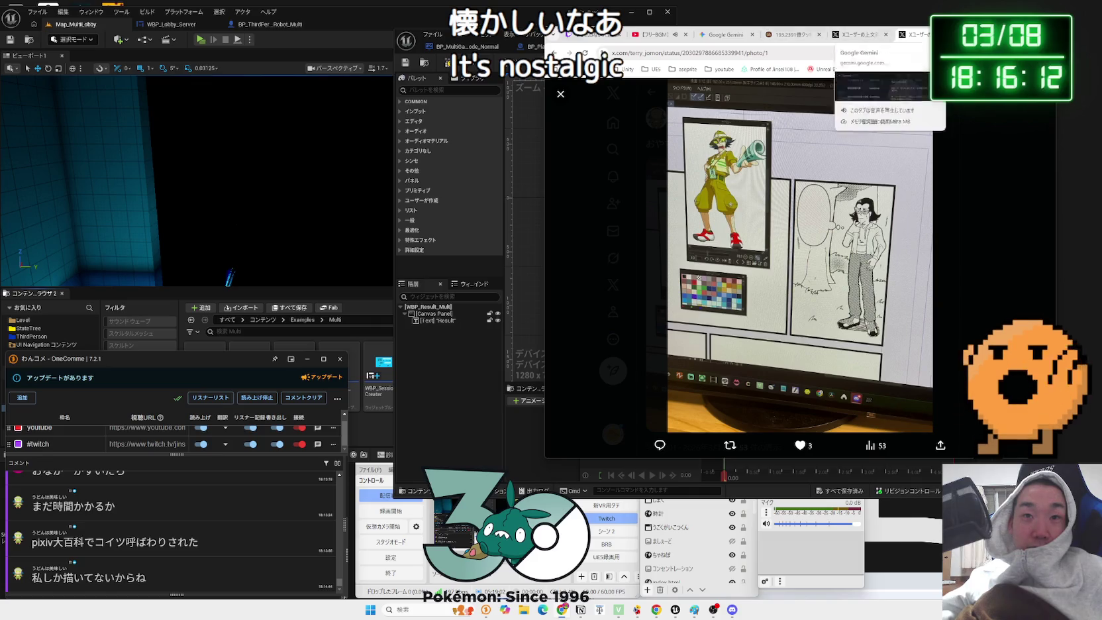
# - Return to the Unreal widget editor and select the result widget's Canvas Panel
pyautogui.hotkey('alt', 'Tab')
pyautogui.click(647, 271)
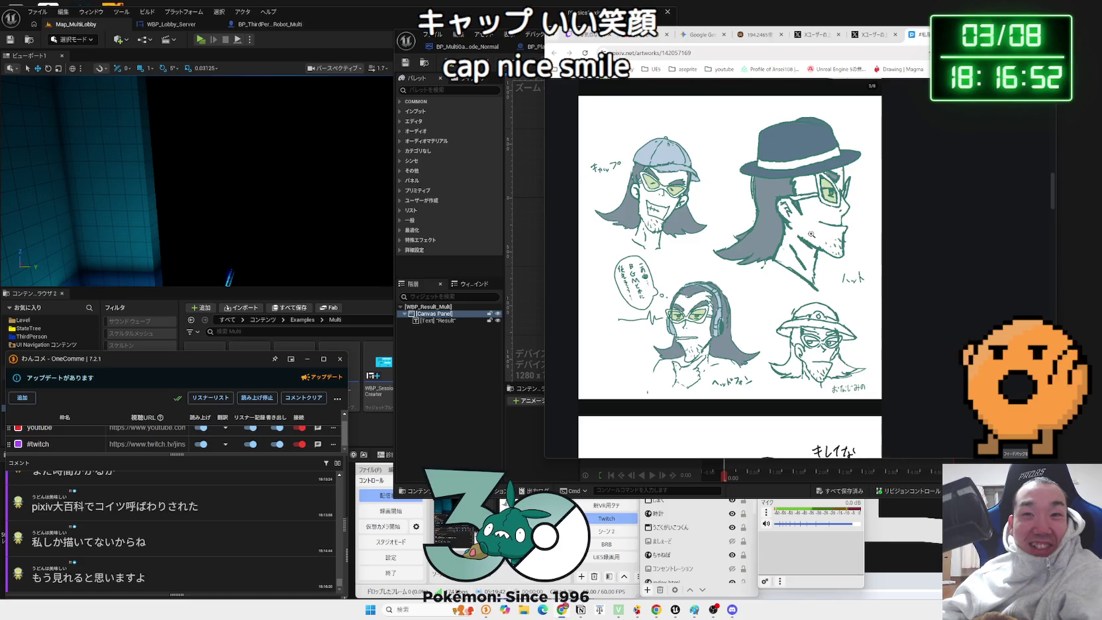
# - Scroll through the pixiv illustrations down to the armoured robot drawing above the まとめ4 caption
pyautogui.scroll(-5, 811, 234)
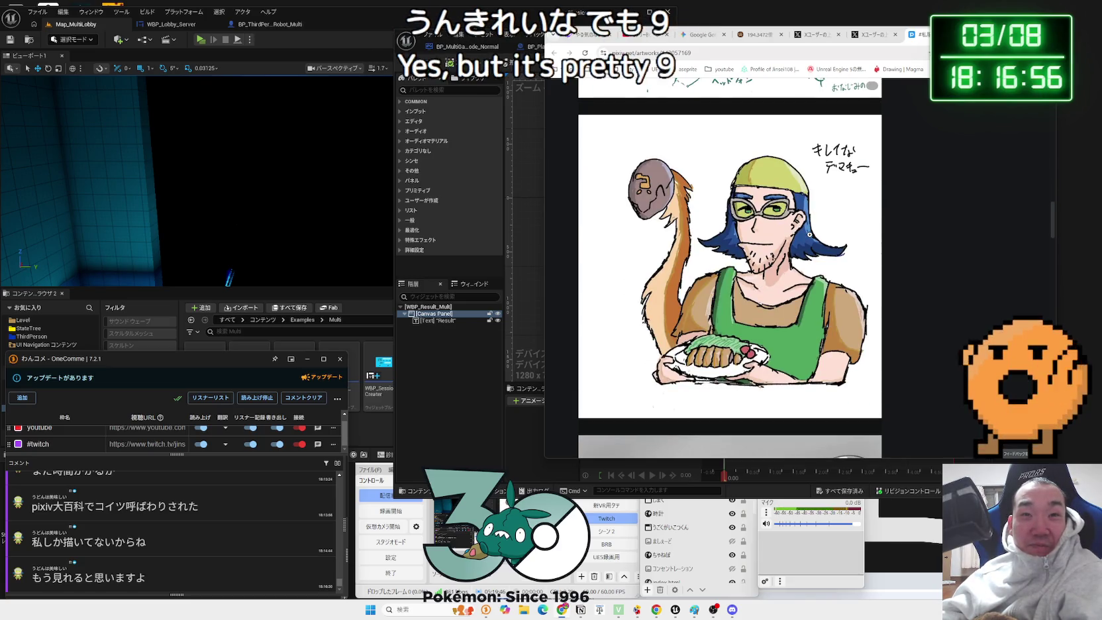
pyautogui.scroll(-3, 791, 231)
pyautogui.scroll(-1, 783, 230)
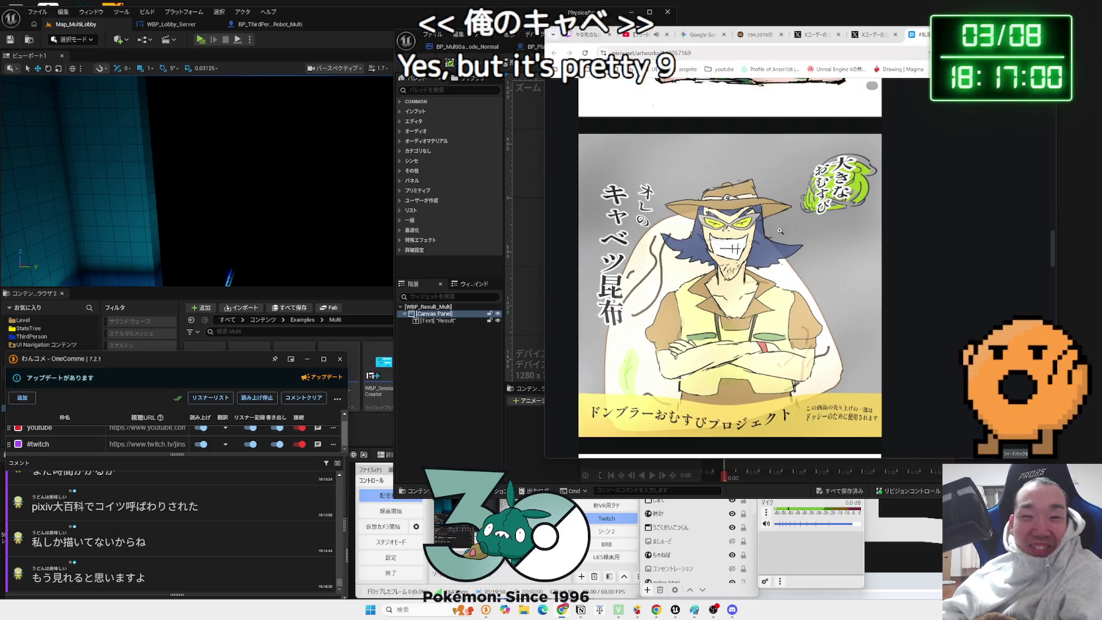
pyautogui.scroll(-1, 777, 230)
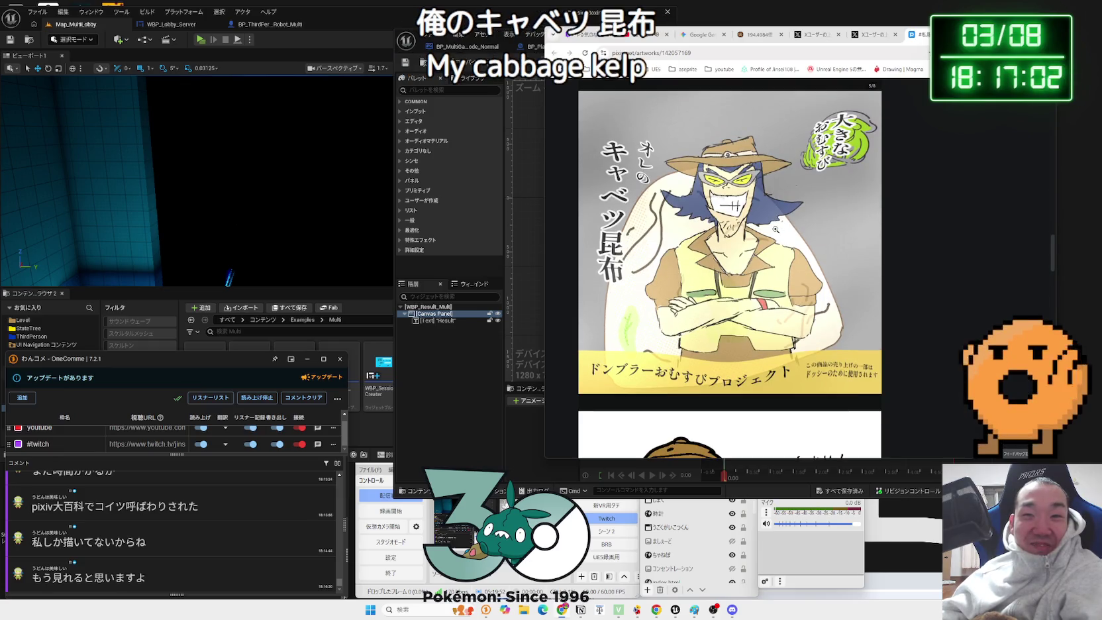
pyautogui.scroll(-5, 775, 230)
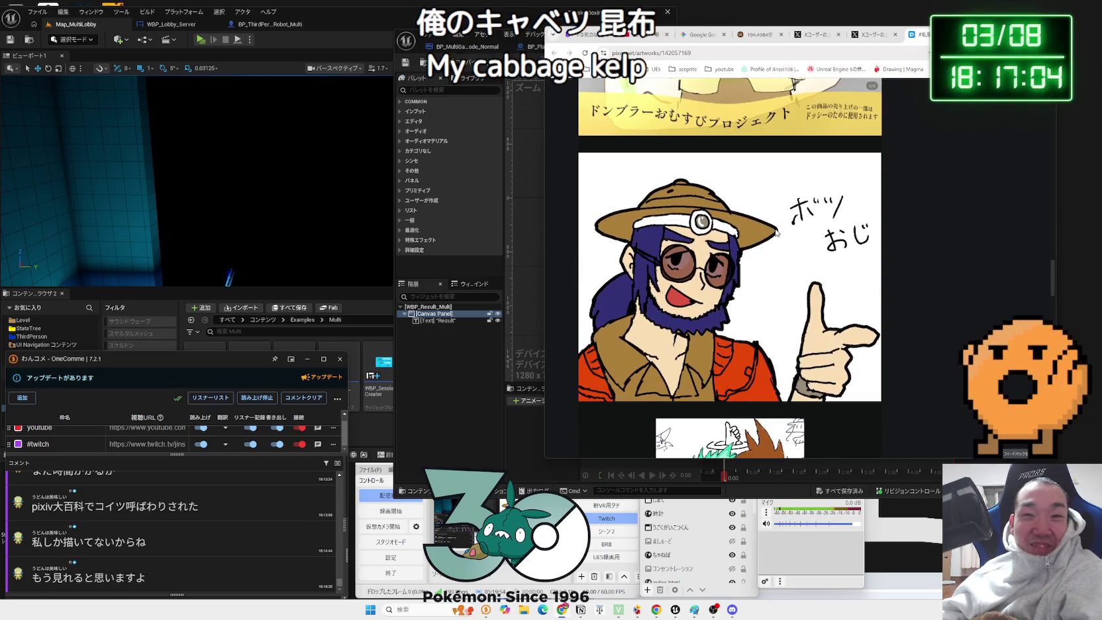
pyautogui.scroll(-2, 775, 229)
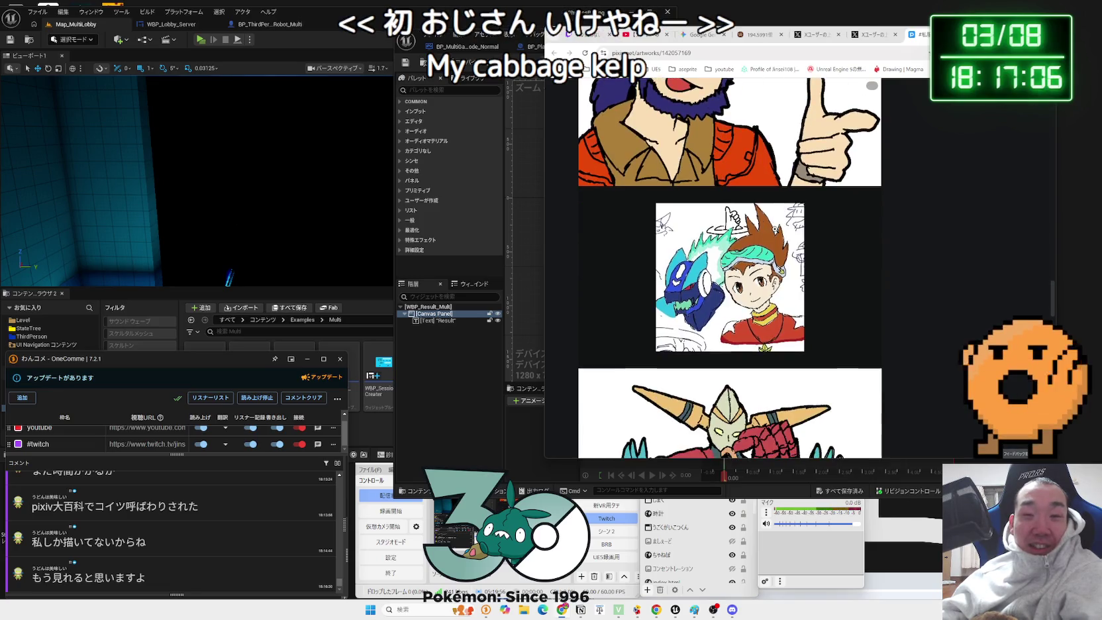
pyautogui.scroll(-1, 768, 287)
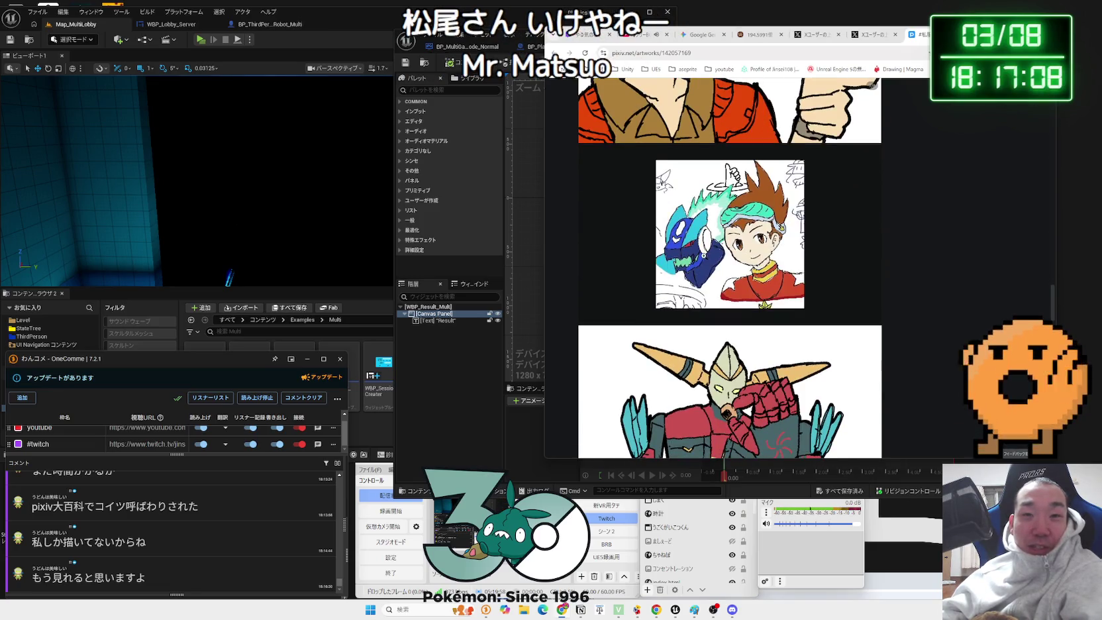
pyautogui.scroll(-3, 704, 255)
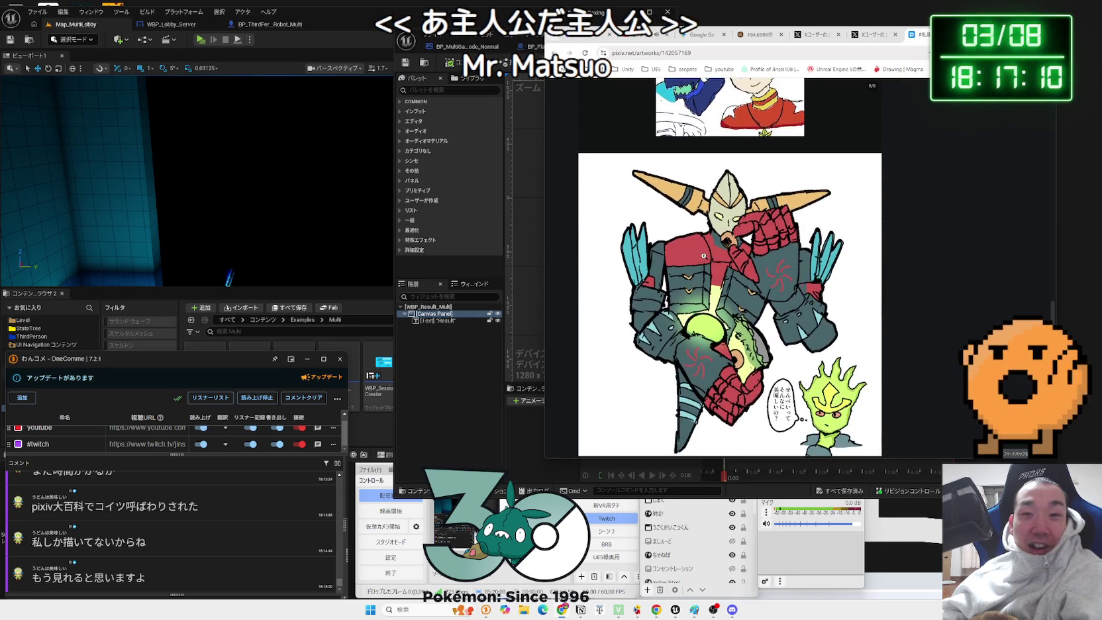
pyautogui.scroll(-1, 703, 255)
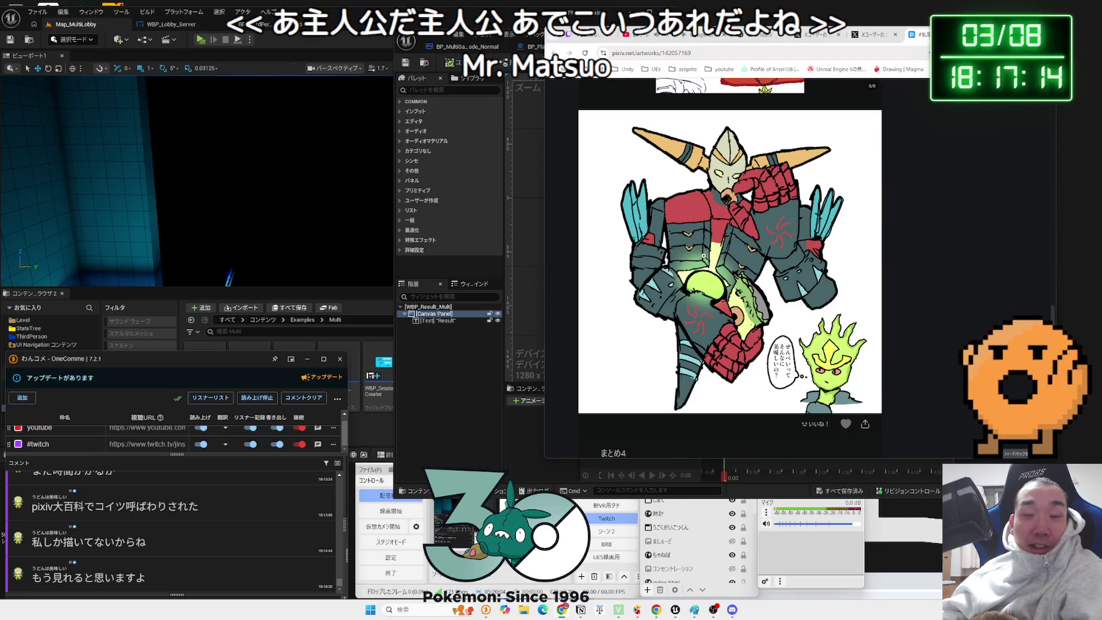
pyautogui.scroll(1, 704, 255)
pyautogui.scroll(-1, 704, 255)
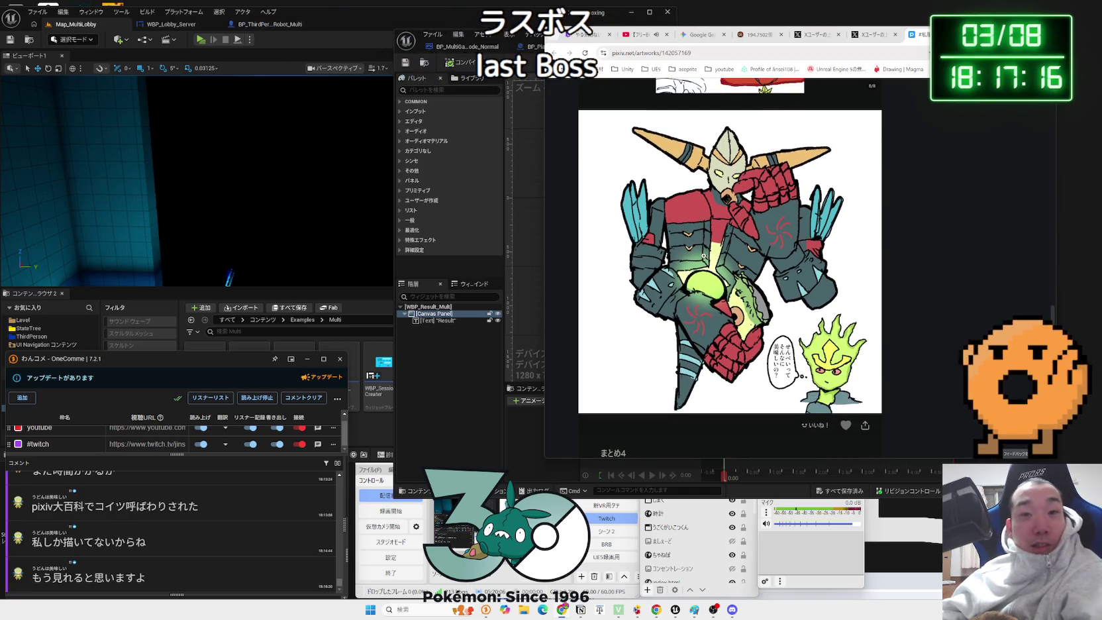
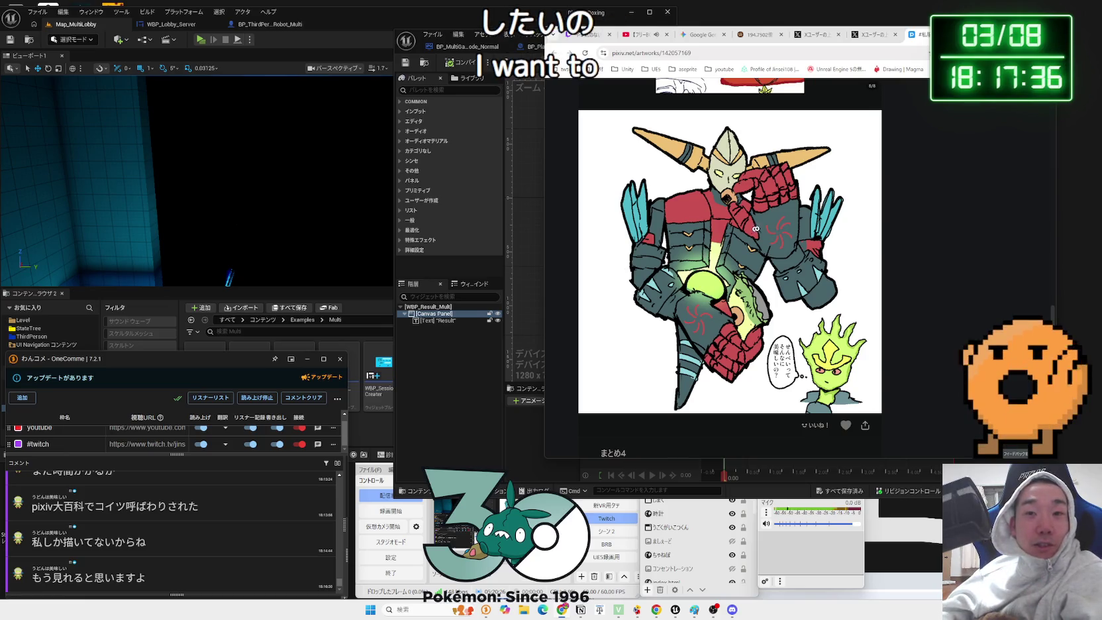
# - Bring the Unreal editor forward and switch to the GameState_Multi event graph
pyautogui.scroll(-2, 749, 230)
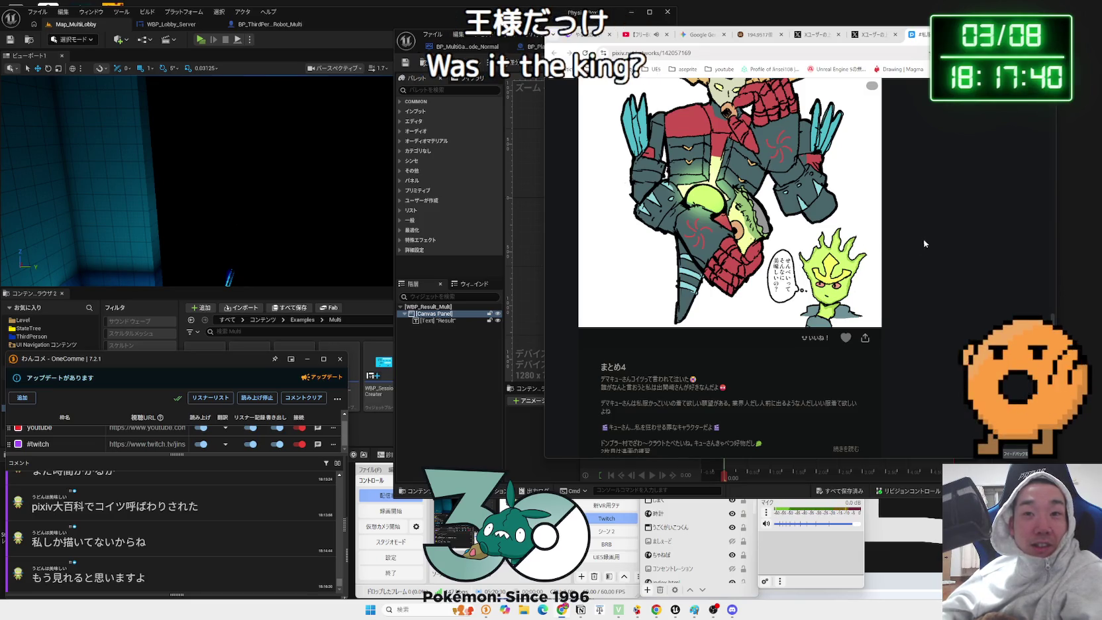
pyautogui.scroll(2, 925, 244)
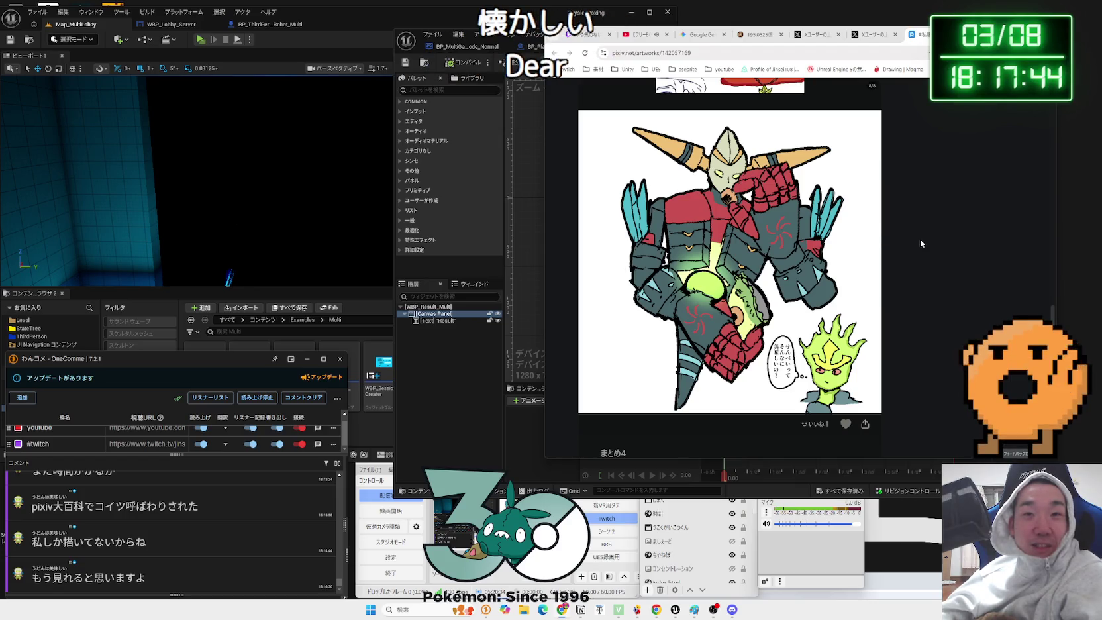
pyautogui.scroll(-3, 921, 241)
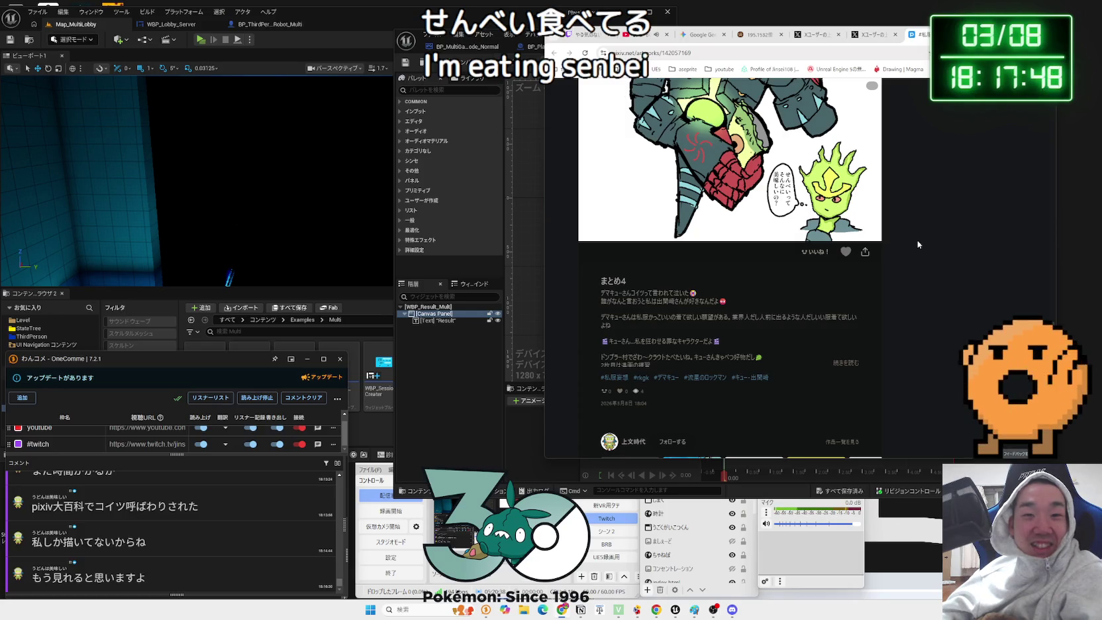
pyautogui.scroll(3, 918, 244)
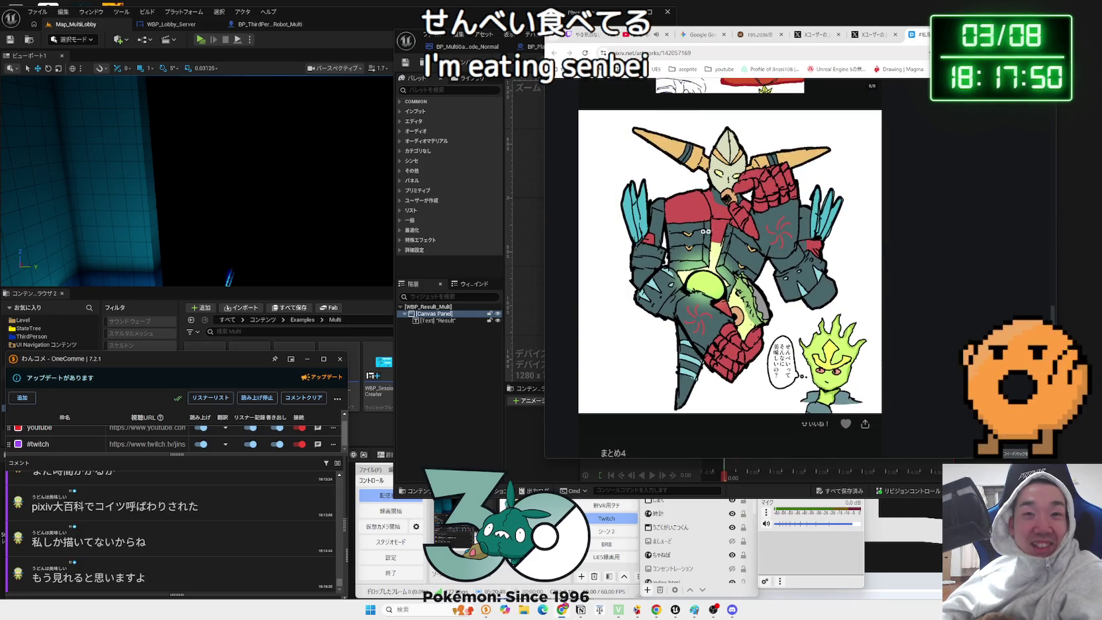
pyautogui.click(451, 356)
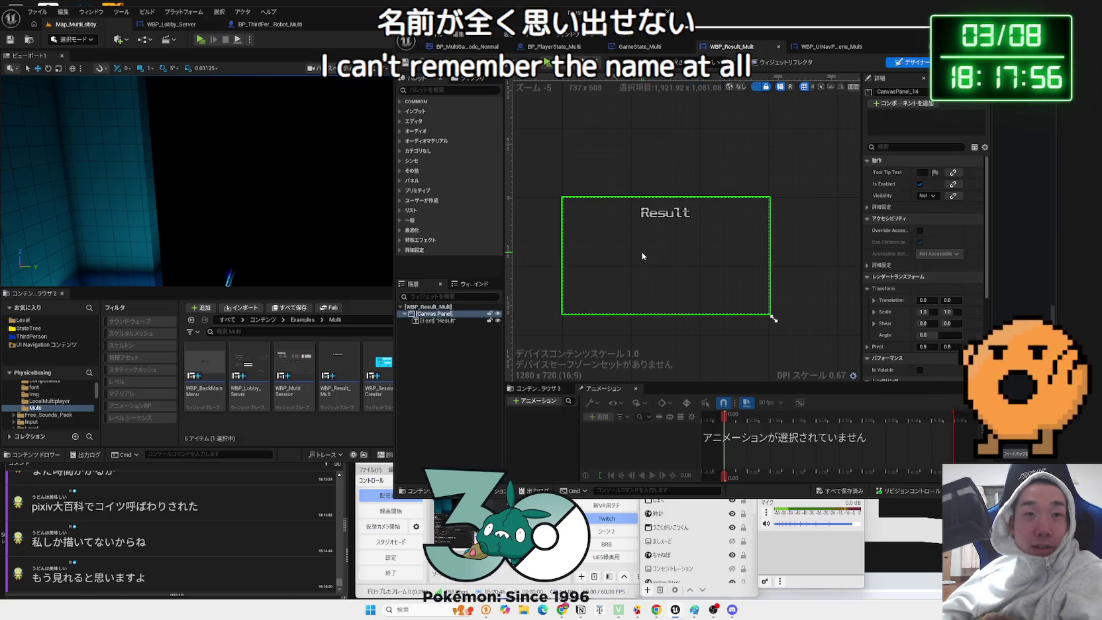
pyautogui.click(644, 48)
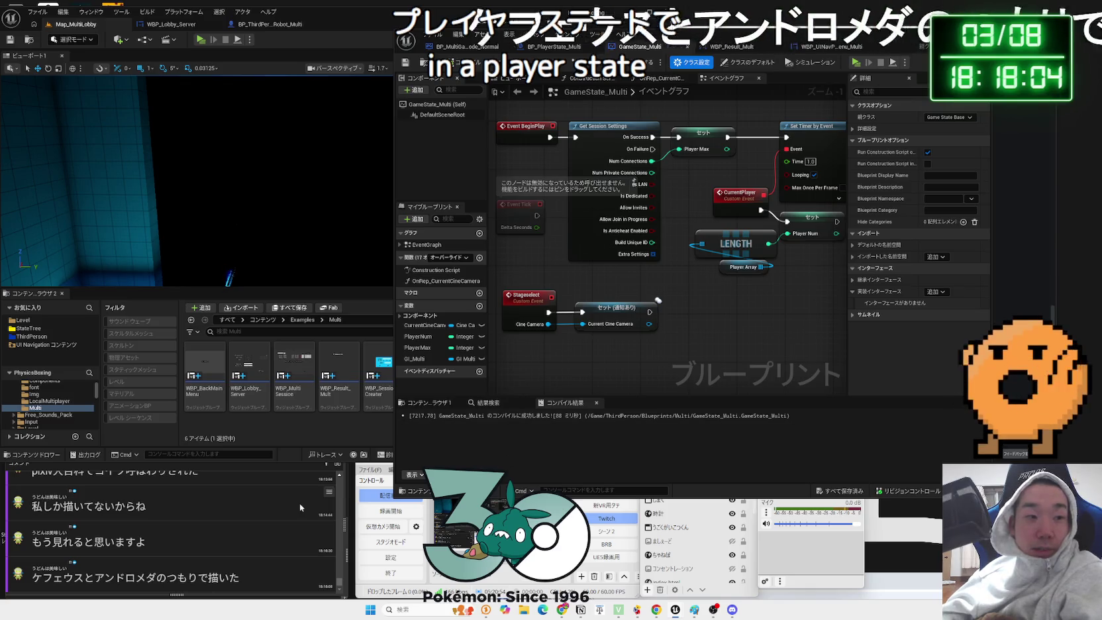
pyautogui.click(151, 577)
# - Search Google for the chat's ケフェウスとアンドロメダ with 流星のロックマン added to the query
pyautogui.moveTo(151, 578); pyautogui.dragTo(31, 577)
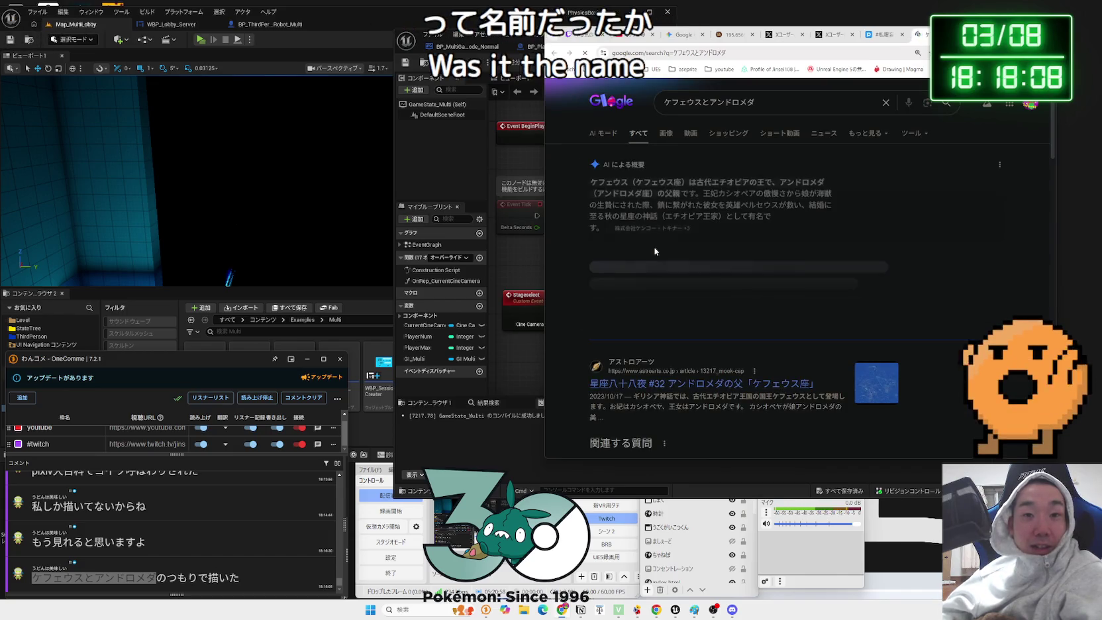
pyautogui.scroll(-5, 701, 204)
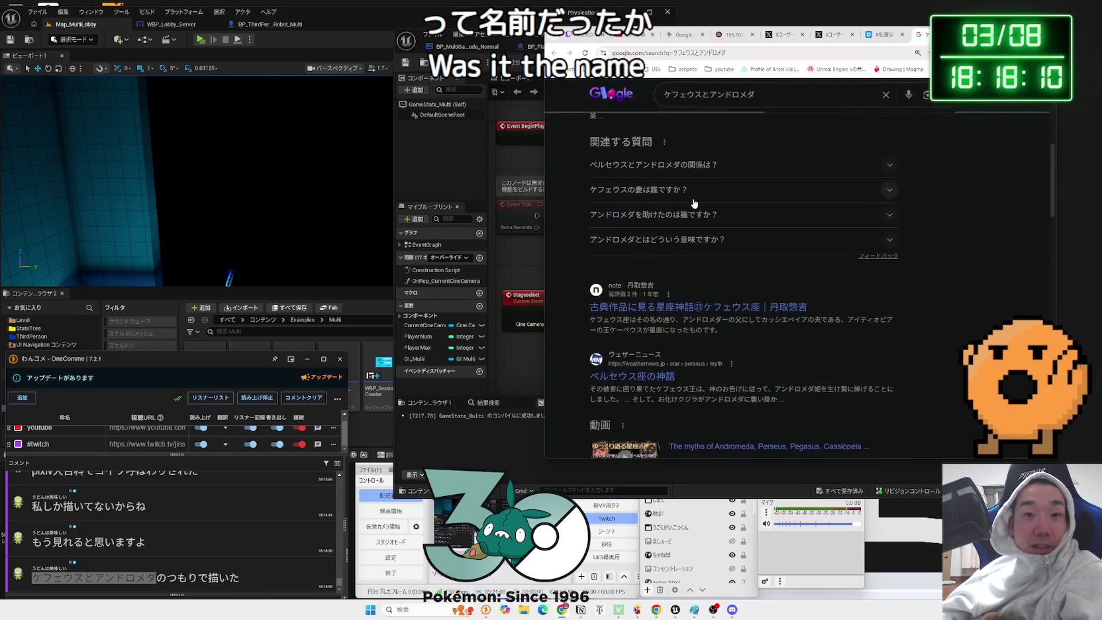
pyautogui.scroll(2, 693, 198)
pyautogui.click(768, 94)
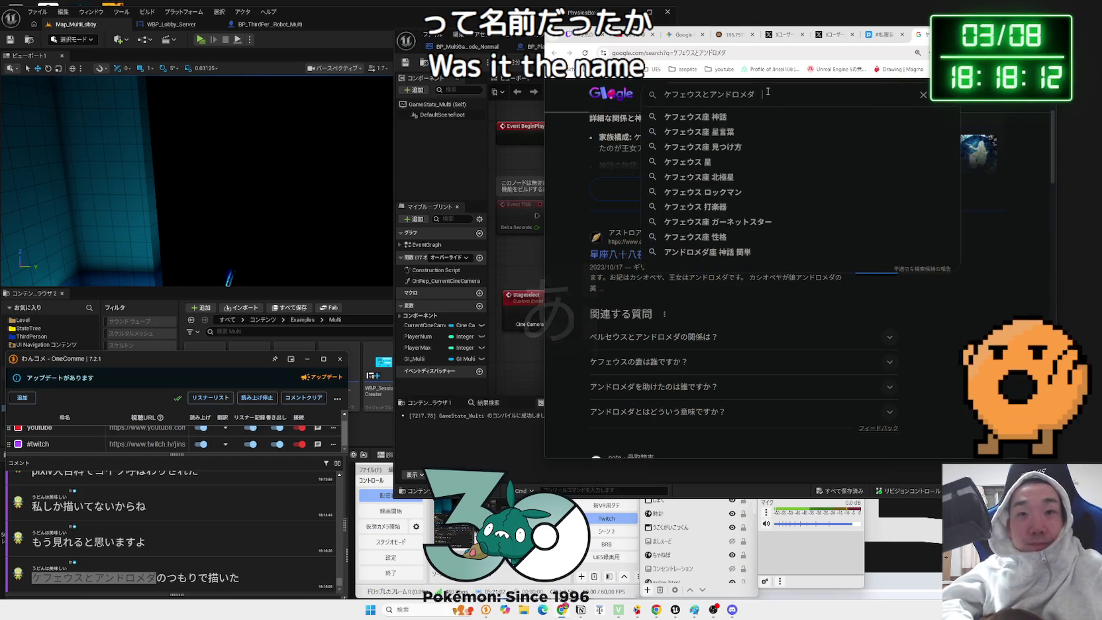
pyautogui.write('りゅうせいのr')
pyautogui.write('okkuman')
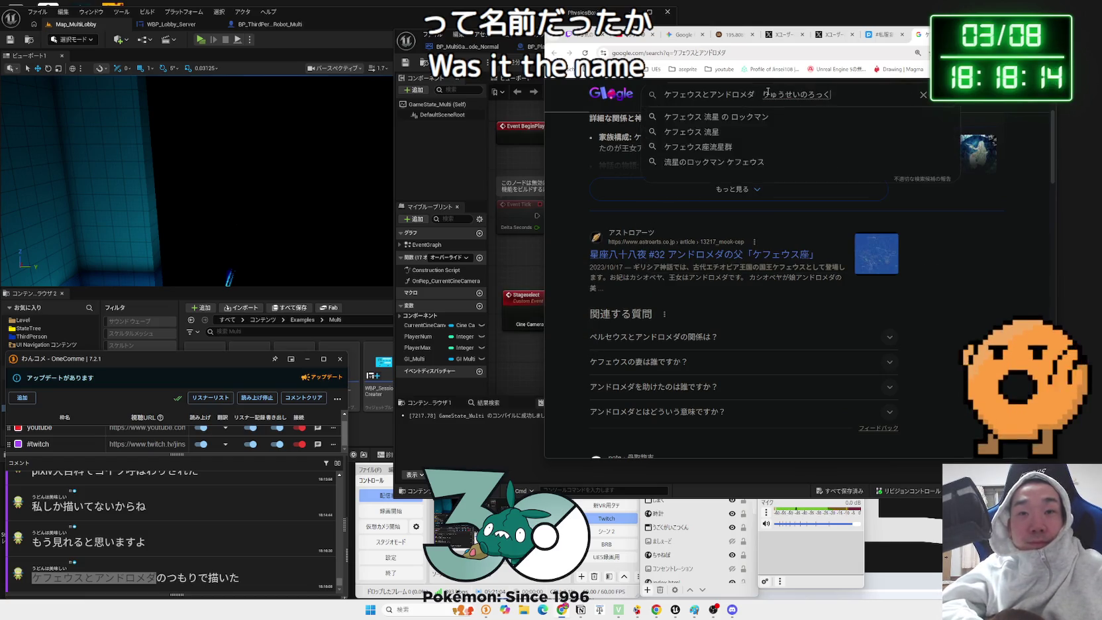
pyautogui.press('Return')
pyautogui.press('Return')
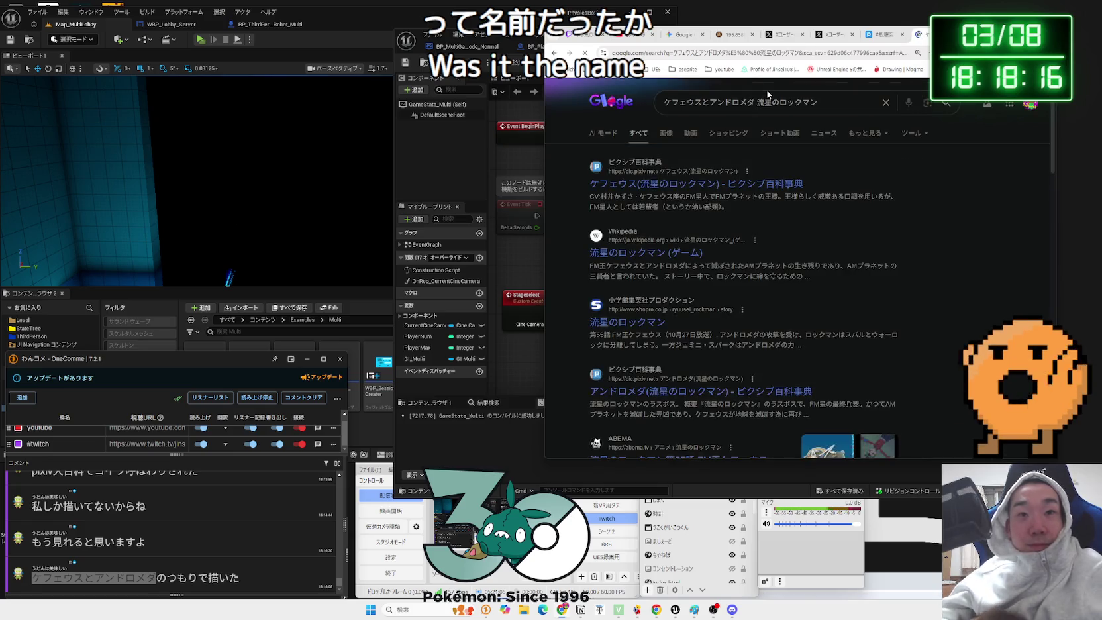
# - Read the pixiv encyclopedia article on ケフェウス (流星のロックマン)
pyautogui.click(704, 180)
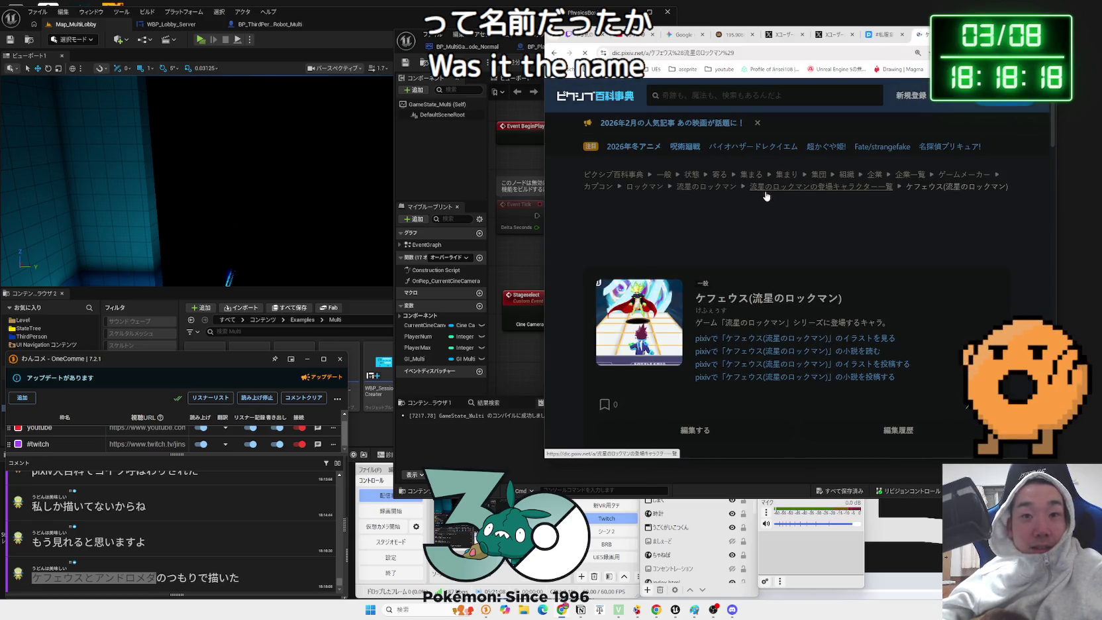
pyautogui.scroll(-10, 767, 196)
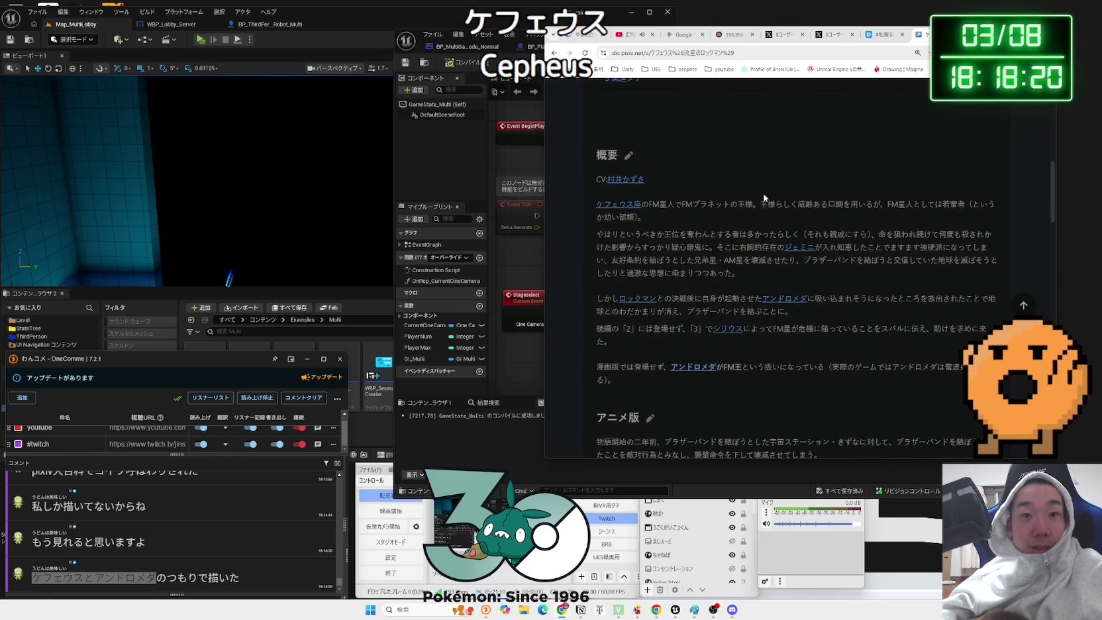
pyautogui.moveTo(746, 206)
pyautogui.mouseDown()
pyautogui.moveTo(666, 208)
pyautogui.moveTo(709, 254)
pyautogui.mouseUp()
pyautogui.click(708, 254)
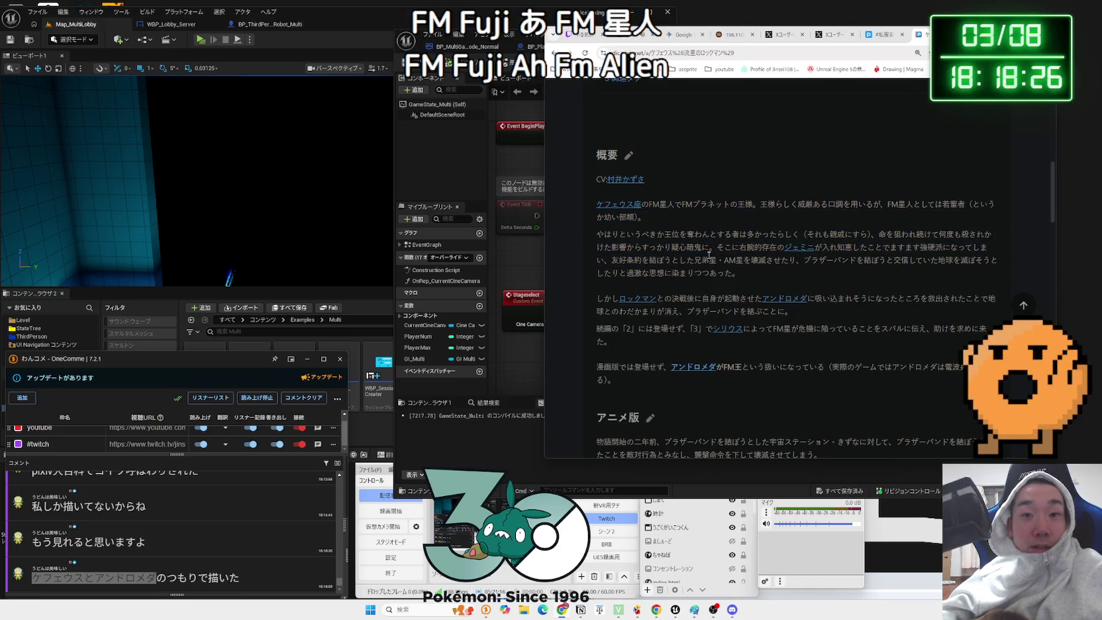
pyautogui.moveTo(706, 249)
pyautogui.mouseDown()
pyautogui.moveTo(599, 236)
pyautogui.moveTo(737, 272)
pyautogui.moveTo(602, 235)
pyautogui.moveTo(725, 262)
pyautogui.mouseUp()
pyautogui.click(710, 231)
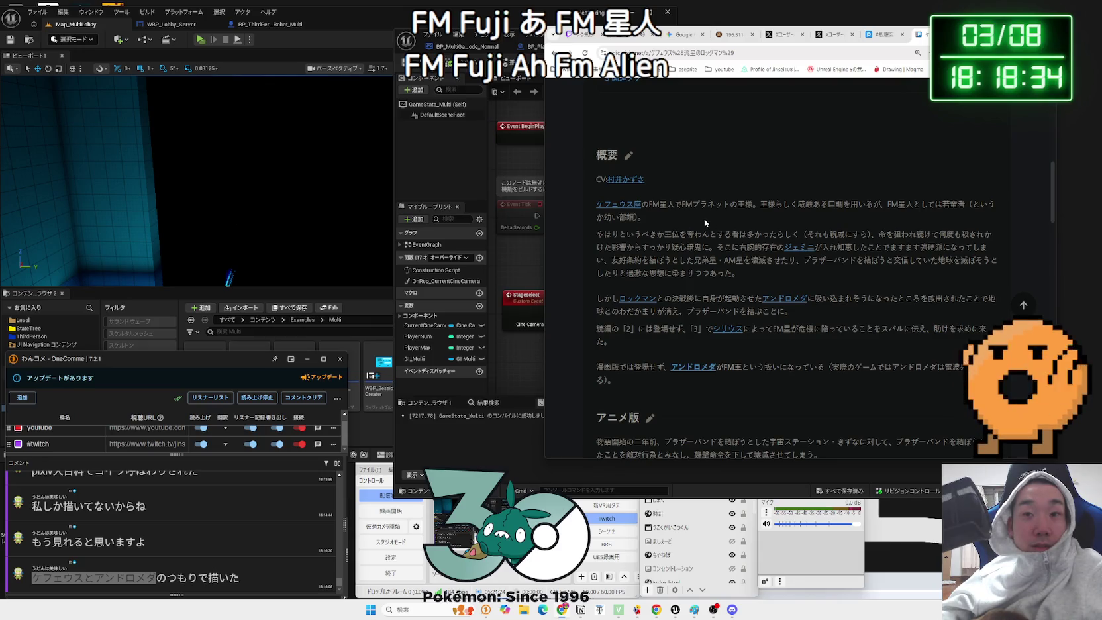
pyautogui.scroll(-2, 709, 219)
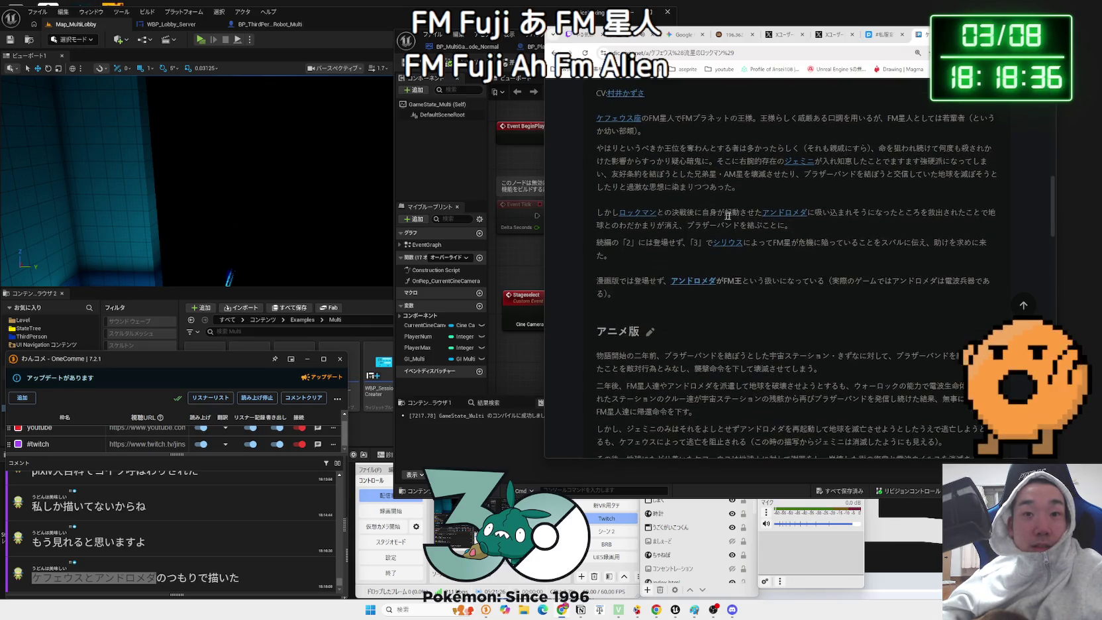
# - Read the アンドロメダ (流星のロックマン) article, then return to the results and switch to Images
pyautogui.click(778, 217)
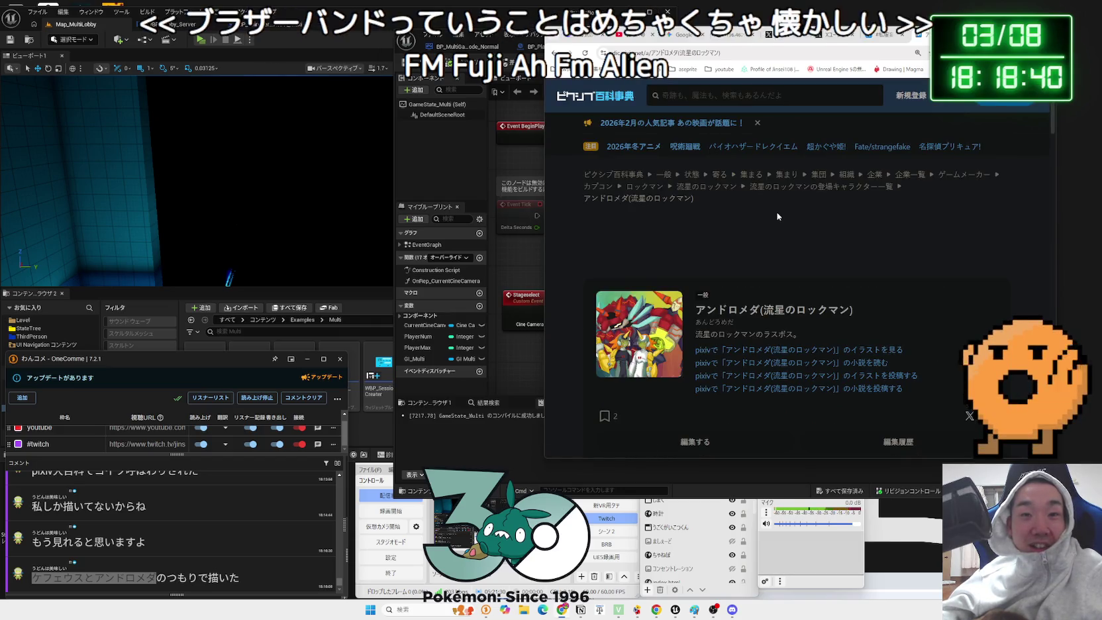
pyautogui.scroll(-10, 778, 216)
pyautogui.scroll(-10, 772, 212)
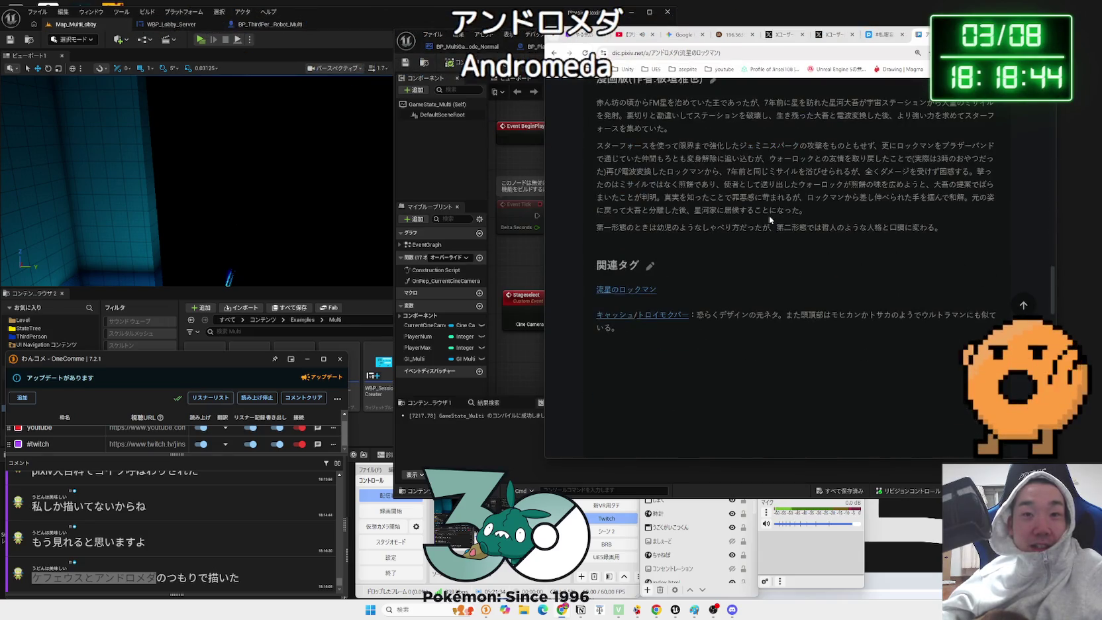
pyautogui.hotkey('alt', 'Left')
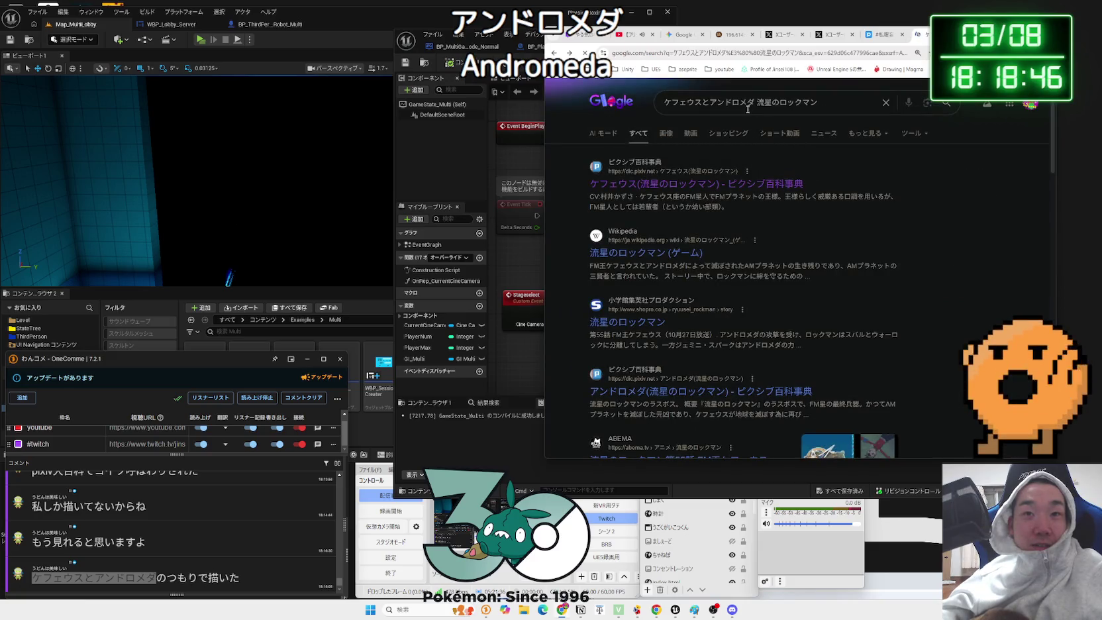
pyautogui.click(666, 133)
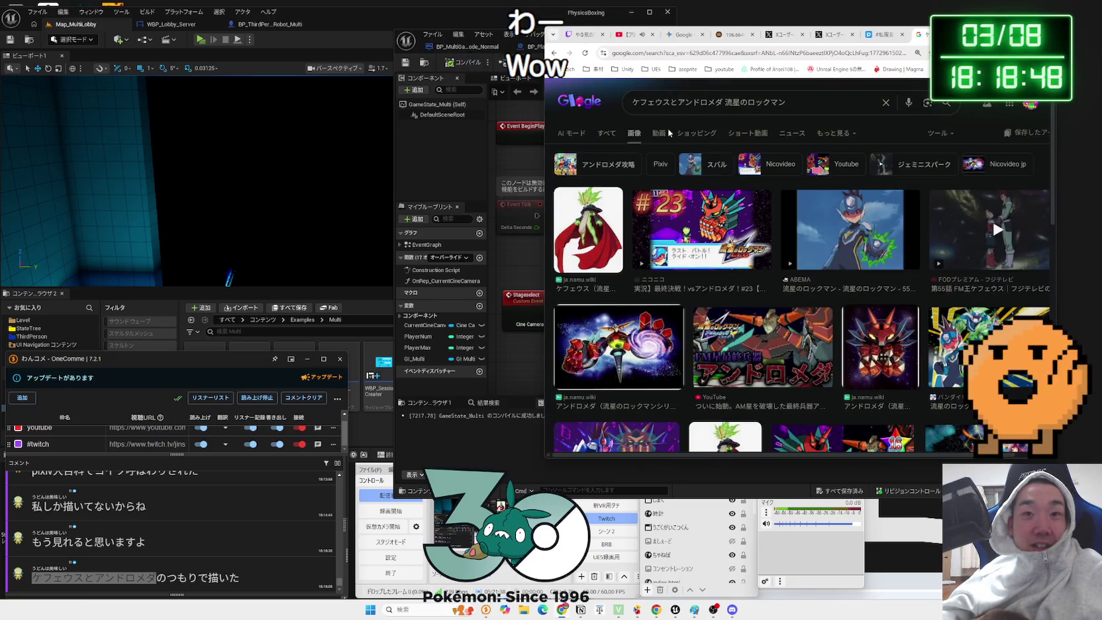
# - Preview the Niconico and YouTube video image results for アンドロメダ, then close the preview
pyautogui.click(712, 229)
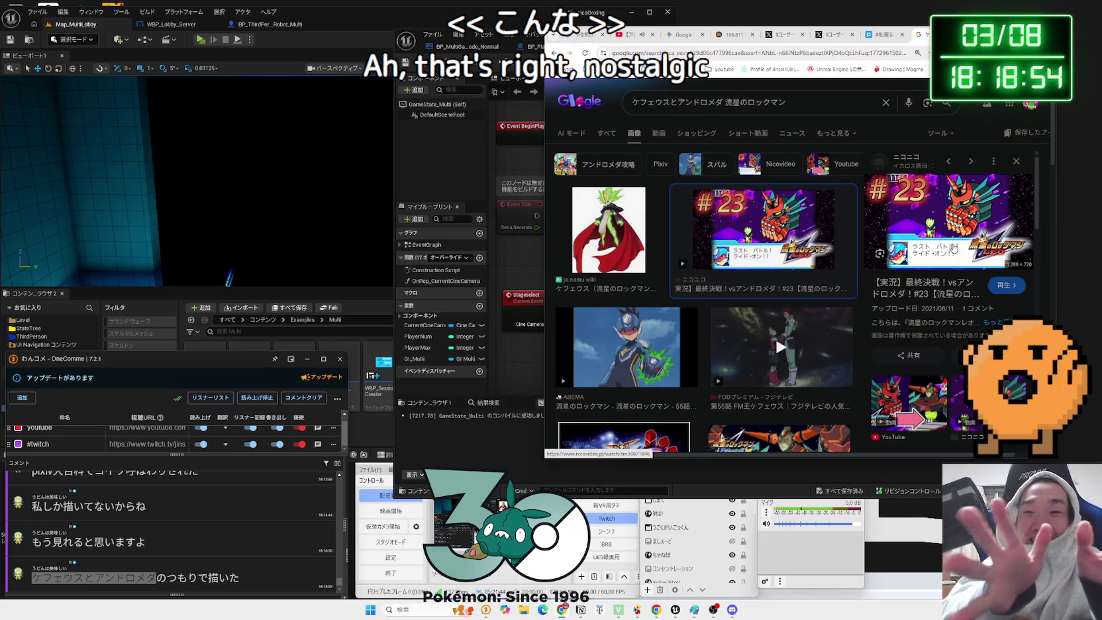
pyautogui.click(909, 401)
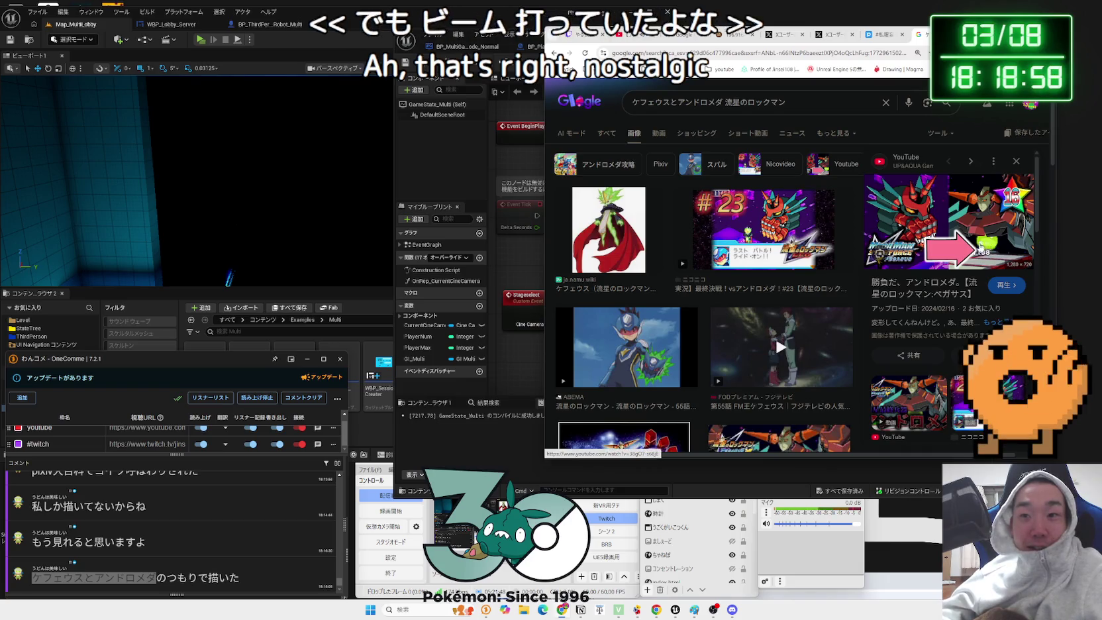
pyautogui.scroll(-5, 978, 249)
pyautogui.click(935, 268)
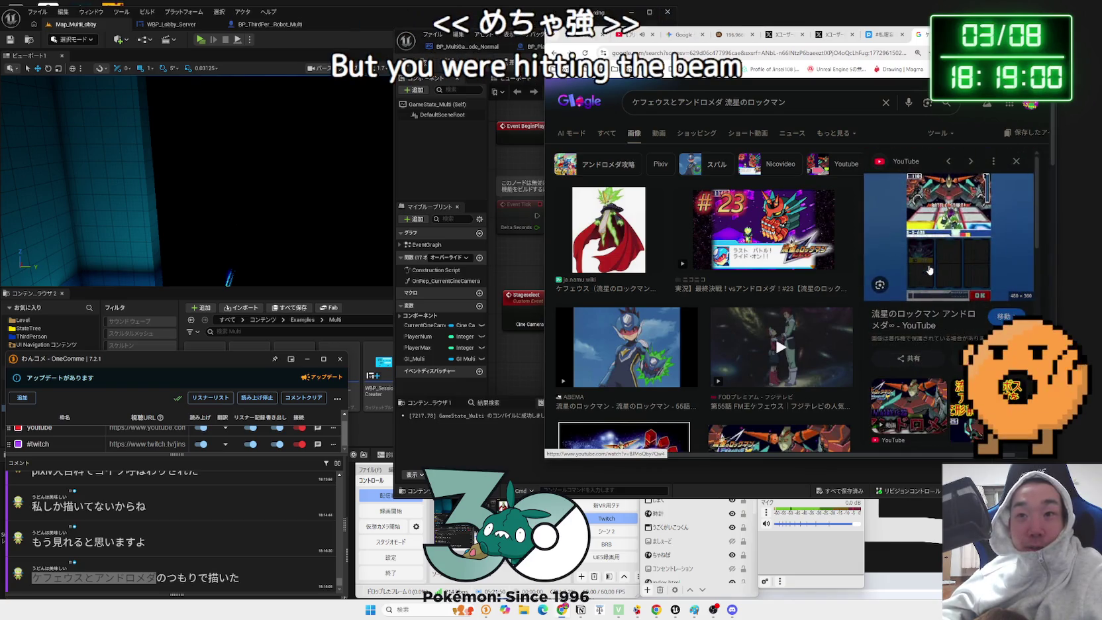
pyautogui.click(1015, 163)
# - Preview the ケフェウス character image, scroll further down, then close the image search
pyautogui.scroll(-3, 807, 245)
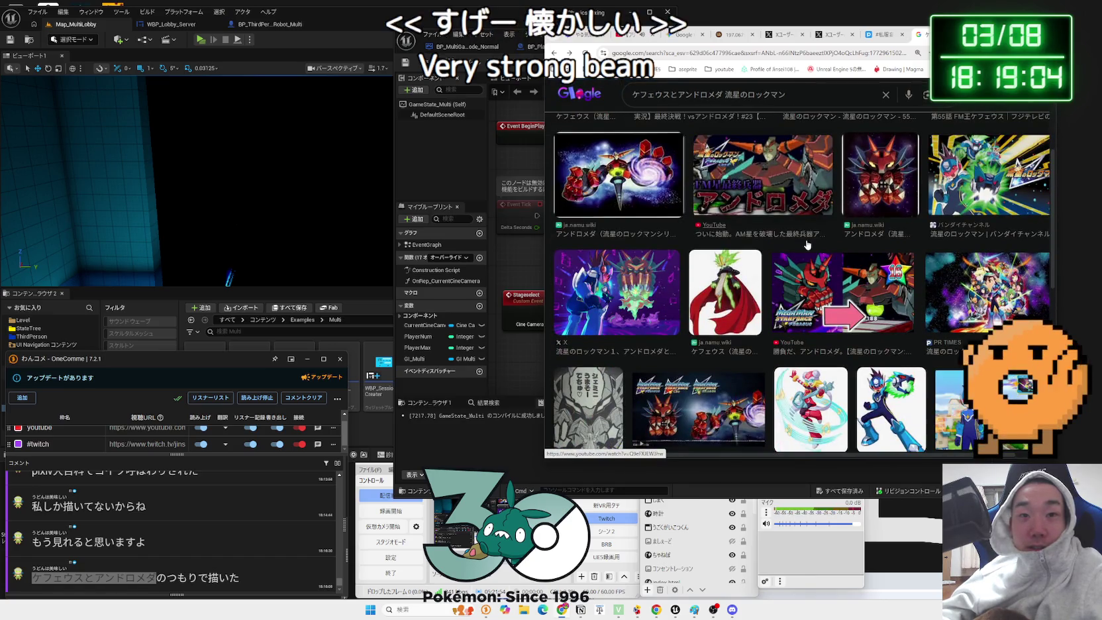
pyautogui.click(726, 285)
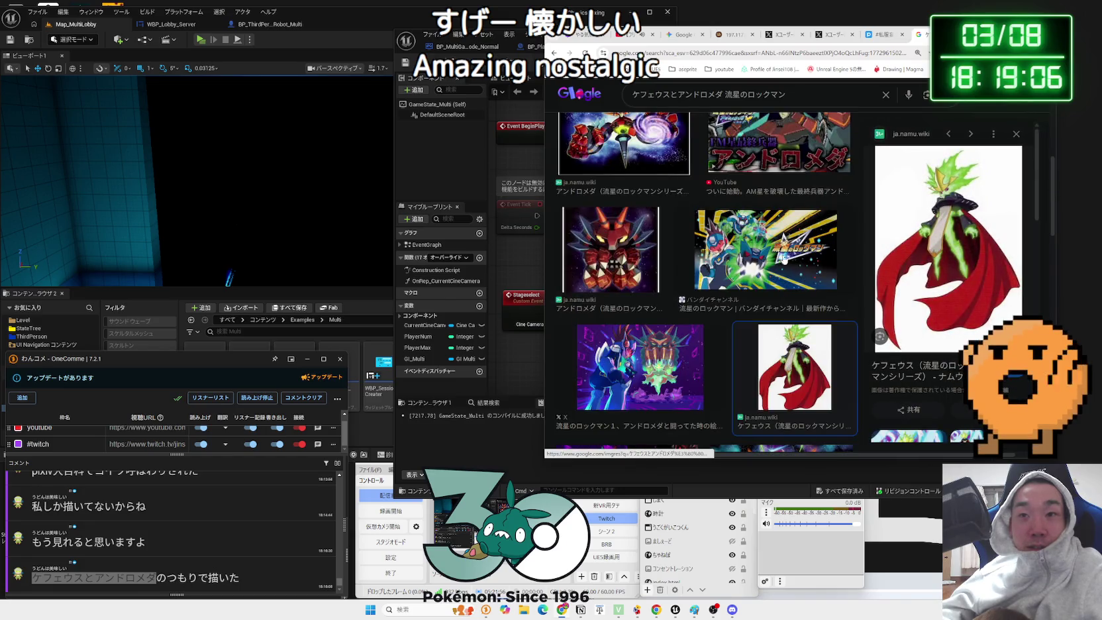
pyautogui.scroll(-2, 802, 251)
pyautogui.scroll(-2, 808, 246)
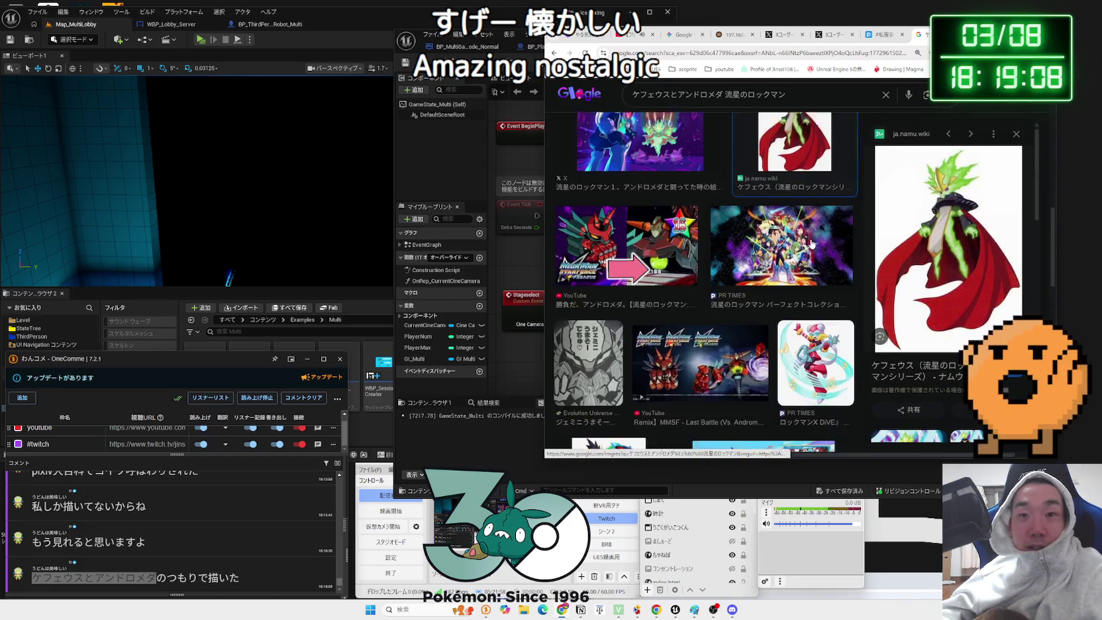
pyautogui.scroll(-1, 811, 244)
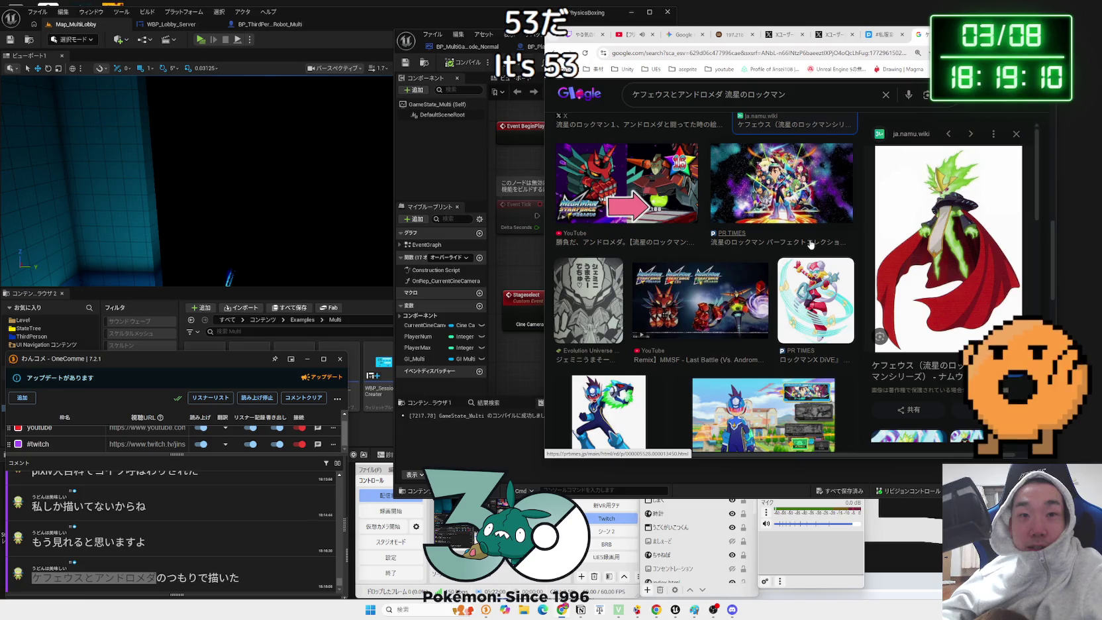
pyautogui.scroll(-3, 811, 245)
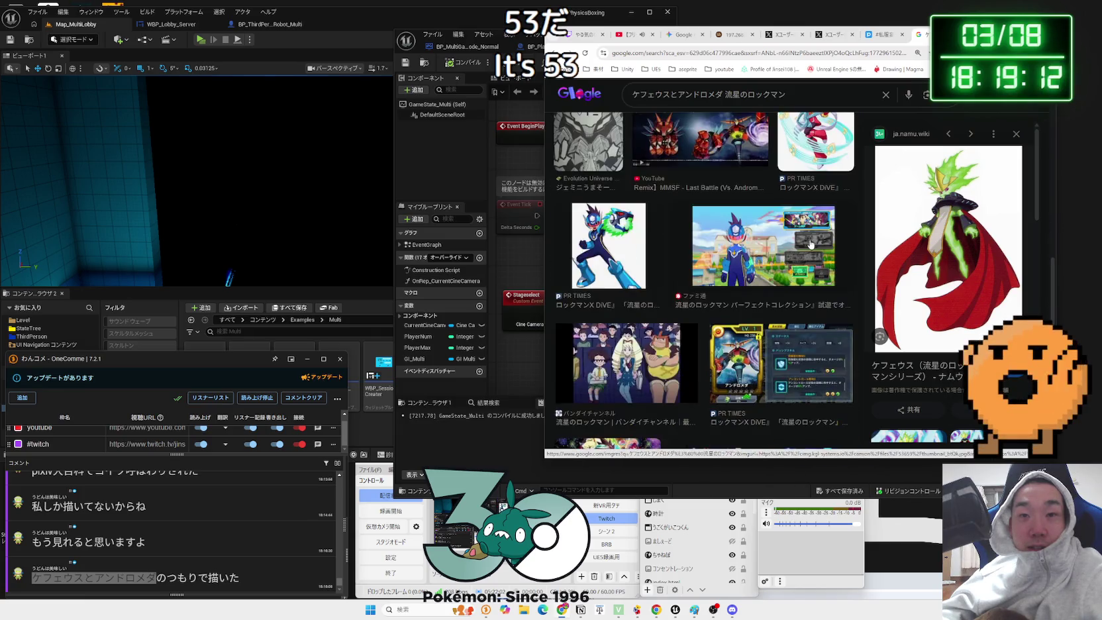
pyautogui.scroll(-3, 810, 245)
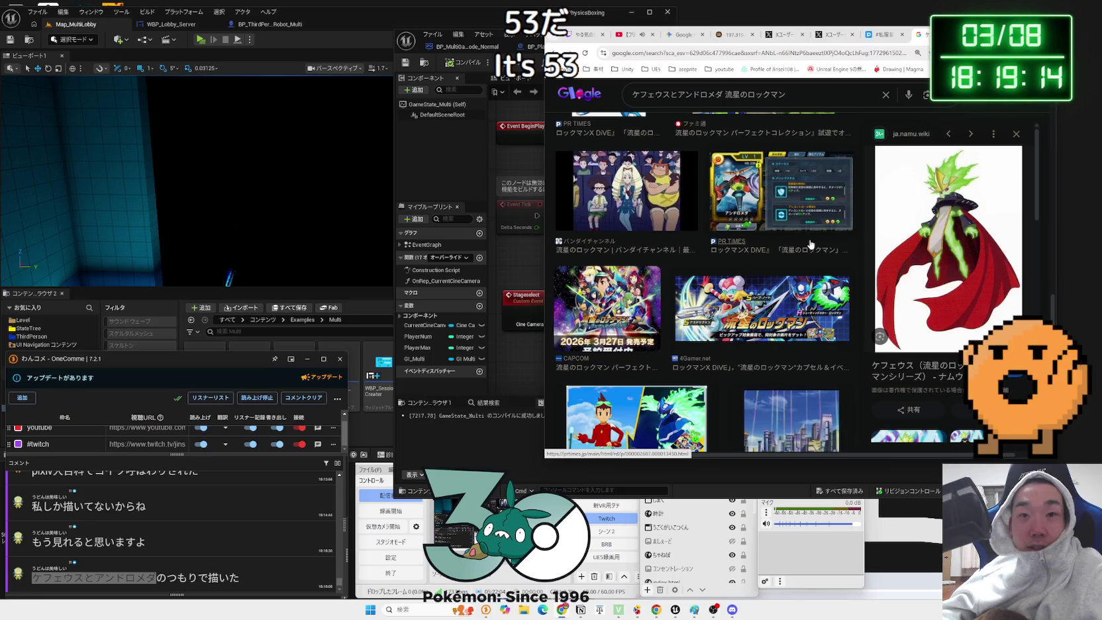
pyautogui.click(947, 34)
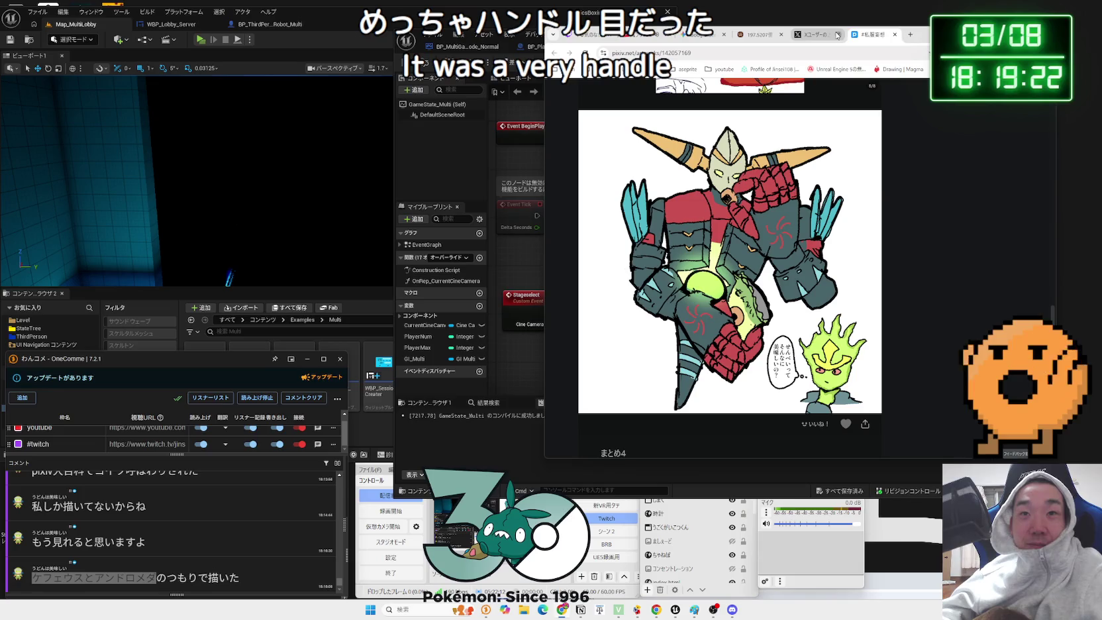
# - In Cookie Clicker, buy the 労働者猫 upgrade, a spaceship and two wizard towers
pyautogui.click(760, 35)
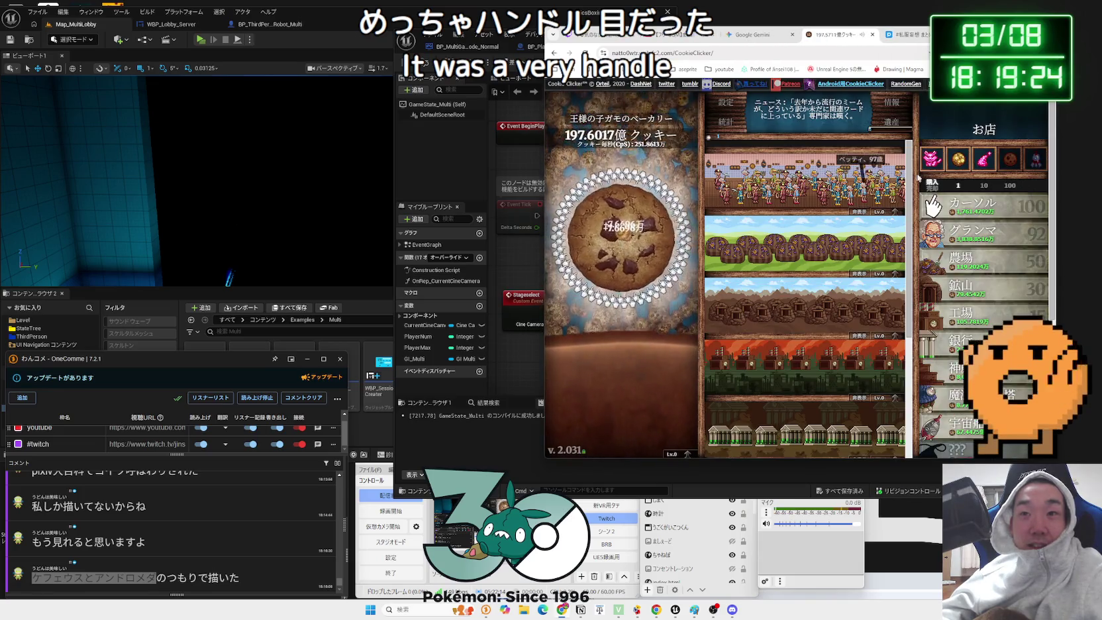
pyautogui.moveTo(940, 159)
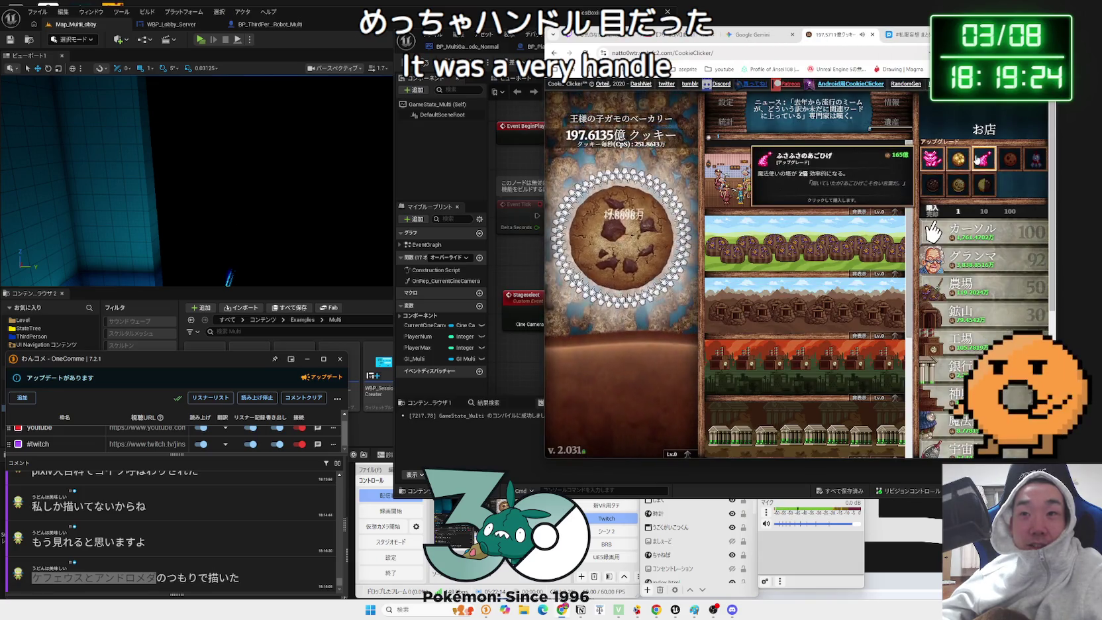
pyautogui.click(940, 159)
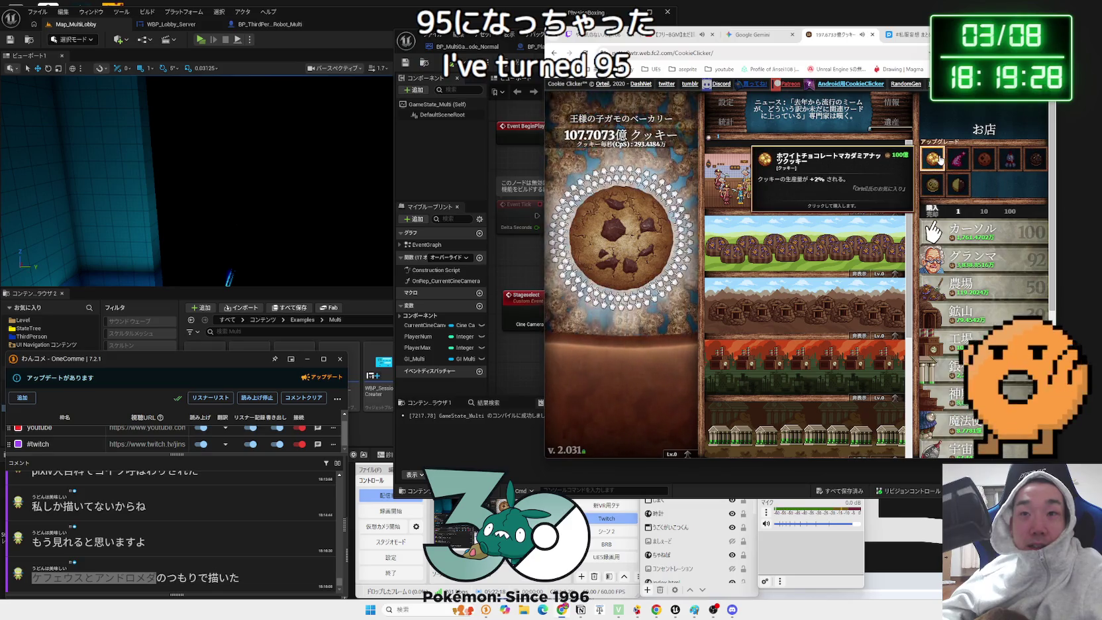
pyautogui.scroll(-3, 974, 232)
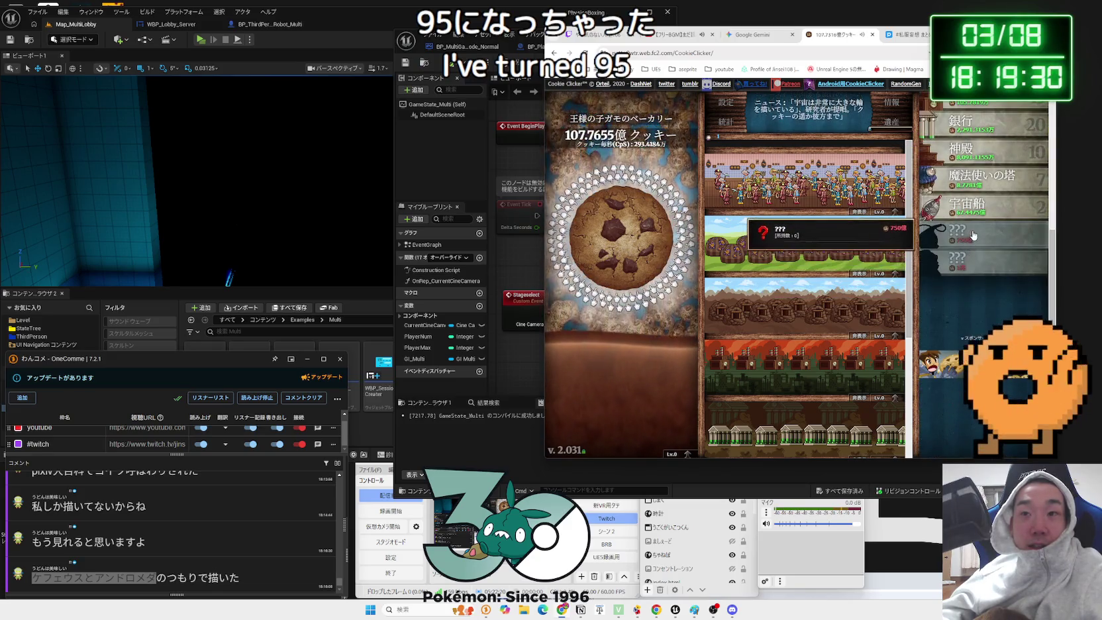
pyautogui.click(970, 250)
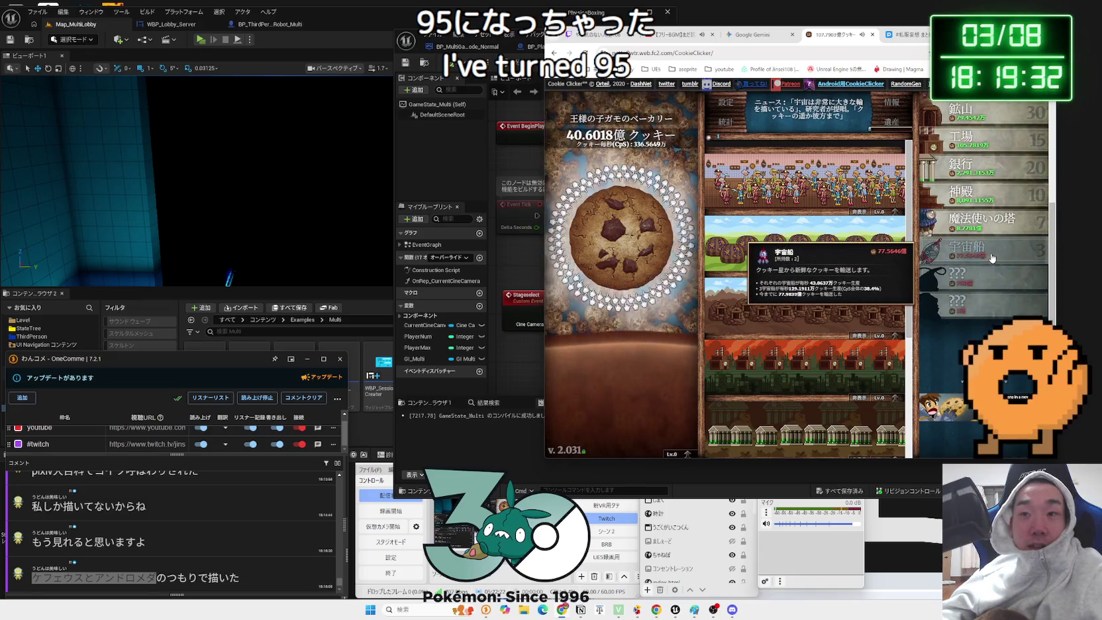
pyautogui.click(991, 235)
pyautogui.click(991, 235)
pyautogui.click(991, 235)
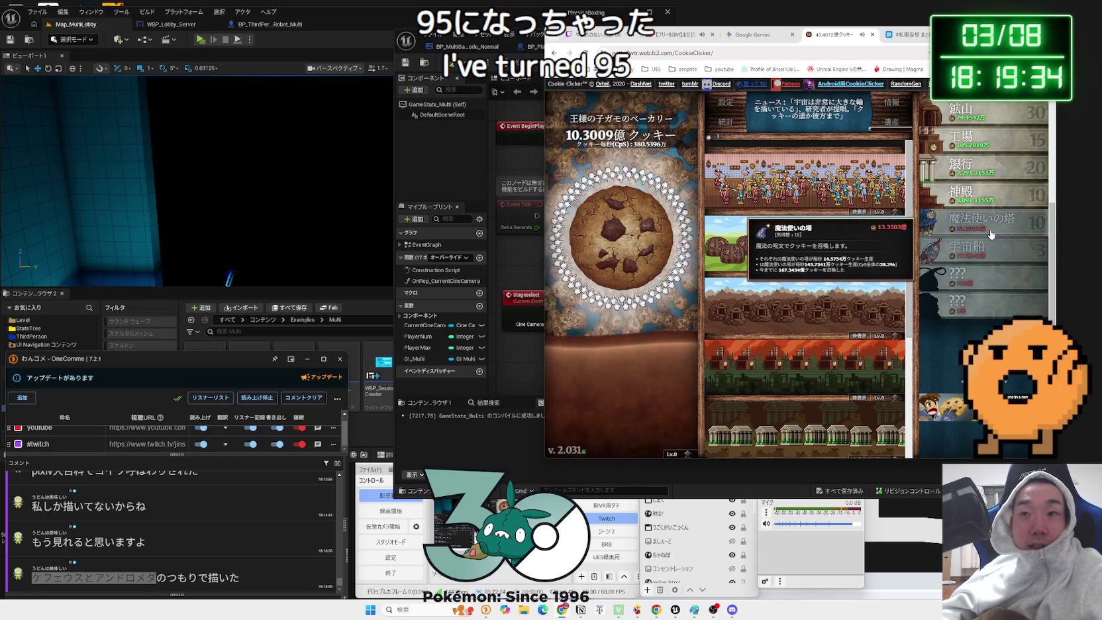
pyautogui.scroll(3, 991, 232)
pyautogui.click(626, 212)
pyautogui.click(626, 211)
# - Glance at the Gemini chat, then return to the Unreal blueprint
pyautogui.click(752, 34)
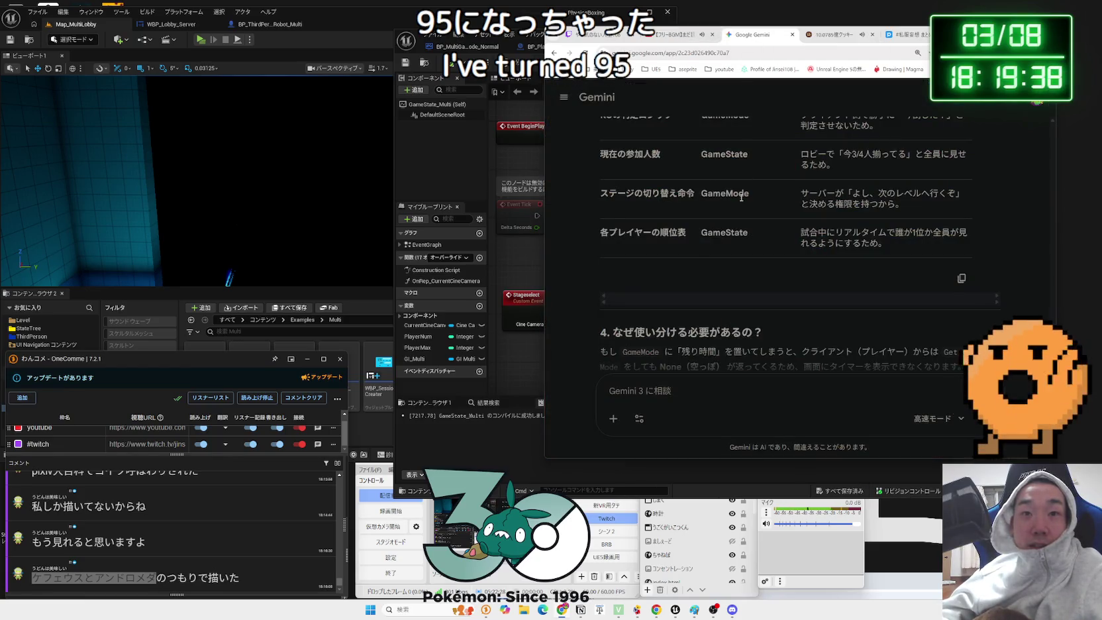
pyautogui.scroll(-5, 741, 196)
pyautogui.hotkey('alt', 'Tab')
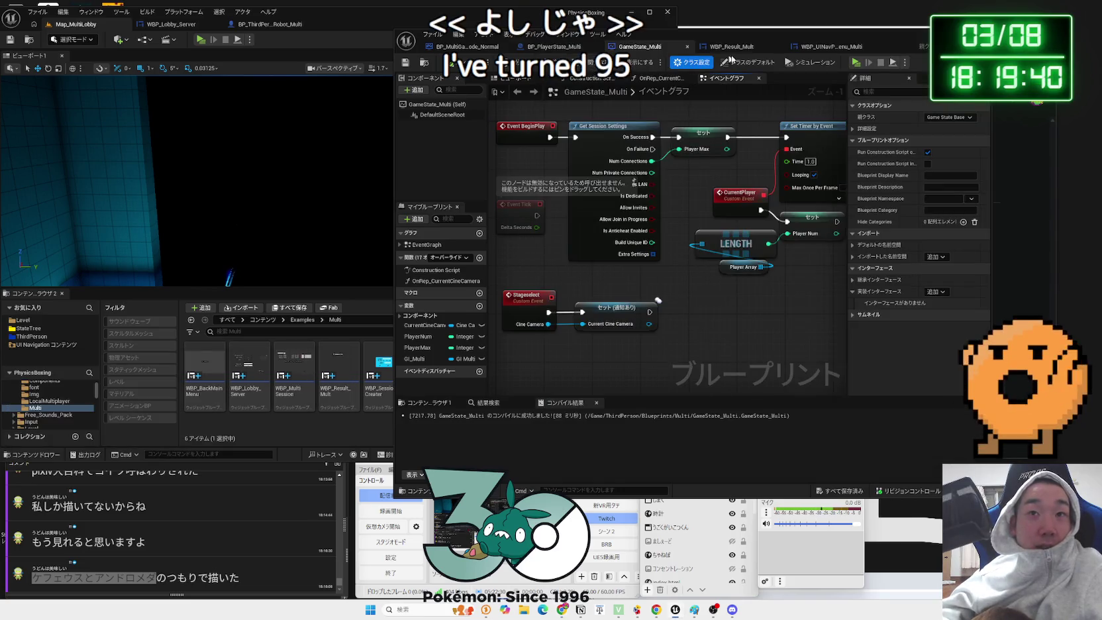
# - View the WBP_Result_Multi designer, slide the editor window left, and switch to BP_MultiGameMode_Normal
pyautogui.click(731, 47)
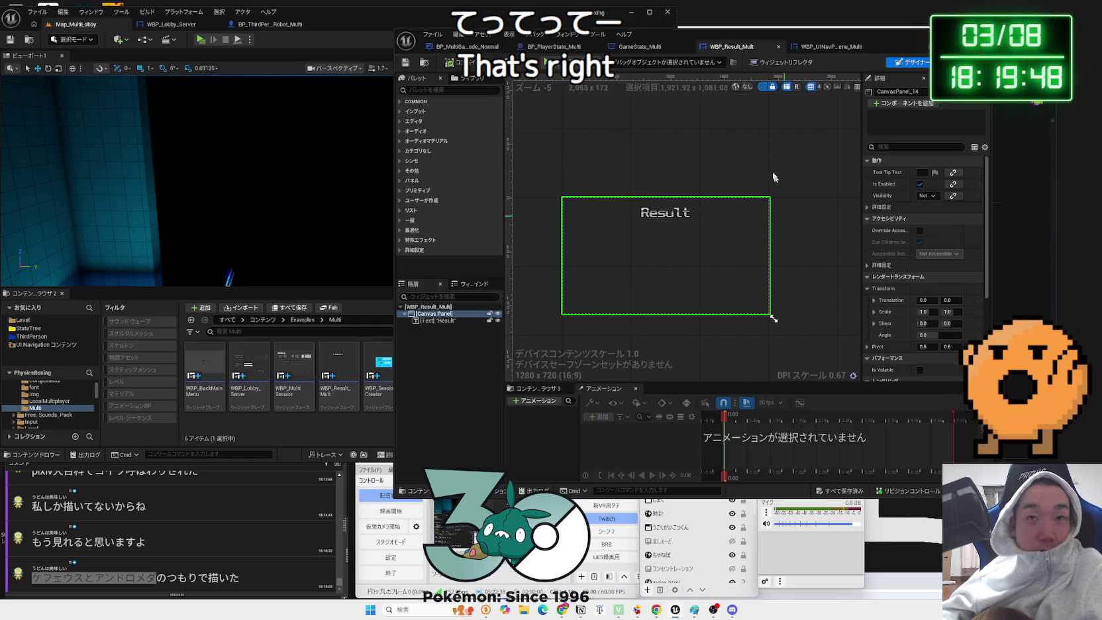
pyautogui.moveTo(732, 34); pyautogui.dragTo(571, 52)
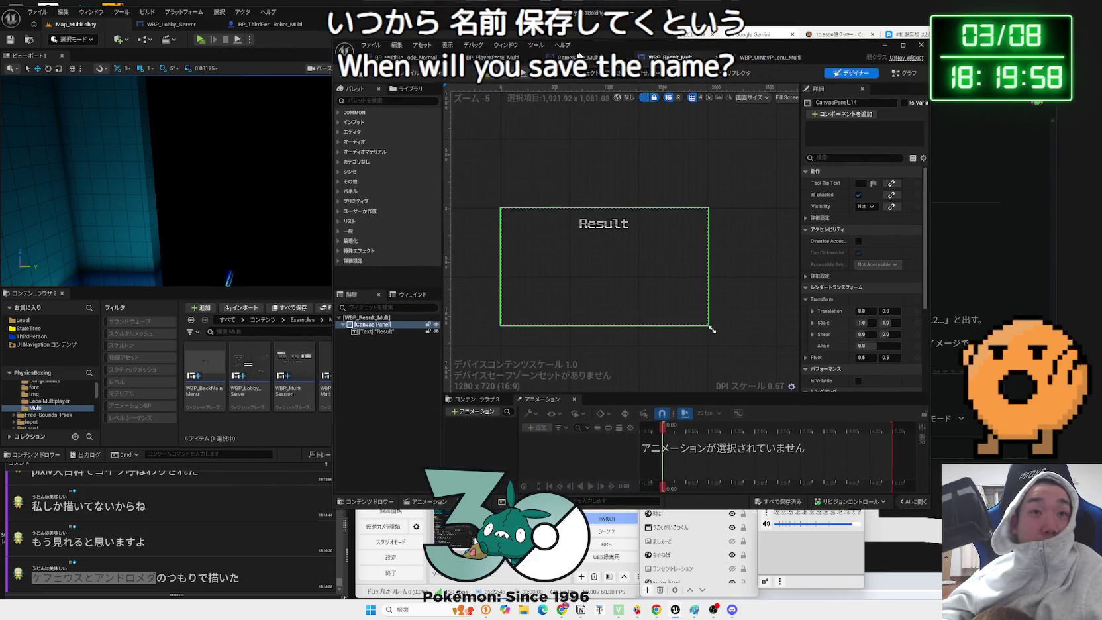
pyautogui.hotkey('ctrl', 'Tab')
pyautogui.hotkey('ctrl', 'Tab')
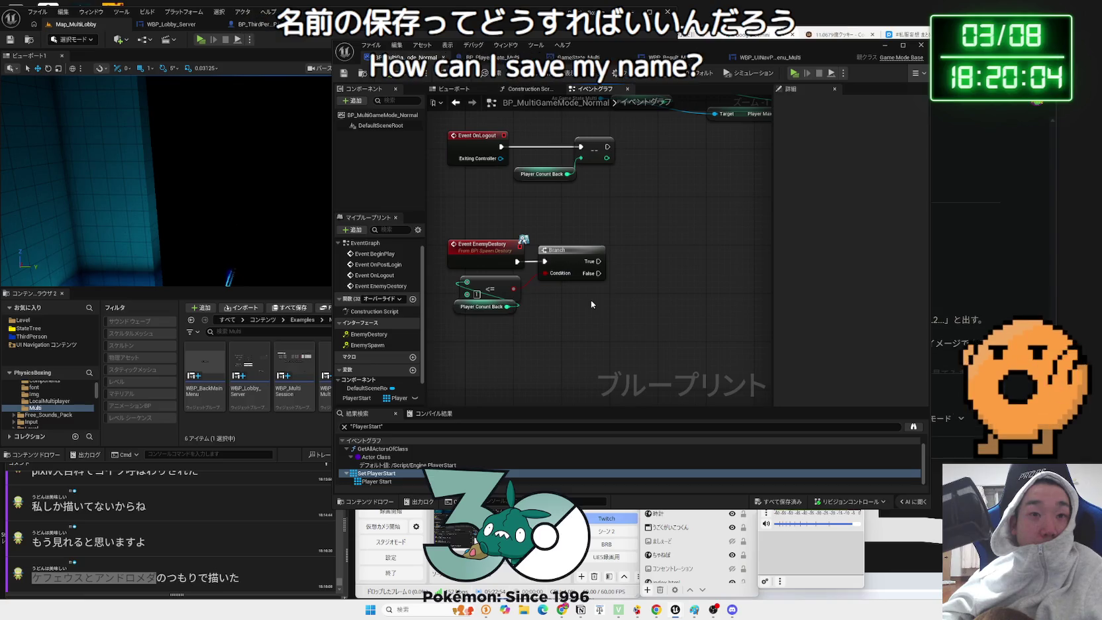
# - Select the Branch, <= and Player Count Back nodes and nudge them slightly
pyautogui.moveTo(592, 304); pyautogui.dragTo(464, 224)
pyautogui.click(508, 264)
pyautogui.moveTo(508, 265); pyautogui.dragTo(572, 324)
pyautogui.moveTo(467, 217)
pyautogui.mouseDown()
pyautogui.moveTo(573, 333)
pyautogui.moveTo(524, 252)
pyautogui.moveTo(590, 285)
pyautogui.moveTo(523, 246)
pyautogui.moveTo(573, 317)
pyautogui.mouseUp()
pyautogui.click(571, 318)
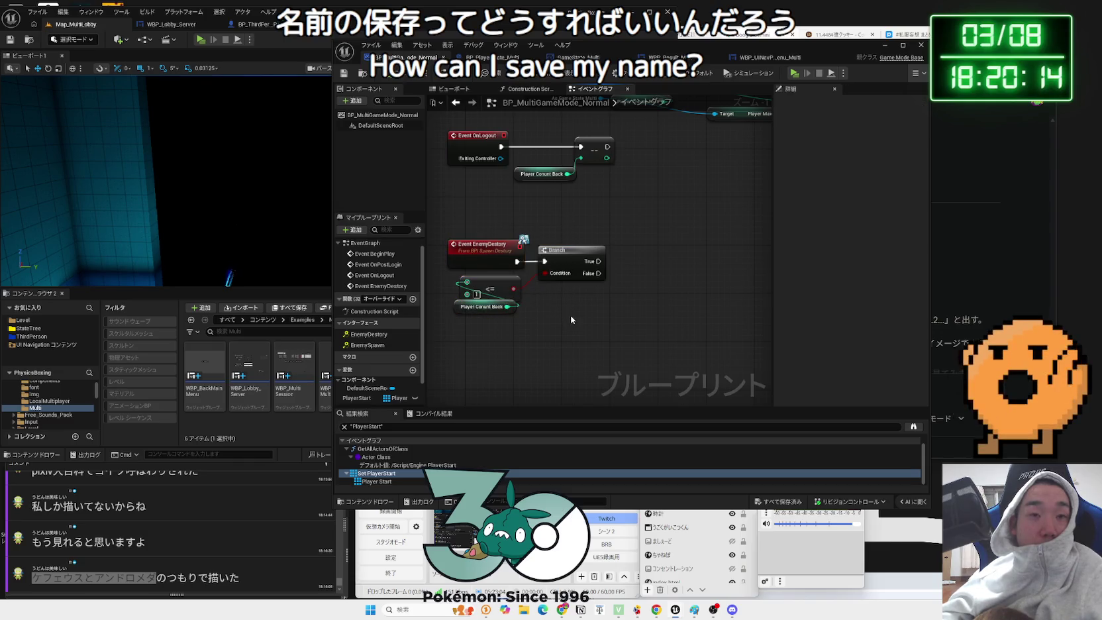
pyautogui.moveTo(539, 286); pyautogui.dragTo(510, 274)
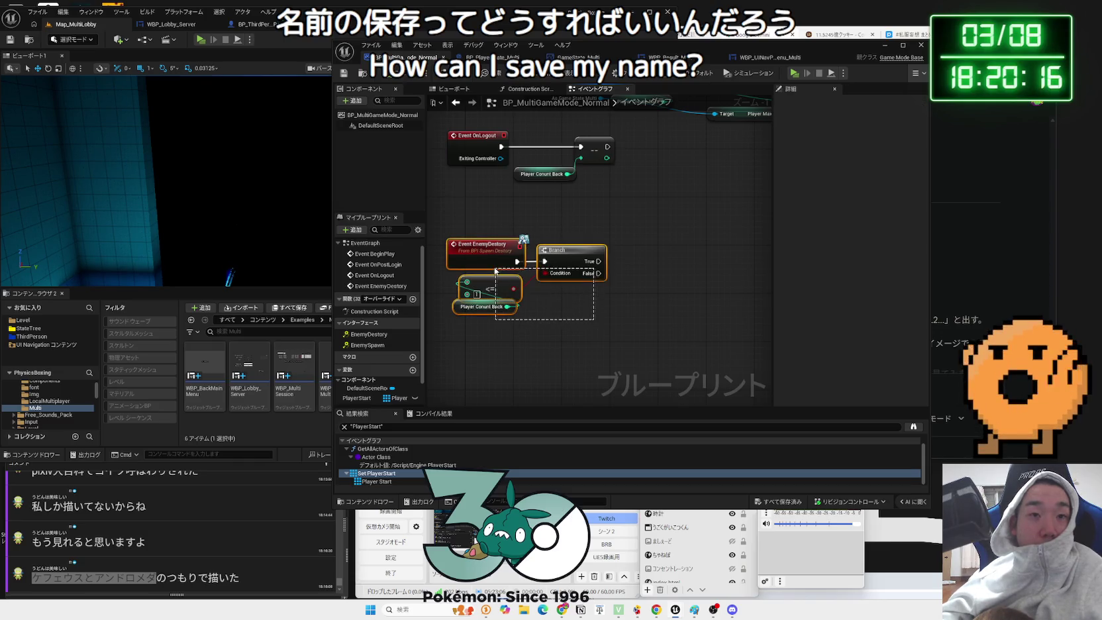
pyautogui.moveTo(573, 261)
pyautogui.mouseDown()
pyautogui.moveTo(612, 277)
pyautogui.moveTo(711, 285)
pyautogui.mouseUp()
pyautogui.click(623, 265)
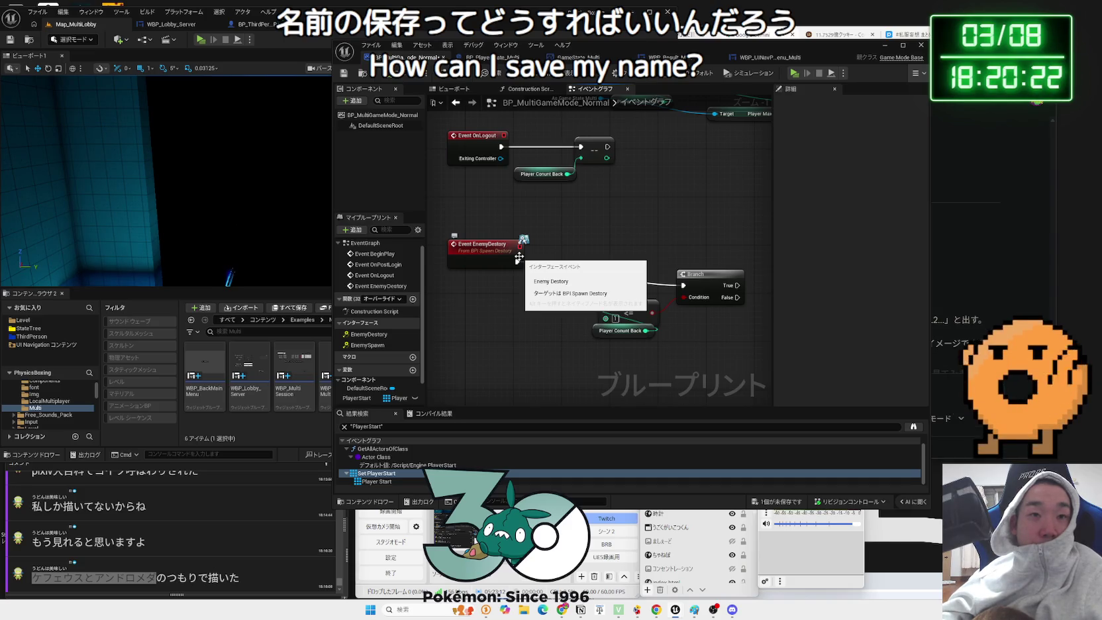
pyautogui.moveTo(577, 253); pyautogui.dragTo(668, 339)
pyautogui.moveTo(708, 286); pyautogui.dragTo(586, 262)
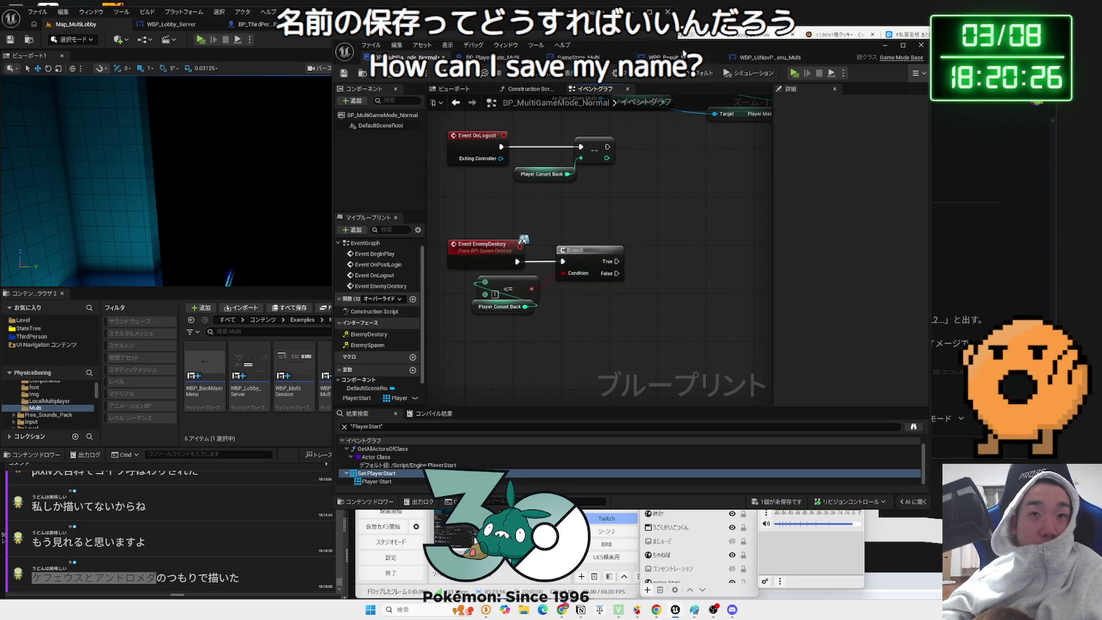
# - Move the editor left, open the WBP_Result_Multi designer, and bring Gemini's prompt forward
pyautogui.moveTo(792, 56); pyautogui.dragTo(598, 53)
pyautogui.click(598, 53)
pyautogui.click(472, 53)
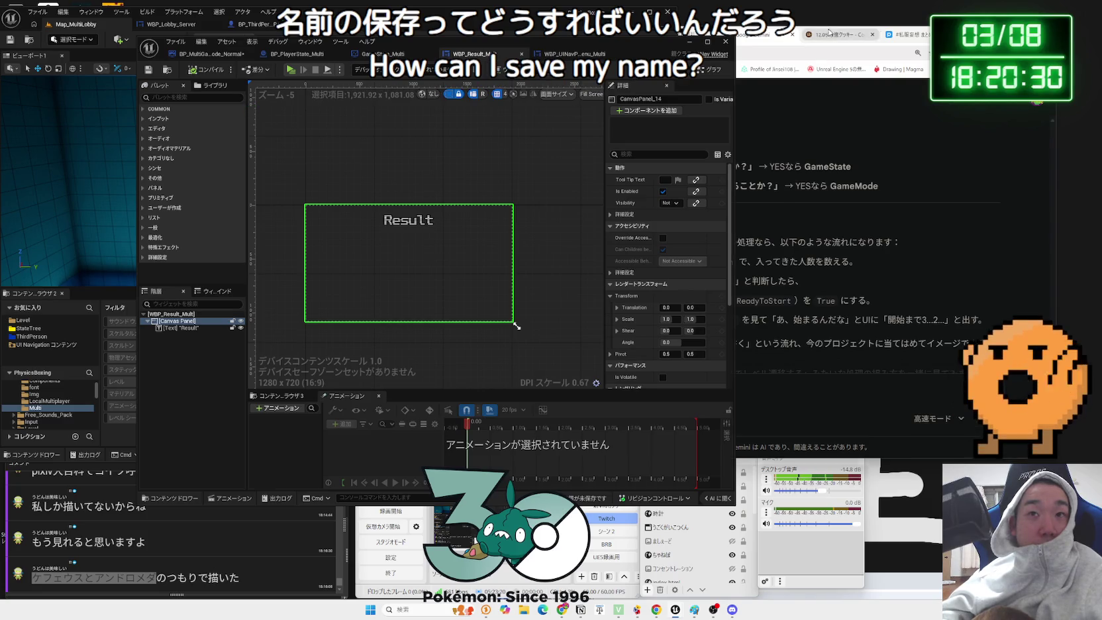
pyautogui.click(769, 404)
pyautogui.click(766, 392)
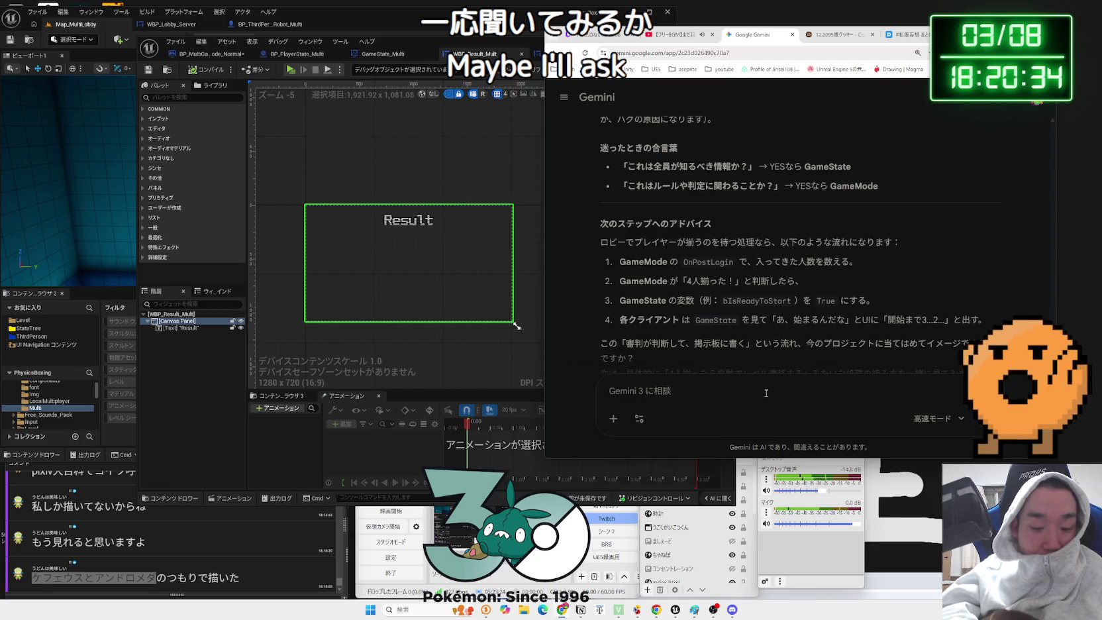
# - Send Gemini a Japanese question about a マルチプレイヤー リザルト画面 showing death-based rankings
pyautogui.write('まるち')
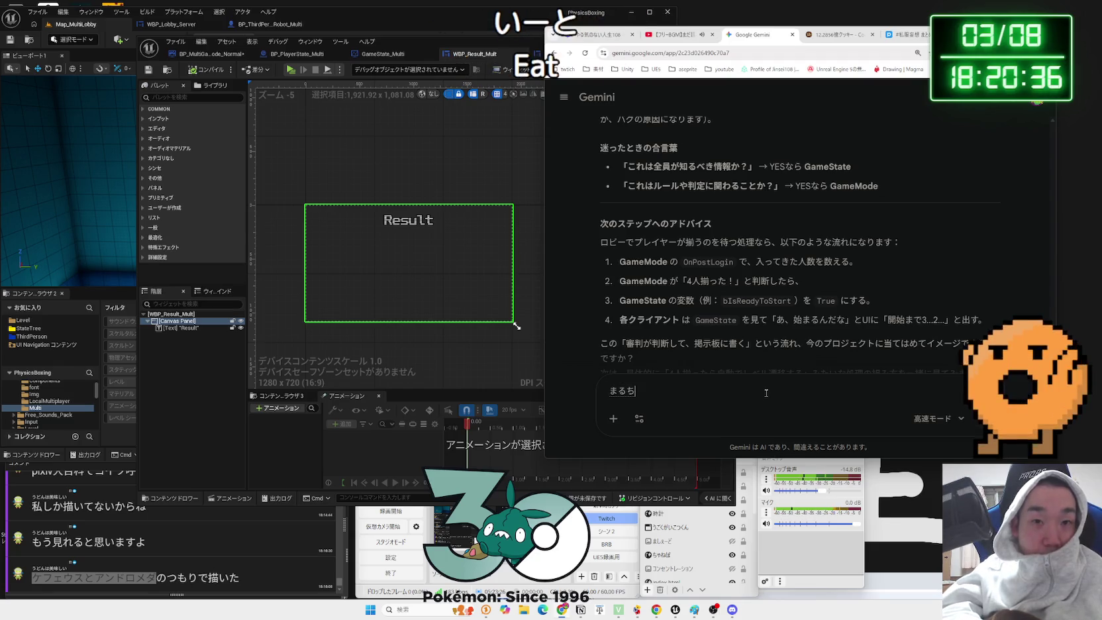
pyautogui.write('ぷれいやー')
pyautogui.press('space')
pyautogui.write('のr')
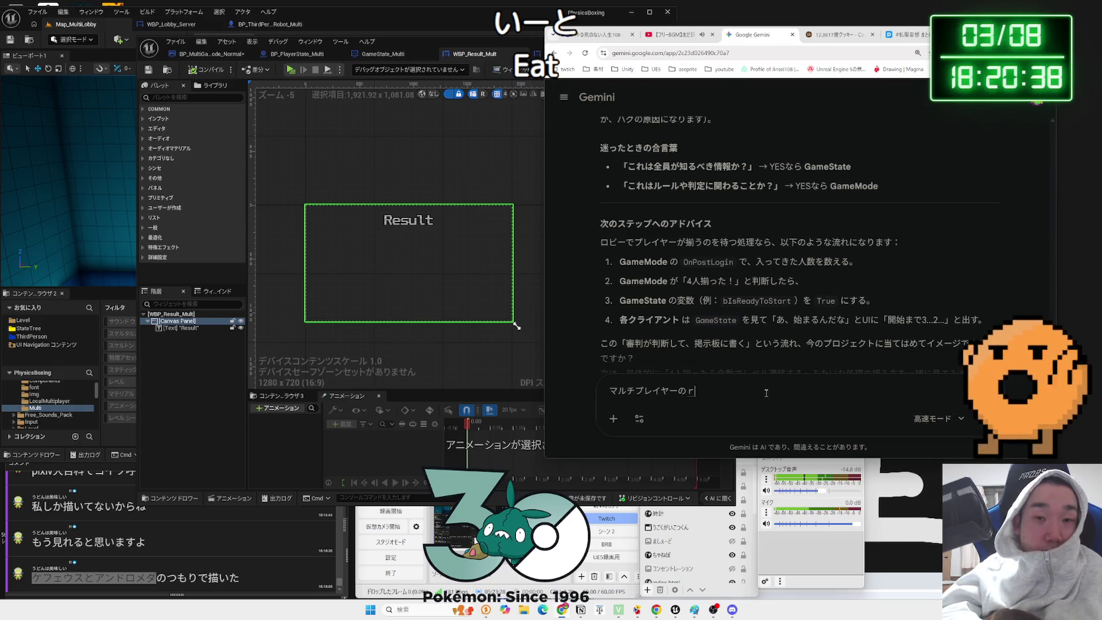
pyautogui.write('とがめん')
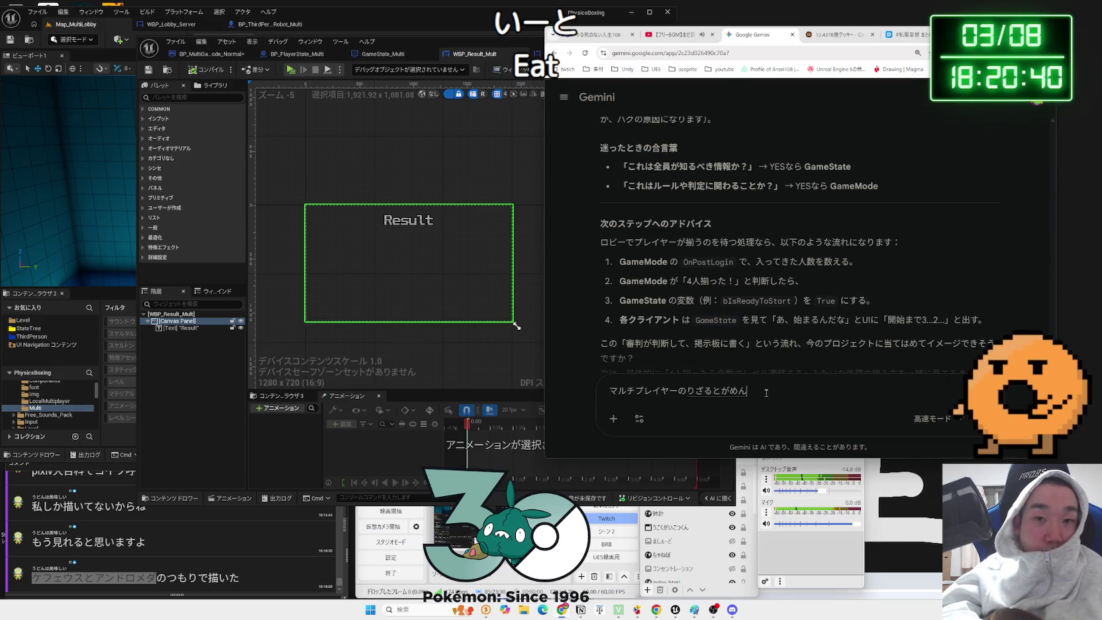
pyautogui.press('space')
pyautogui.write('を')
pyautogui.write('you')
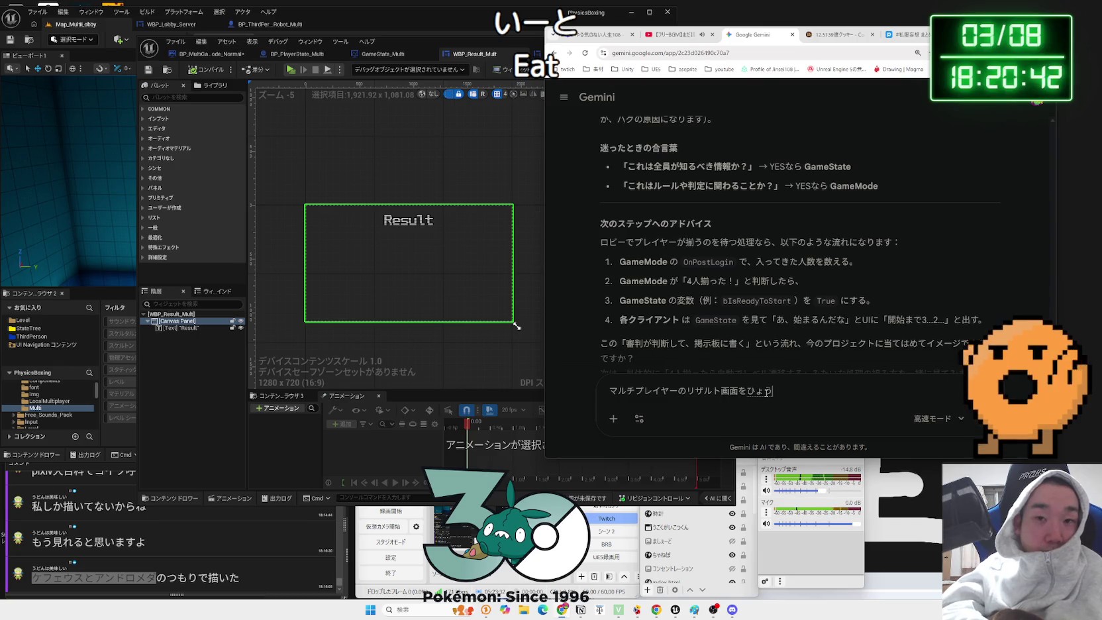
pyautogui.write('itaid')
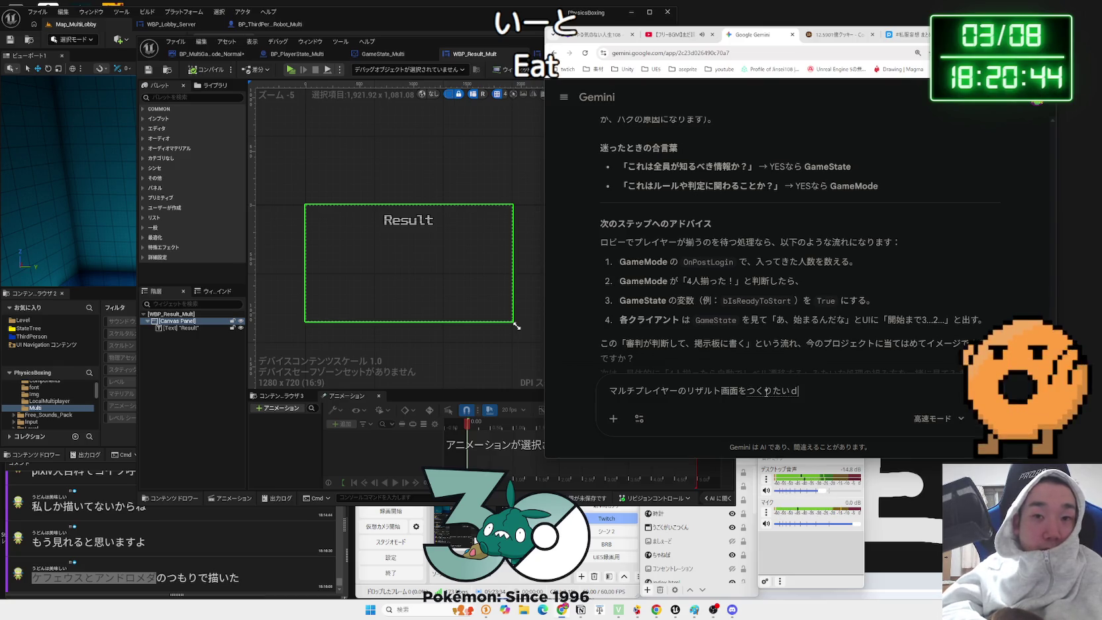
pyautogui.write('.shi')
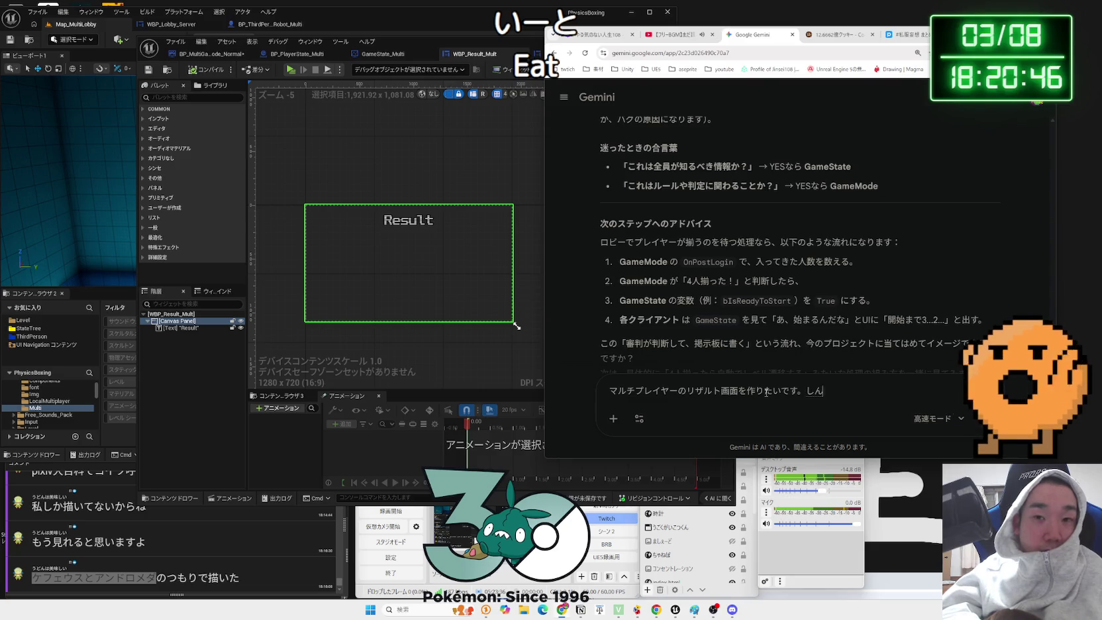
pyautogui.press('BackSpace')
pyautogui.write('kyuta-ga')
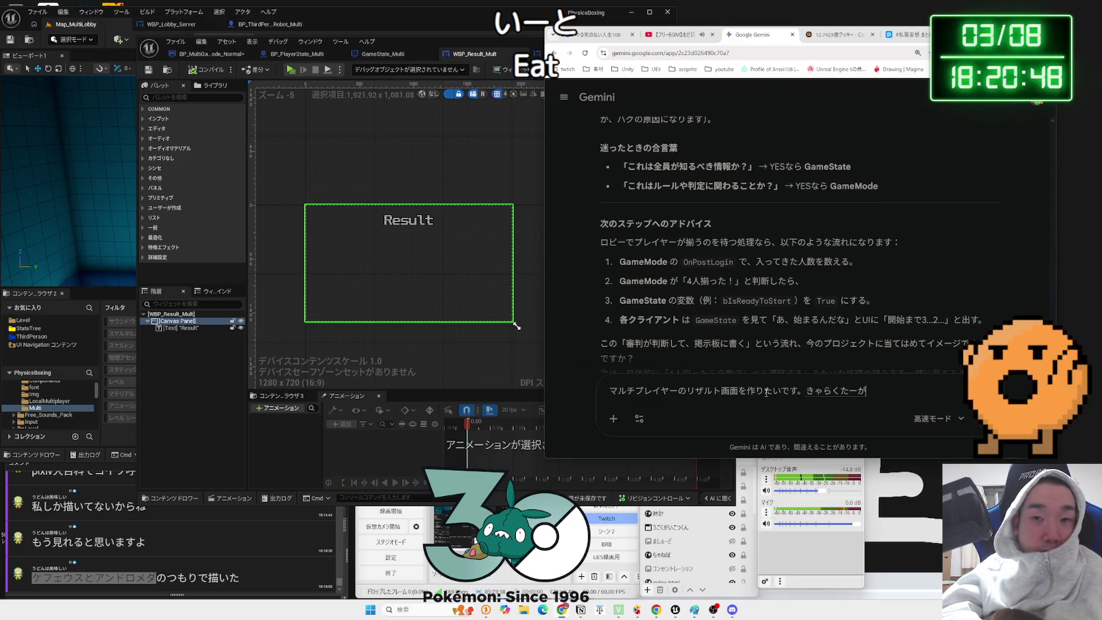
pyautogui.write('da')
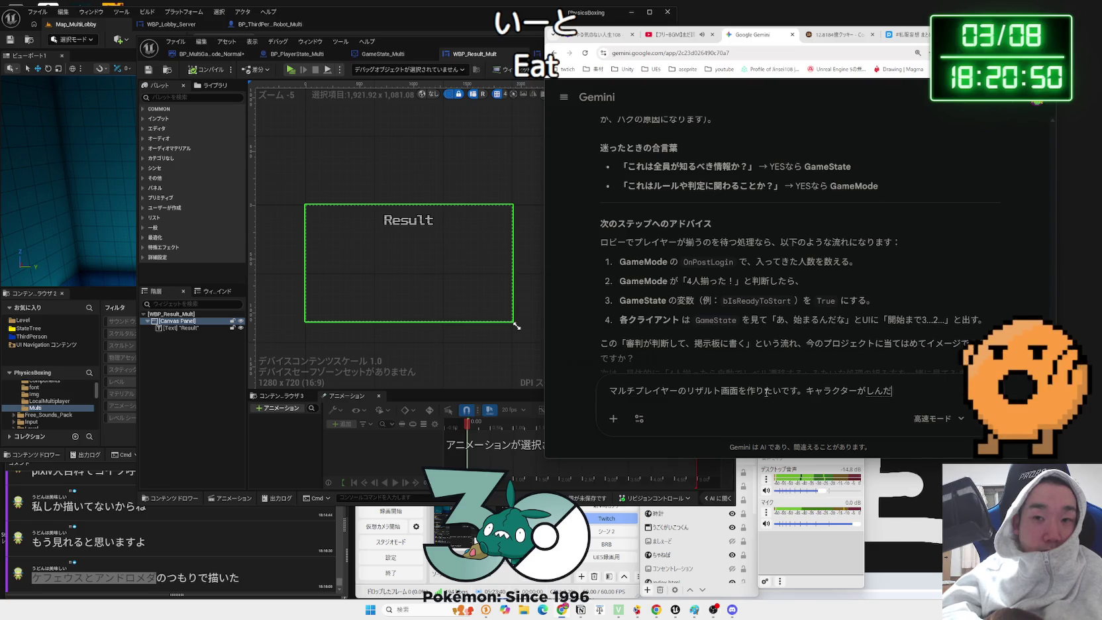
pyautogui.write('sorek')
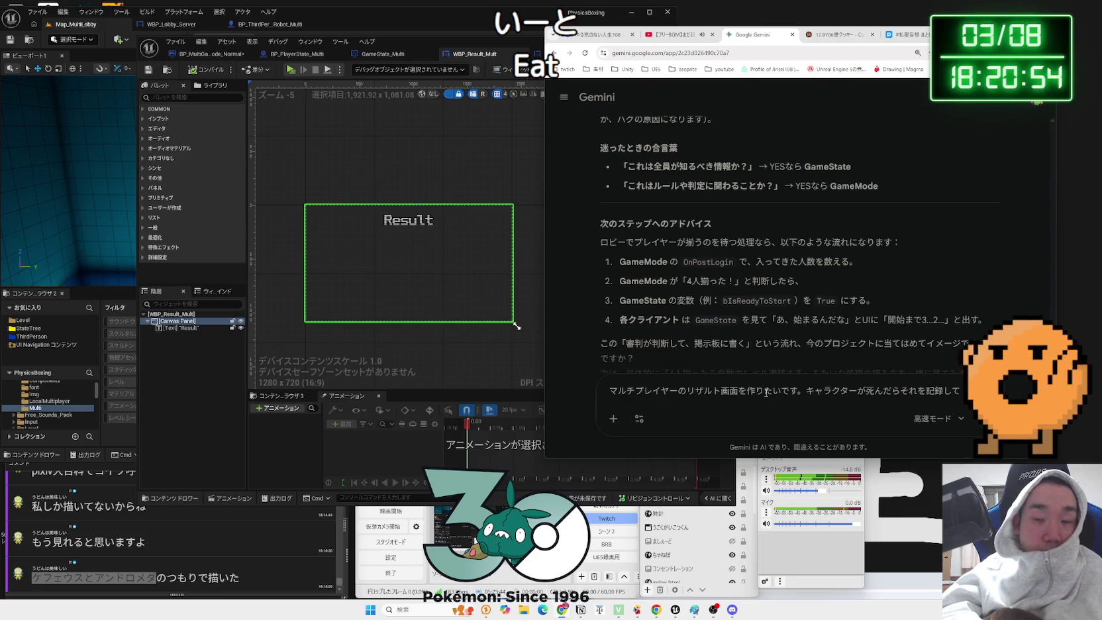
pyautogui.write('n')
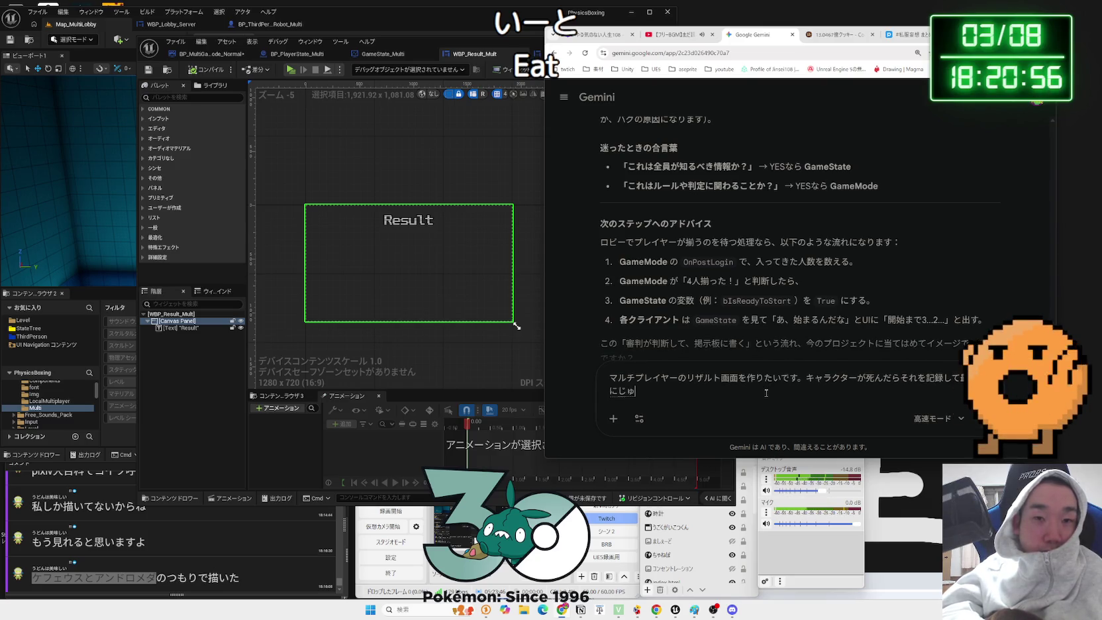
pyautogui.write('iyouj')
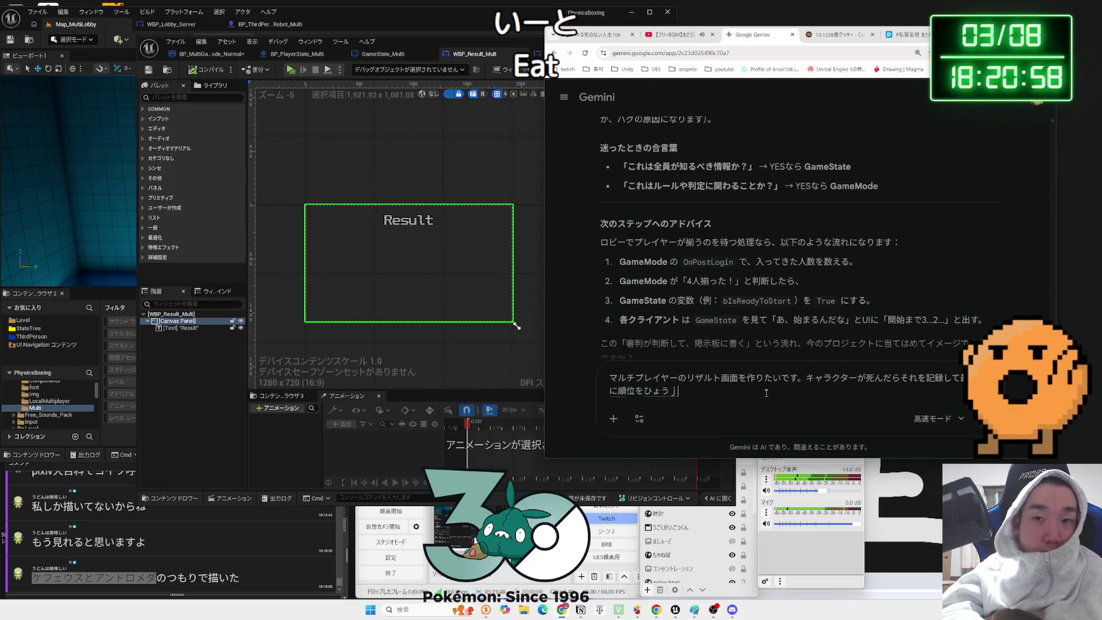
pyautogui.write('ai')
pyautogui.press('space')
pyautogui.press('Return')
pyautogui.press('Return')
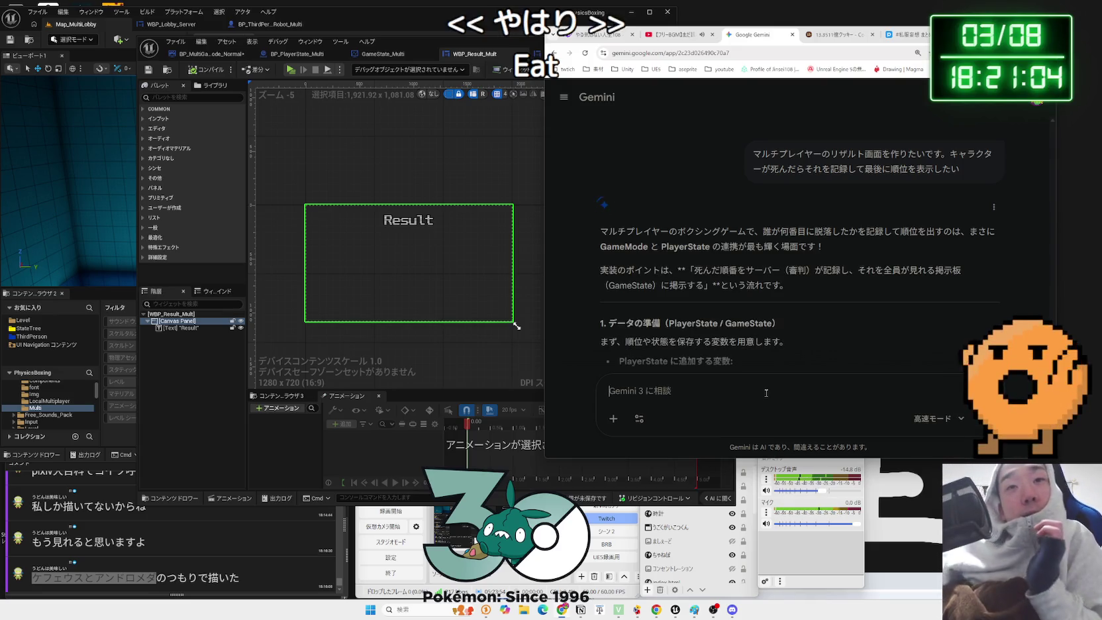
# - Read Gemini's explanation of the DeadCount counter for death-order ranking
pyautogui.scroll(-2, 706, 270)
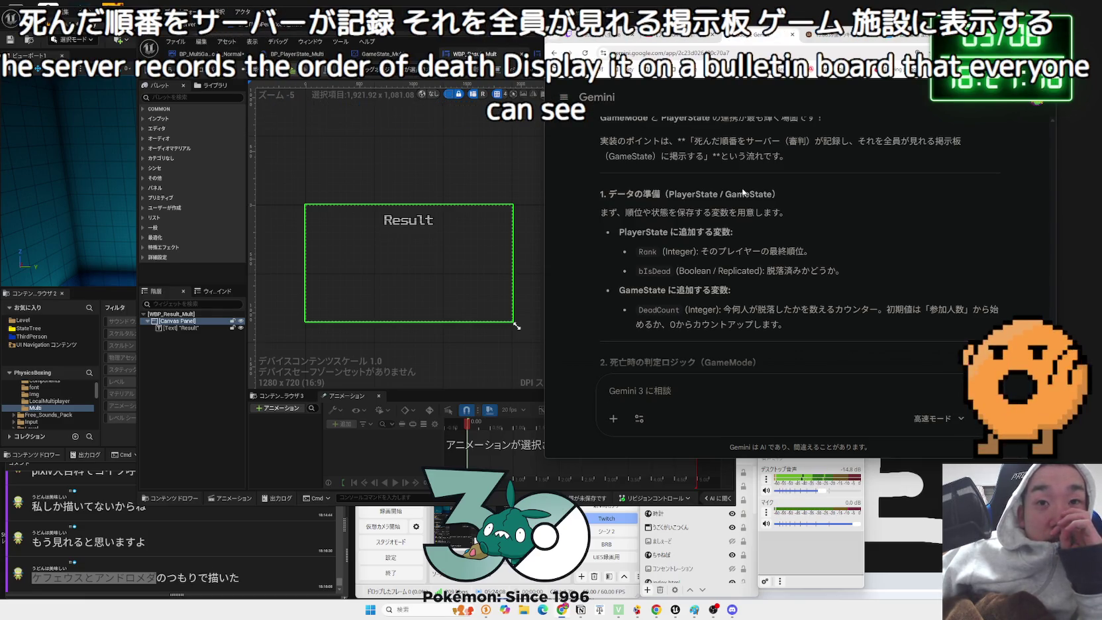
pyautogui.scroll(-1, 743, 192)
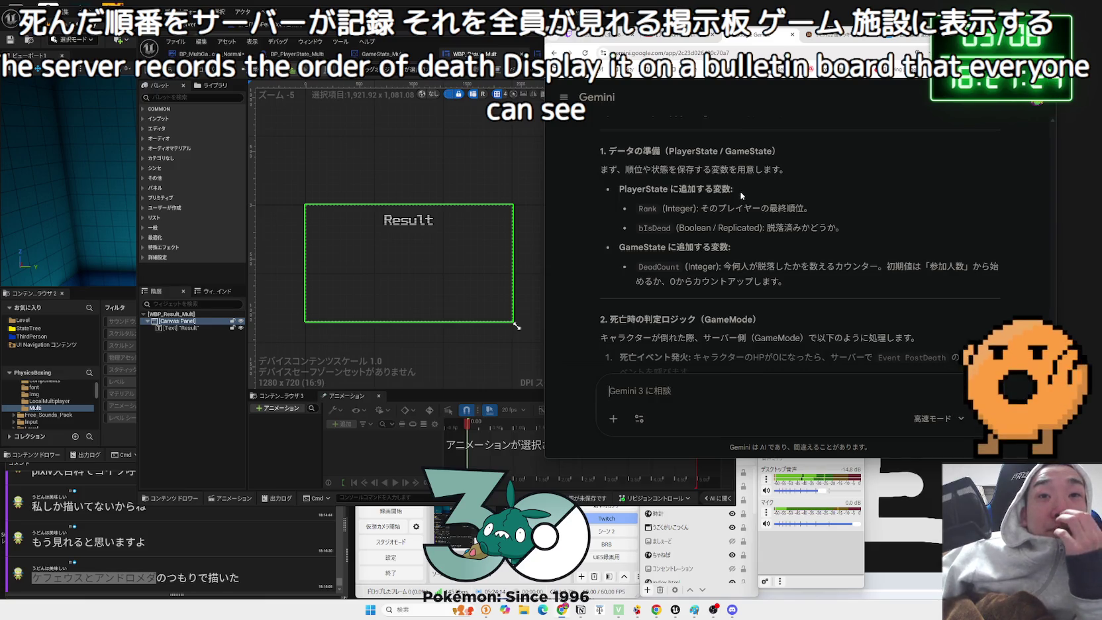
pyautogui.scroll(-1, 740, 195)
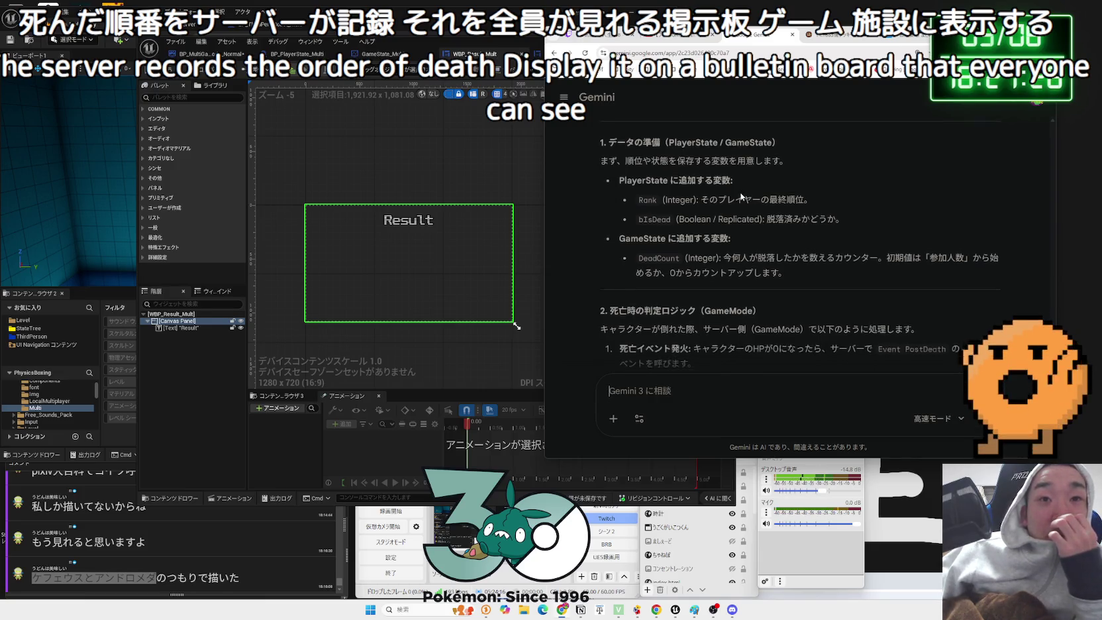
pyautogui.moveTo(685, 223)
pyautogui.mouseDown()
pyautogui.moveTo(958, 221)
pyautogui.moveTo(787, 239)
pyautogui.mouseUp()
pyautogui.click(672, 225)
pyautogui.scroll(-1, 673, 227)
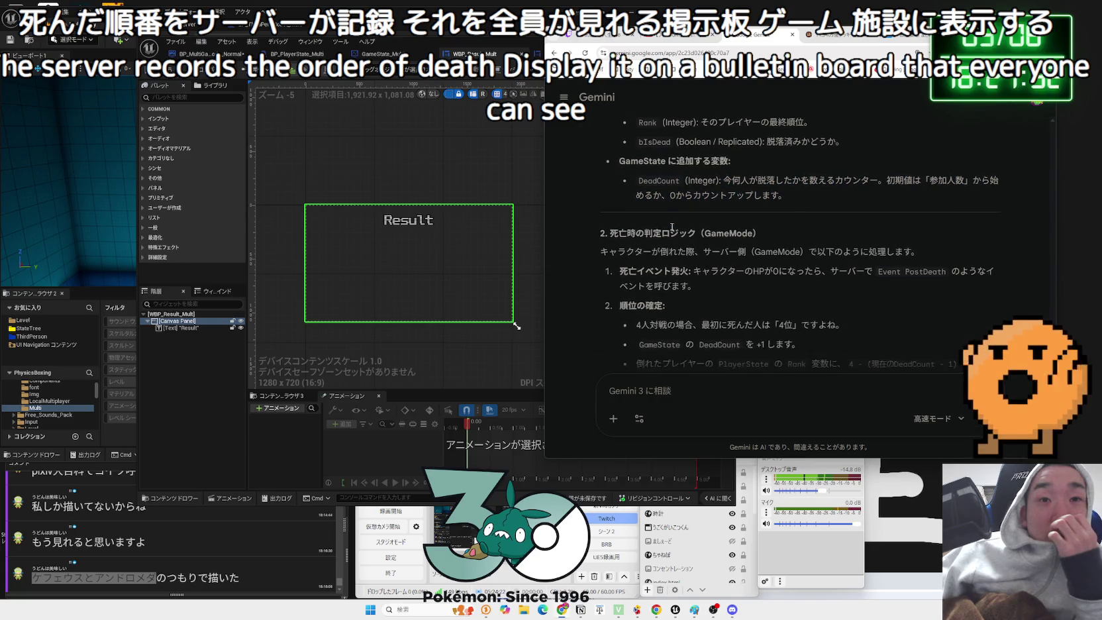
# - Read the GameMode death-judgement steps, then bring up the BP_MultiGameMode_Normal event graph
pyautogui.moveTo(614, 234); pyautogui.dragTo(755, 233)
pyautogui.click(769, 236)
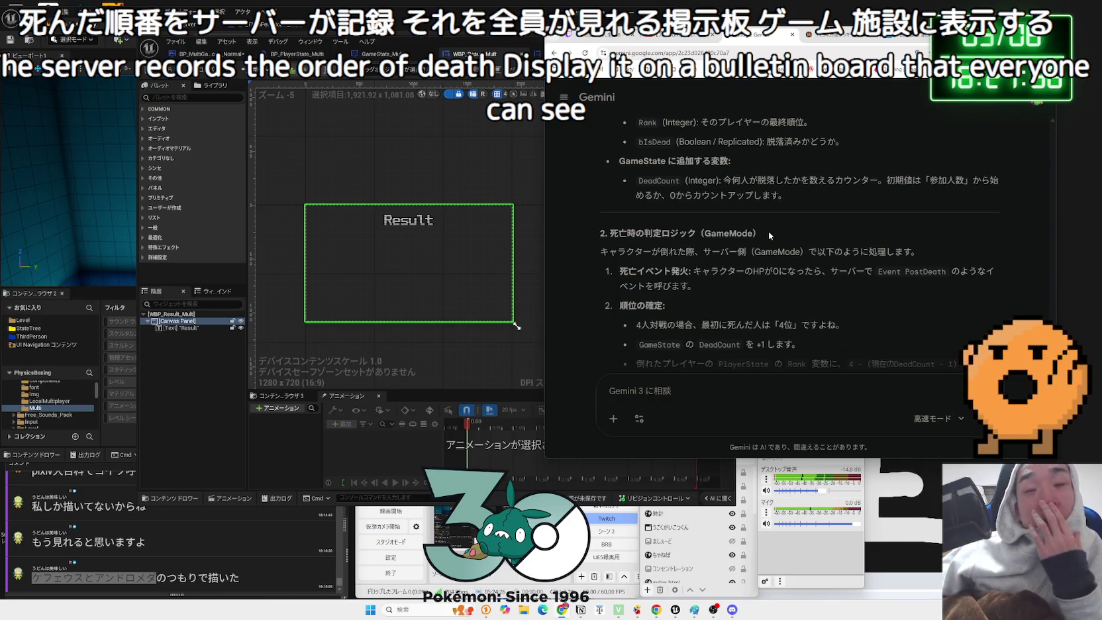
pyautogui.moveTo(762, 233)
pyautogui.mouseDown()
pyautogui.moveTo(610, 235)
pyautogui.moveTo(728, 234)
pyautogui.mouseUp()
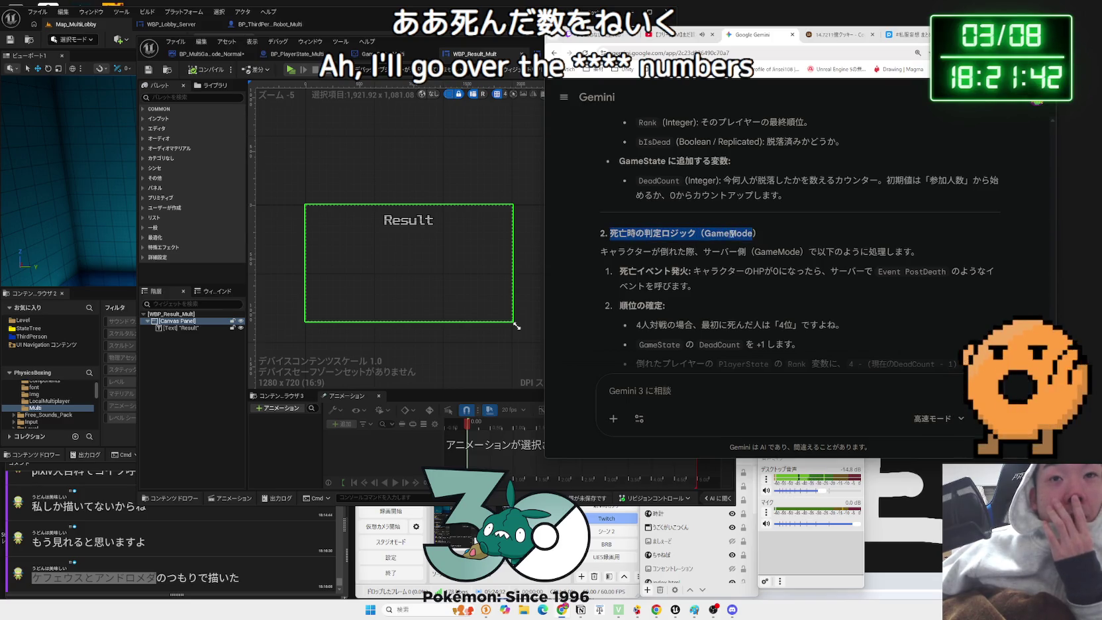
pyautogui.moveTo(802, 241); pyautogui.dragTo(908, 255)
pyautogui.click(614, 238)
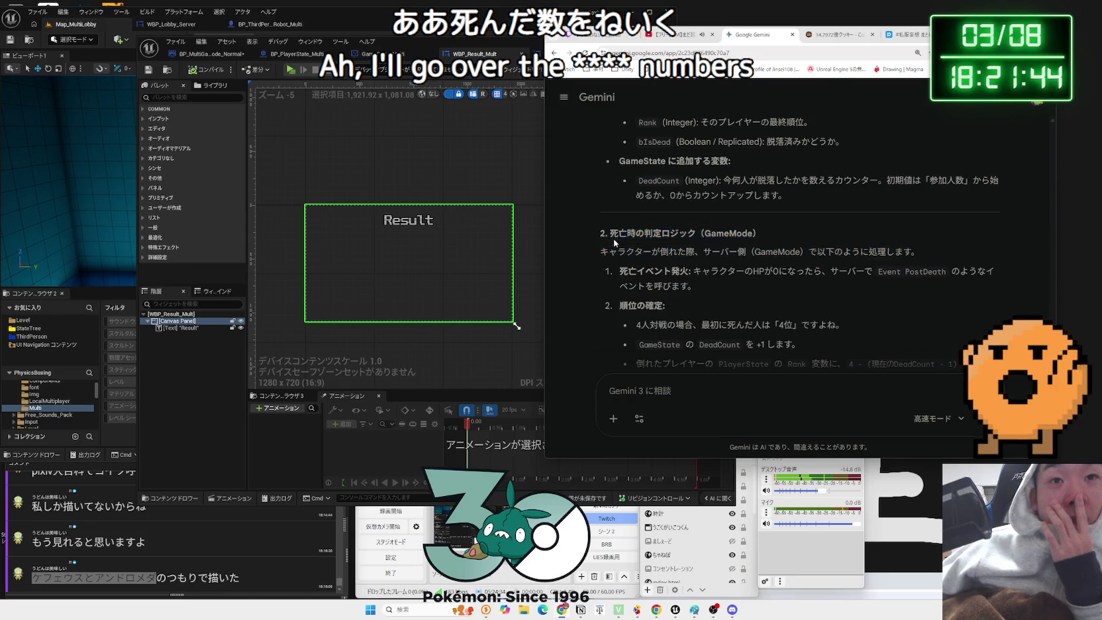
pyautogui.scroll(-1, 613, 238)
pyautogui.scroll(-1, 613, 240)
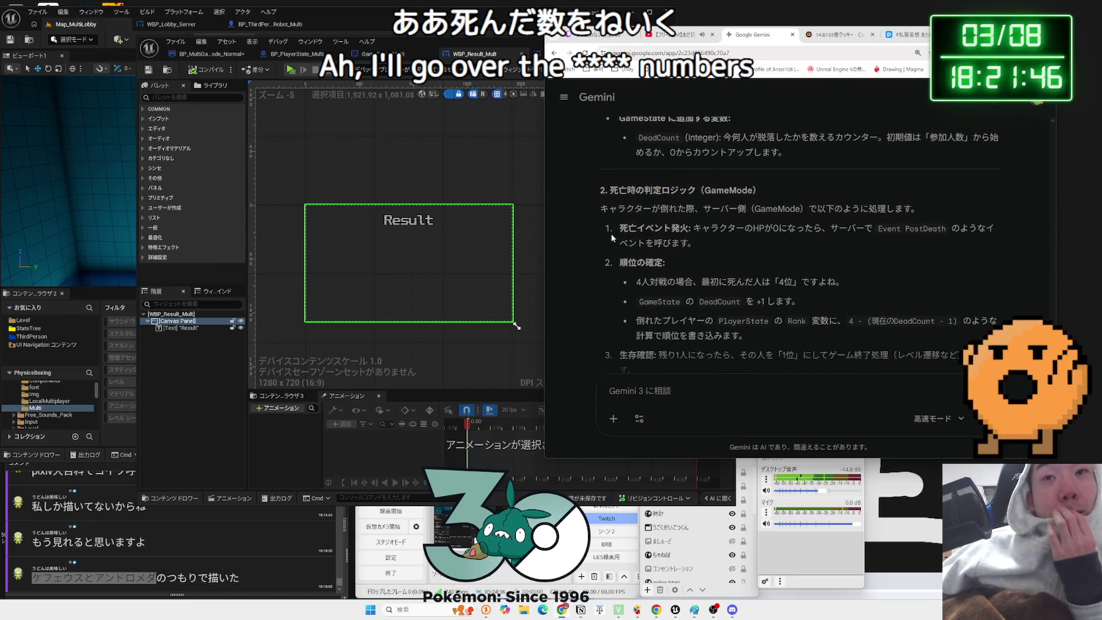
pyautogui.moveTo(616, 239); pyautogui.dragTo(706, 249)
pyautogui.click(706, 249)
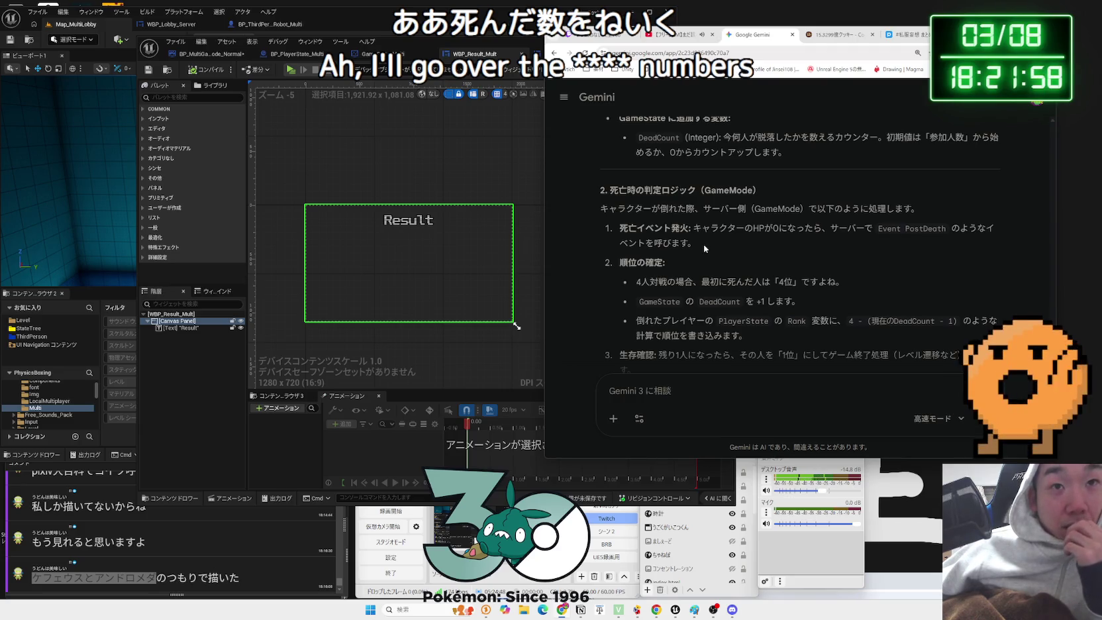
pyautogui.scroll(-1, 706, 248)
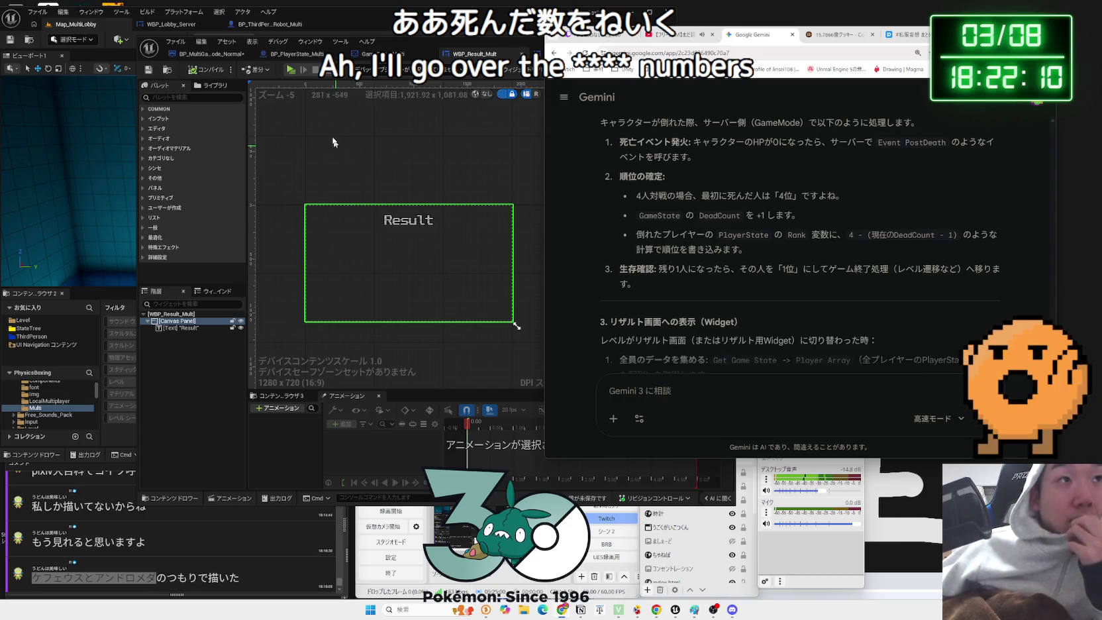
pyautogui.click(223, 55)
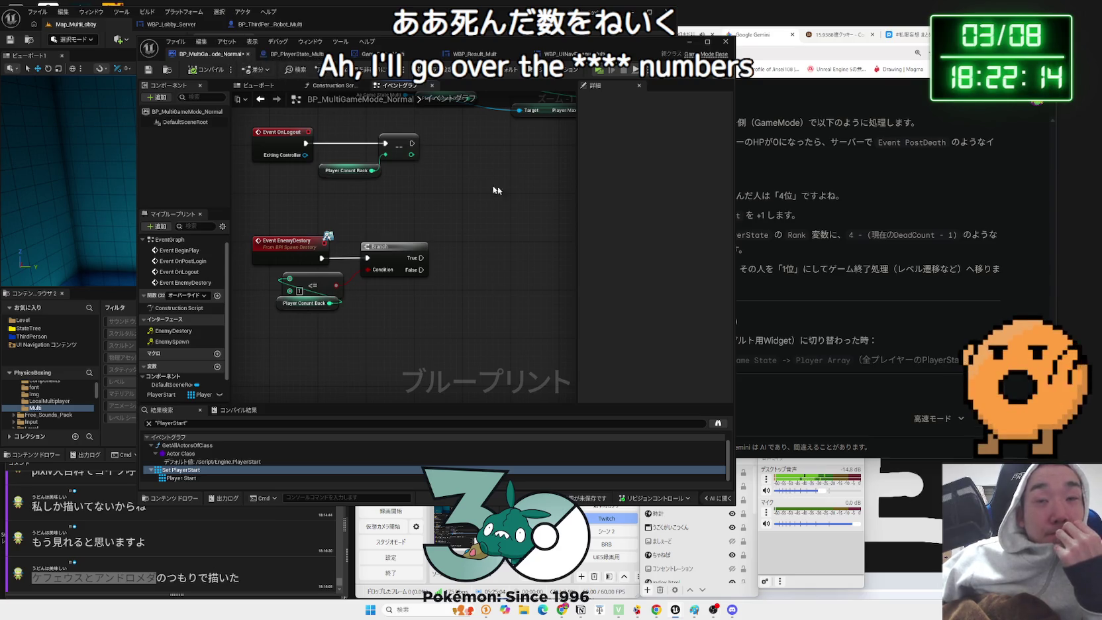
# - Read Gemini's steps for switching to the result screen and its implementation tips
pyautogui.click(761, 212)
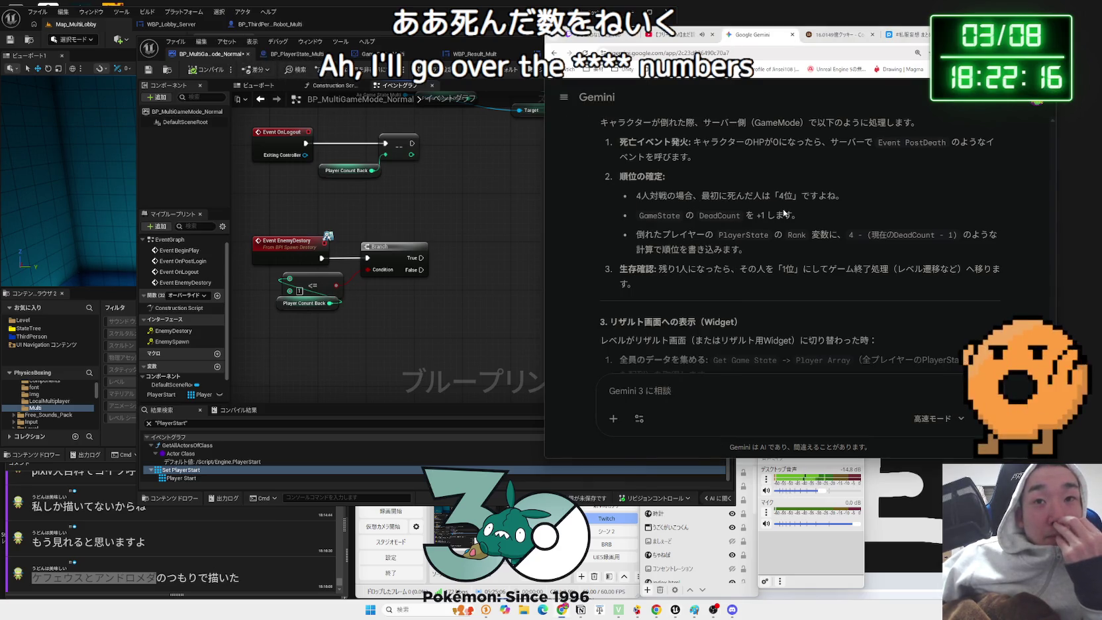
pyautogui.scroll(-1, 751, 212)
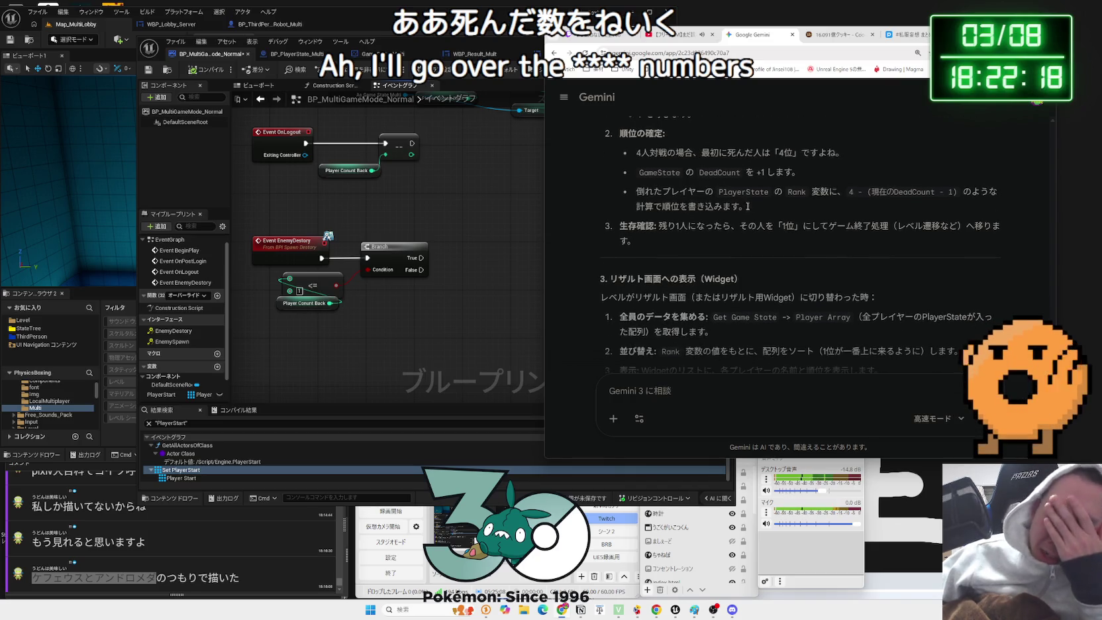
pyautogui.scroll(-2, 749, 208)
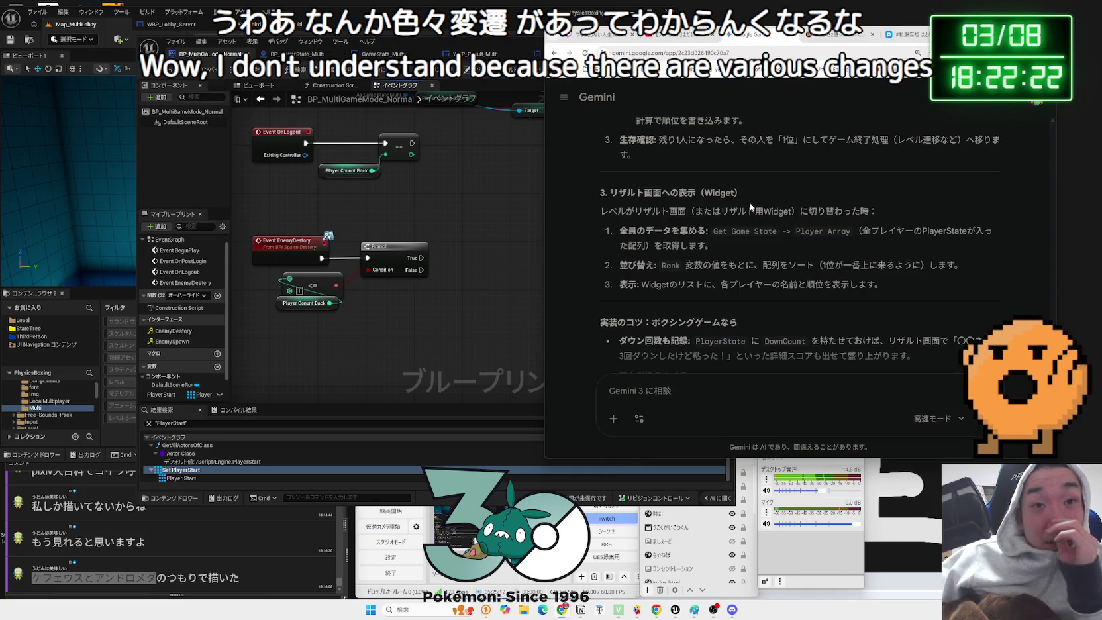
pyautogui.moveTo(604, 210); pyautogui.dragTo(869, 211)
pyautogui.click(644, 214)
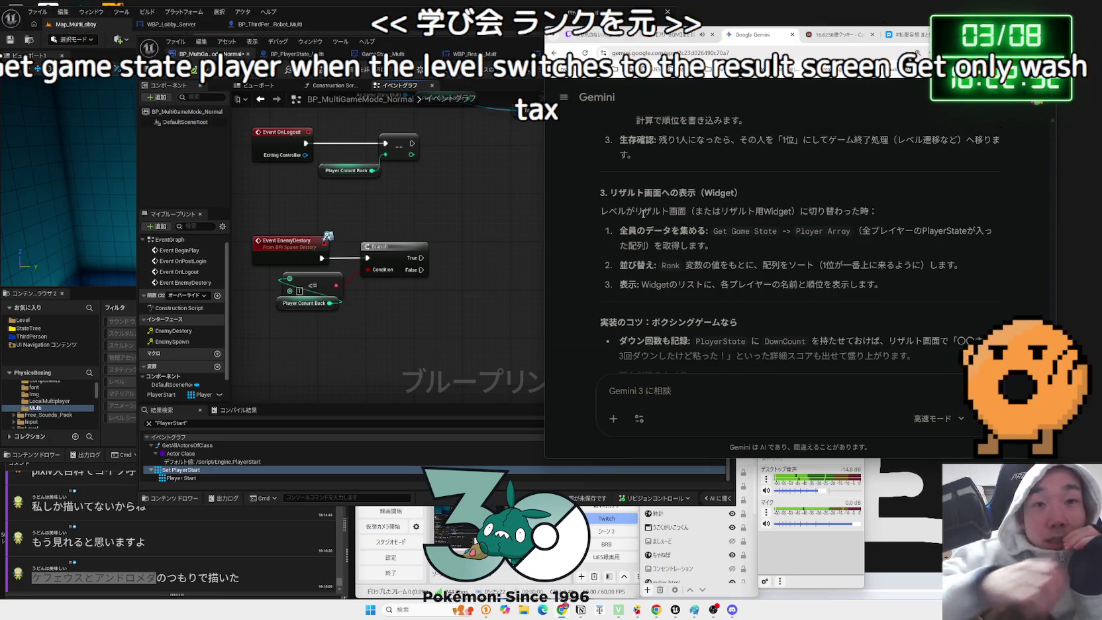
pyautogui.scroll(-2, 663, 211)
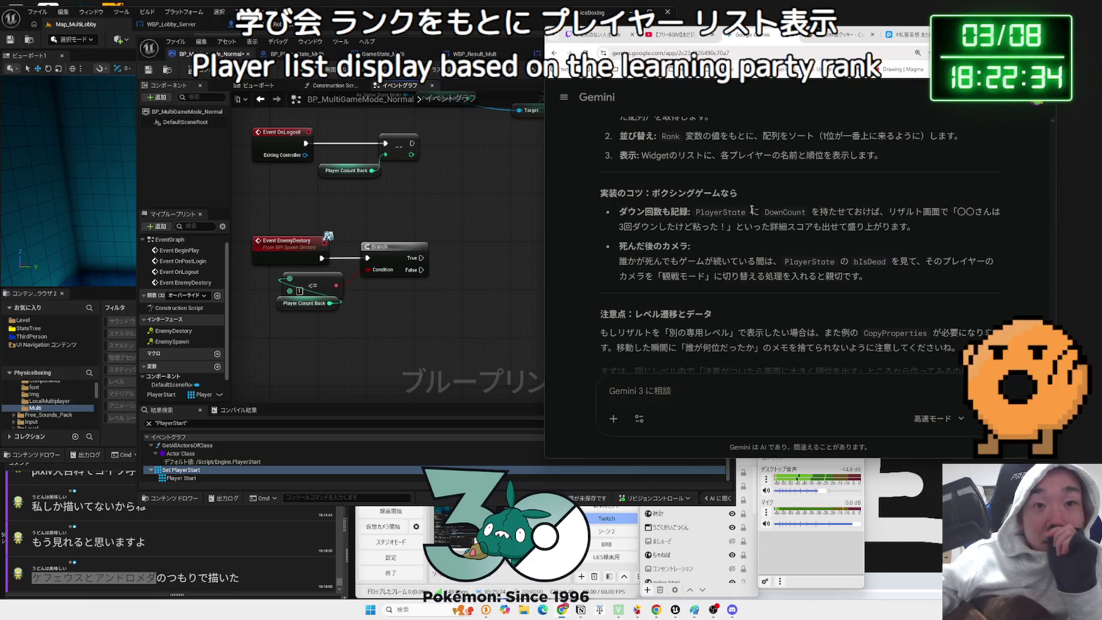
pyautogui.scroll(5, 757, 226)
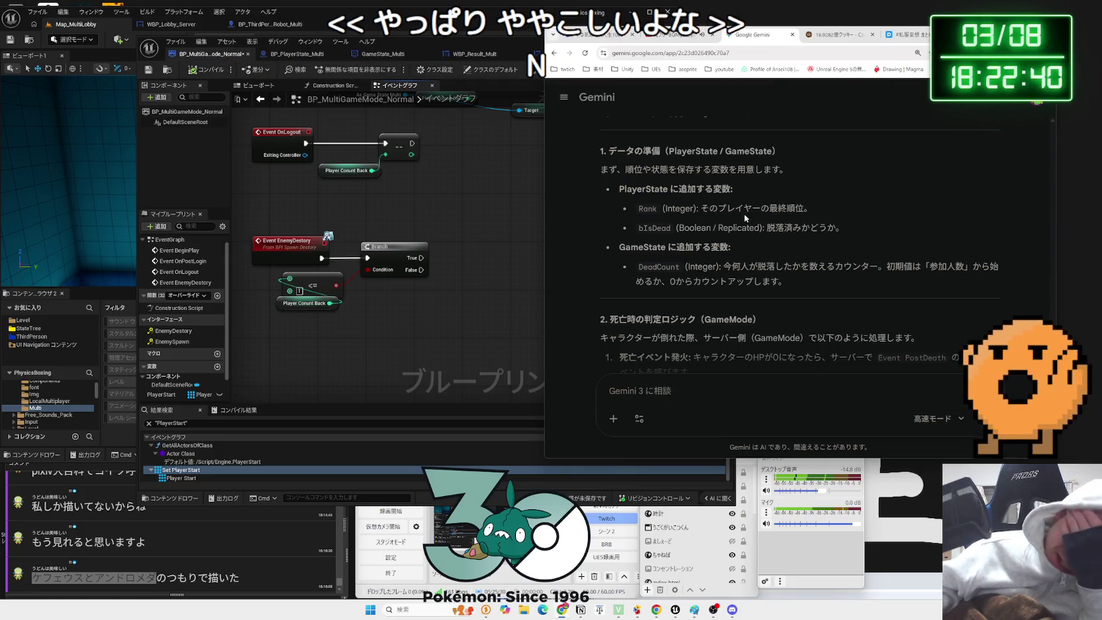
# - Move the blueprint editor further right and bring up the earlier Paint player-array diagram
pyautogui.click(443, 217)
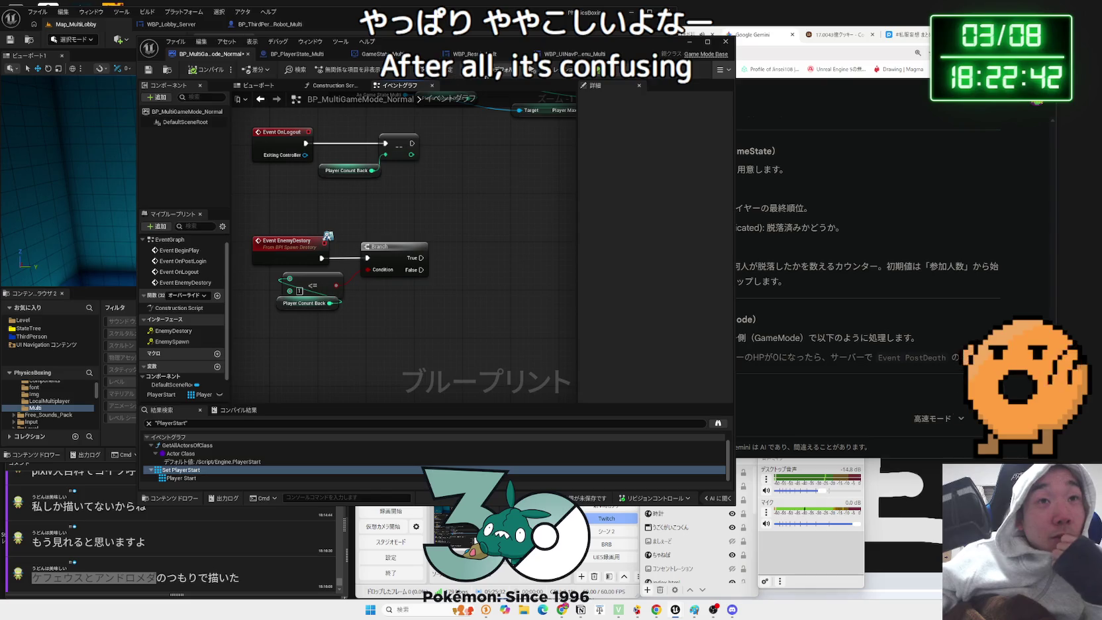
pyautogui.moveTo(476, 41); pyautogui.dragTo(611, 45)
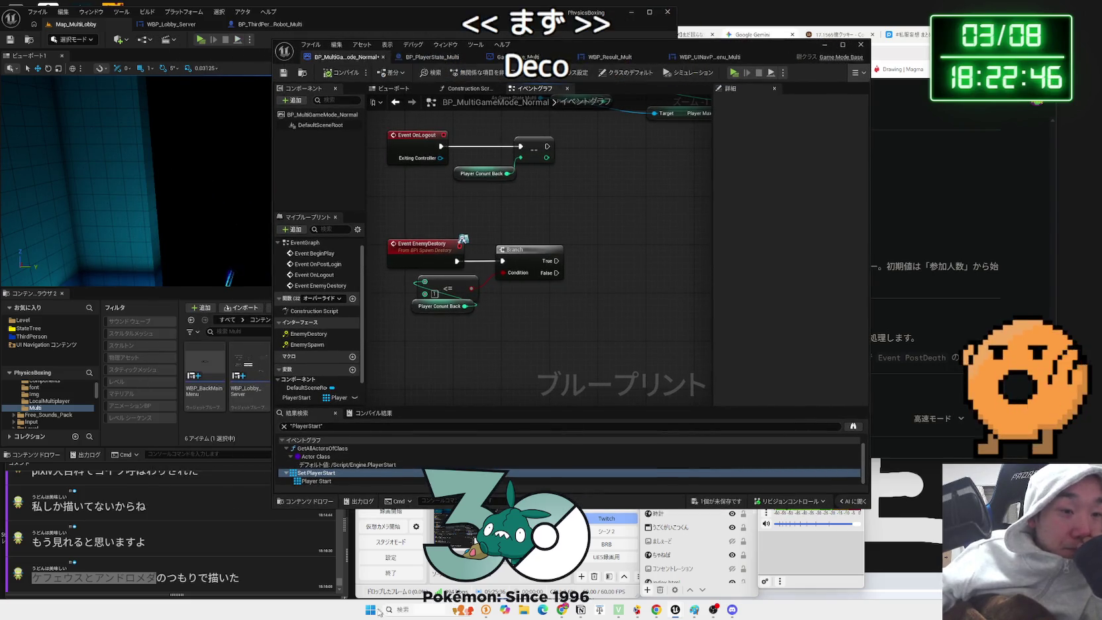
pyautogui.click(694, 609)
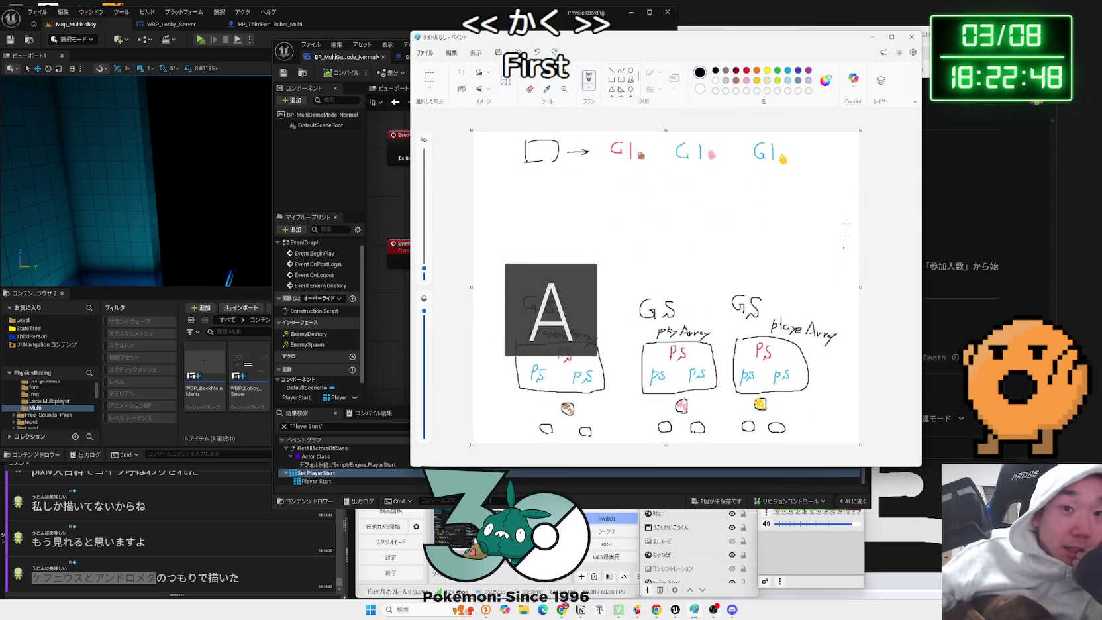
# - Close the old Paint diagram without saving and start a fresh Paint canvas
pyautogui.click(911, 37)
pyautogui.click(665, 283)
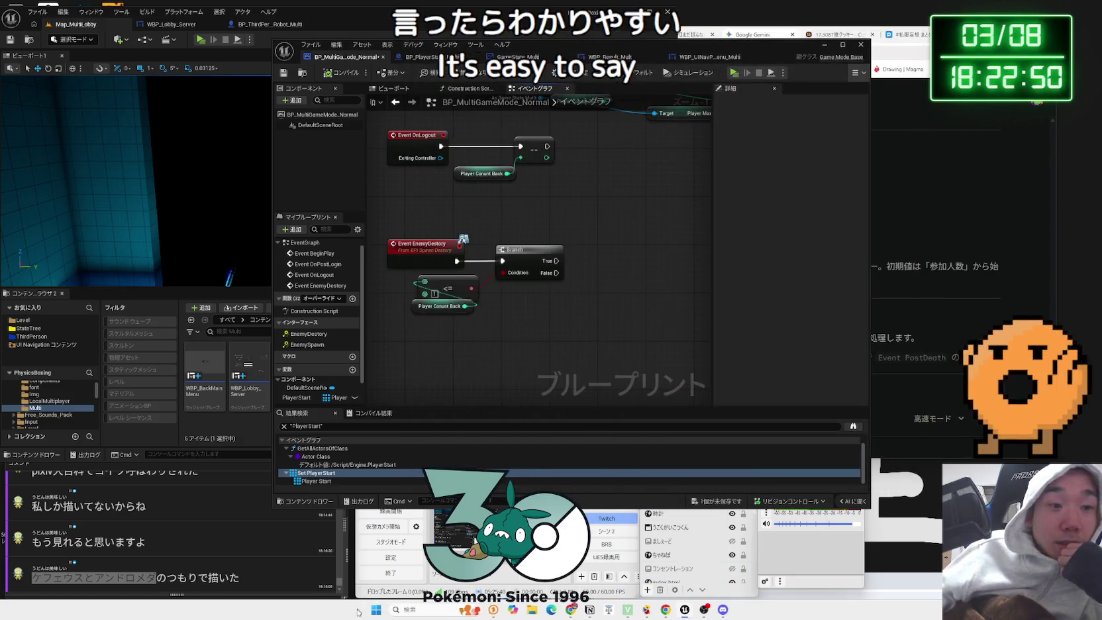
pyautogui.click(382, 609)
pyautogui.click(573, 283)
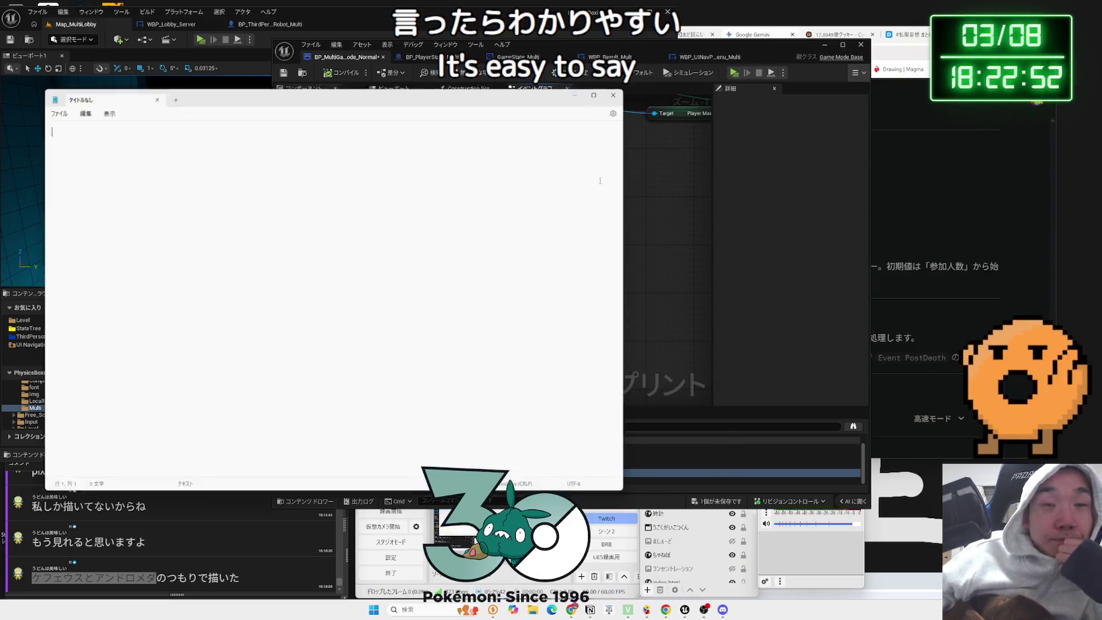
pyautogui.click(618, 95)
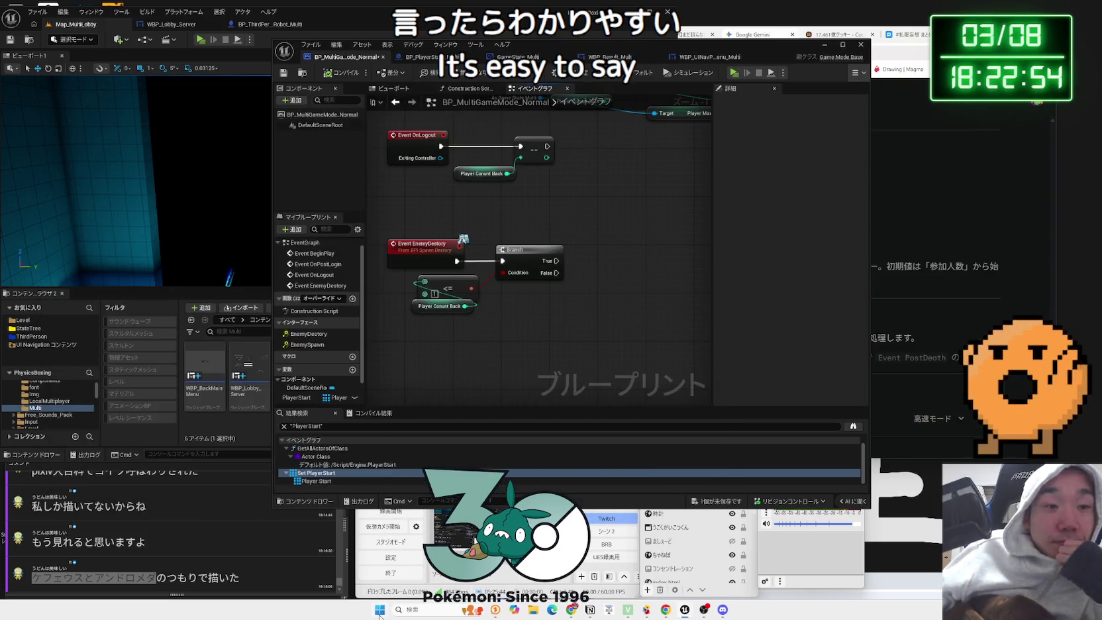
pyautogui.press('super')
pyautogui.click(631, 184)
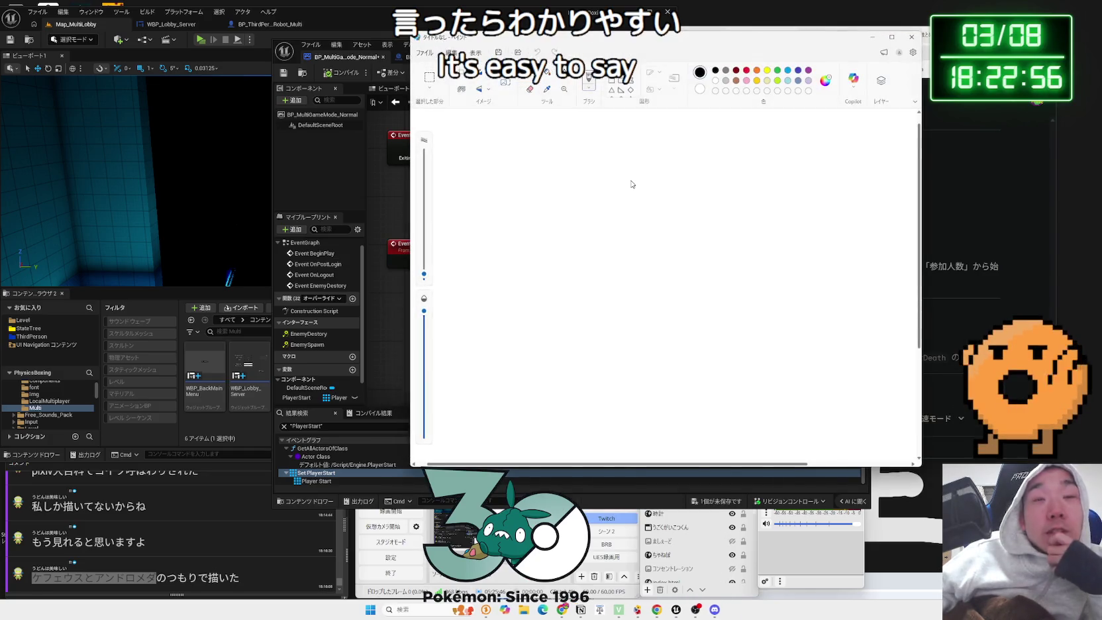
# - Sketch three stick figures and circle the middle one in red
pyautogui.moveTo(559, 175)
pyautogui.mouseDown()
pyautogui.moveTo(571, 208)
pyautogui.moveTo(576, 192)
pyautogui.mouseUp()
pyautogui.moveTo(661, 163)
pyautogui.mouseDown()
pyautogui.moveTo(666, 199)
pyautogui.moveTo(680, 189)
pyautogui.moveTo(683, 213)
pyautogui.mouseUp()
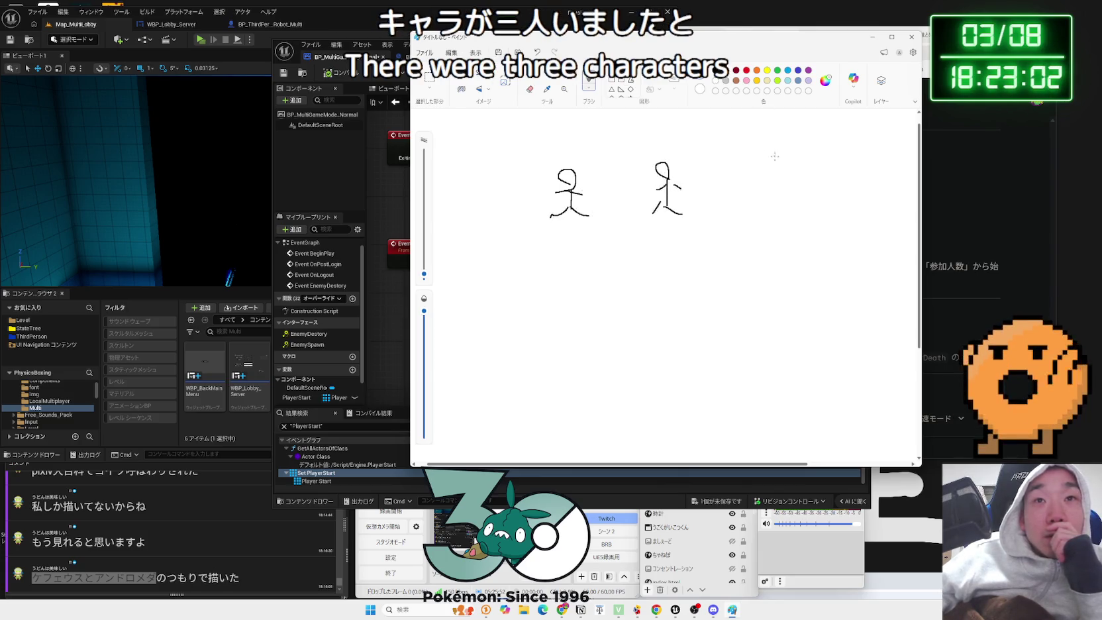
pyautogui.moveTo(776, 190); pyautogui.dragTo(804, 202)
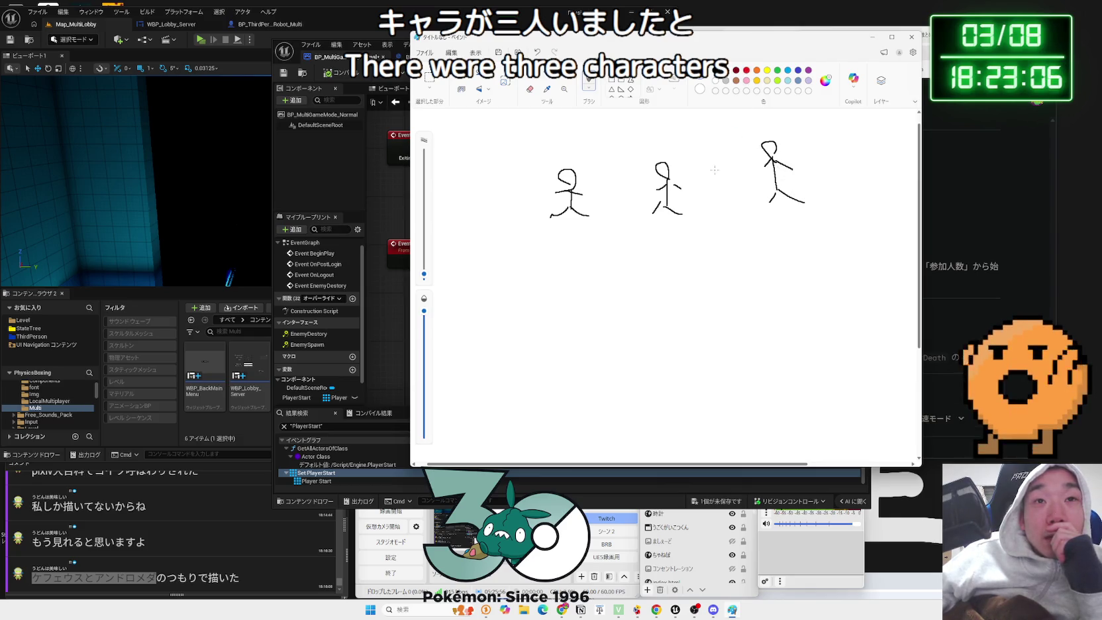
pyautogui.moveTo(687, 227)
pyautogui.mouseDown()
pyautogui.moveTo(700, 176)
pyautogui.moveTo(687, 248)
pyautogui.mouseUp()
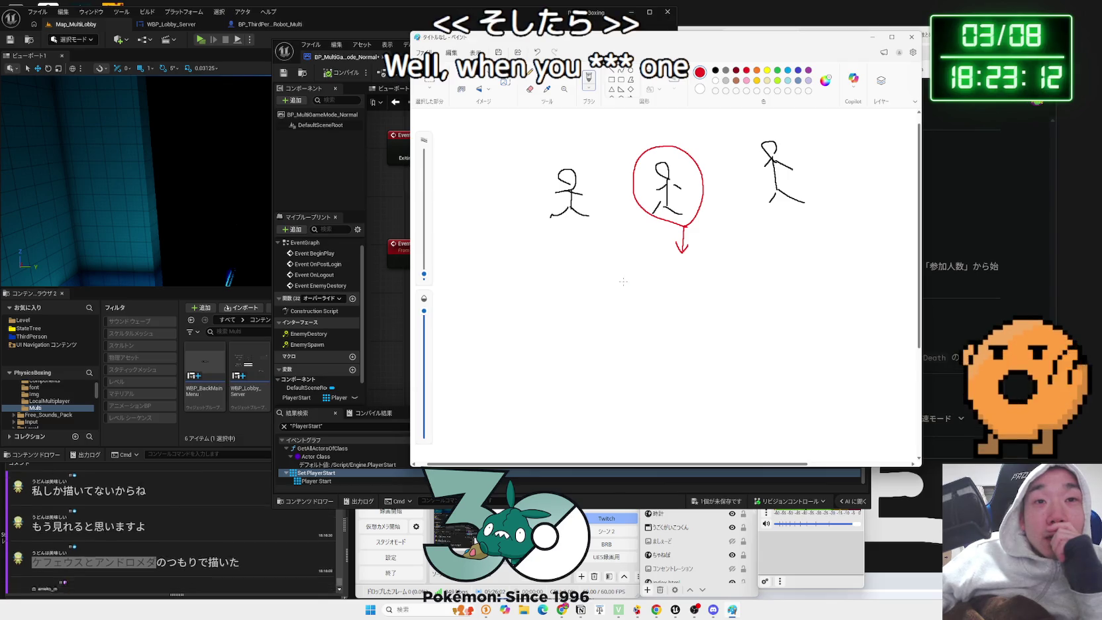
pyautogui.click(162, 566)
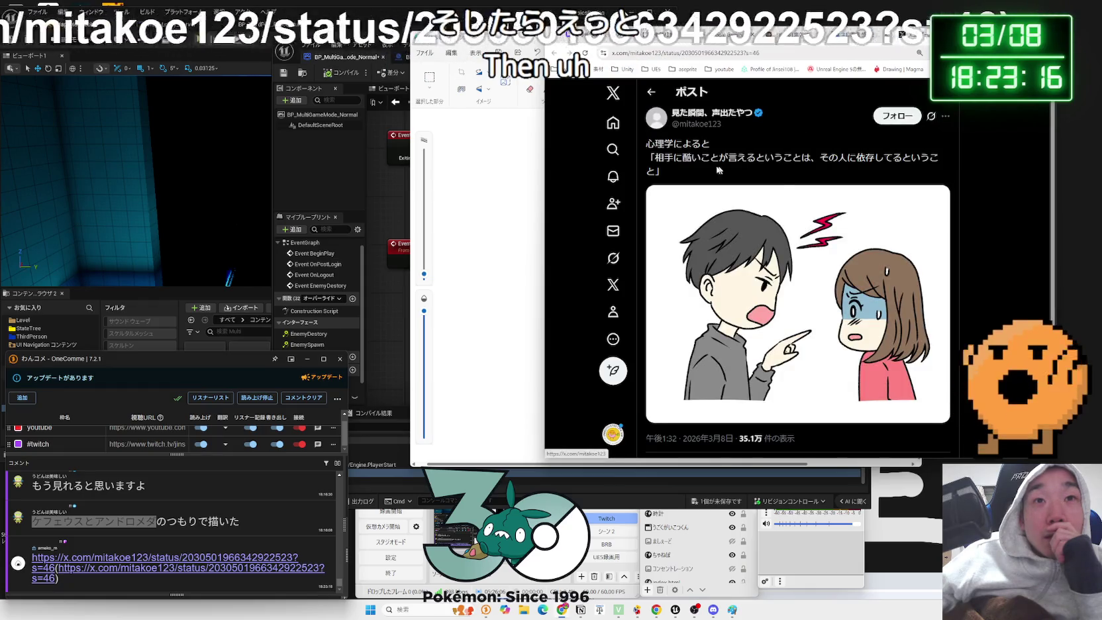
# - Highlight and then clear part of the X post's quoted sentence, and bring OBS forward
pyautogui.moveTo(654, 158); pyautogui.dragTo(722, 158)
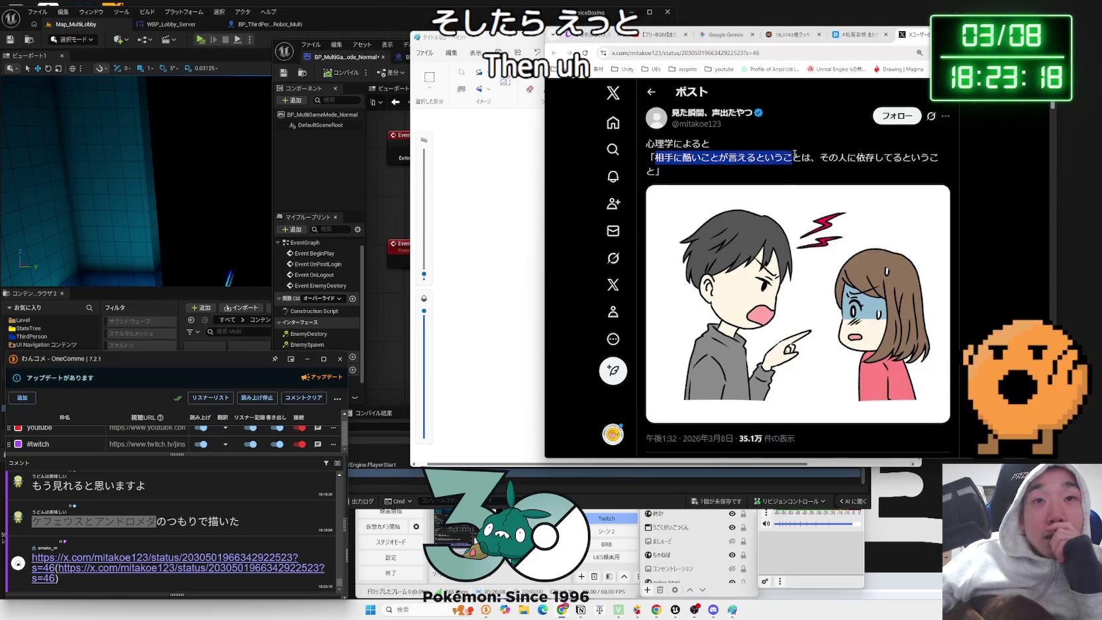
pyautogui.click(662, 167)
pyautogui.click(662, 161)
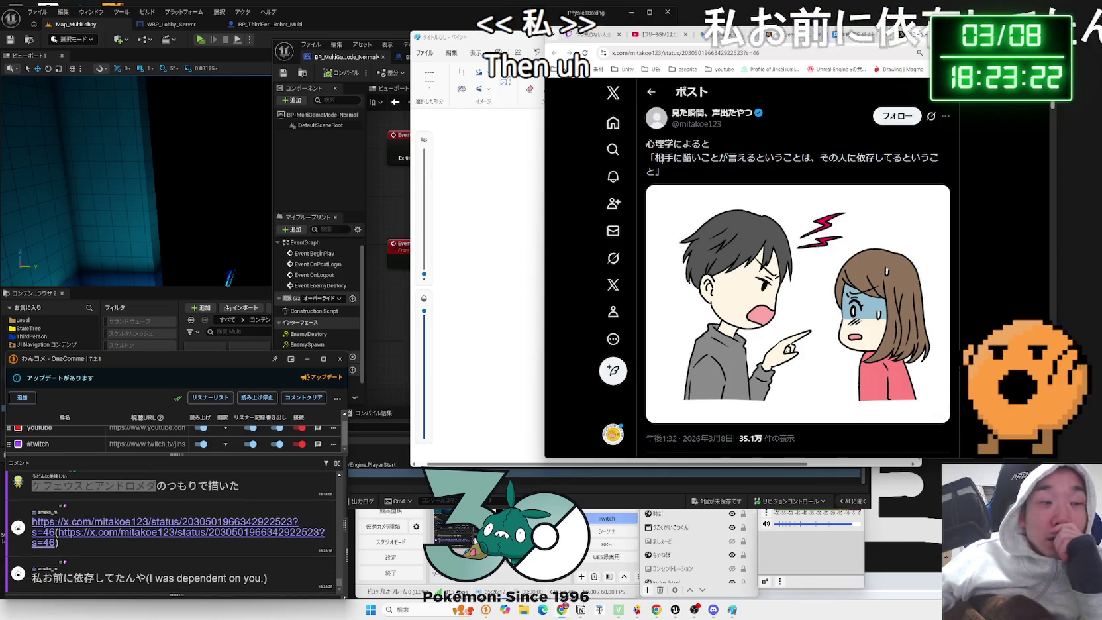
pyautogui.click(799, 552)
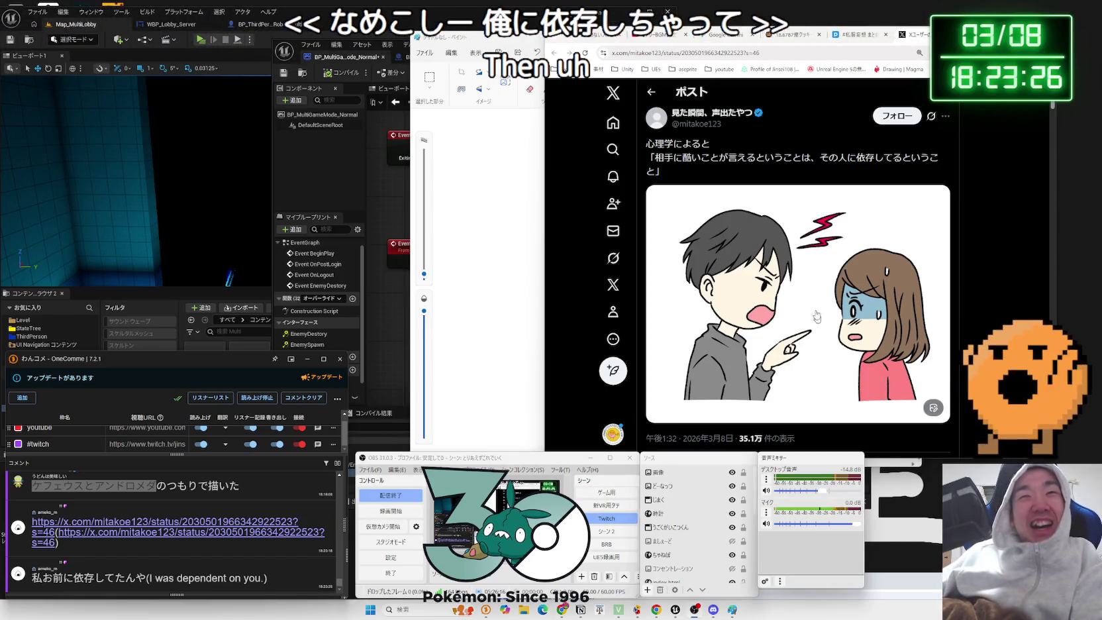
# - Start the Shamisen Night Soulful Japanese House Music video on YouTube, skipping the pre-roll ad
pyautogui.click(652, 34)
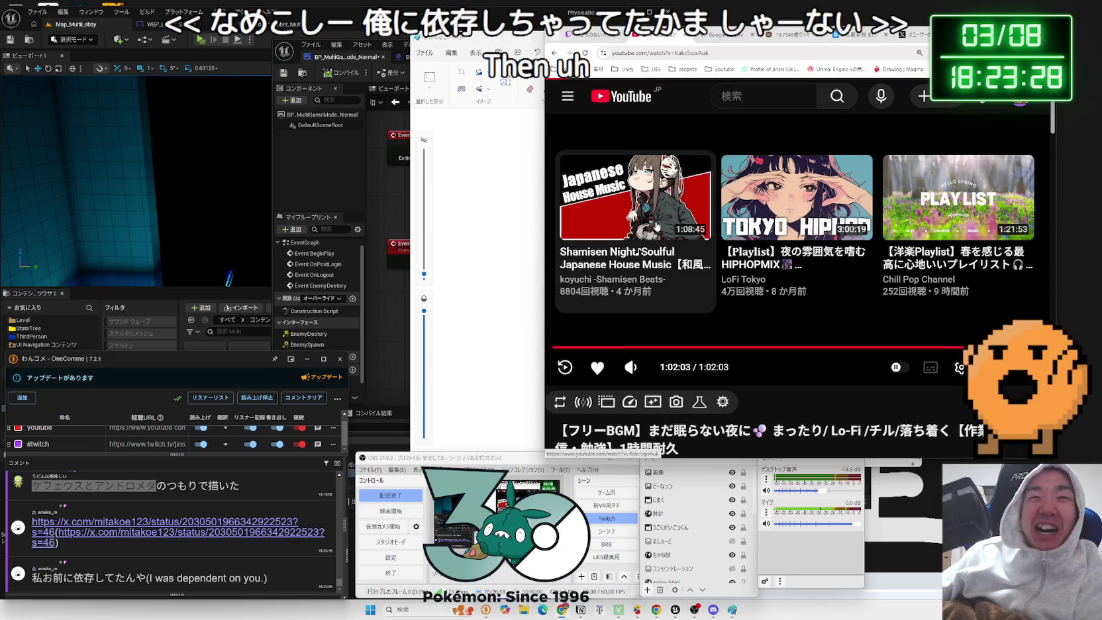
pyautogui.click(668, 225)
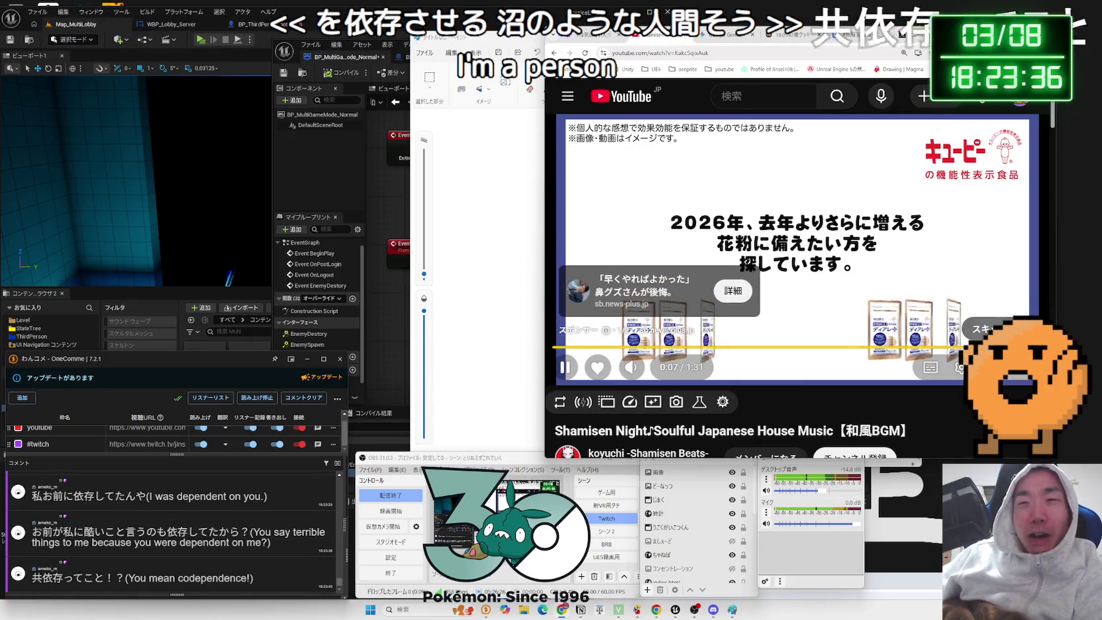
pyautogui.click(980, 329)
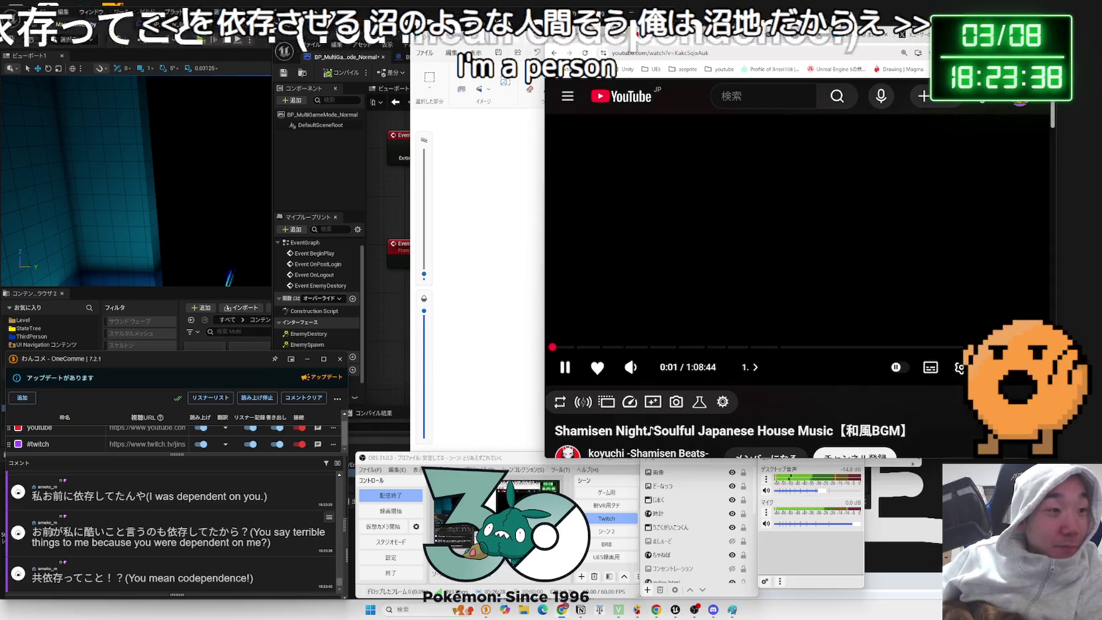
pyautogui.moveTo(42, 532); pyautogui.dragTo(156, 531)
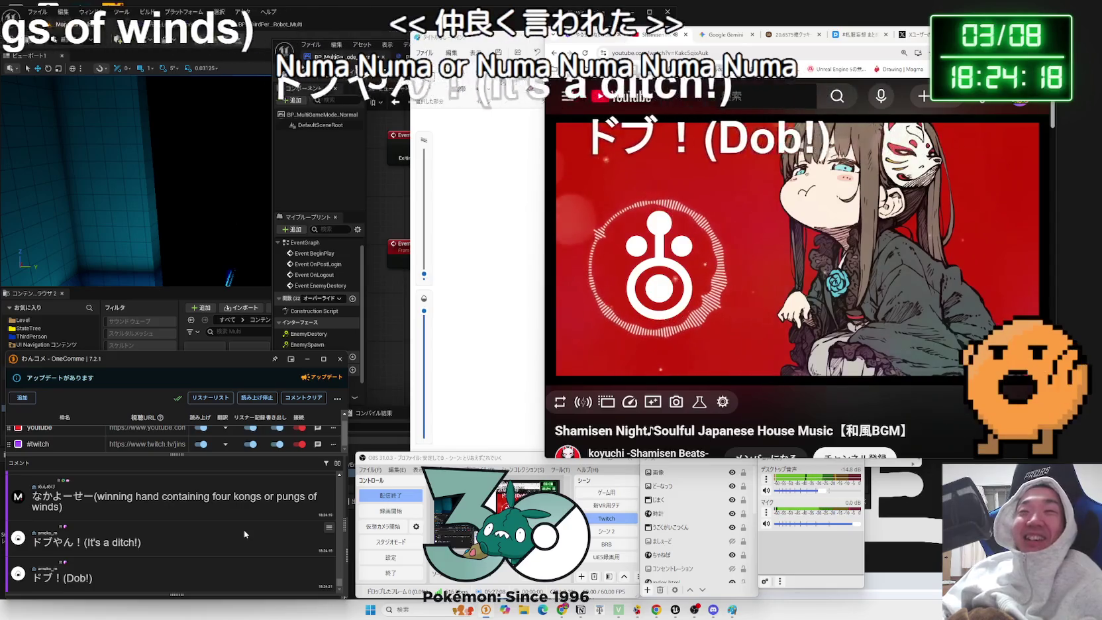
pyautogui.click(840, 42)
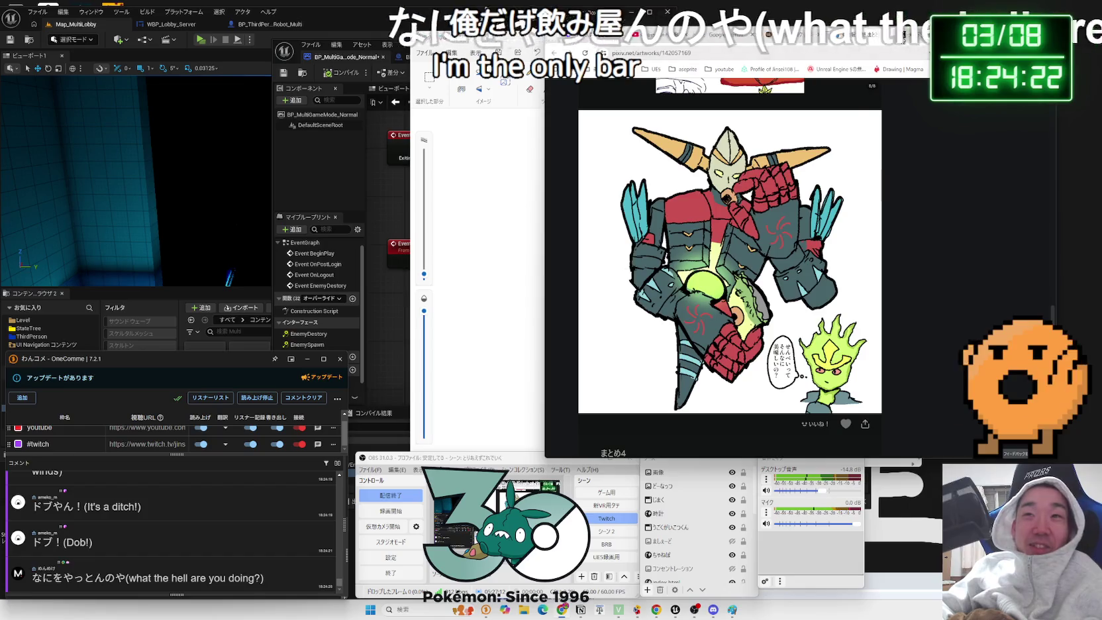
# - On the X post, select the quoted sentence and the comment phrase なにをやっとんのや, then clear them
pyautogui.click(902, 34)
pyautogui.moveTo(706, 157)
pyautogui.mouseDown()
pyautogui.moveTo(933, 157)
pyautogui.moveTo(846, 158)
pyautogui.mouseUp()
pyautogui.moveTo(686, 168); pyautogui.dragTo(655, 158)
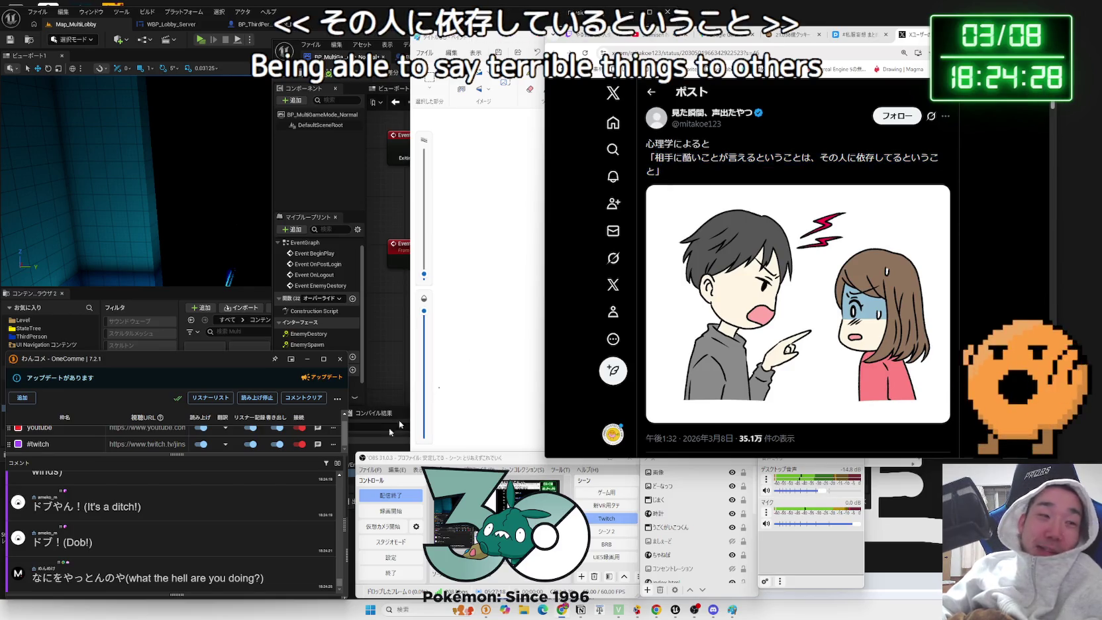
pyautogui.click(86, 542)
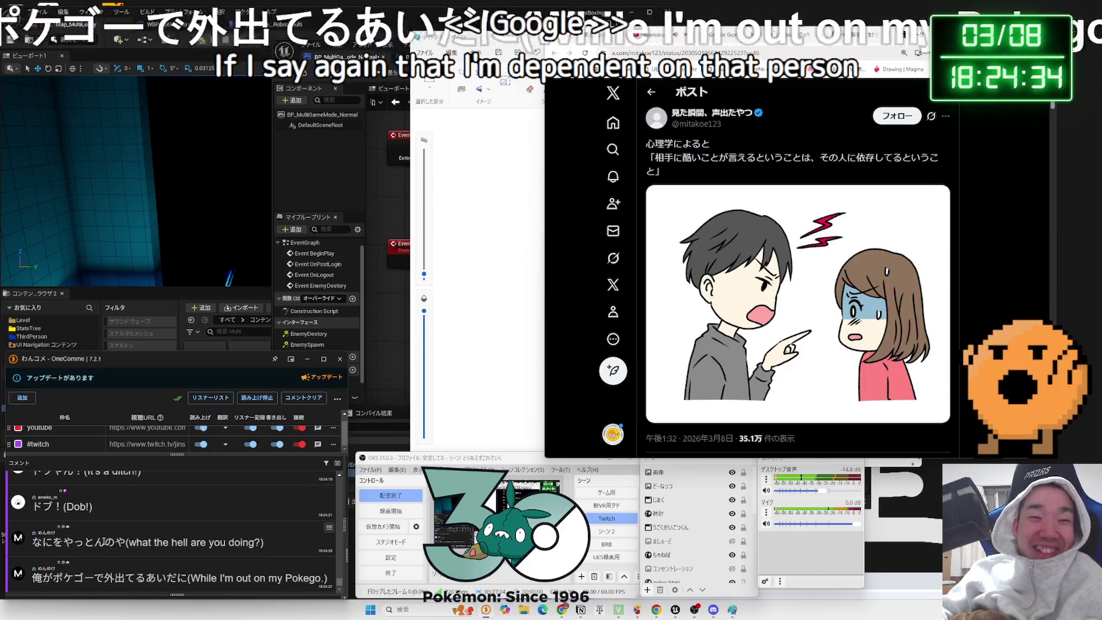
pyautogui.moveTo(124, 542); pyautogui.dragTo(32, 542)
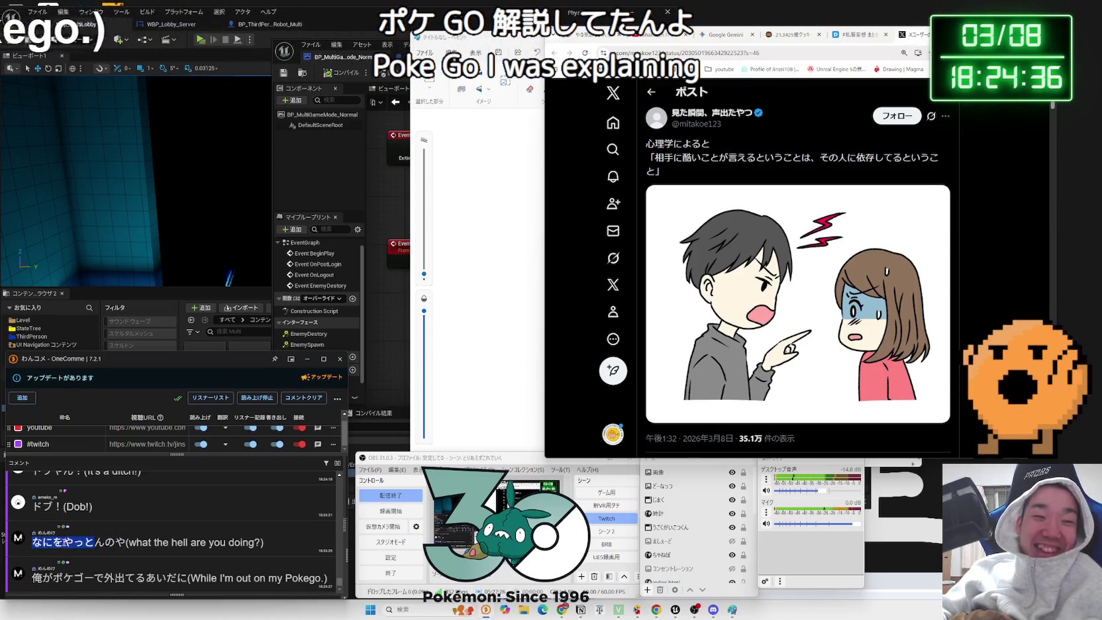
pyautogui.click(169, 578)
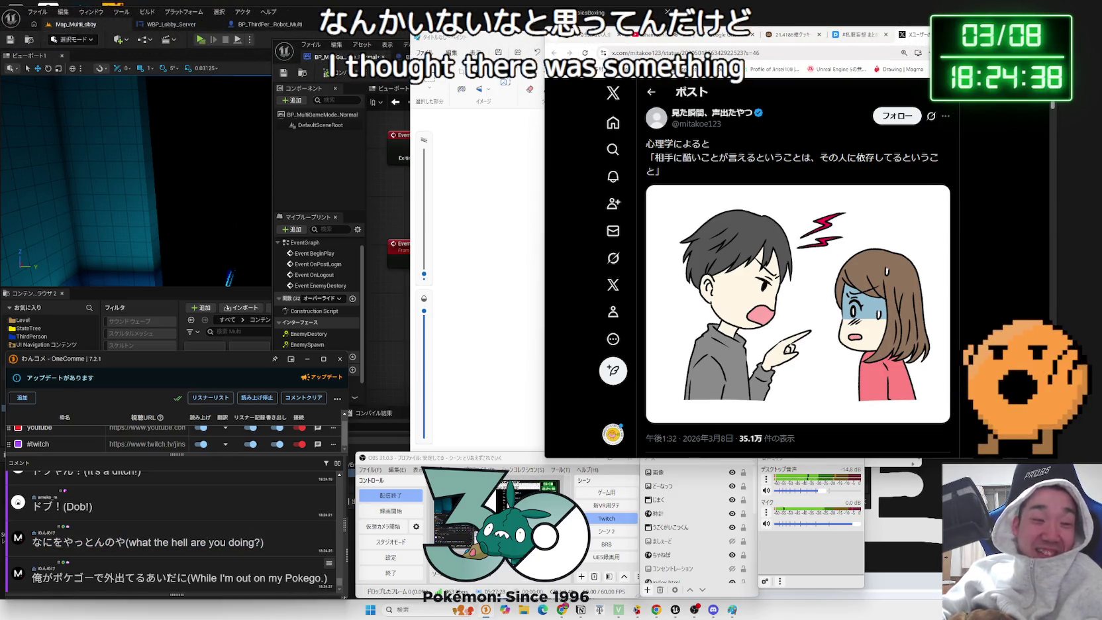
pyautogui.click(58, 577)
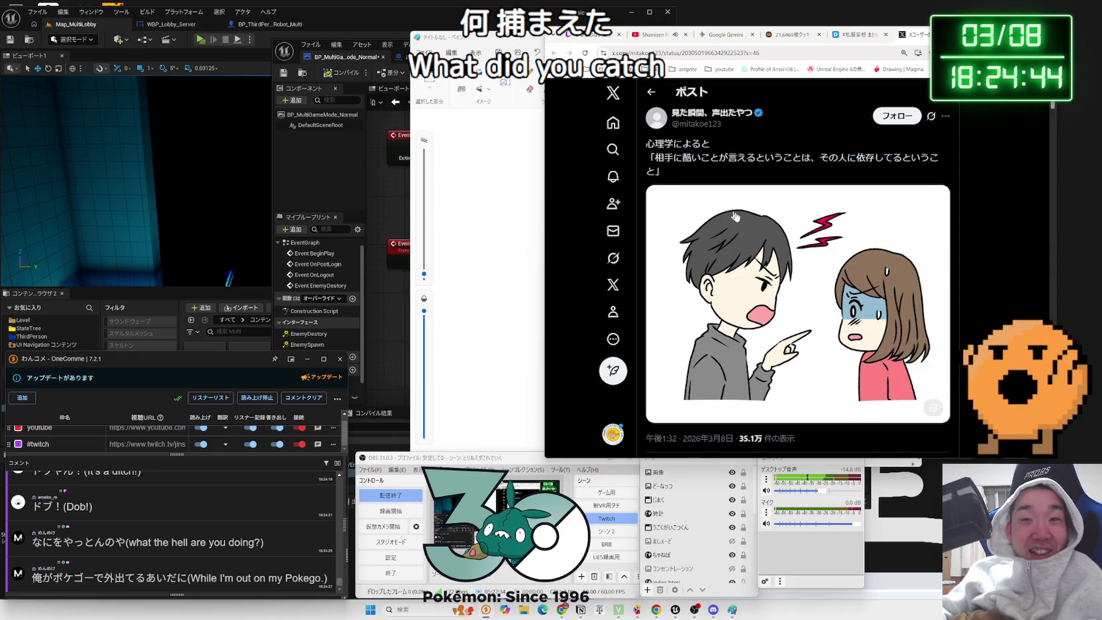
# - Scroll the thread, return to the two-person illustration post, then switch back to the stick-figure sketch
pyautogui.scroll(-4, 724, 209)
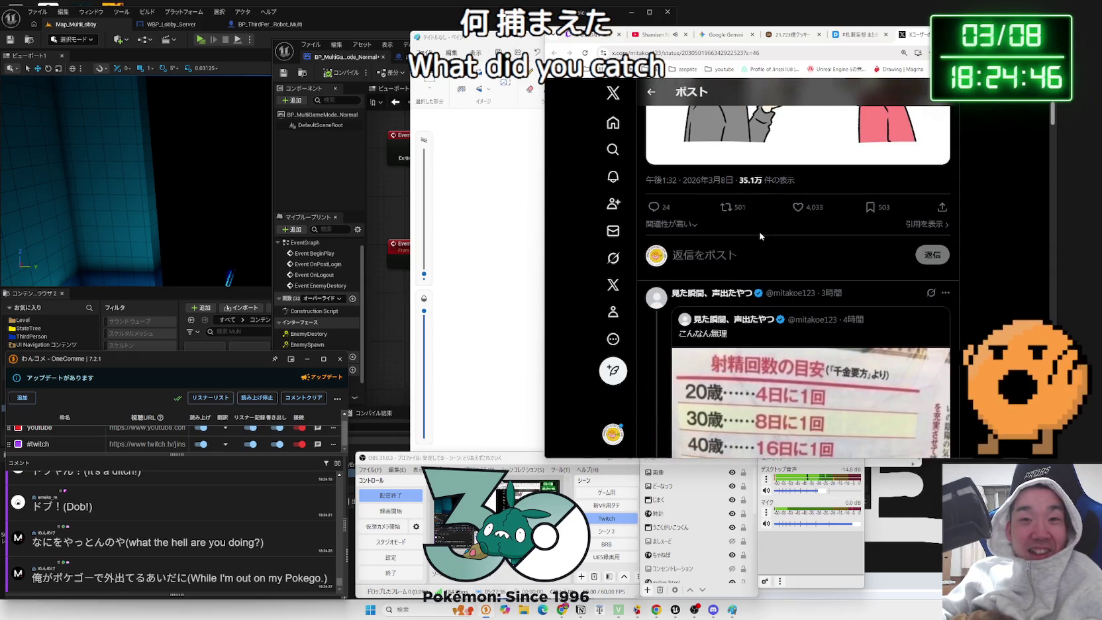
pyautogui.scroll(-3, 761, 236)
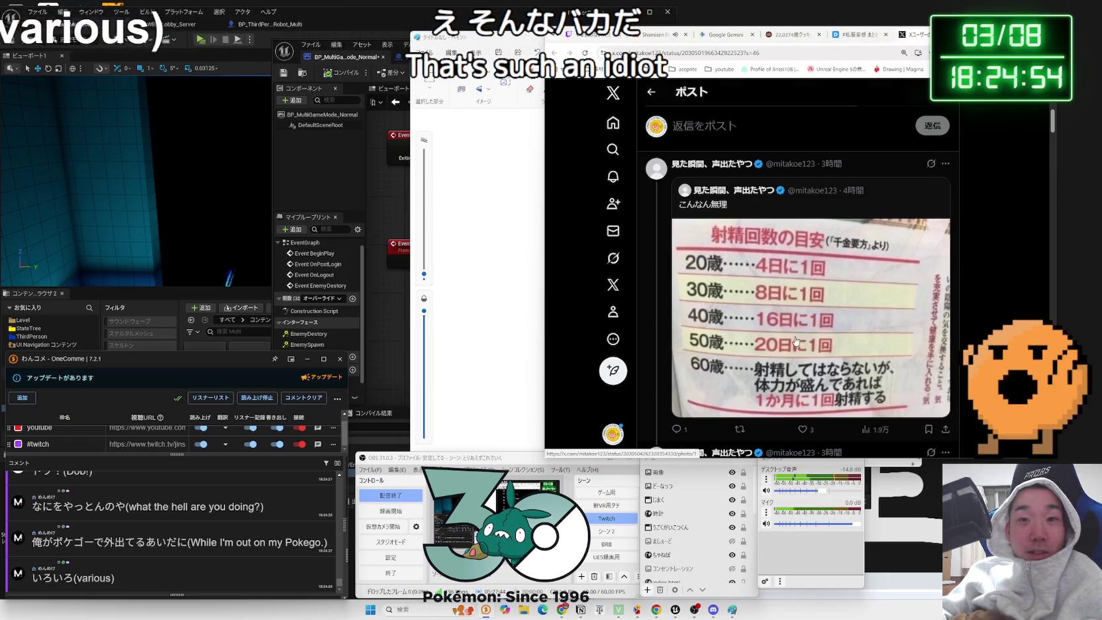
pyautogui.click(855, 343)
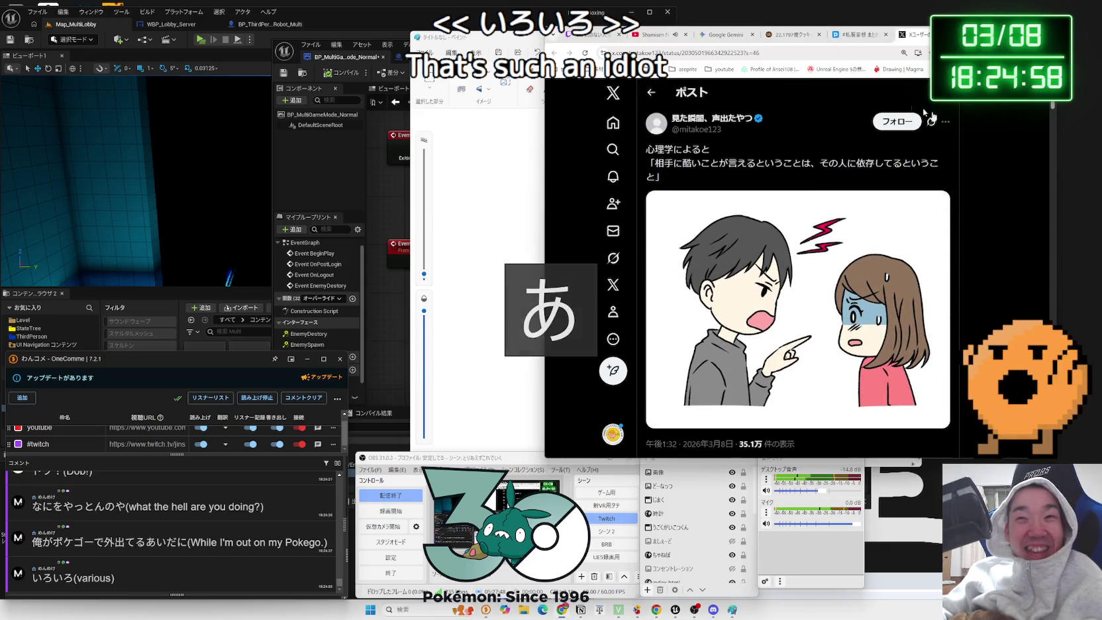
pyautogui.hotkey('alt', 'Tab')
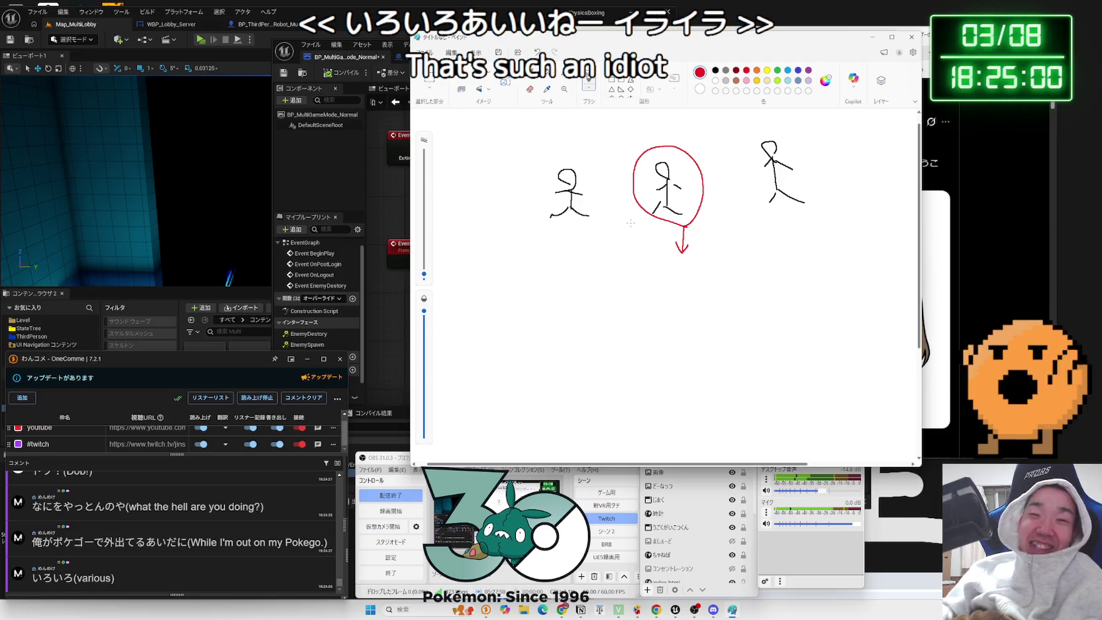
# - Handwrite 'Play state' under the circled figure with an arrow leading to the number 3
pyautogui.moveTo(610, 268)
pyautogui.mouseDown()
pyautogui.moveTo(609, 298)
pyautogui.moveTo(610, 282)
pyautogui.mouseUp()
pyautogui.moveTo(623, 268)
pyautogui.mouseDown()
pyautogui.moveTo(625, 295)
pyautogui.moveTo(656, 301)
pyautogui.moveTo(722, 281)
pyautogui.moveTo(740, 298)
pyautogui.moveTo(669, 328)
pyautogui.mouseUp()
pyautogui.moveTo(667, 318)
pyautogui.mouseDown()
pyautogui.moveTo(684, 323)
pyautogui.moveTo(670, 330)
pyautogui.mouseUp()
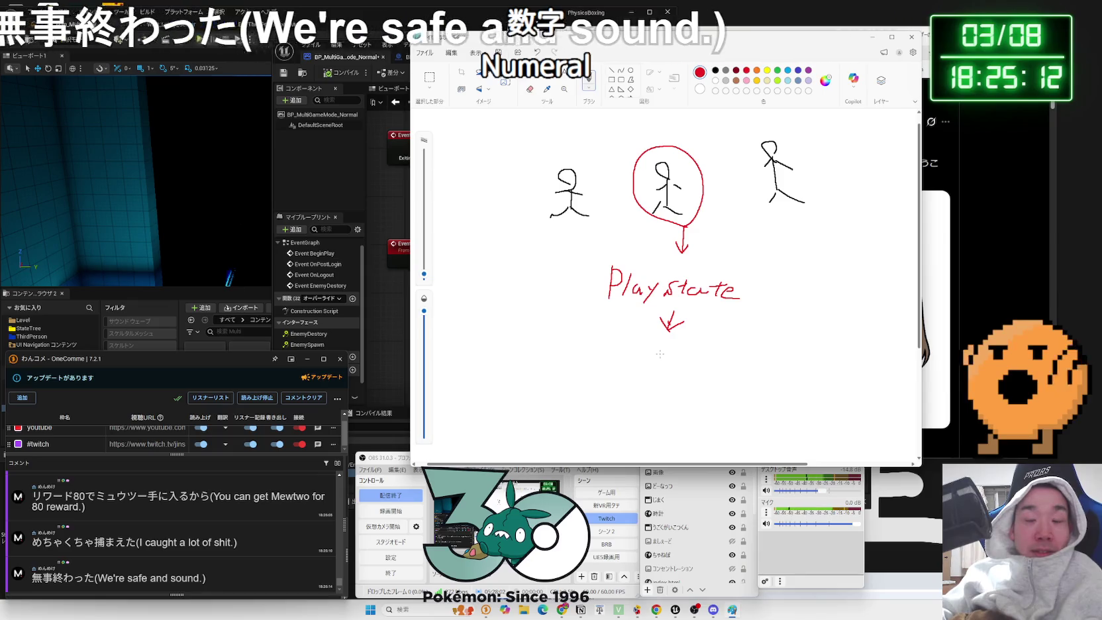
pyautogui.moveTo(651, 349); pyautogui.dragTo(641, 375)
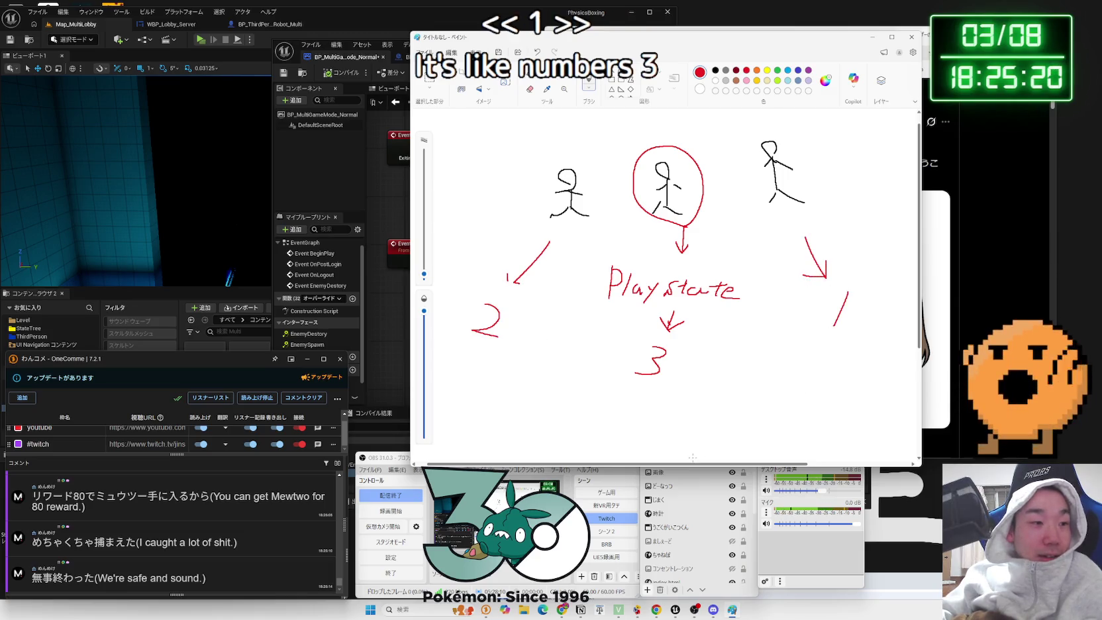
# - Search the web for ミュウツー, taken from a viewer comment
pyautogui.click(283, 528)
pyautogui.click(231, 521)
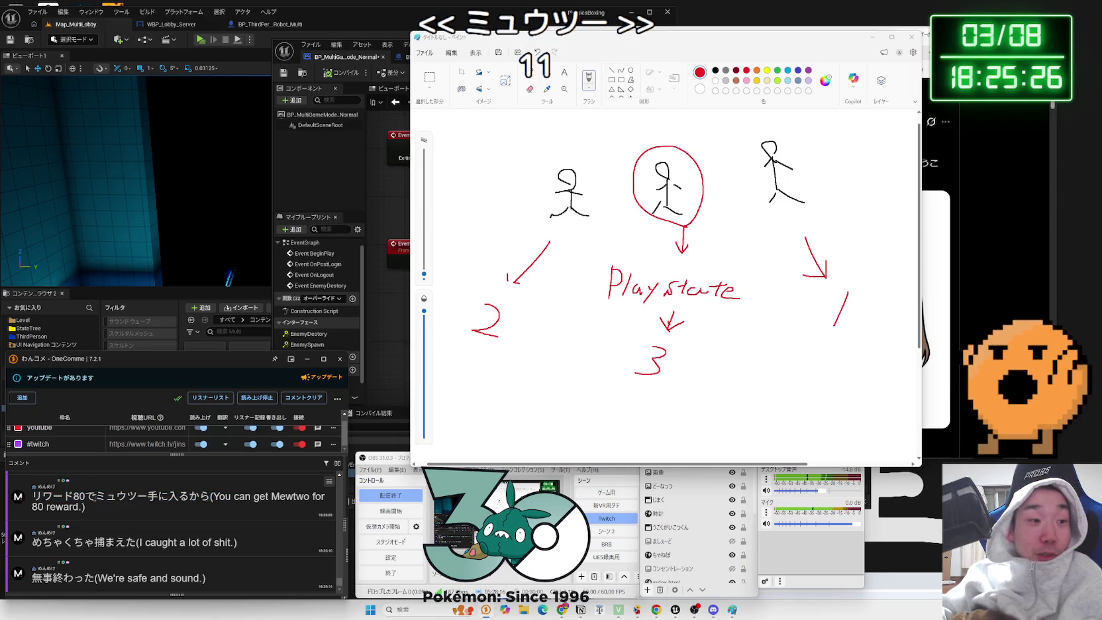
pyautogui.moveTo(139, 496); pyautogui.dragTo(147, 496)
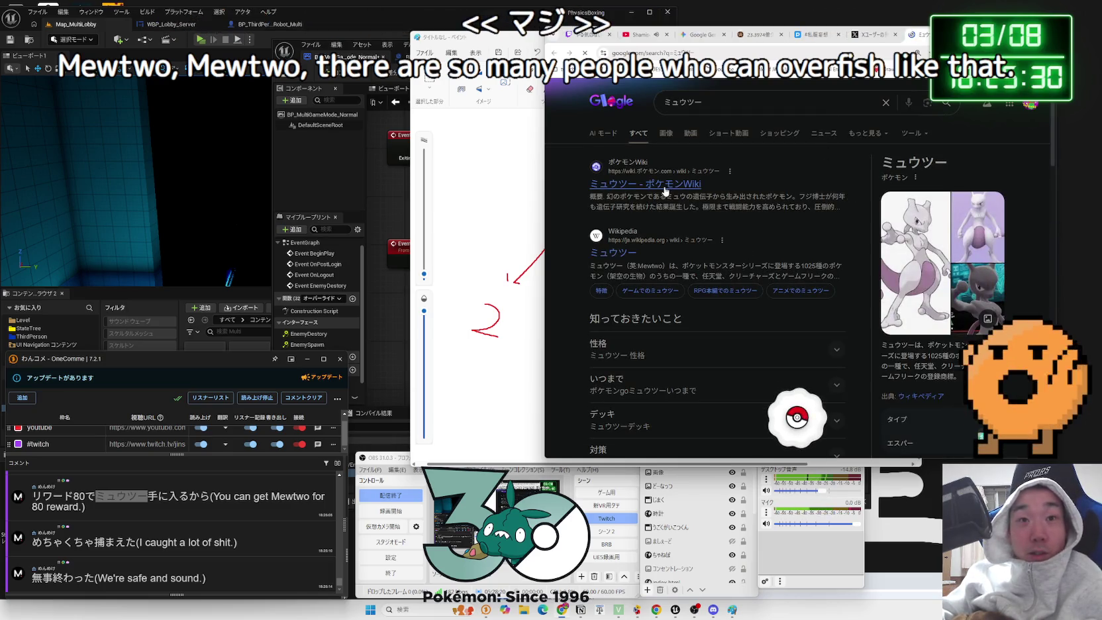
# - Switch the ミュウツー search to image results and scroll through them
pyautogui.scroll(-10, 714, 264)
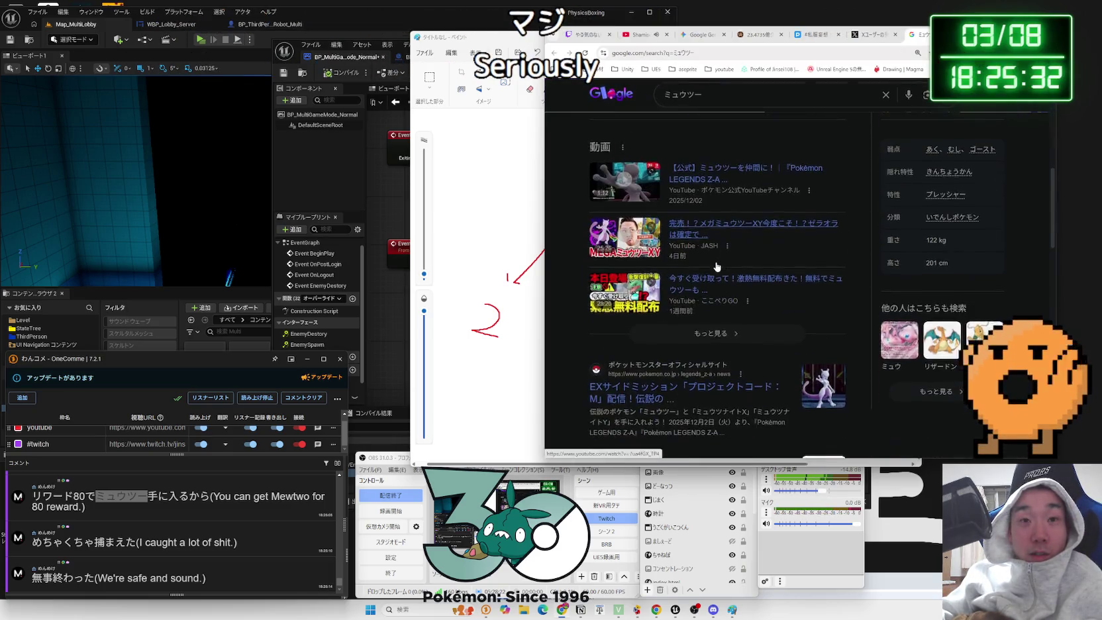
pyautogui.scroll(10, 717, 265)
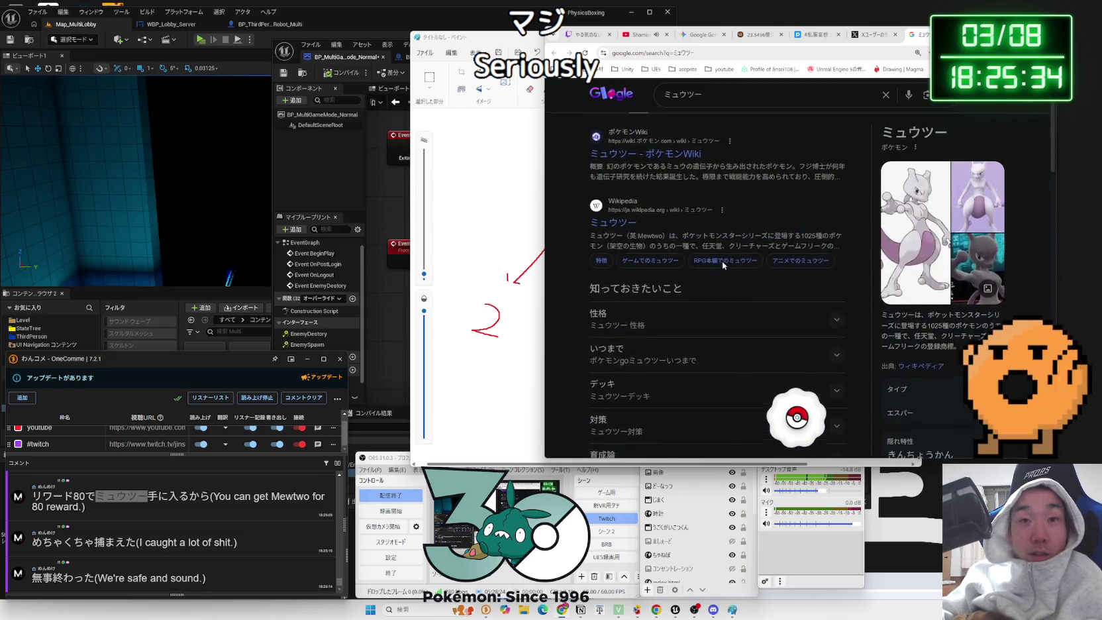
pyautogui.click(662, 135)
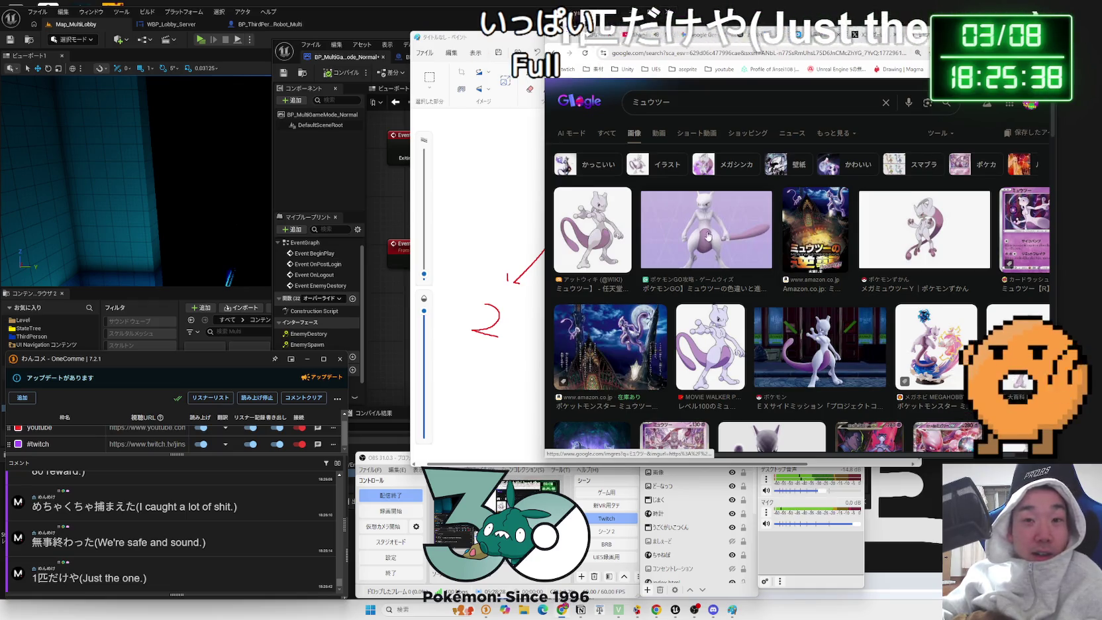
pyautogui.scroll(-1, 712, 257)
pyautogui.scroll(-3, 711, 257)
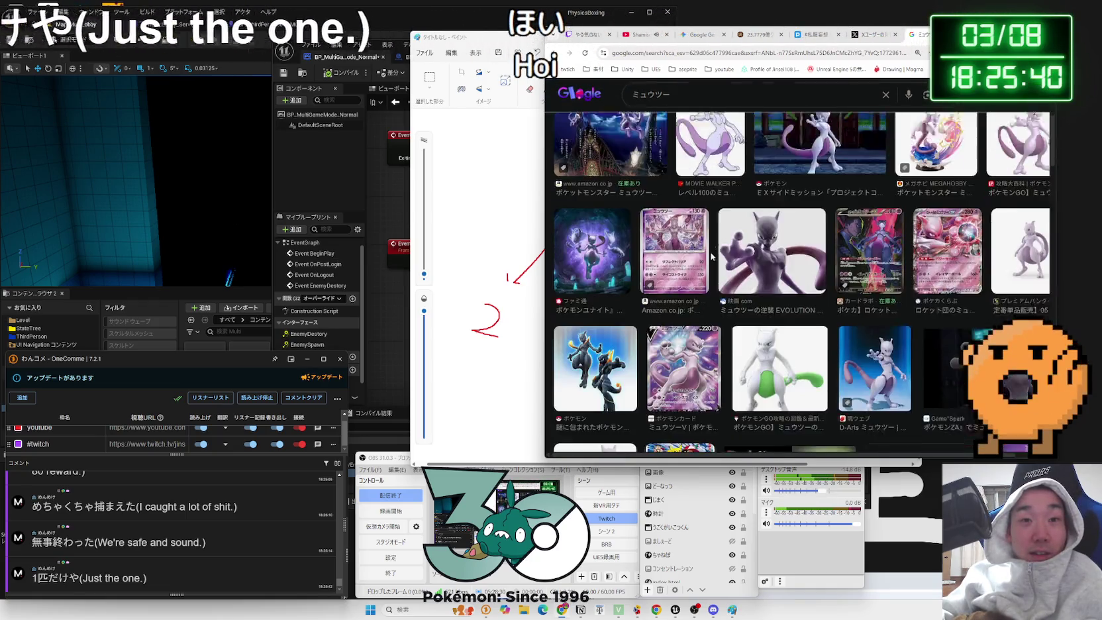
pyautogui.scroll(-1, 712, 257)
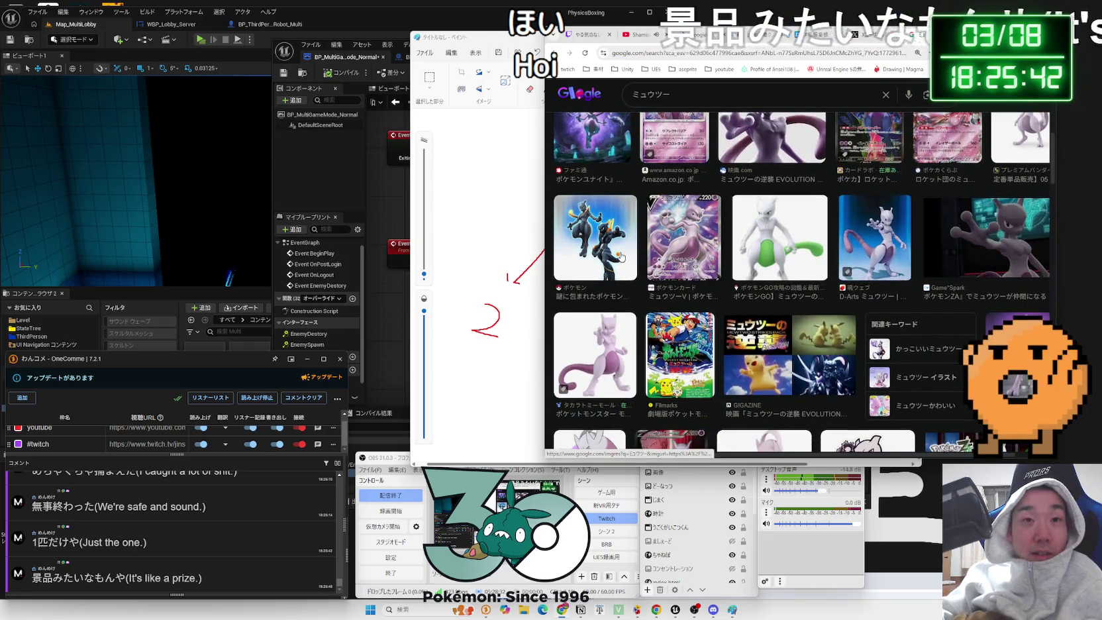
pyautogui.scroll(5, 676, 258)
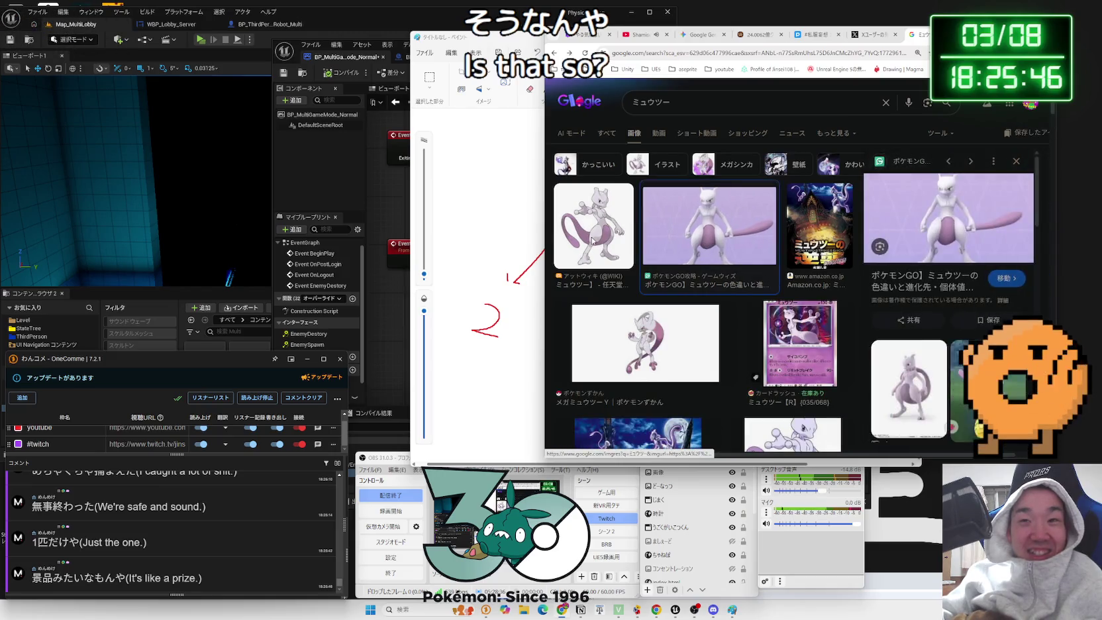
# - Preview Mewtwo images and open the Pokémon Zukan entry for メガミュウツーX
pyautogui.click(715, 239)
pyautogui.scroll(-5, 765, 287)
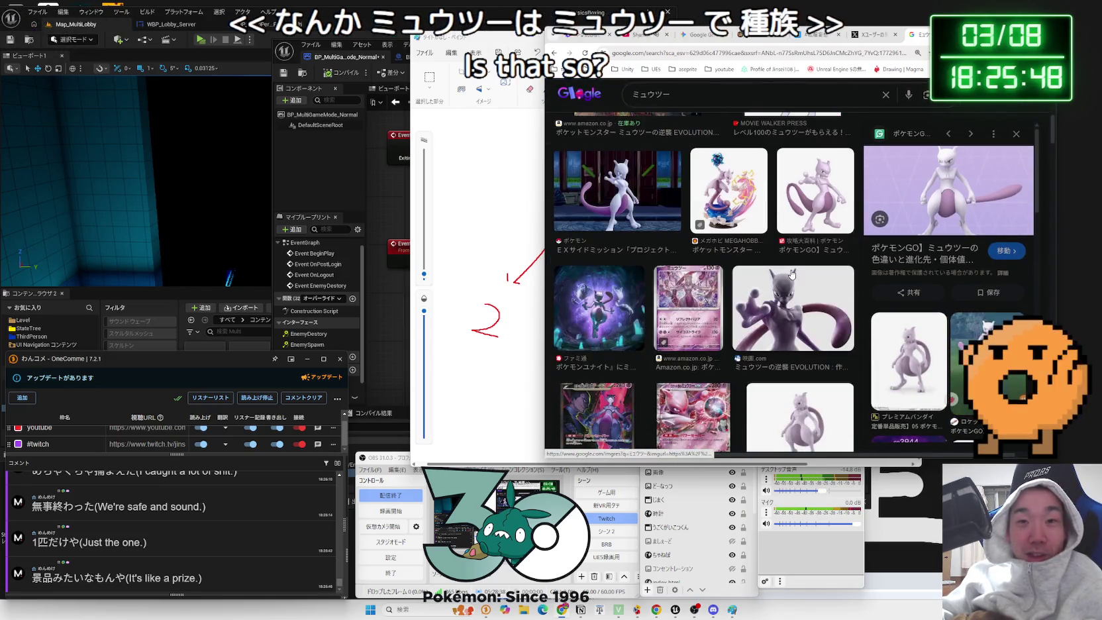
pyautogui.scroll(-10, 791, 275)
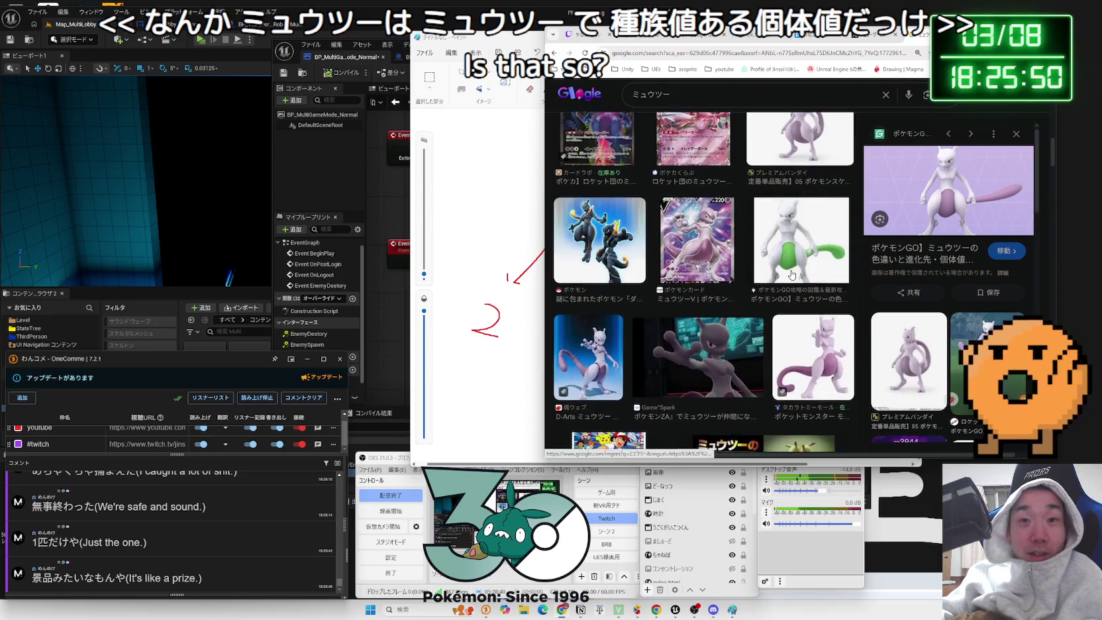
pyautogui.scroll(-10, 791, 274)
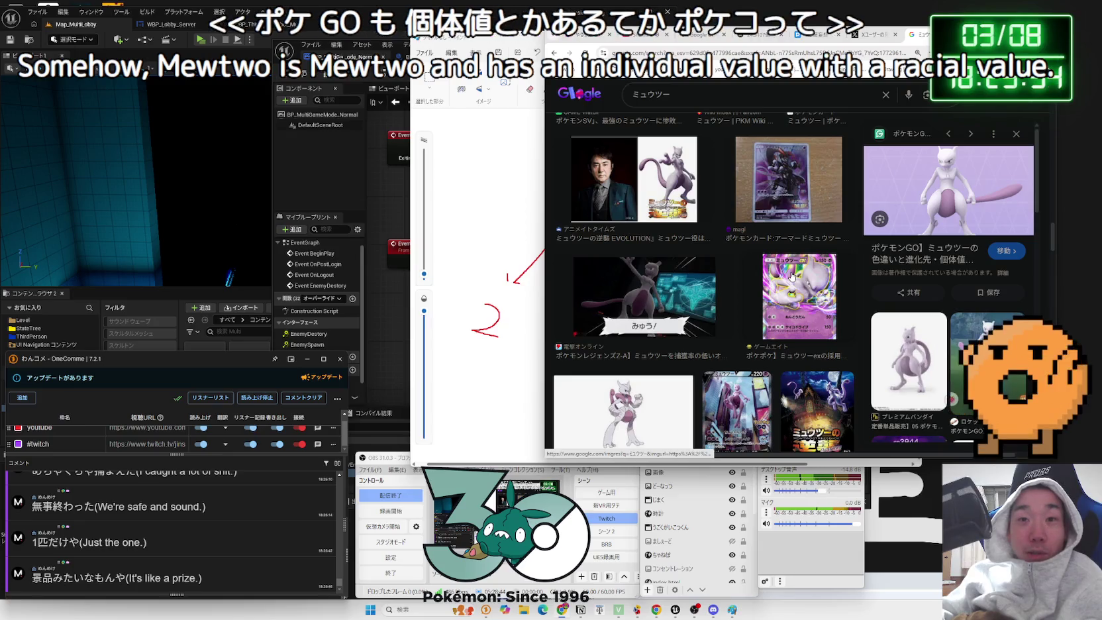
pyautogui.scroll(-3, 791, 275)
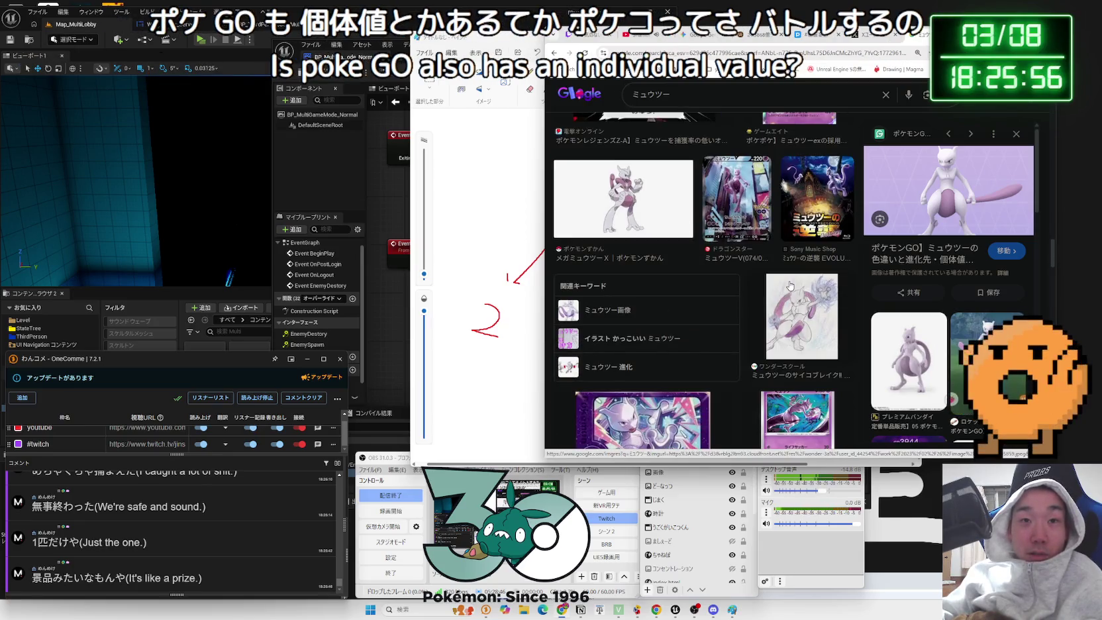
pyautogui.click(661, 208)
pyautogui.click(893, 255)
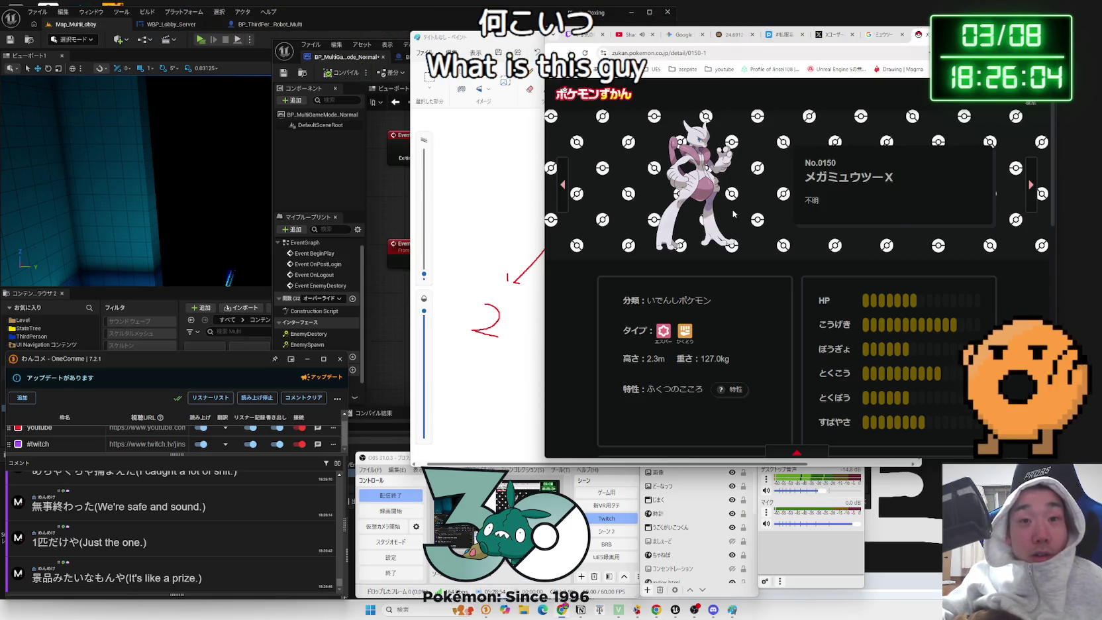
# - Scroll through the メガミュウツーX Zukan entry
pyautogui.scroll(4, 733, 213)
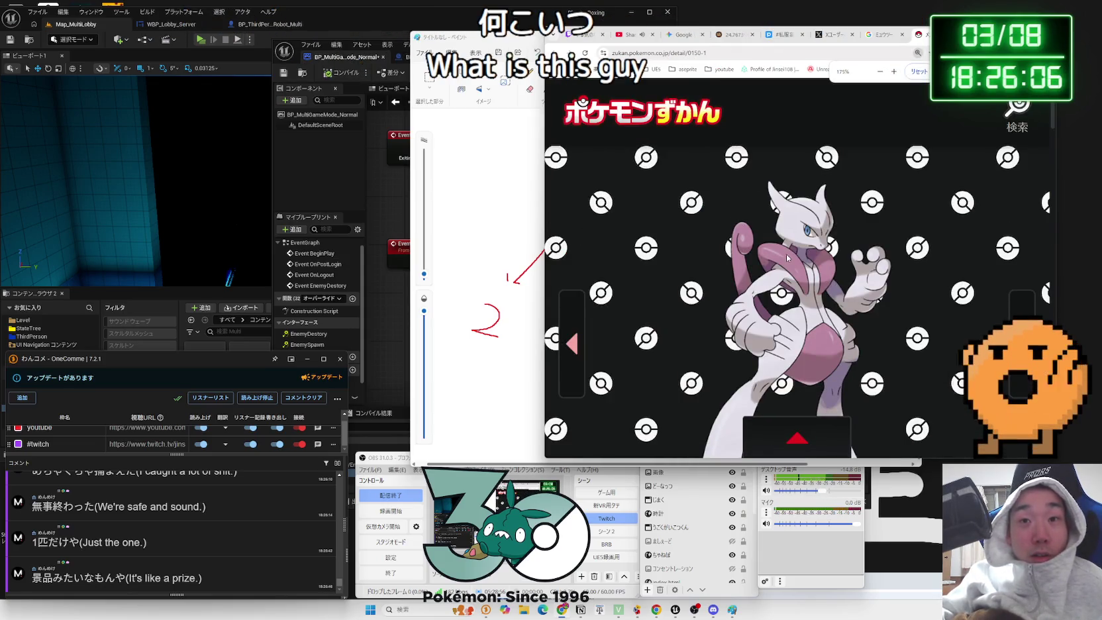
pyautogui.scroll(-1, 786, 258)
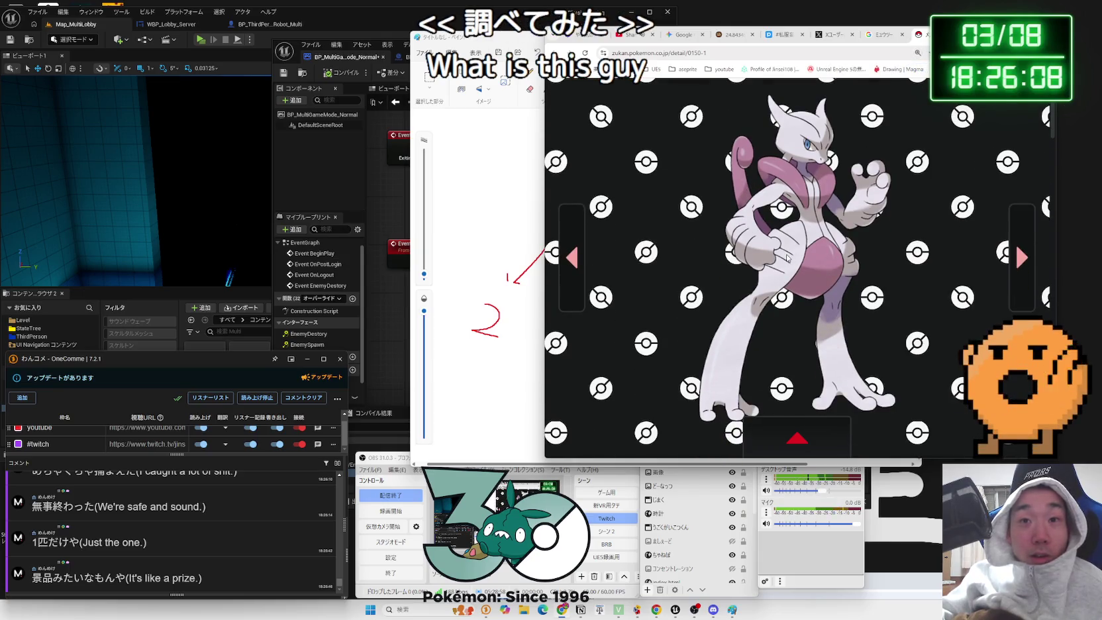
pyautogui.scroll(-2, 787, 258)
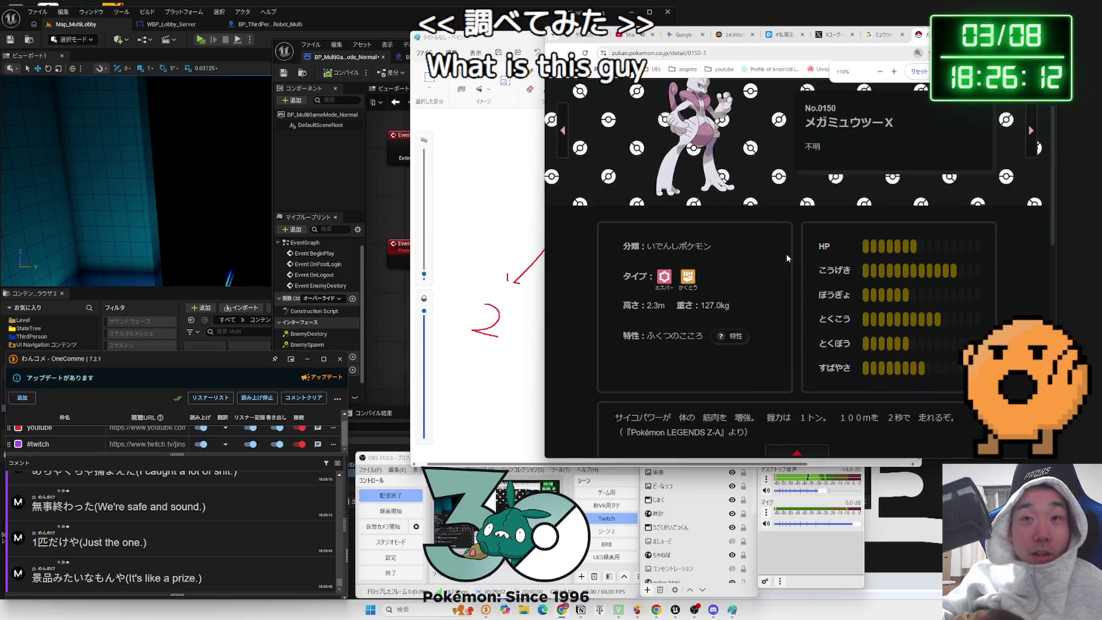
pyautogui.scroll(1, 786, 257)
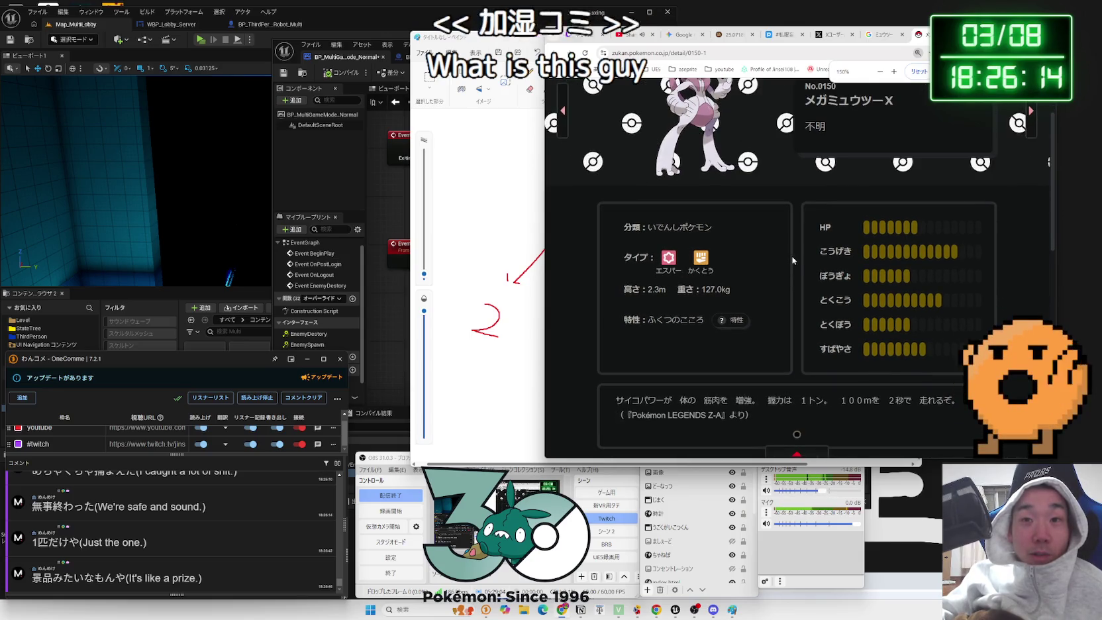
pyautogui.scroll(-2, 788, 258)
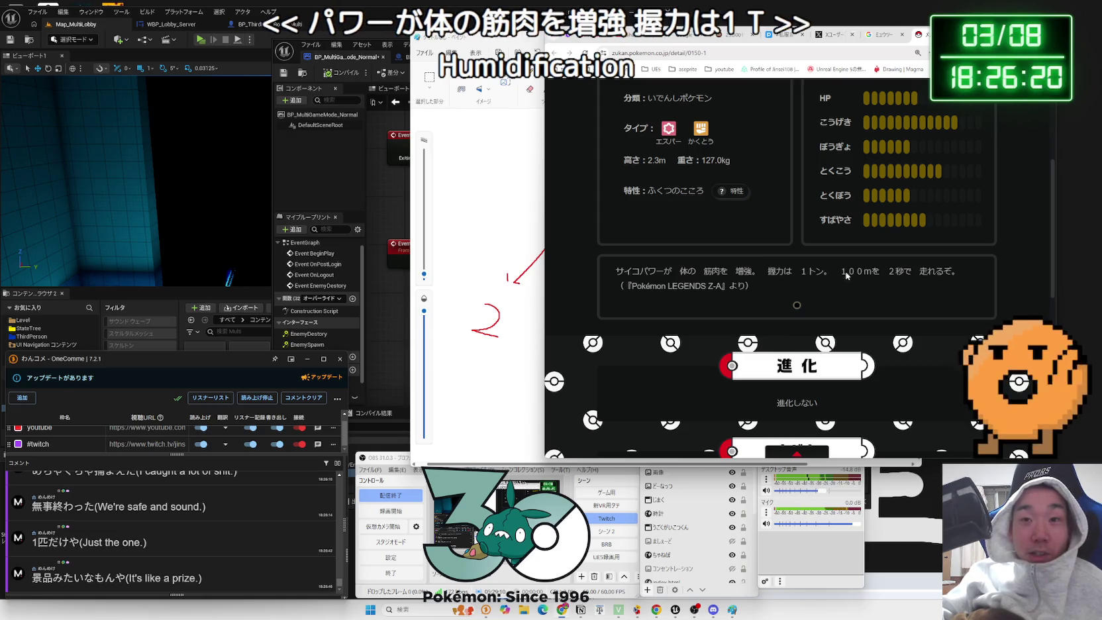
pyautogui.scroll(-2, 942, 278)
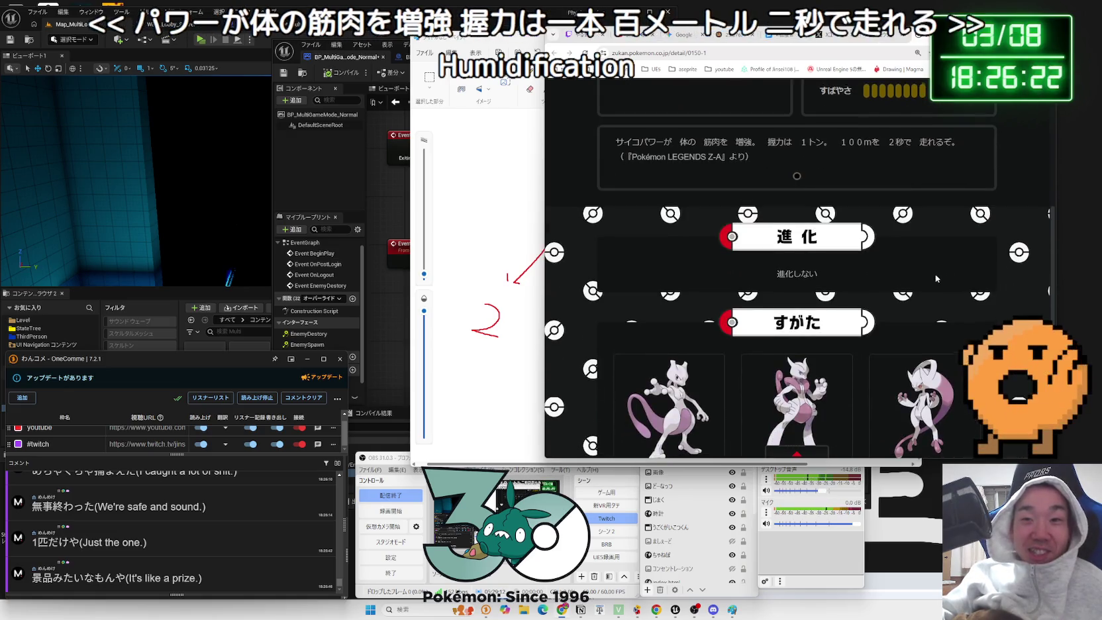
pyautogui.scroll(-2, 940, 279)
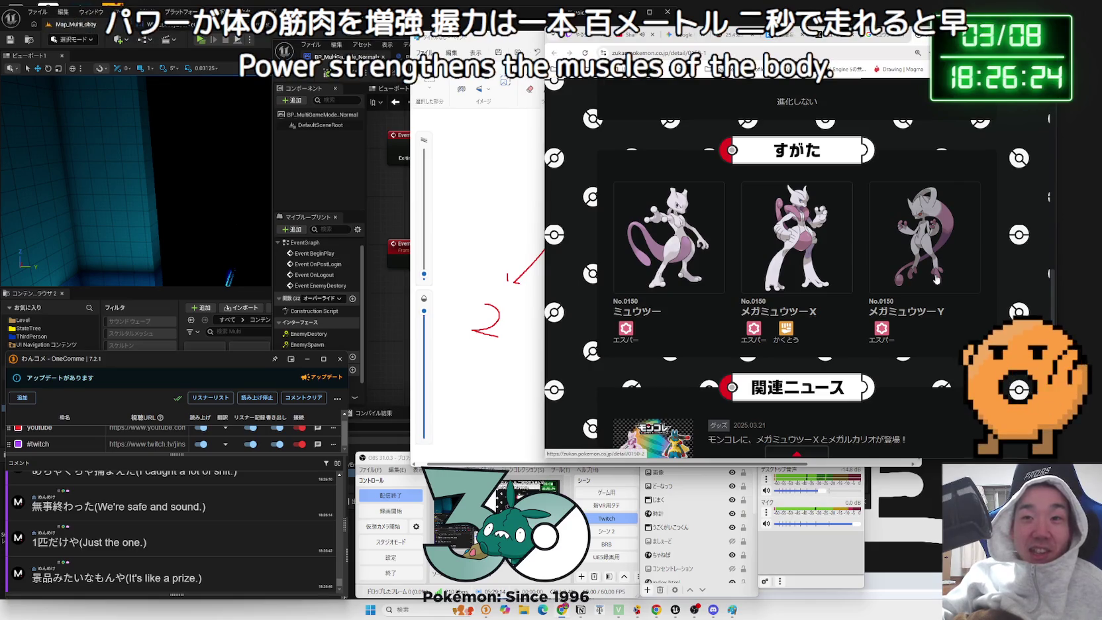
# - Open and read the Mega Mewtwo Y entry, then close the Zukan page
pyautogui.click(936, 278)
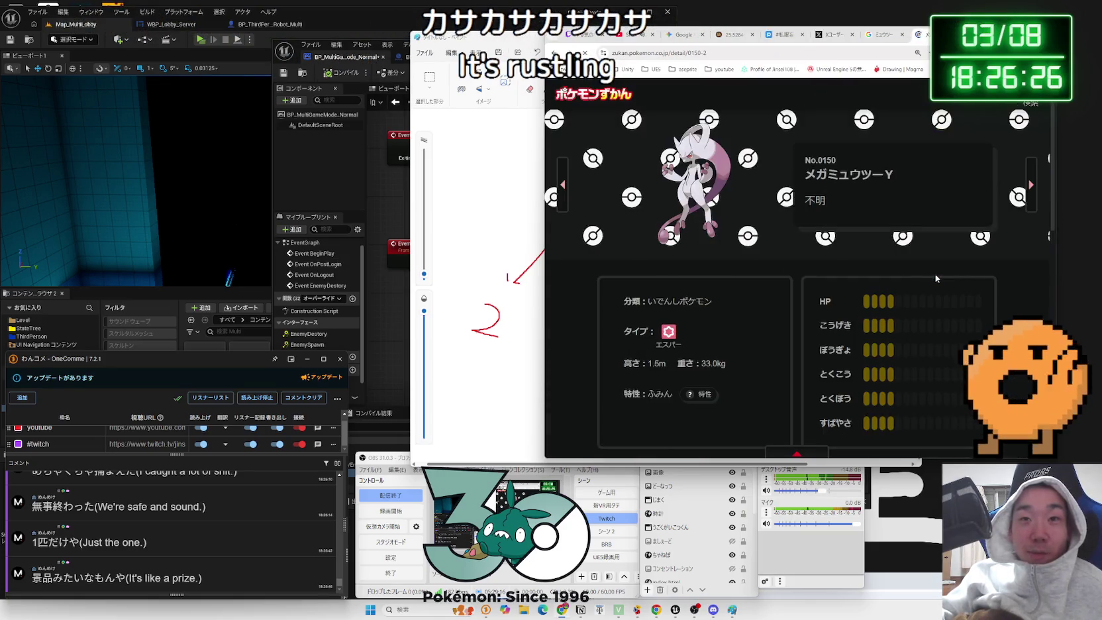
pyautogui.scroll(-5, 937, 279)
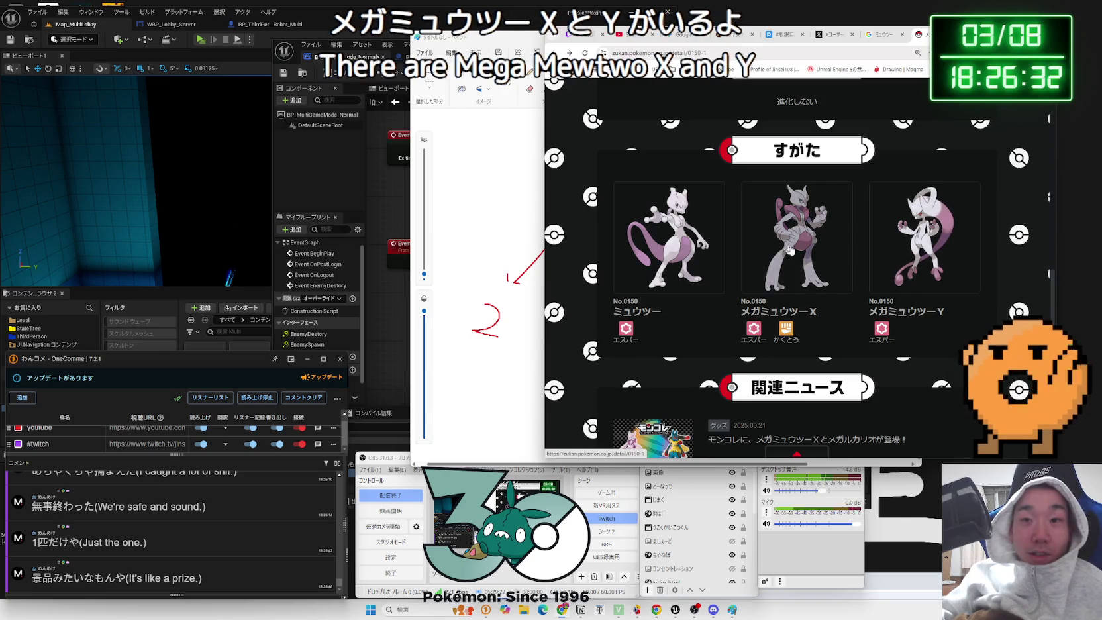
pyautogui.scroll(-2, 824, 260)
pyautogui.scroll(2, 825, 259)
pyautogui.scroll(7, 824, 260)
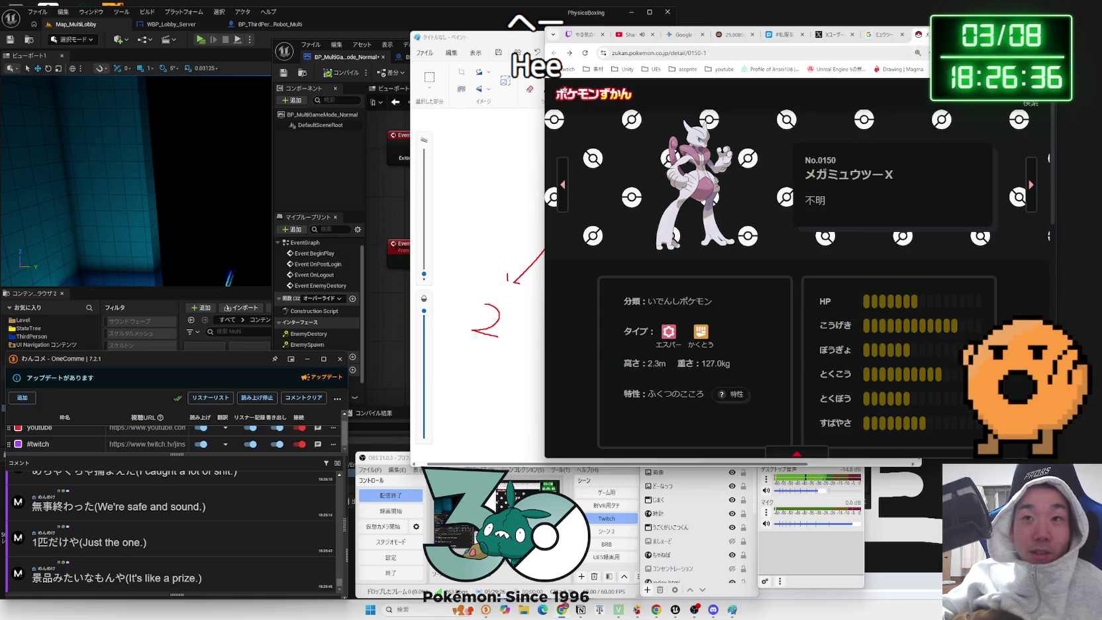
pyautogui.hotkey('ctrl', 'w')
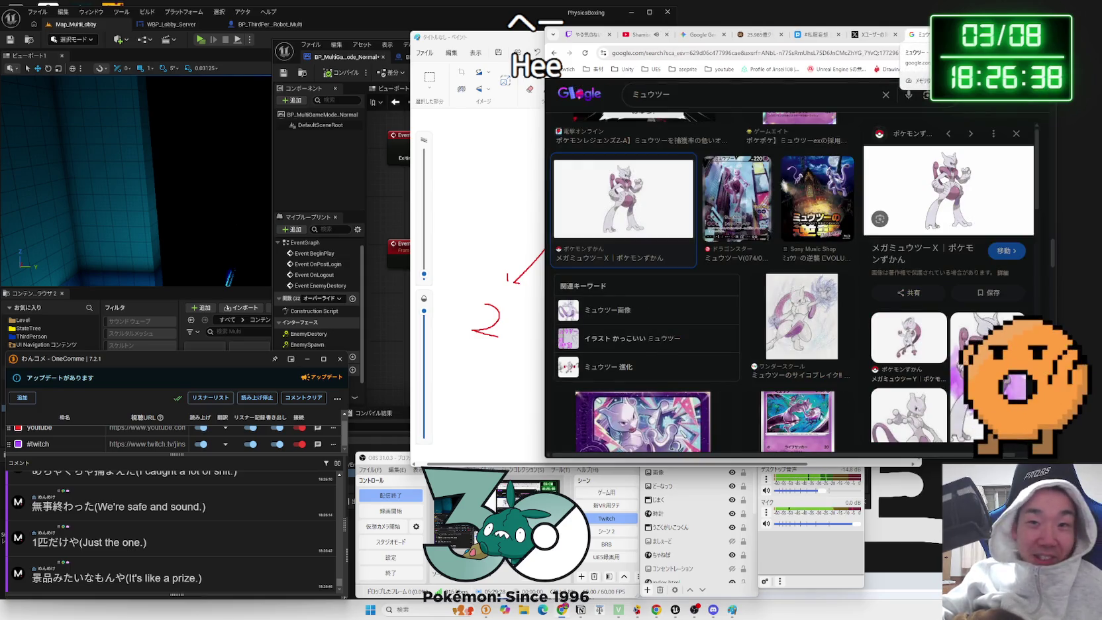
# - Close the Mewtwo image results, X post and Cookie Clicker tabs, then bring Unreal Engine forward
pyautogui.hotkey('ctrl', 'w')
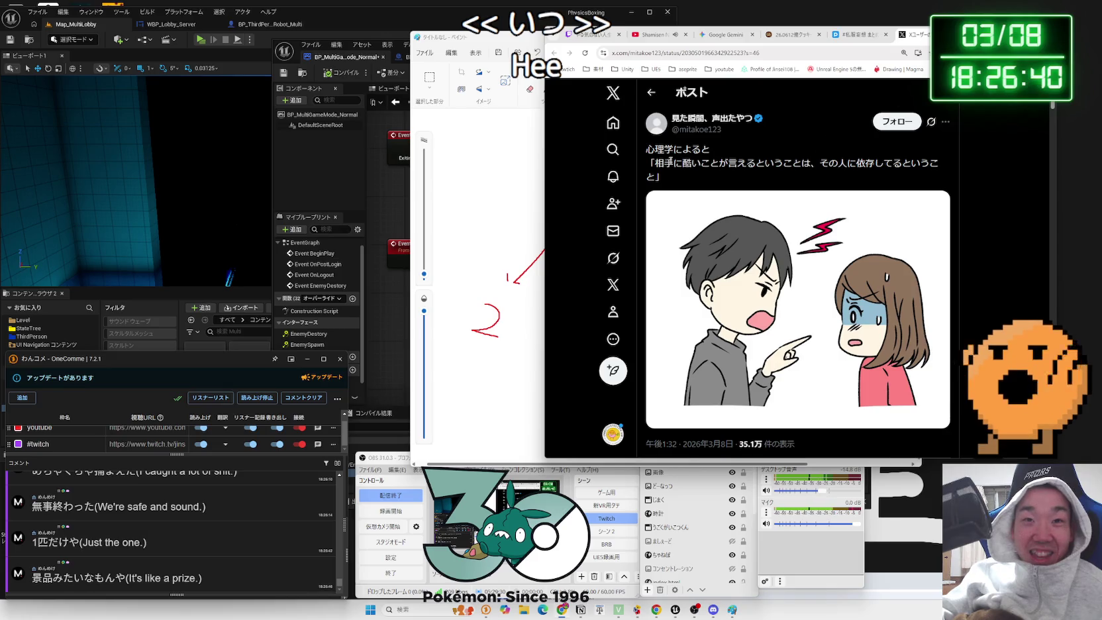
pyautogui.tripleClick(673, 160)
pyautogui.click(652, 158)
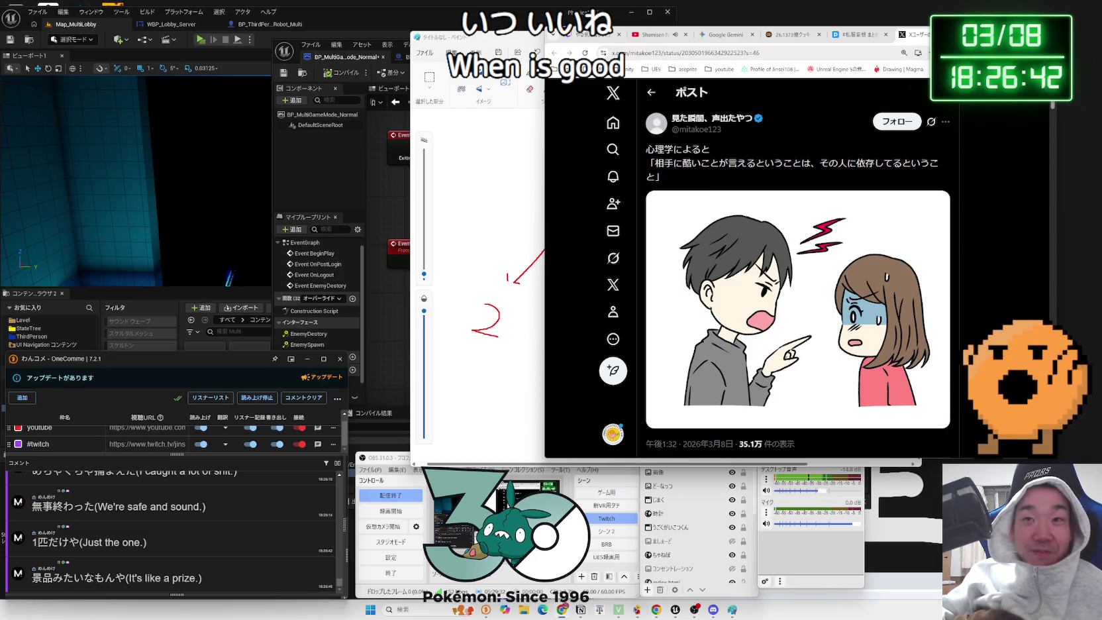
pyautogui.hotkey('ctrl', 'w')
pyautogui.hotkey('ctrl', 'w')
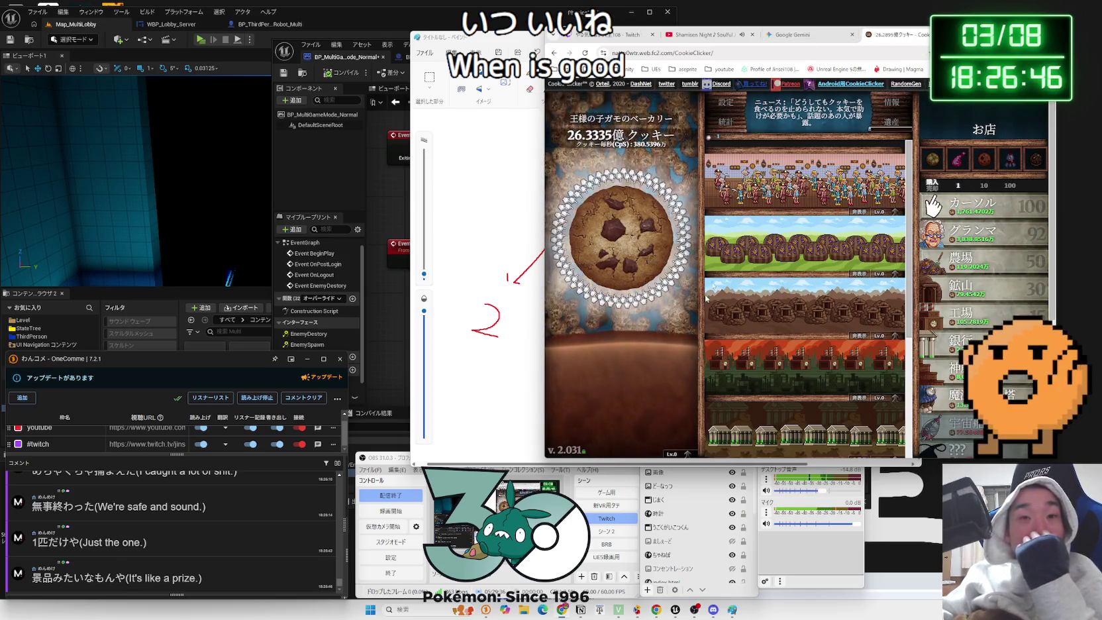
pyautogui.hotkey('ctrl', 'w')
pyautogui.click(504, 40)
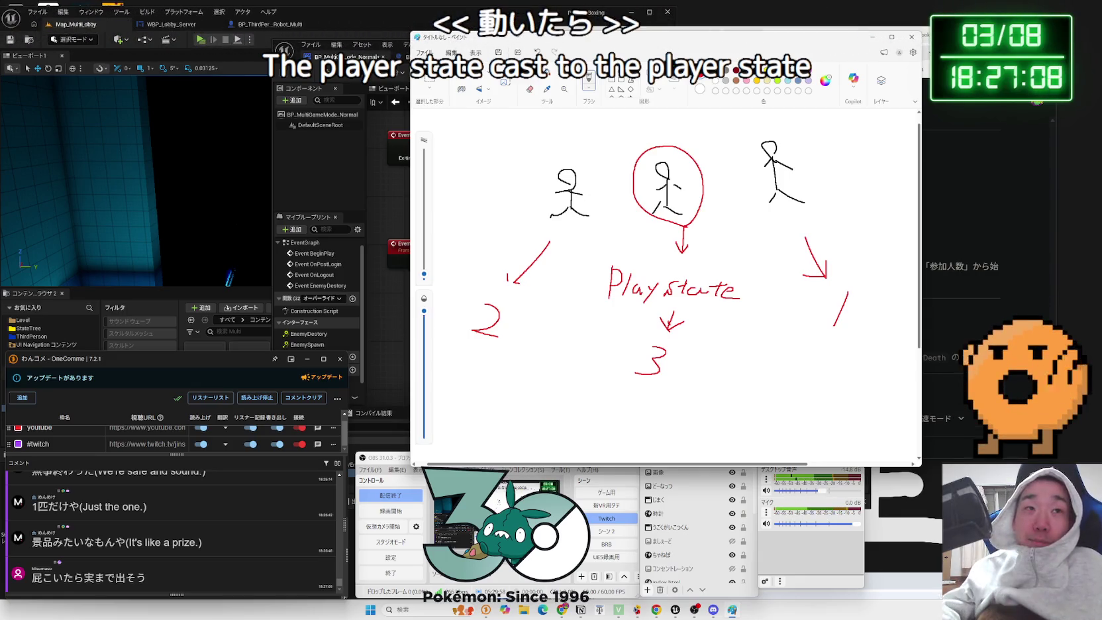
pyautogui.click(397, 192)
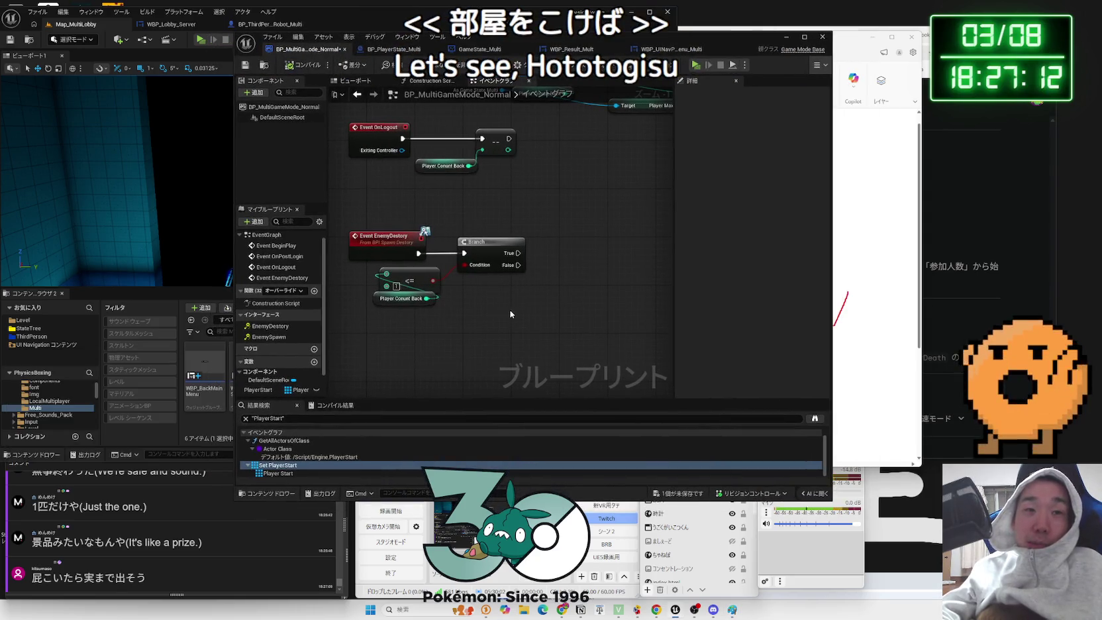
# - Select and nudge the Branch, <= and Player Count Back nodes in BP_MultiGameMode
pyautogui.moveTo(459, 257); pyautogui.dragTo(371, 262)
pyautogui.moveTo(473, 257); pyautogui.dragTo(461, 257)
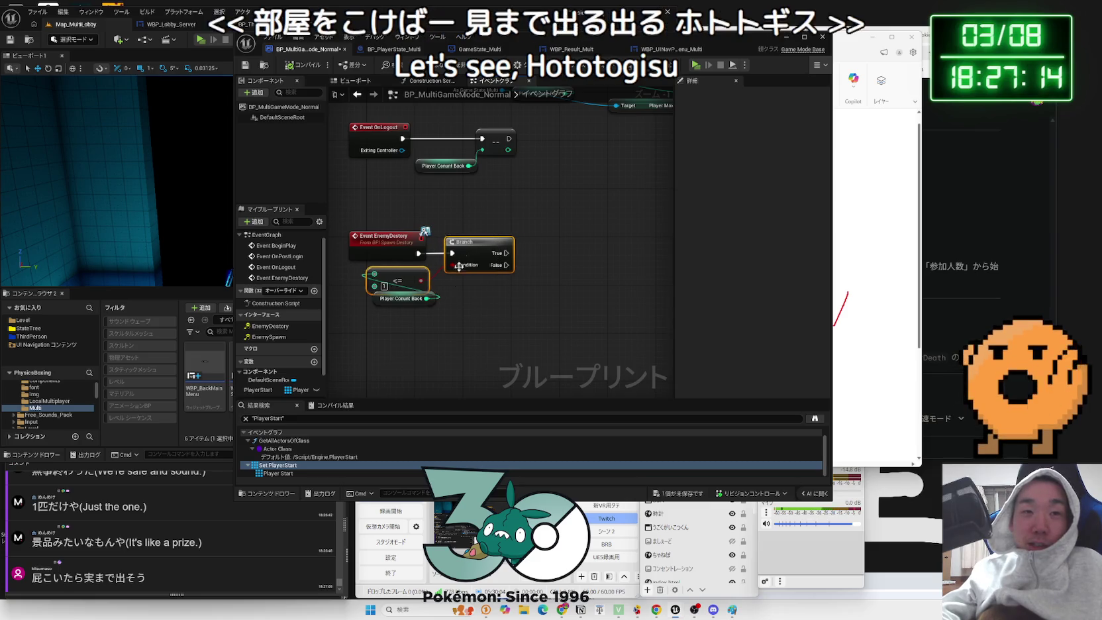
pyautogui.moveTo(400, 307); pyautogui.dragTo(385, 302)
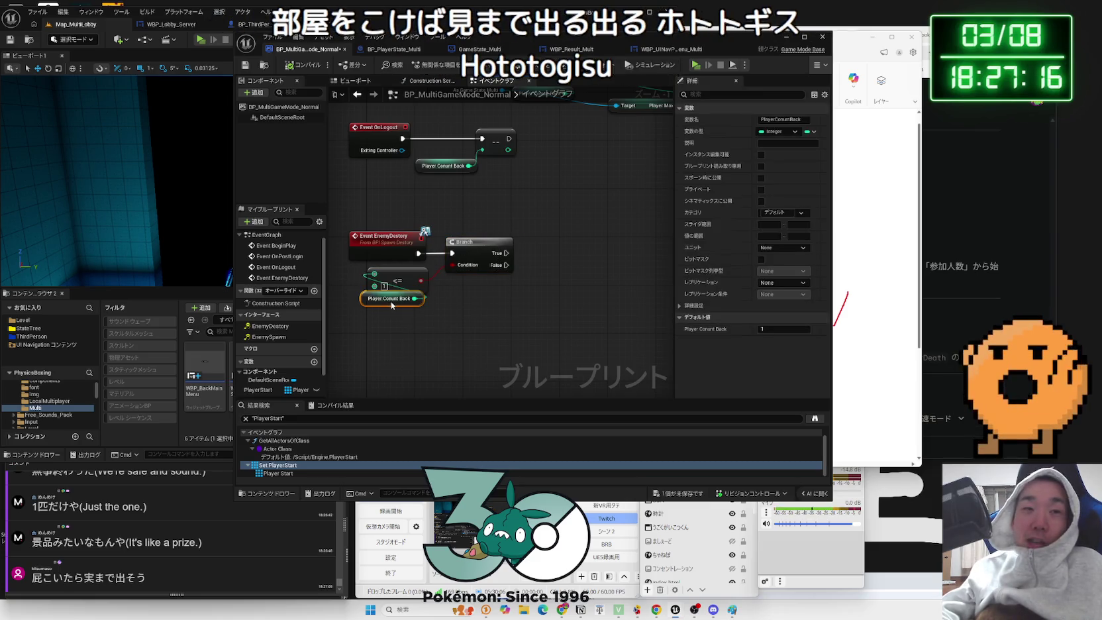
pyautogui.moveTo(489, 305); pyautogui.dragTo(379, 228)
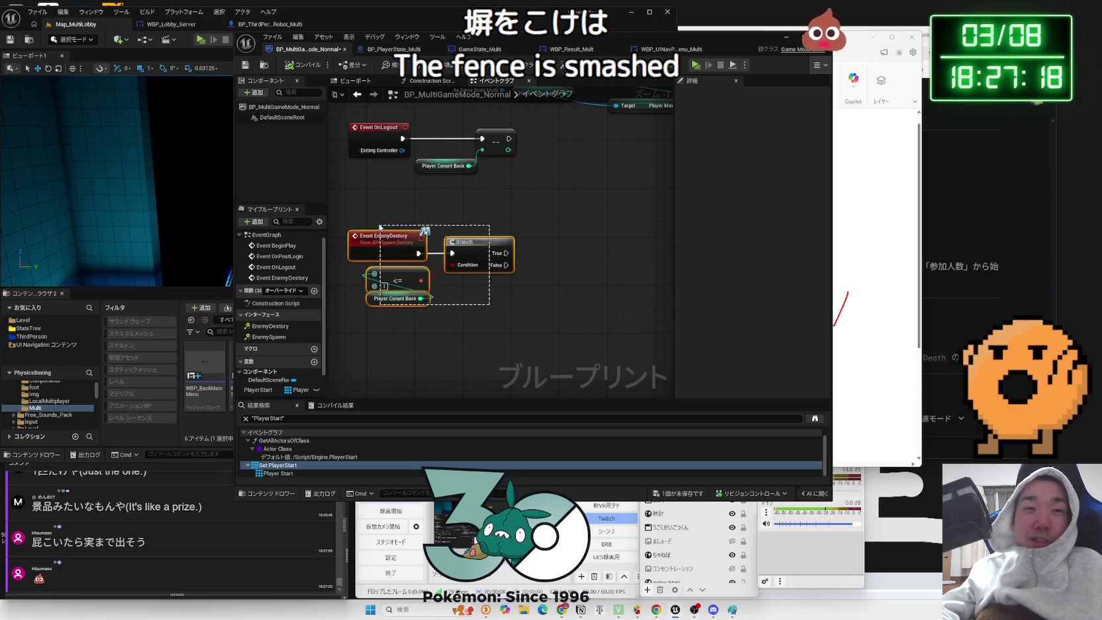
pyautogui.click(384, 226)
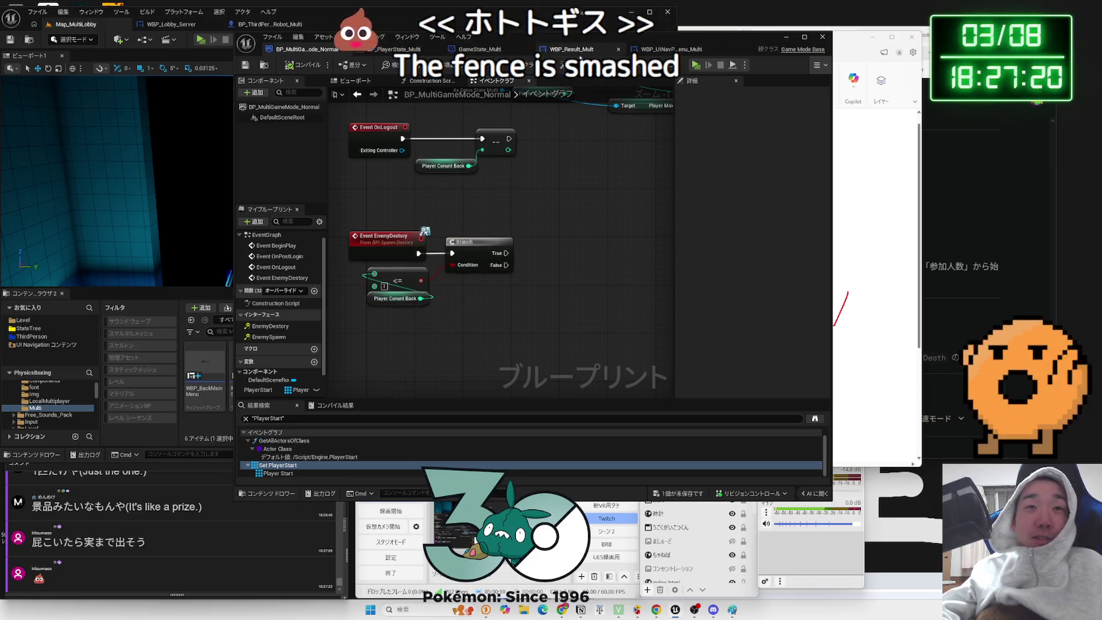
# - Look at the WBP_Result_Multi designer and pause menu widget, then return to the game mode graph
pyautogui.click(583, 49)
pyautogui.click(669, 49)
pyautogui.click(598, 51)
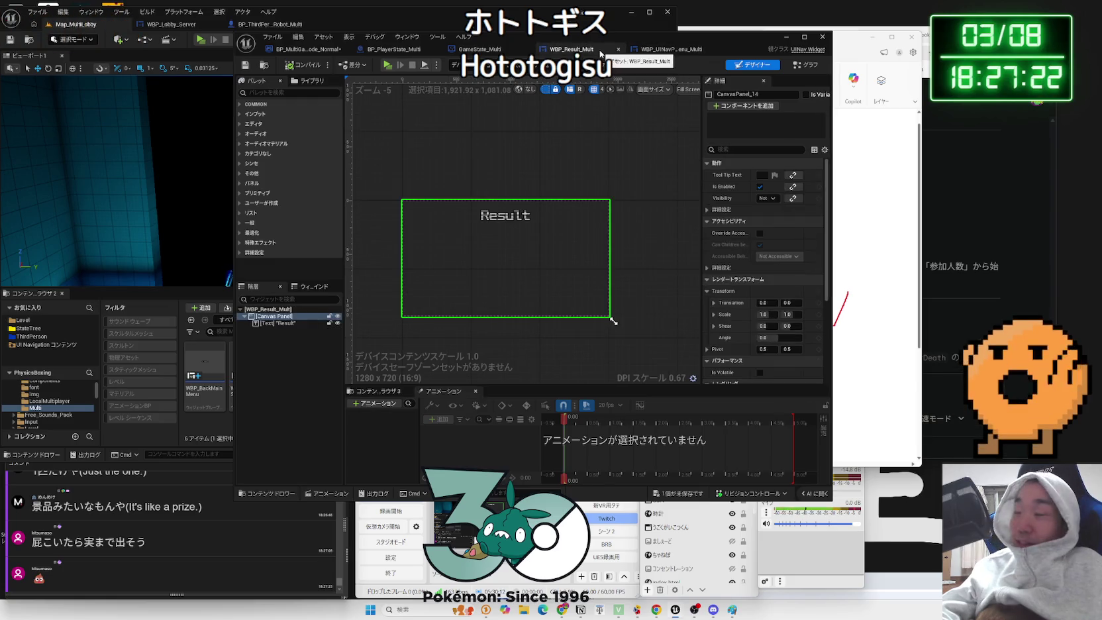
pyautogui.click(669, 49)
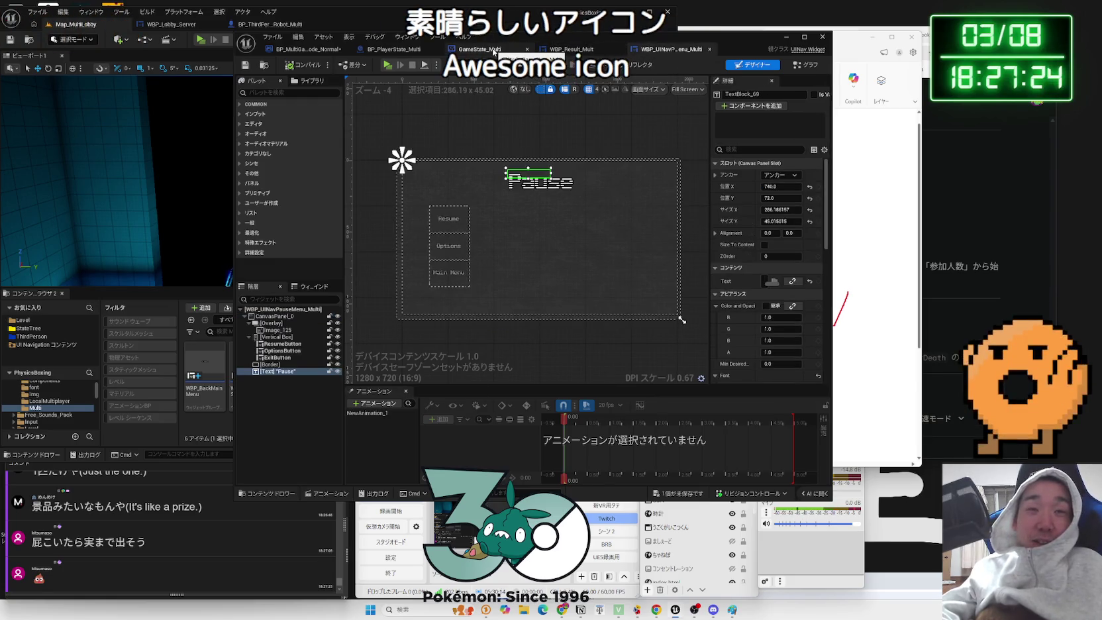
pyautogui.click(493, 52)
pyautogui.click(552, 53)
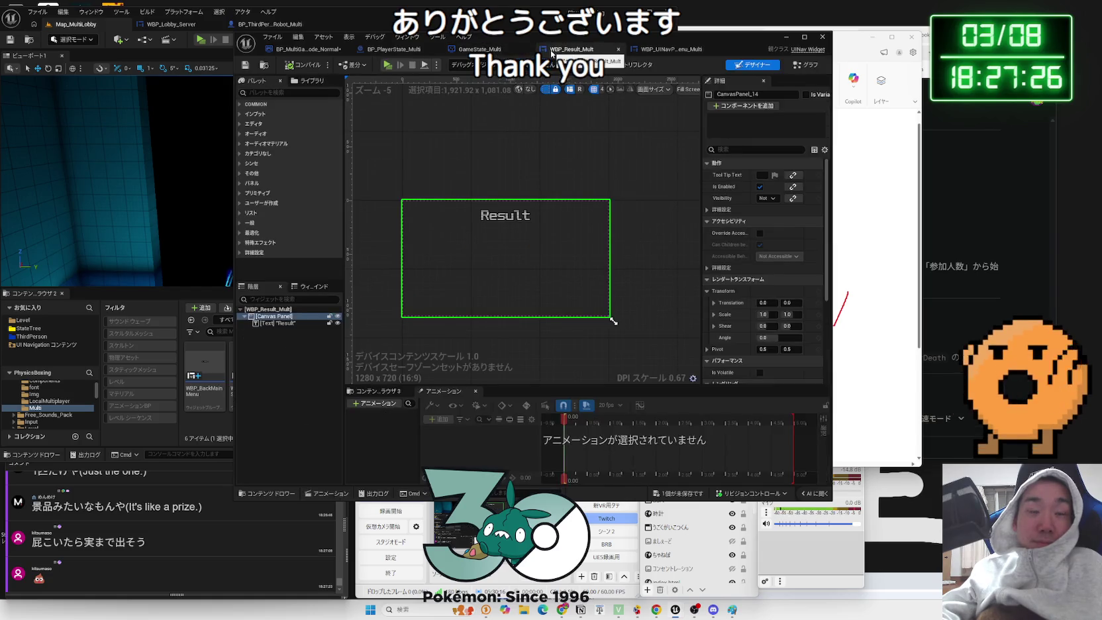
pyautogui.click(524, 53)
pyautogui.click(397, 49)
pyautogui.click(323, 49)
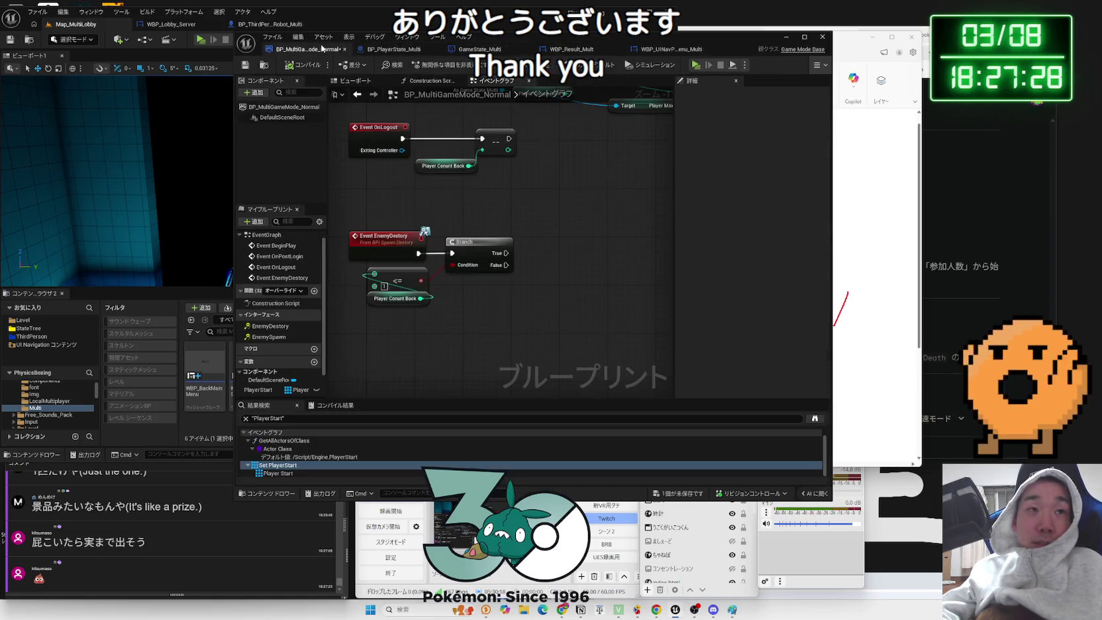
# - Reselect the <= and player-count check nodes, then open the GameState_Multi event graph
pyautogui.click(397, 298)
pyautogui.click(397, 280)
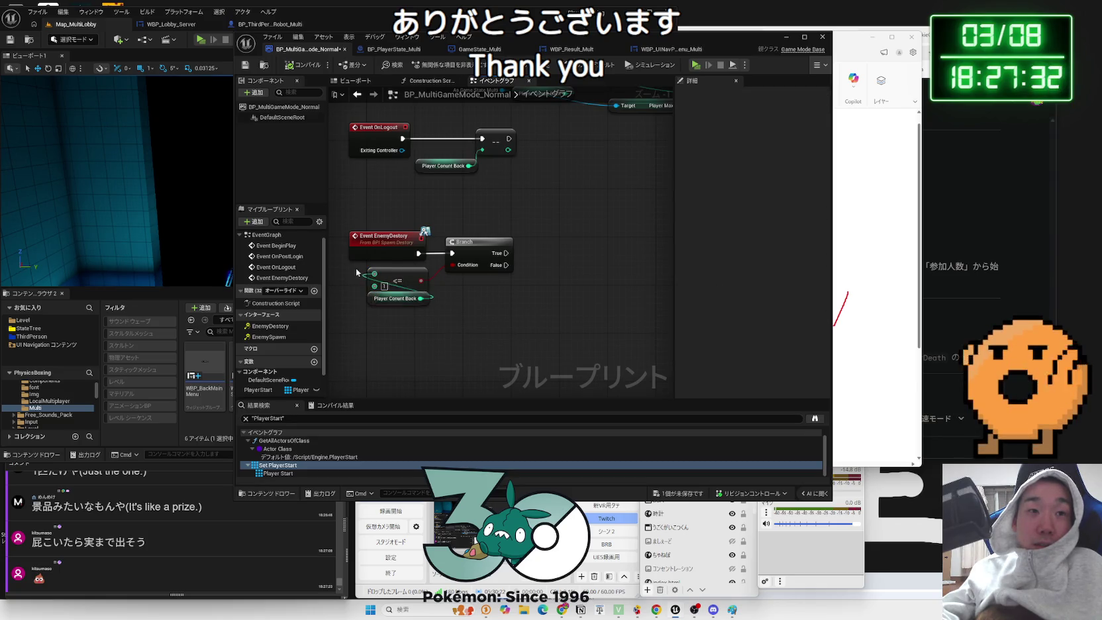
pyautogui.moveTo(509, 314); pyautogui.dragTo(419, 280)
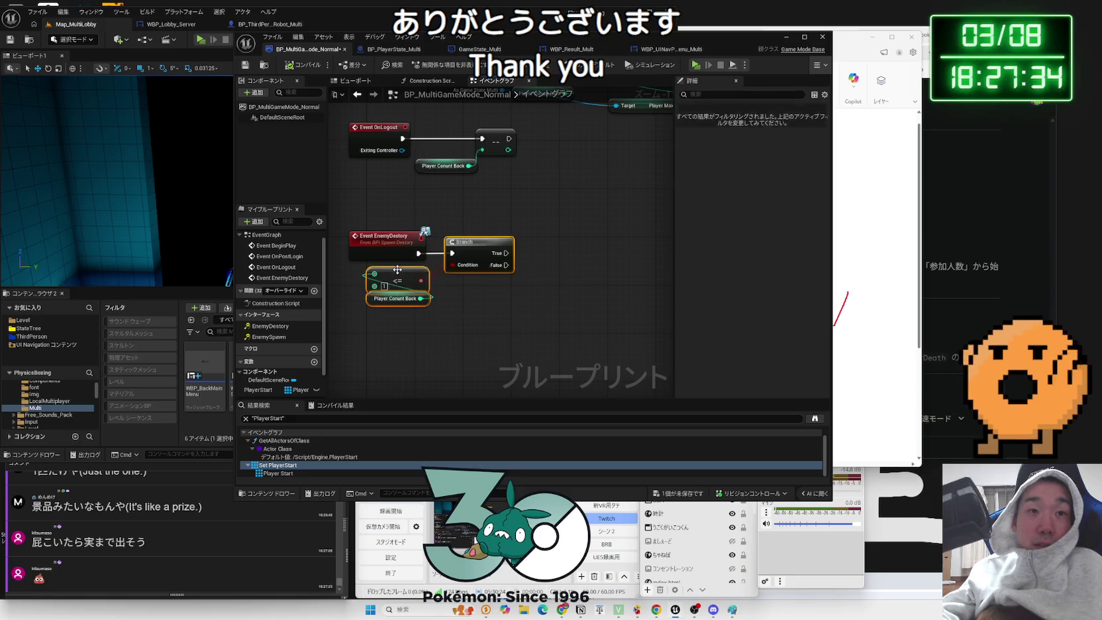
pyautogui.click(480, 294)
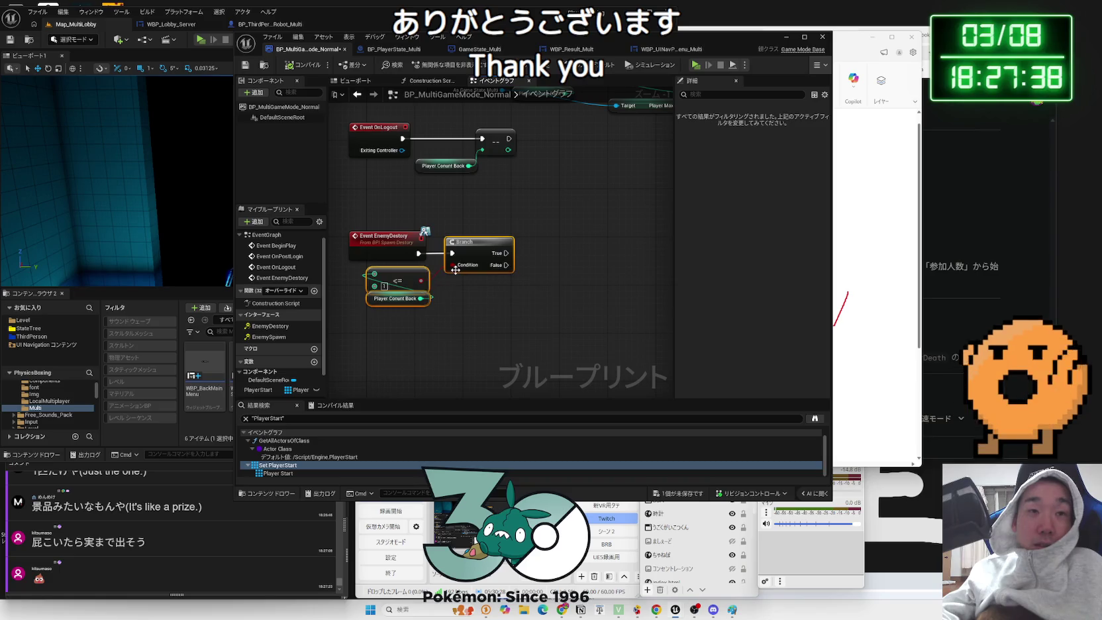
pyautogui.moveTo(400, 267); pyautogui.dragTo(475, 272)
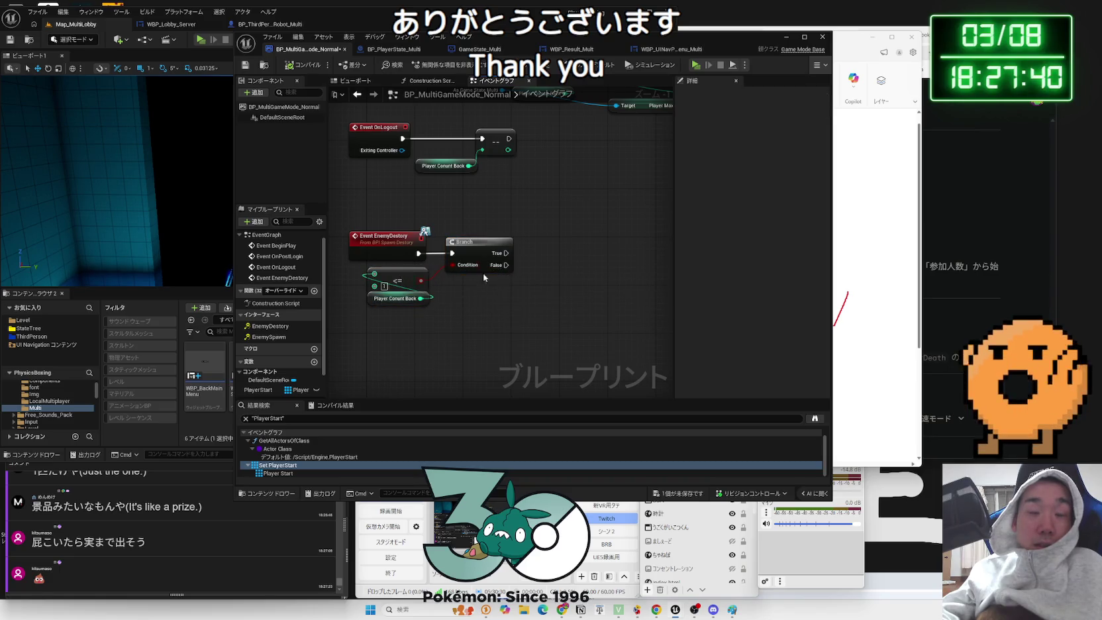
pyautogui.click(581, 53)
pyautogui.click(507, 52)
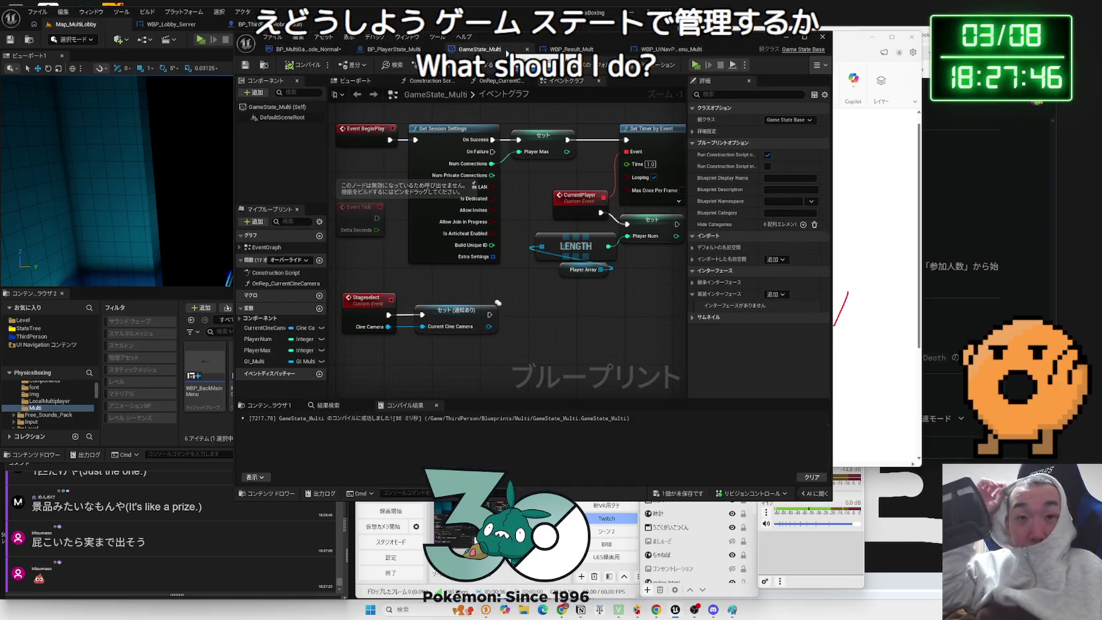
# - Inspect the Set PlayerMax node, dismiss the save prompt, and pan to the CurrentPlayer and LENGTH nodes
pyautogui.click(542, 143)
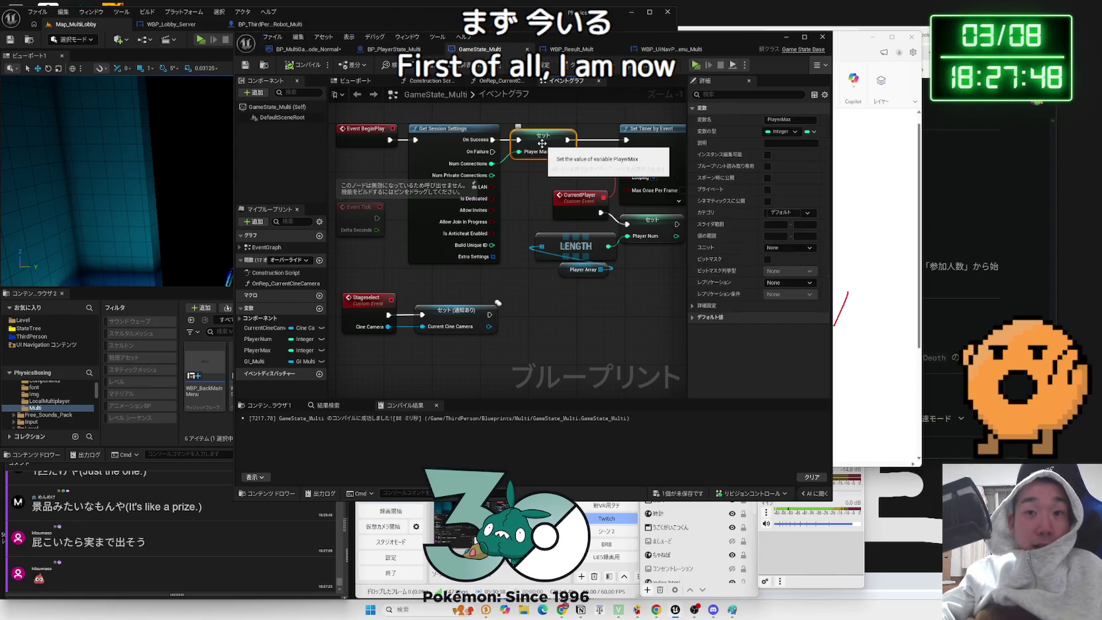
pyautogui.click(543, 309)
pyautogui.moveTo(543, 309)
pyautogui.mouseDown()
pyautogui.moveTo(532, 182)
pyautogui.moveTo(584, 279)
pyautogui.mouseUp()
pyautogui.press('Zenkaku_Hankaku')
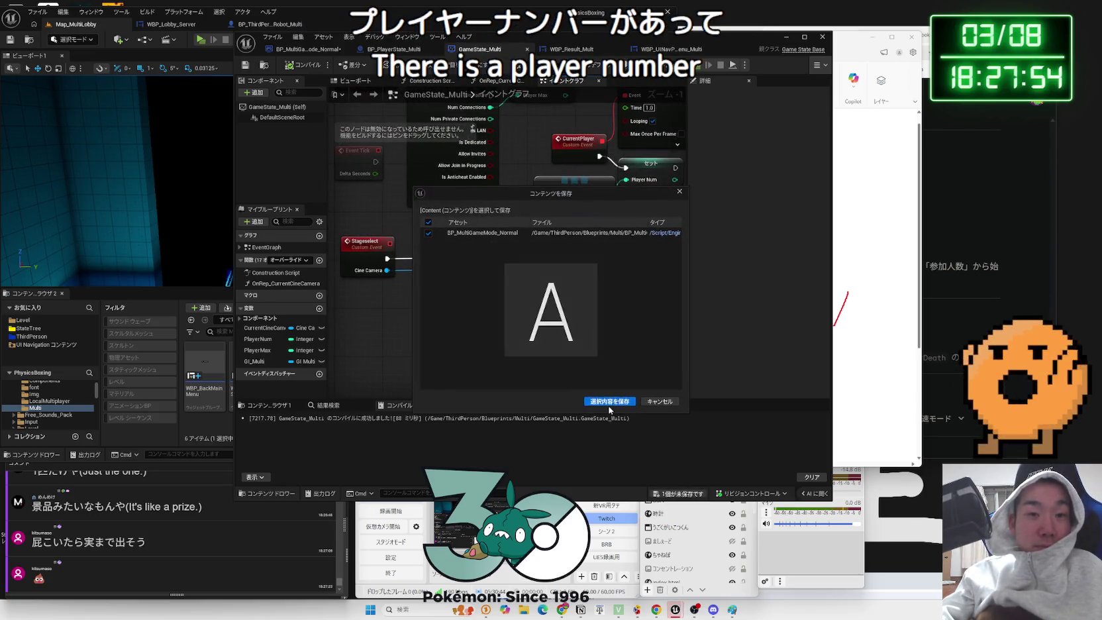
pyautogui.moveTo(446, 306); pyautogui.dragTo(469, 267)
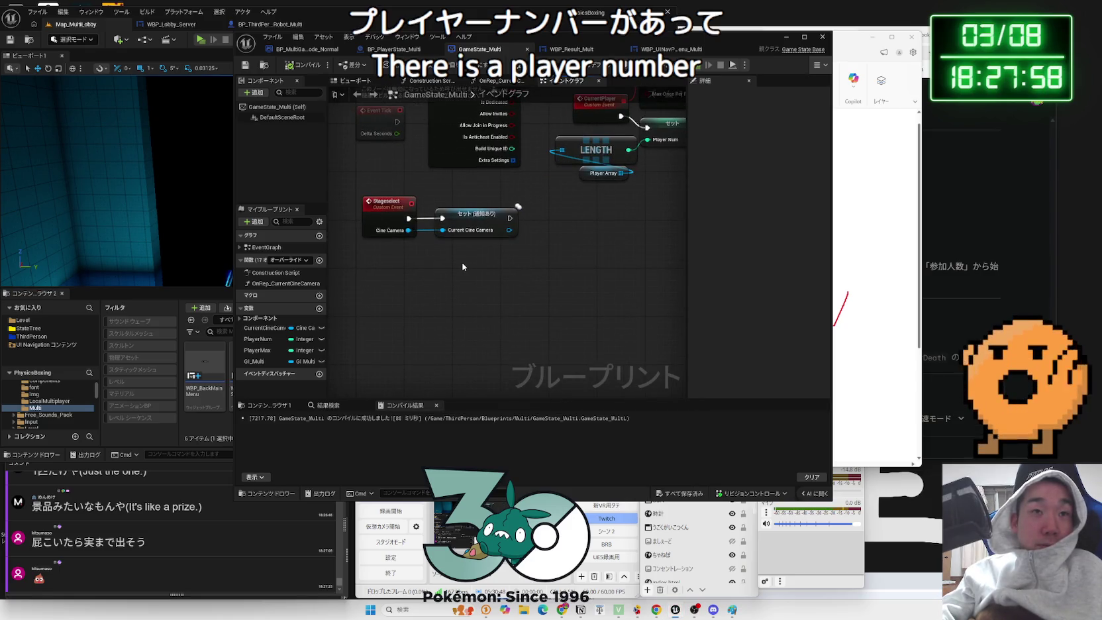
pyautogui.moveTo(462, 267); pyautogui.dragTo(404, 325)
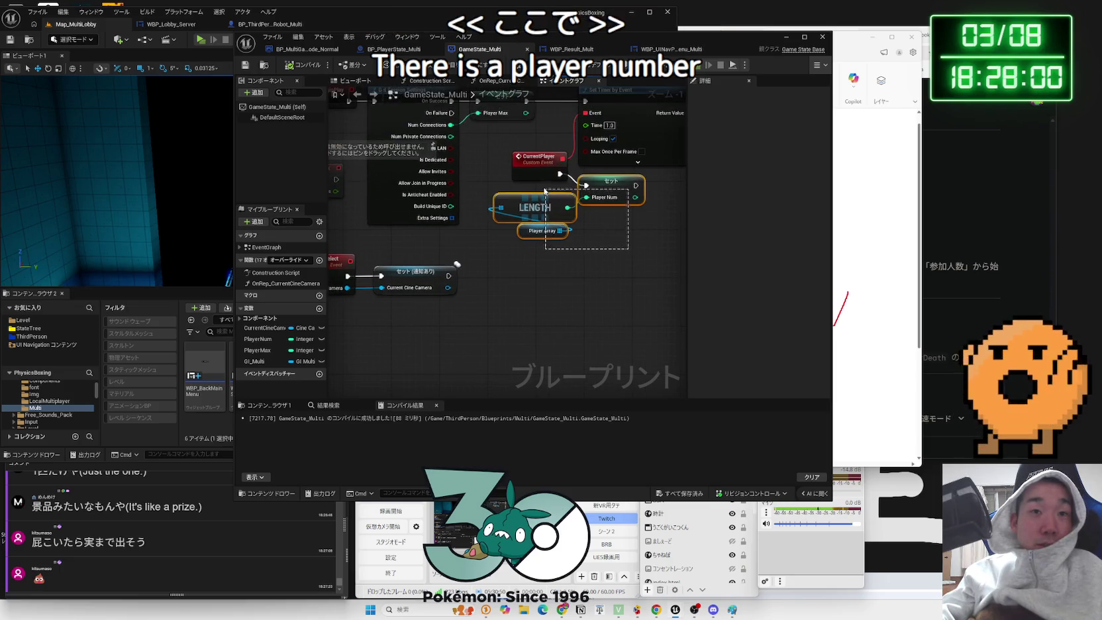
# - Box-select the LENGTH, Player Array and Set Player Num nodes, then switch to WBP_Result_Multi
pyautogui.moveTo(530, 184); pyautogui.dragTo(615, 239)
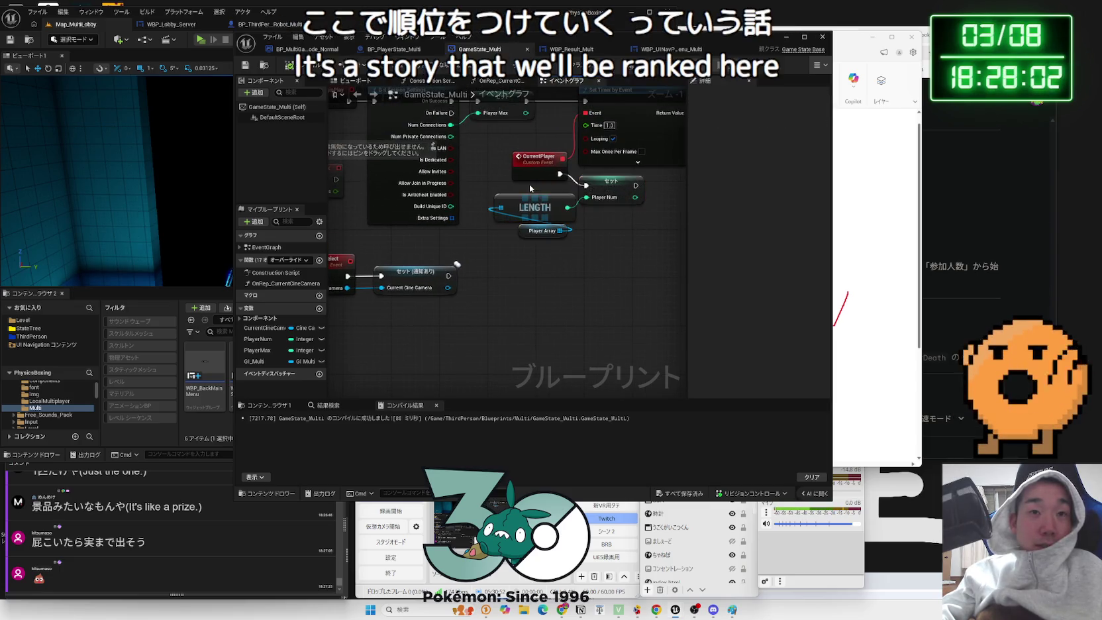
pyautogui.scroll(-1, 506, 260)
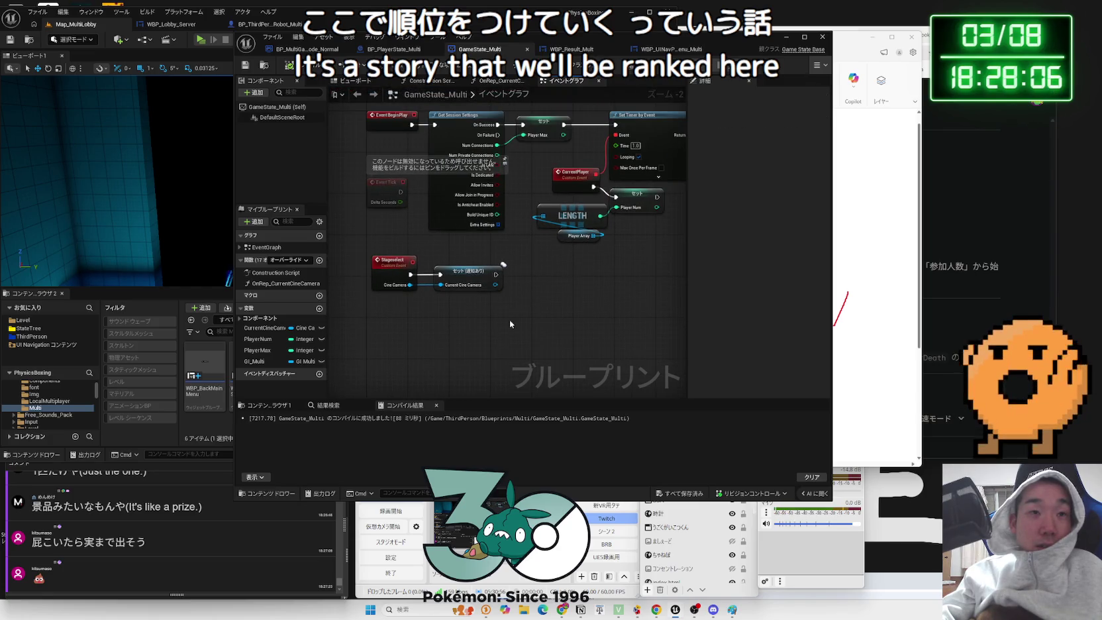
pyautogui.moveTo(510, 321); pyautogui.dragTo(525, 306)
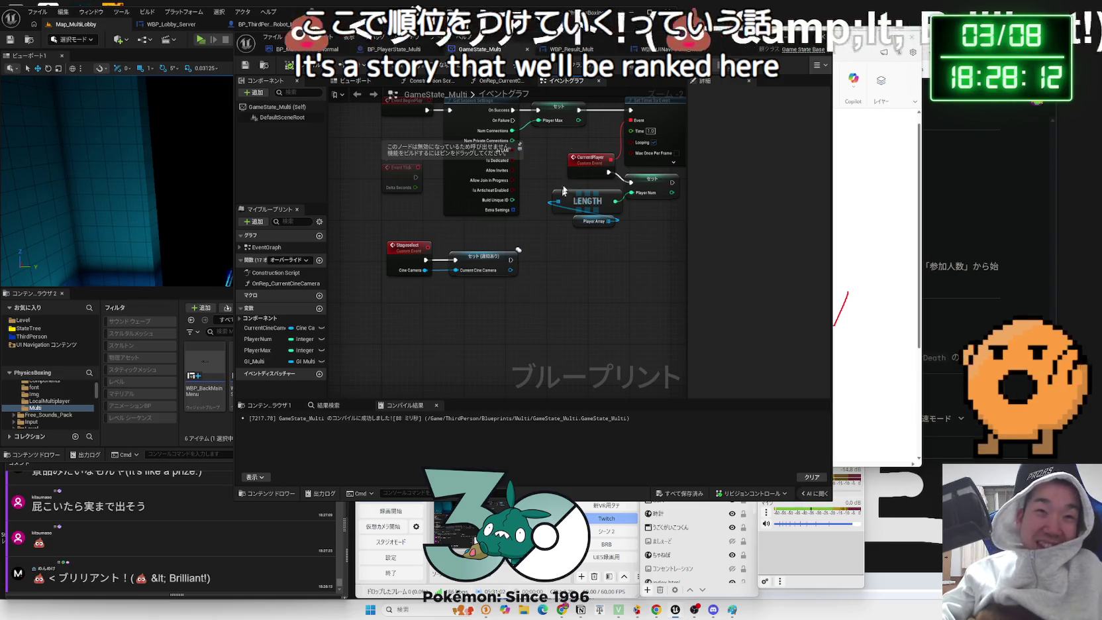
pyautogui.click(571, 49)
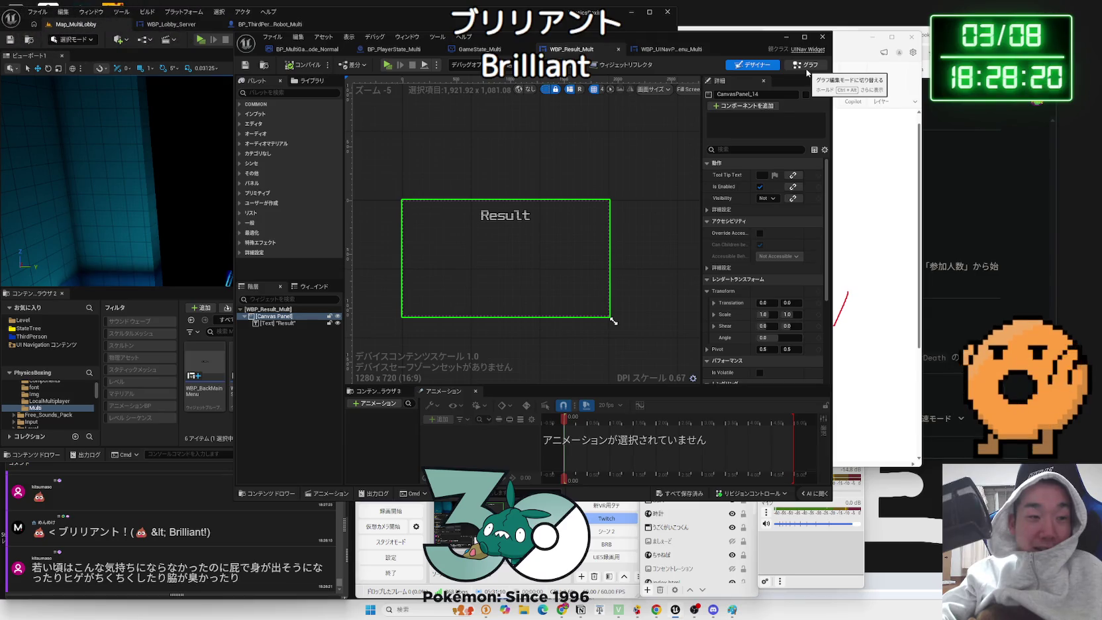
# - Toggle WBP_Result_Multi between its Designer layout and its event graph
pyautogui.click(807, 73)
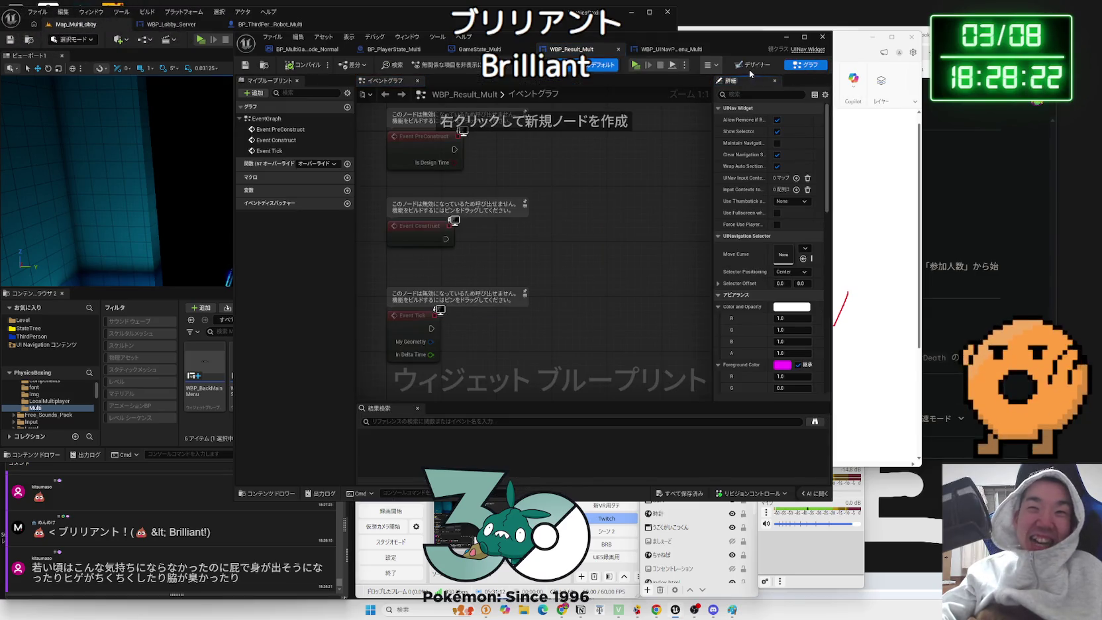
pyautogui.hotkey('ctrl', 'shift', 'd')
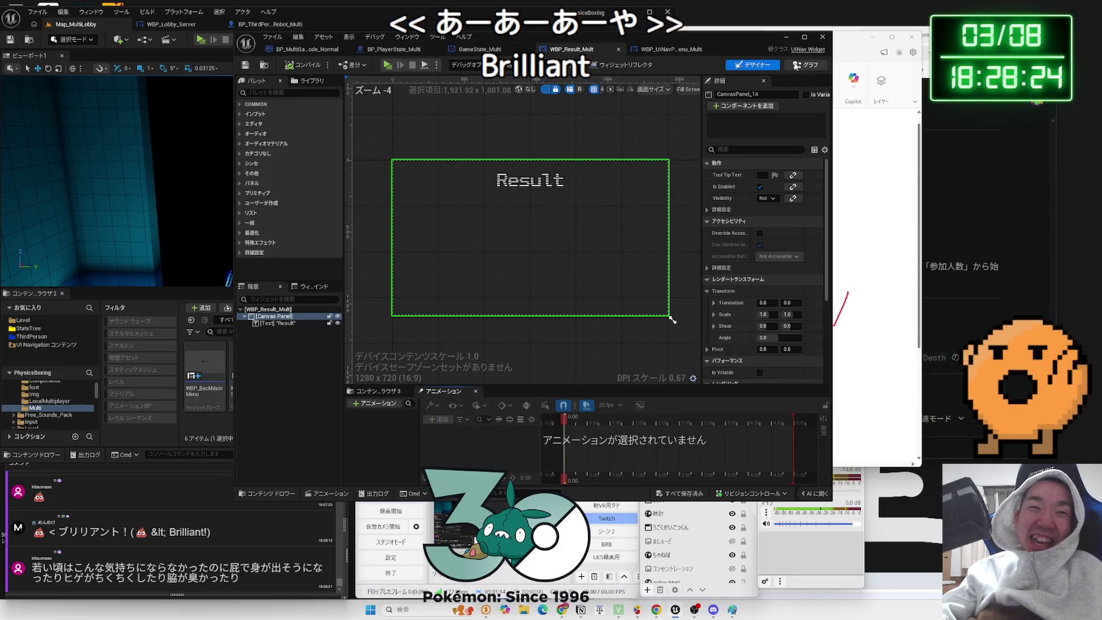
pyautogui.click(796, 65)
pyautogui.click(755, 65)
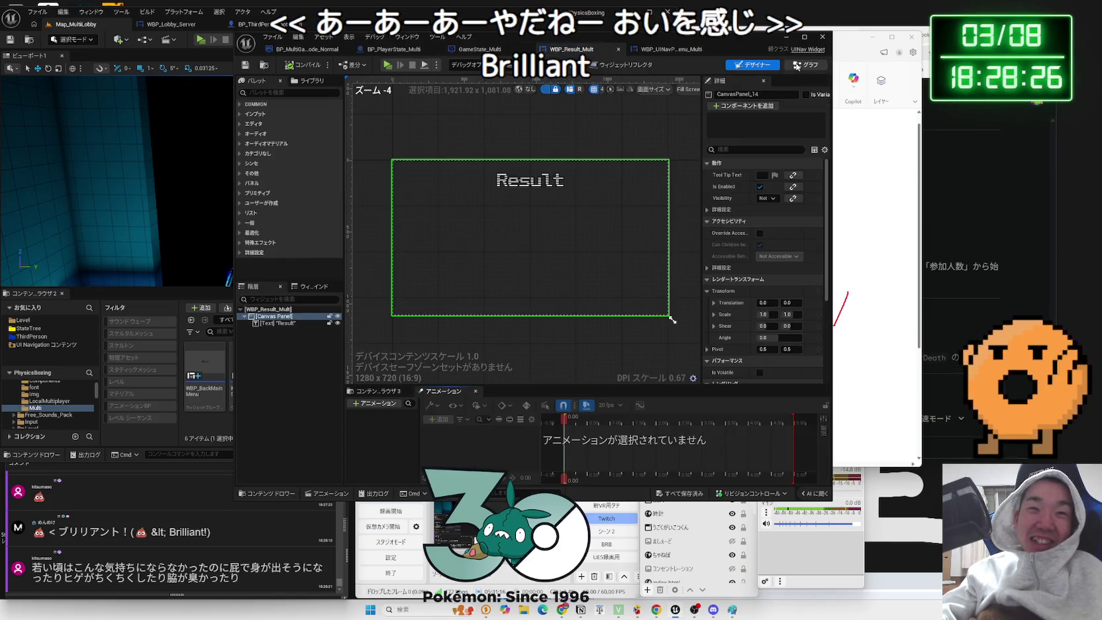
pyautogui.click(796, 65)
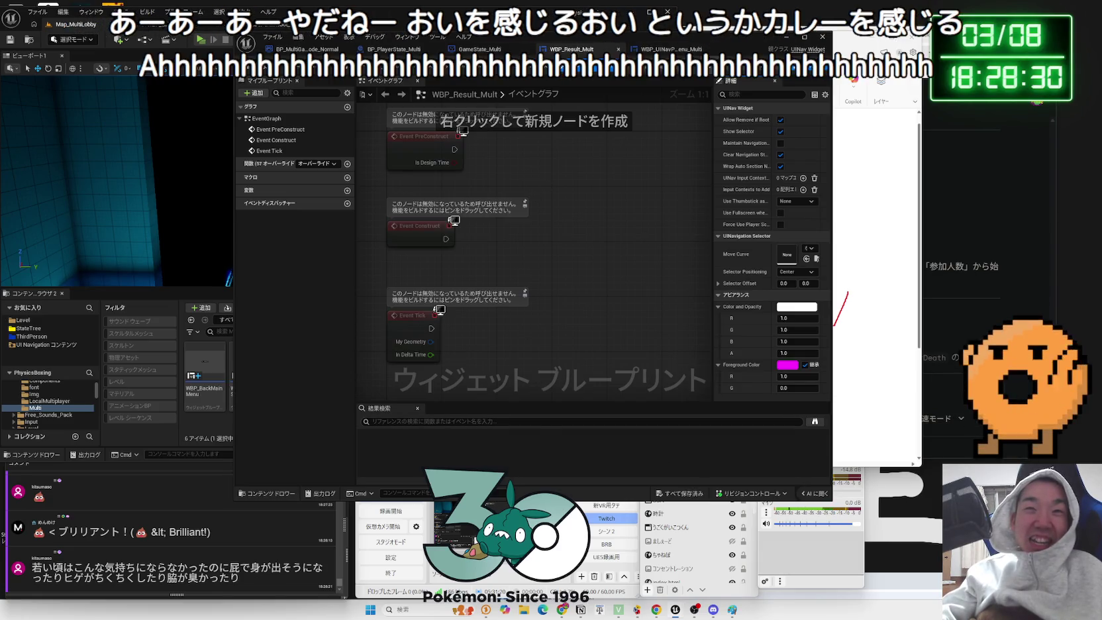
# - View the WBP_UINavPauseMenu_Multi layout, return to WBP_Result_Multi, and bring OneComme forward
pyautogui.click(751, 67)
pyautogui.click(669, 49)
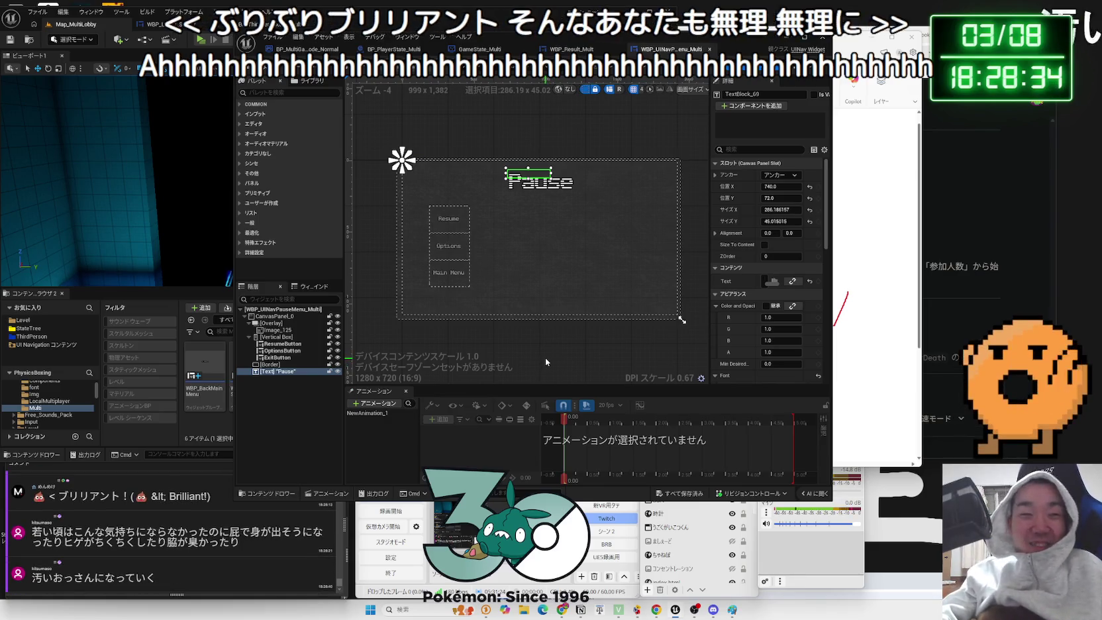
pyautogui.click(570, 50)
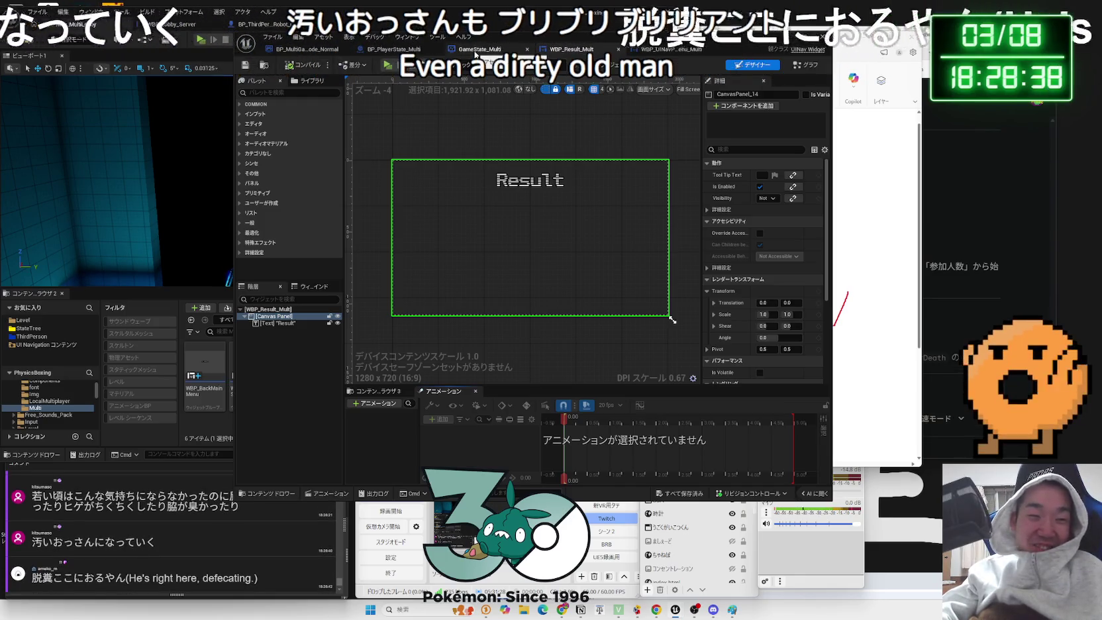
pyautogui.click(160, 549)
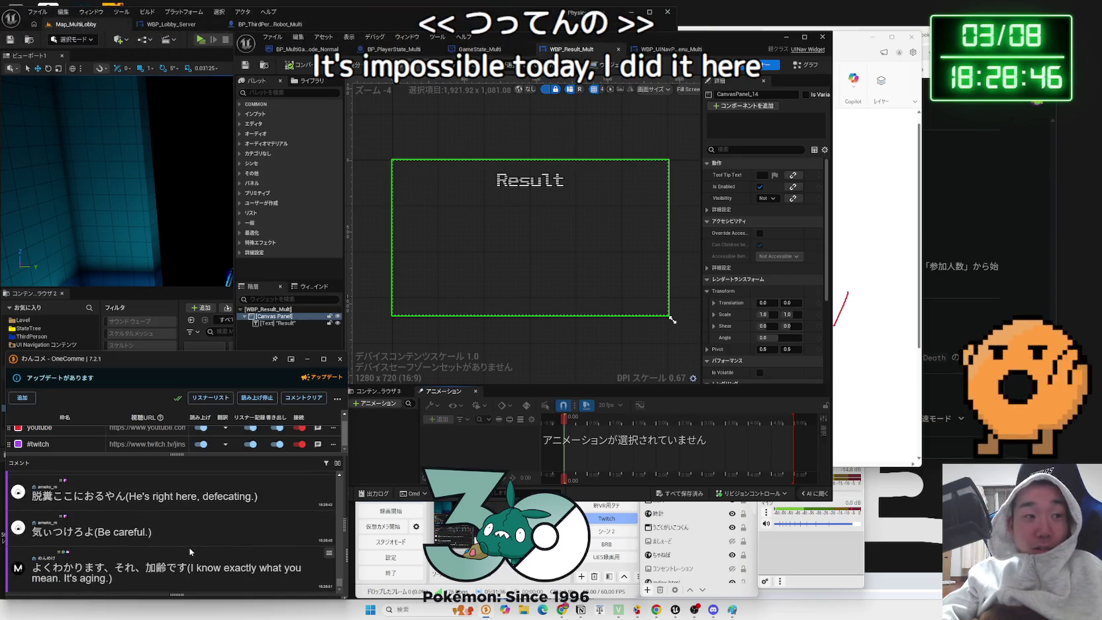
# - Select text in the latest OneComme comment, scroll through earlier comments, then maximize the widget editor
pyautogui.moveTo(157, 568)
pyautogui.mouseDown()
pyautogui.moveTo(202, 568)
pyautogui.moveTo(32, 568)
pyautogui.mouseUp()
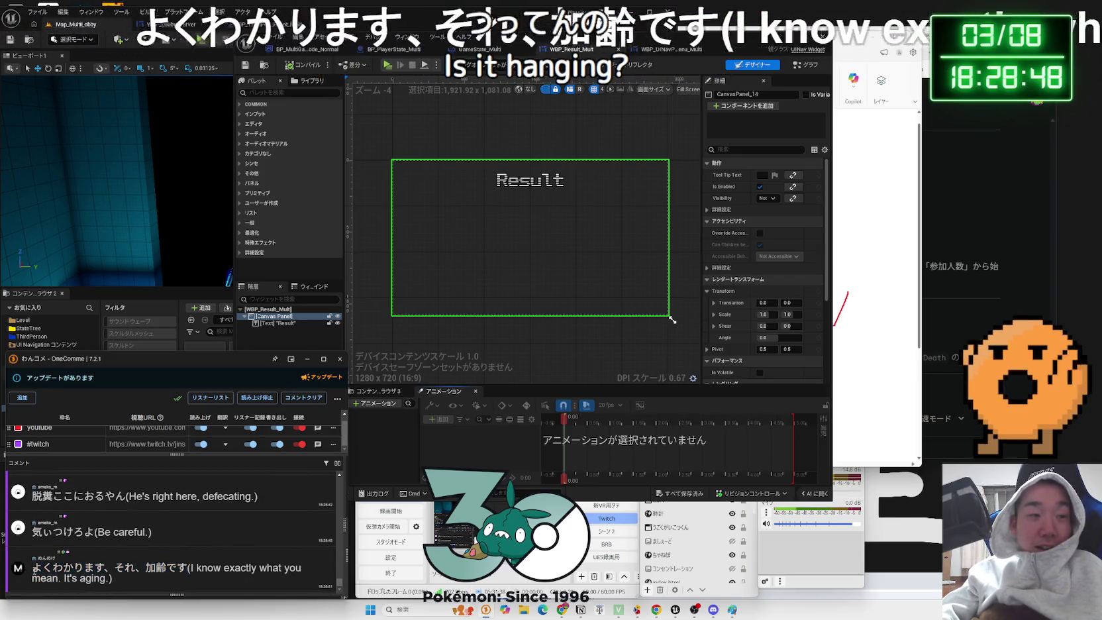
pyautogui.moveTo(193, 567); pyautogui.dragTo(42, 567)
pyautogui.click(42, 568)
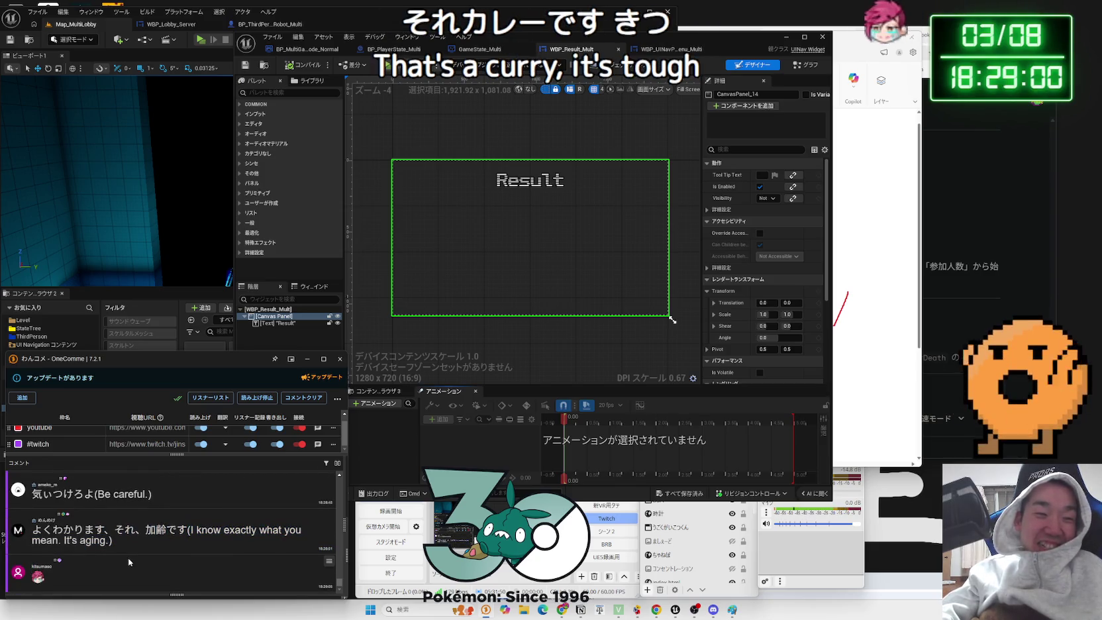
pyautogui.scroll(3, 129, 562)
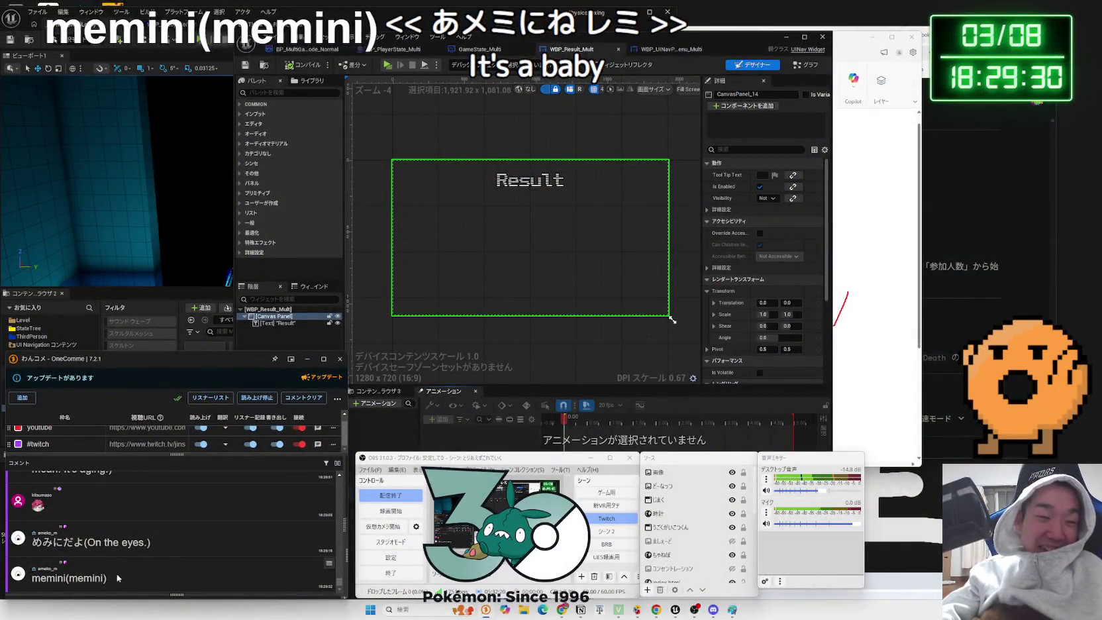
pyautogui.scroll(3, 131, 579)
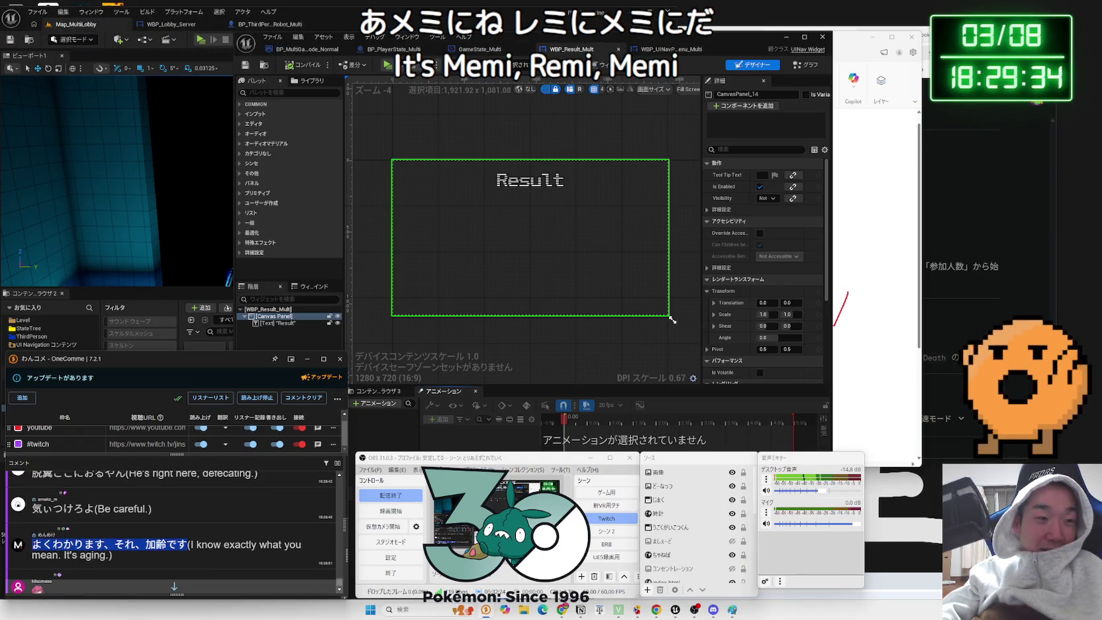
pyautogui.click(179, 541)
pyautogui.scroll(-5, 179, 540)
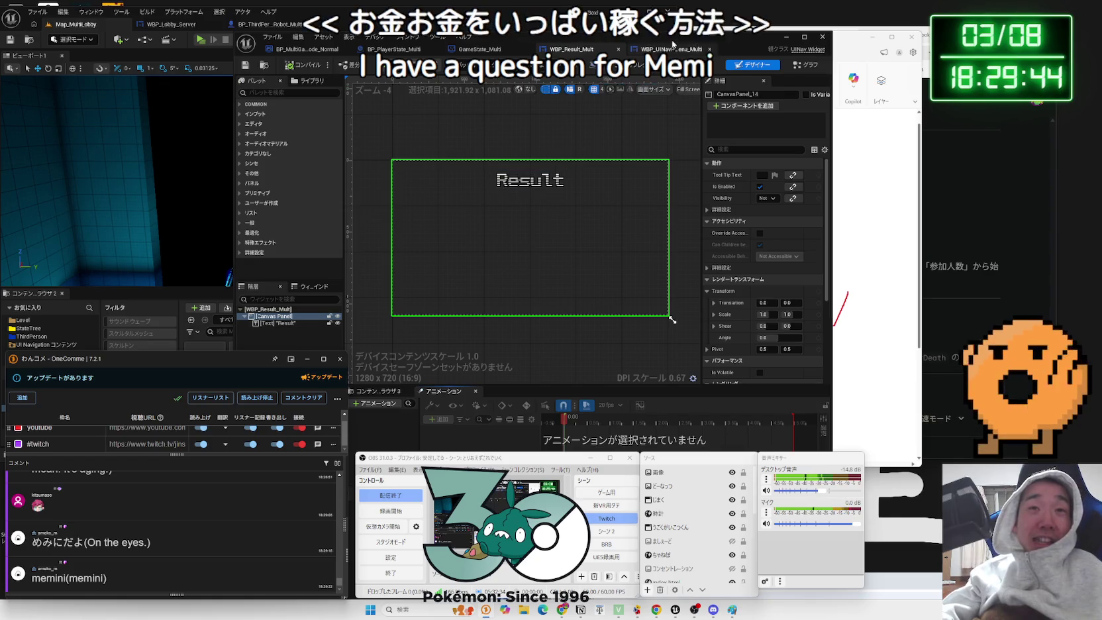
pyautogui.doubleClick(677, 50)
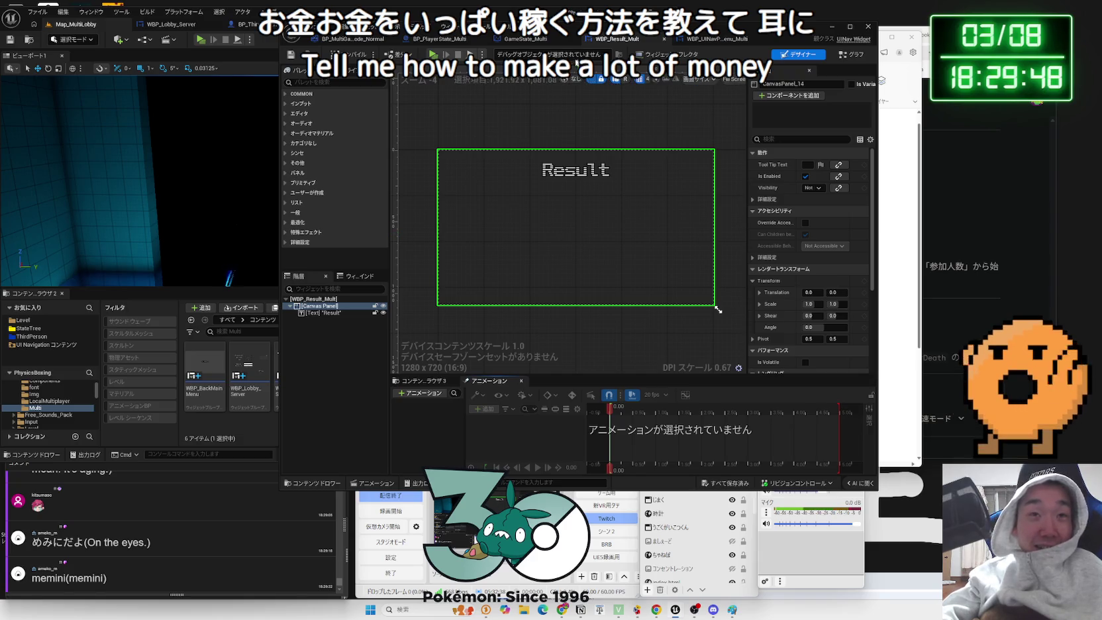
# - Review the GameState_Multi, BP_PlayerState_Multi and BP_MultiGameMode_Normal graphs, nudging the StageSelect nodes down
pyautogui.click(540, 42)
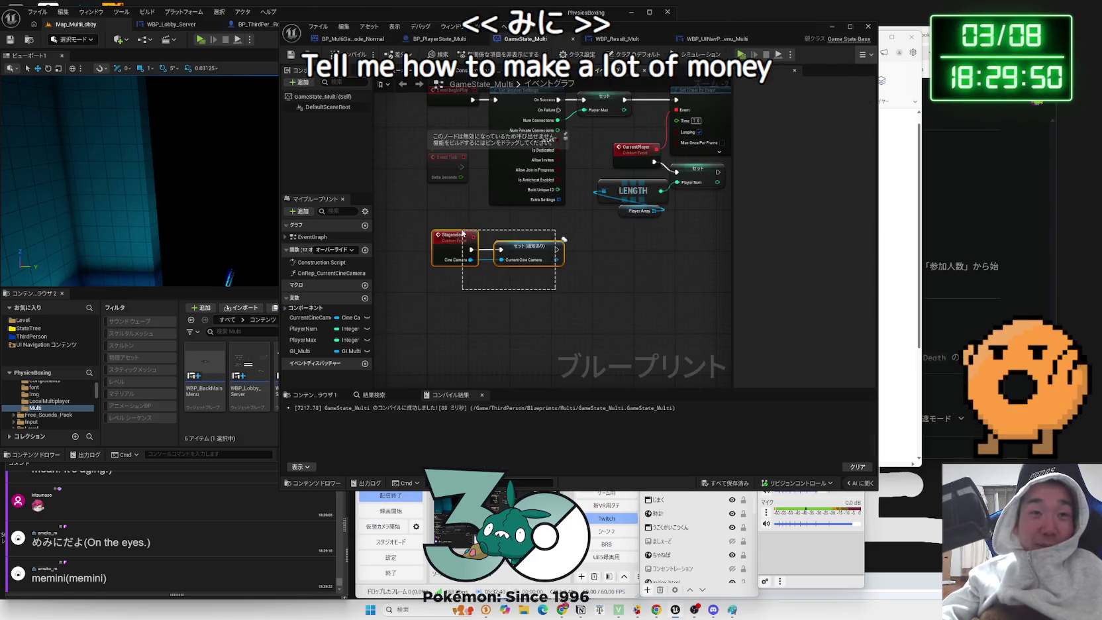
pyautogui.moveTo(462, 234); pyautogui.dragTo(463, 244)
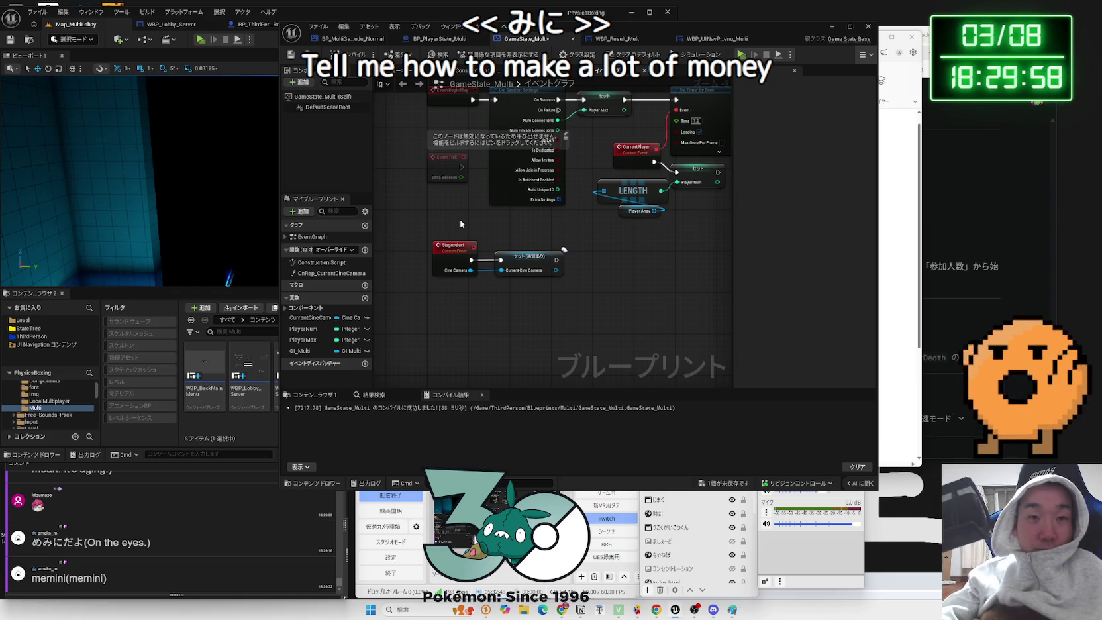
pyautogui.click(439, 39)
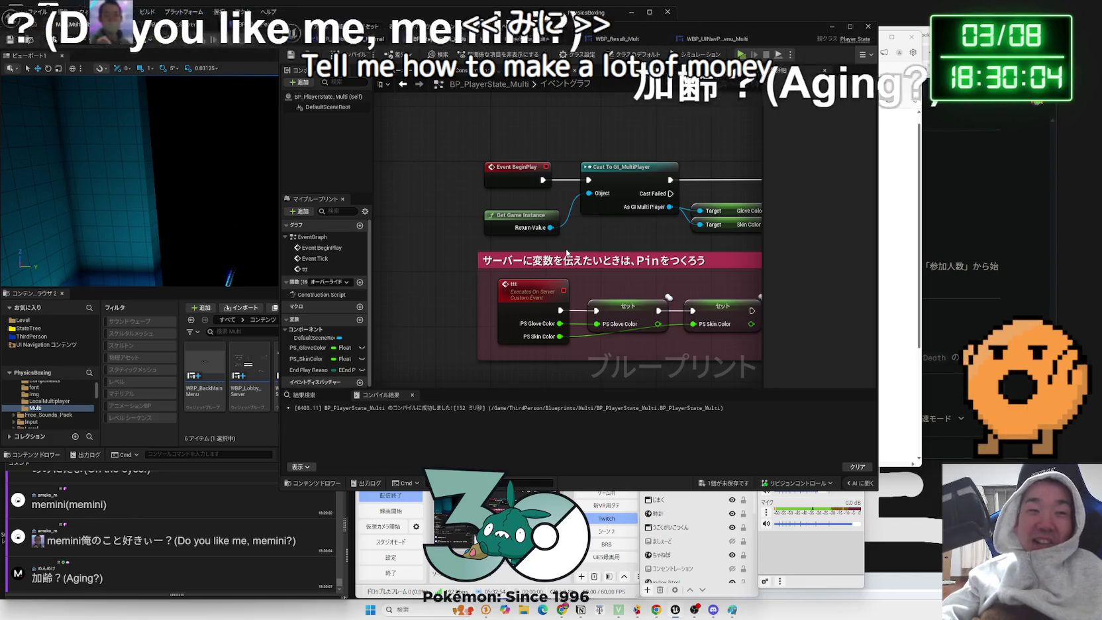
pyautogui.click(354, 38)
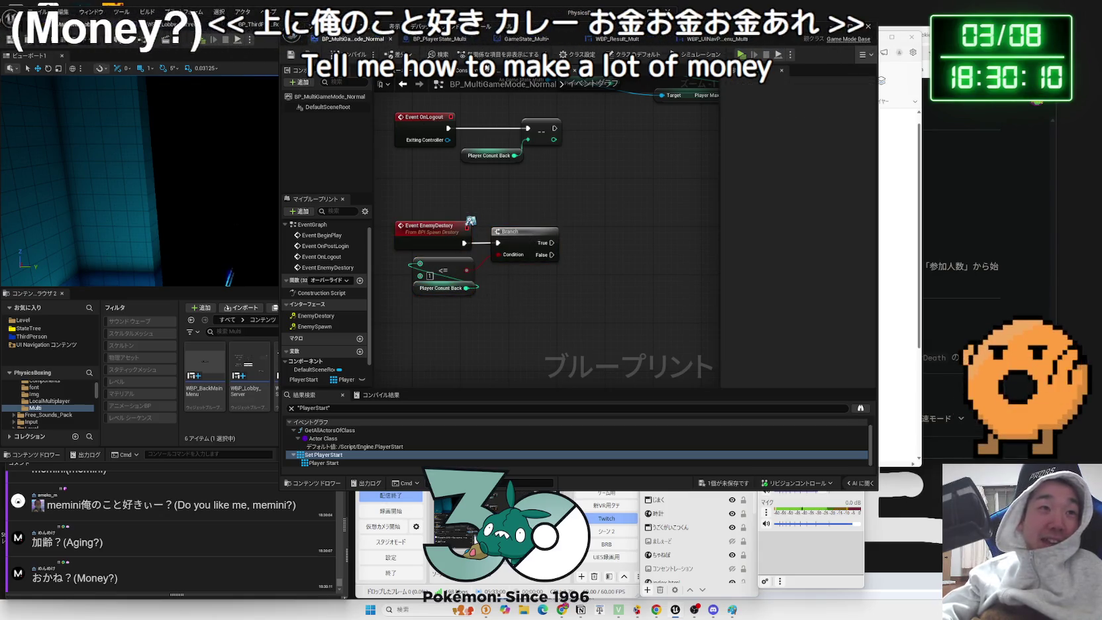
pyautogui.click(530, 38)
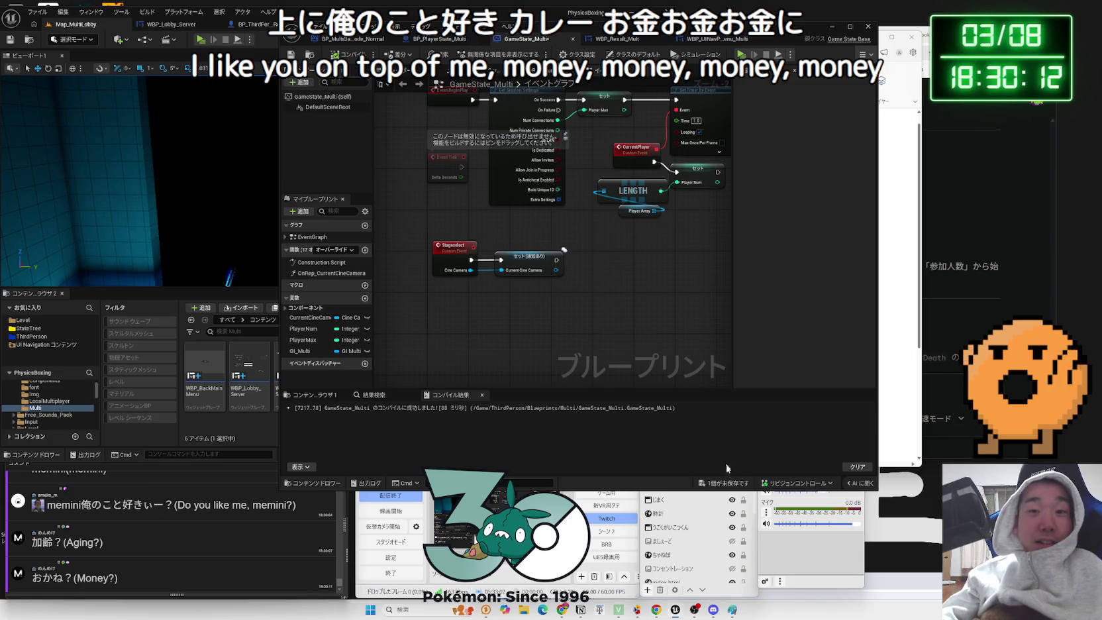
# - Move the BP_PlayerState_Multi editor right and show the robot character's event graph beside it
pyautogui.click(616, 39)
pyautogui.click(715, 38)
pyautogui.click(616, 38)
pyautogui.click(440, 38)
pyautogui.moveTo(349, 27); pyautogui.dragTo(581, 48)
pyautogui.click(265, 23)
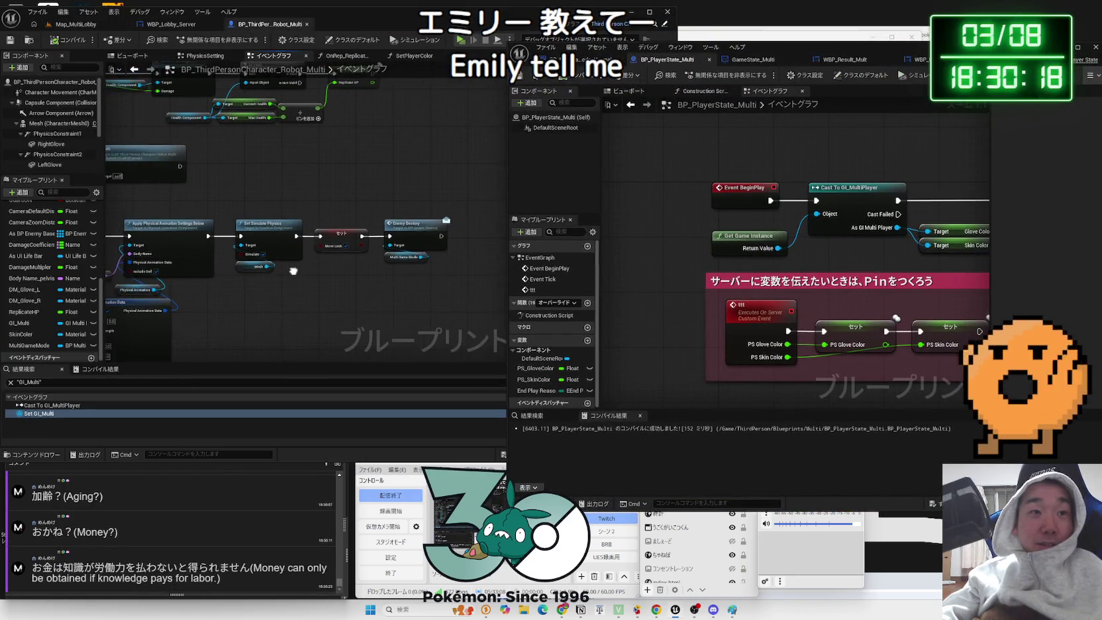
# - Zoom in and pan left on the robot character graph toward the Enemy Destory node
pyautogui.scroll(1, 300, 273)
pyautogui.moveTo(300, 273); pyautogui.dragTo(253, 272)
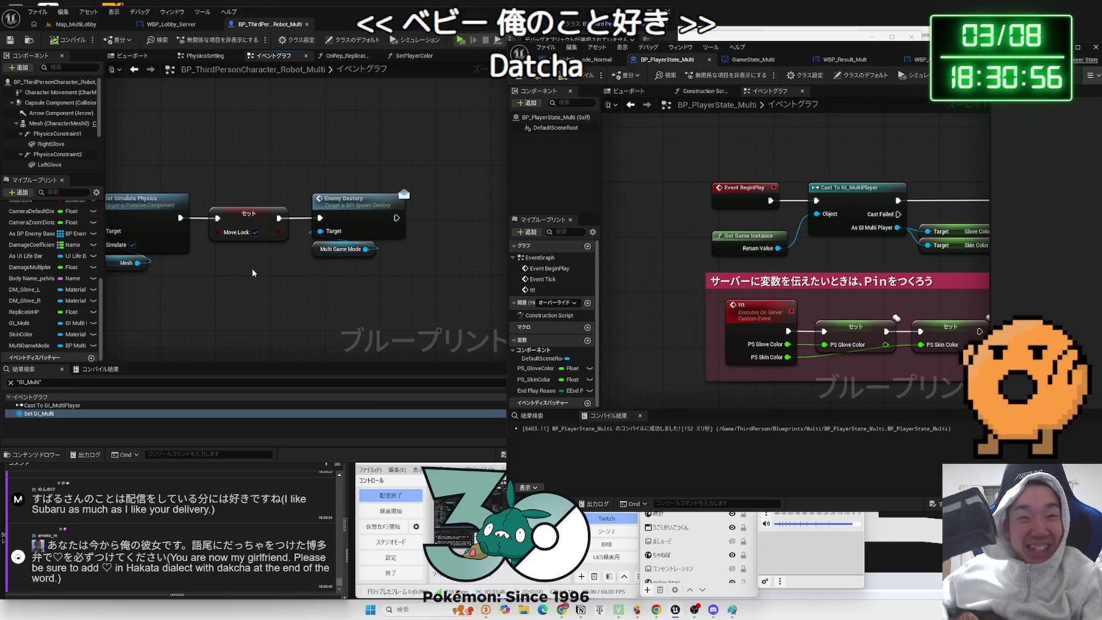
# - Select, then deselect, the Enemy Destory call and its Multi Game Mode target
pyautogui.moveTo(352, 267)
pyautogui.mouseDown()
pyautogui.moveTo(286, 189)
pyautogui.moveTo(369, 295)
pyautogui.moveTo(362, 282)
pyautogui.moveTo(344, 302)
pyautogui.mouseUp()
pyautogui.click(344, 301)
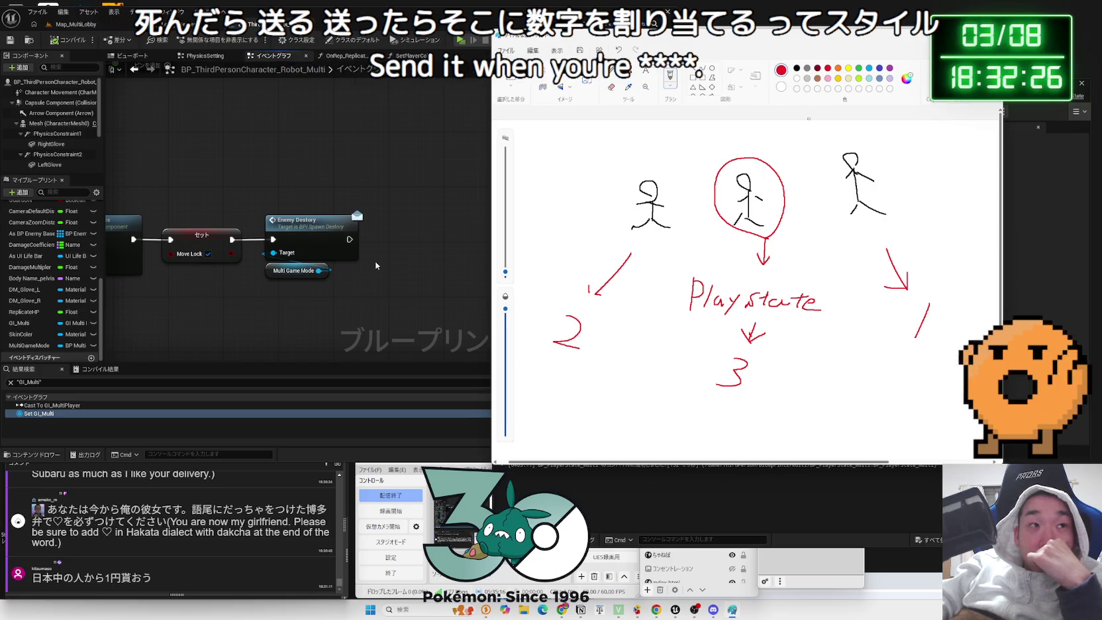
# - Unsnap Paint and bring the second editor over it, showing the GameState_Multi graph
pyautogui.press('super+Down')
pyautogui.moveTo(732, 90)
pyautogui.mouseDown()
pyautogui.moveTo(739, 101)
pyautogui.moveTo(706, 107)
pyautogui.moveTo(704, 51)
pyautogui.mouseUp()
pyautogui.click(548, 57)
pyautogui.click(653, 58)
pyautogui.click(712, 58)
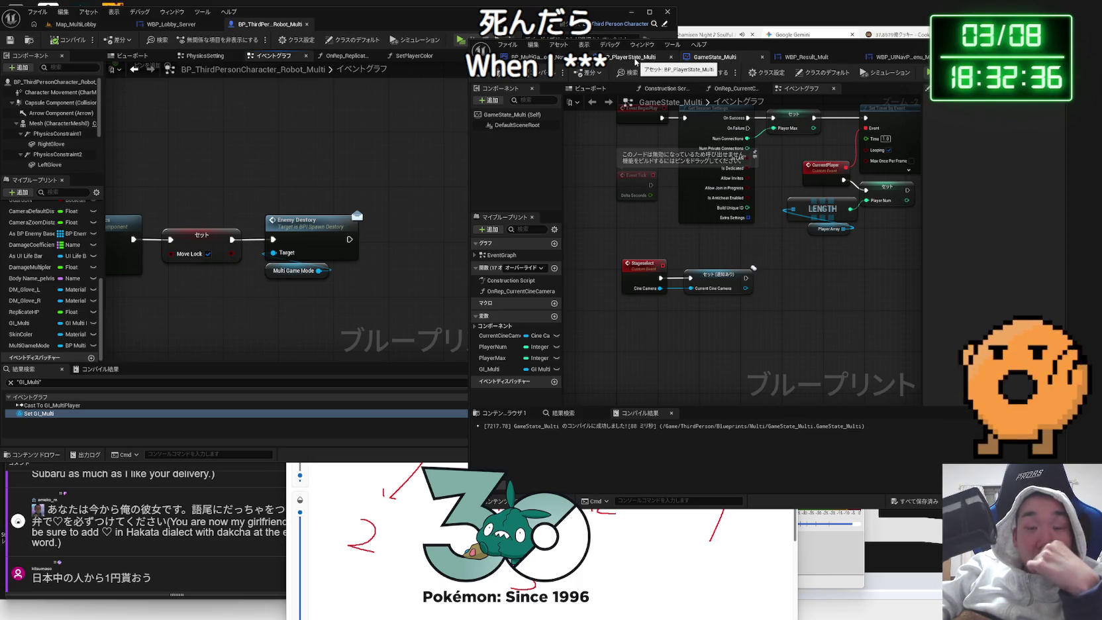
# - Show BP_PlayerState_Multi and reposition the robot's Enemy Destory and Multi Game Mode nodes in view
pyautogui.click(636, 59)
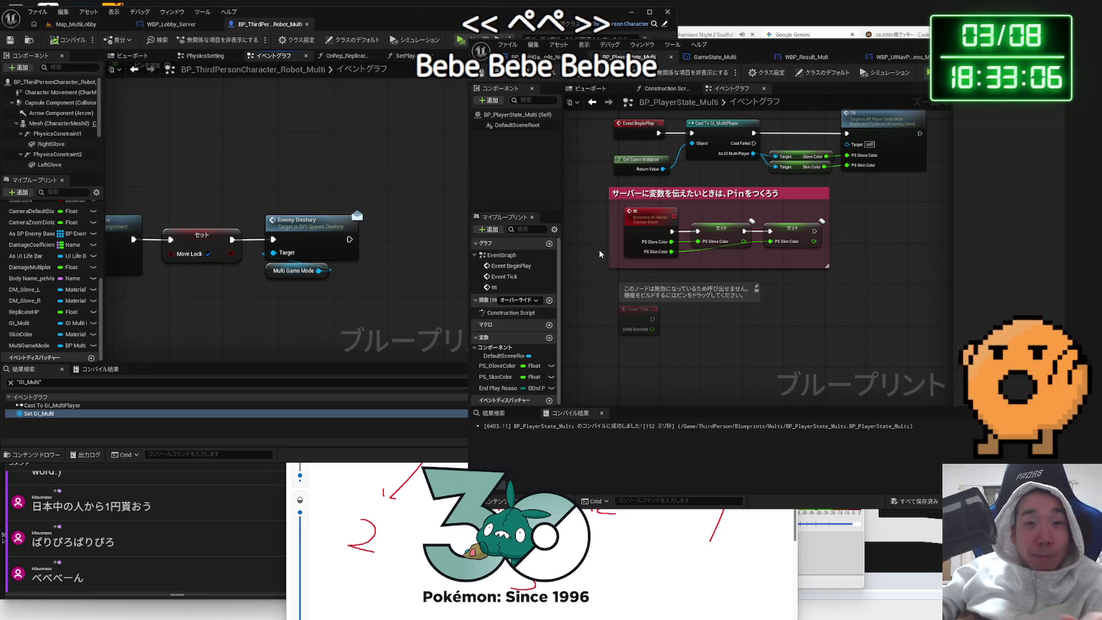
pyautogui.moveTo(351, 279); pyautogui.dragTo(306, 221)
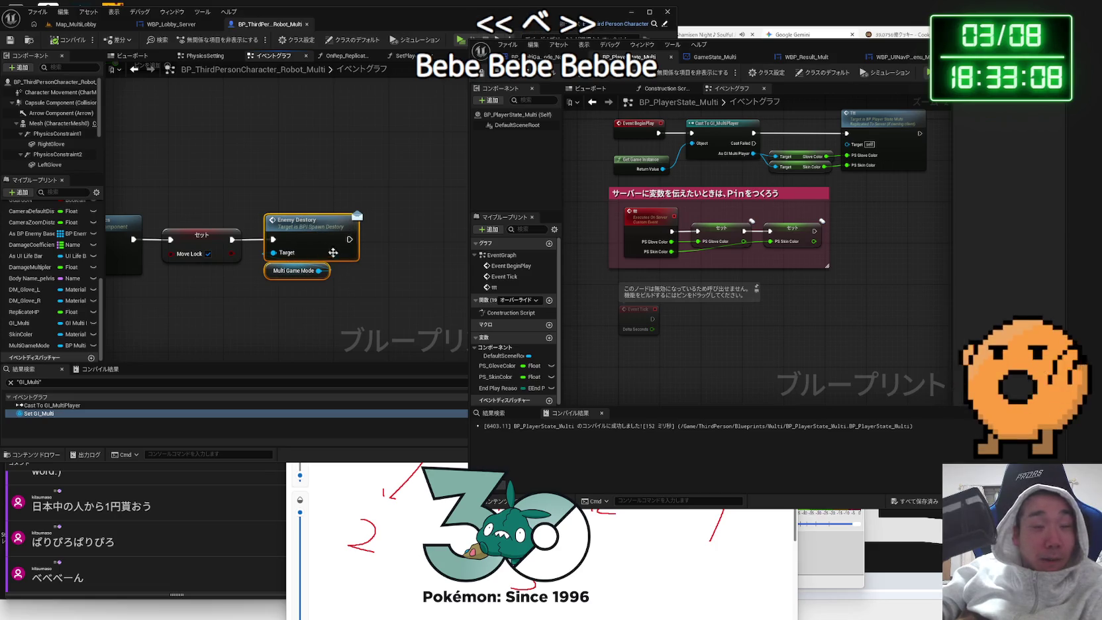
pyautogui.moveTo(376, 281); pyautogui.dragTo(331, 279)
pyautogui.moveTo(696, 331); pyautogui.dragTo(699, 291)
# - Delete the GI_Multi variable from GameState_Multi and compile it with F7
pyautogui.moveTo(715, 57)
pyautogui.mouseDown()
pyautogui.moveTo(682, 58)
pyautogui.moveTo(661, 85)
pyautogui.mouseUp()
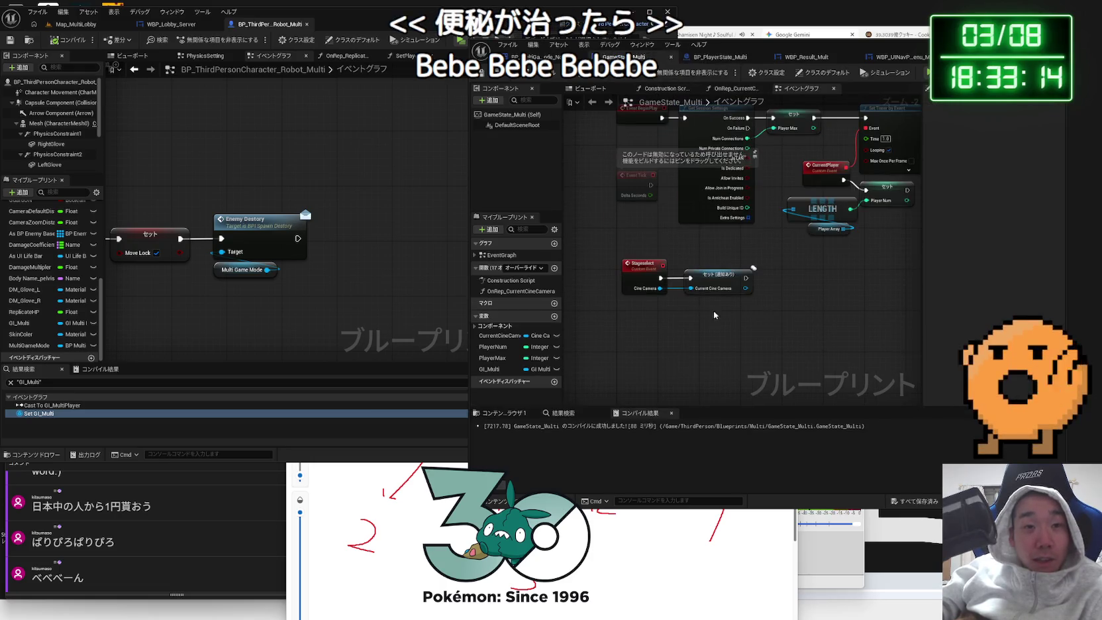
pyautogui.click(490, 369)
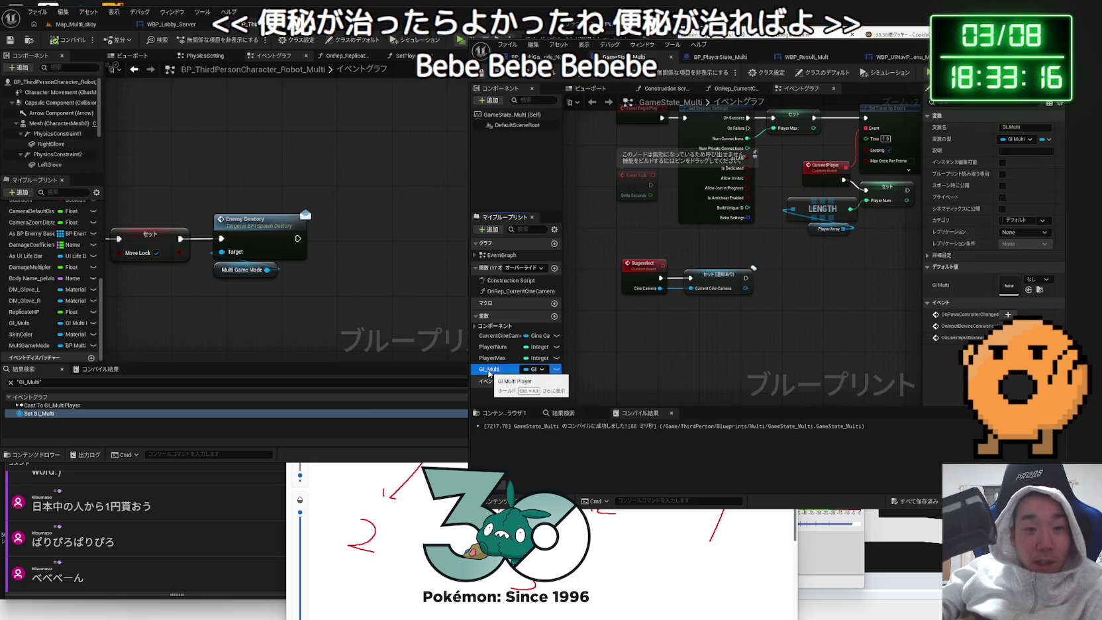
pyautogui.press('Delete')
pyautogui.moveTo(577, 304); pyautogui.dragTo(571, 312)
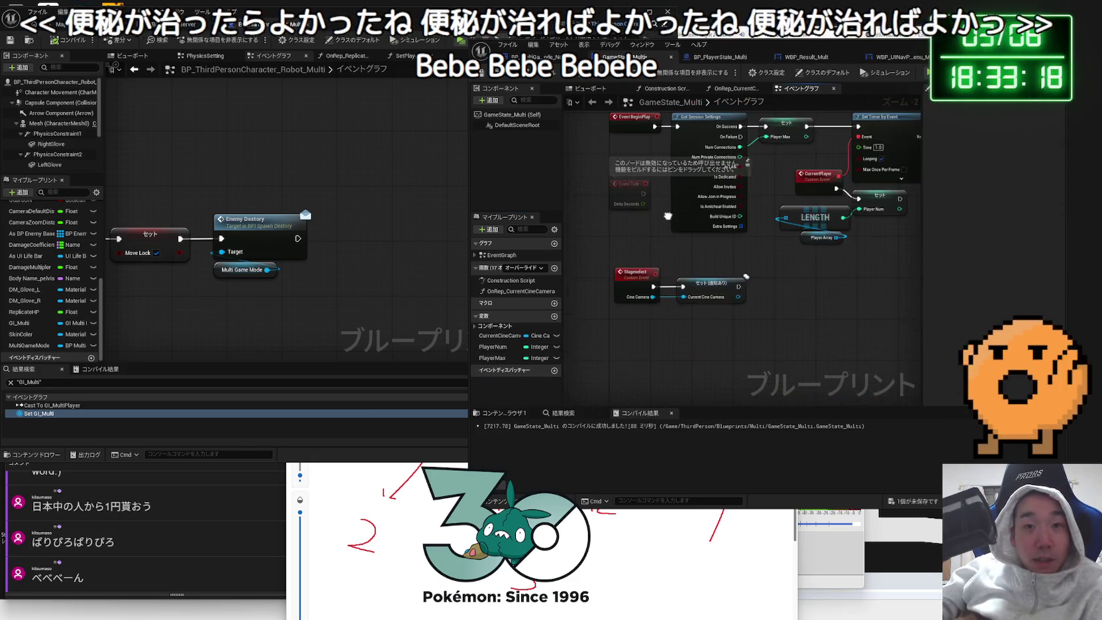
pyautogui.press('F7')
pyautogui.moveTo(669, 339); pyautogui.dragTo(657, 285)
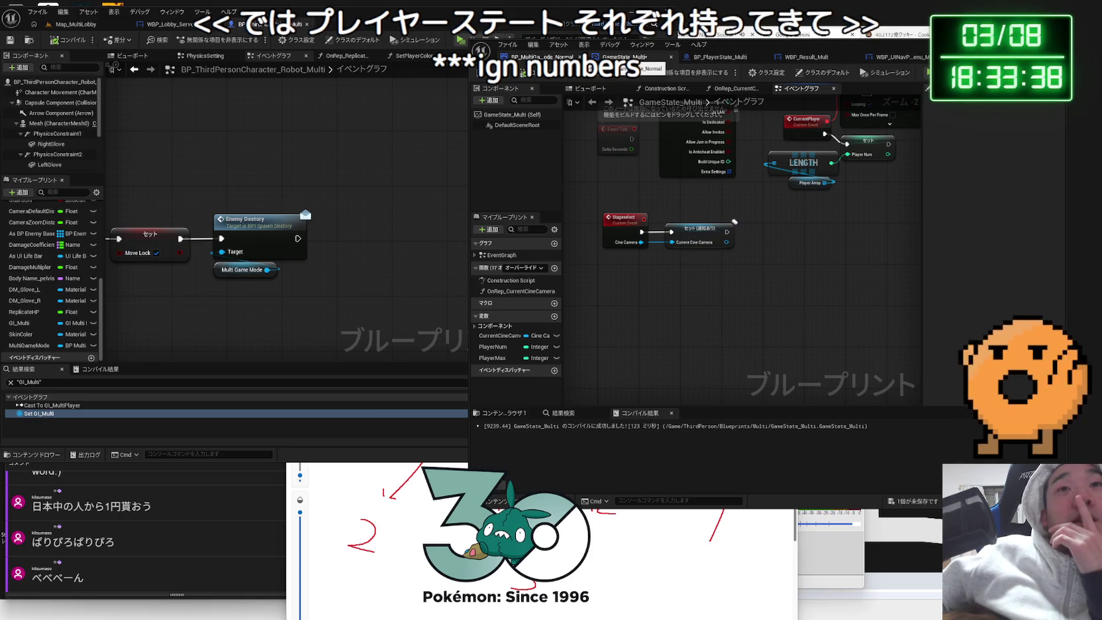
# - Inspect the Player Array node's details, then bring the Gemini answer forward
pyautogui.click(806, 184)
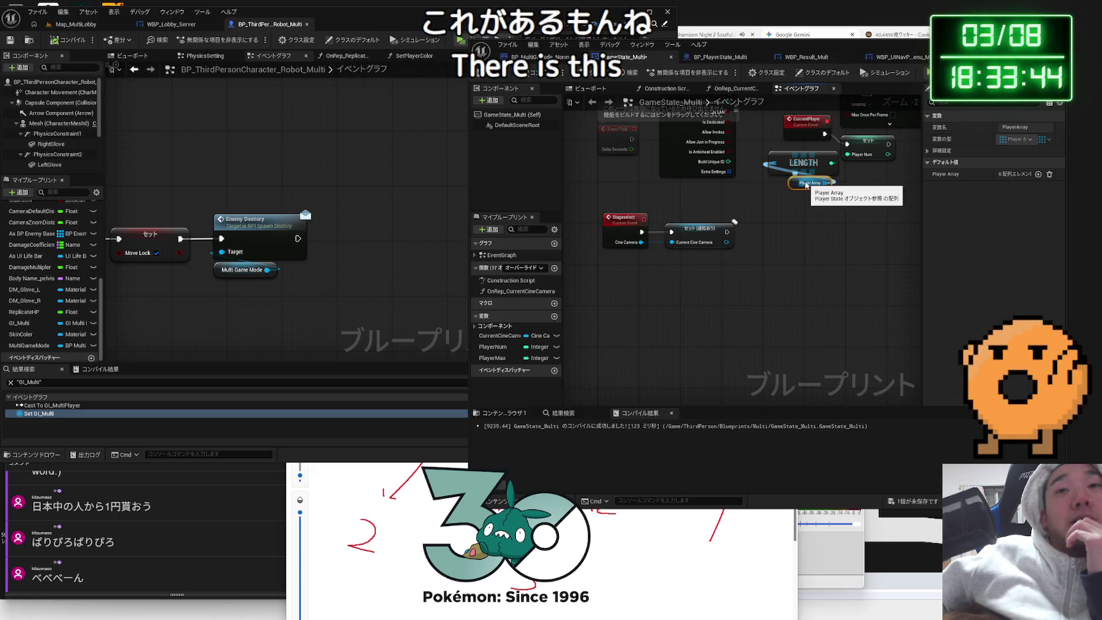
pyautogui.click(753, 183)
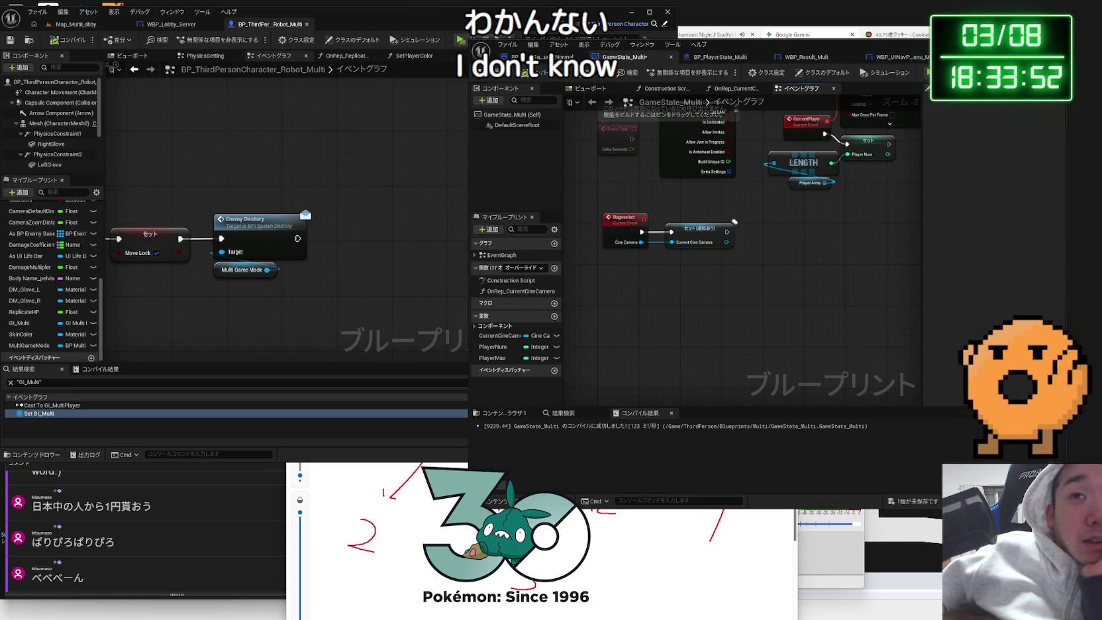
pyautogui.hotkey('alt', 'Tab')
pyautogui.scroll(4, 832, 172)
pyautogui.scroll(-2, 672, 185)
# - Highlight the death-order sentence and the Rank, bIsDead and DeadCount variable descriptions
pyautogui.moveTo(673, 185); pyautogui.dragTo(813, 184)
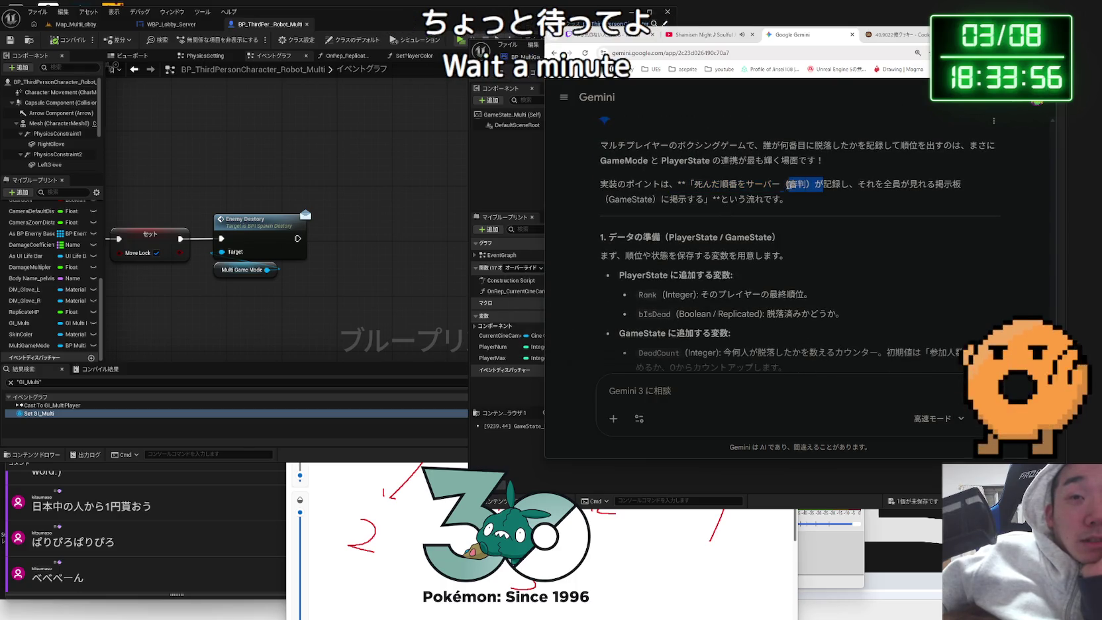
pyautogui.scroll(-2, 780, 187)
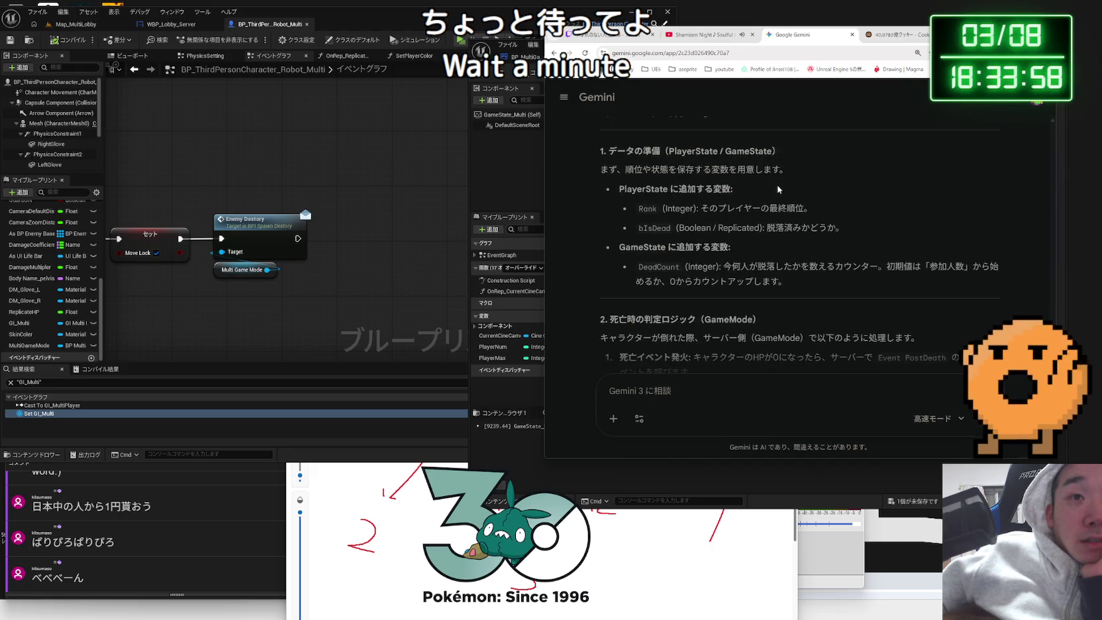
pyautogui.moveTo(812, 208)
pyautogui.mouseDown()
pyautogui.moveTo(681, 206)
pyautogui.moveTo(842, 228)
pyautogui.moveTo(743, 211)
pyautogui.mouseUp()
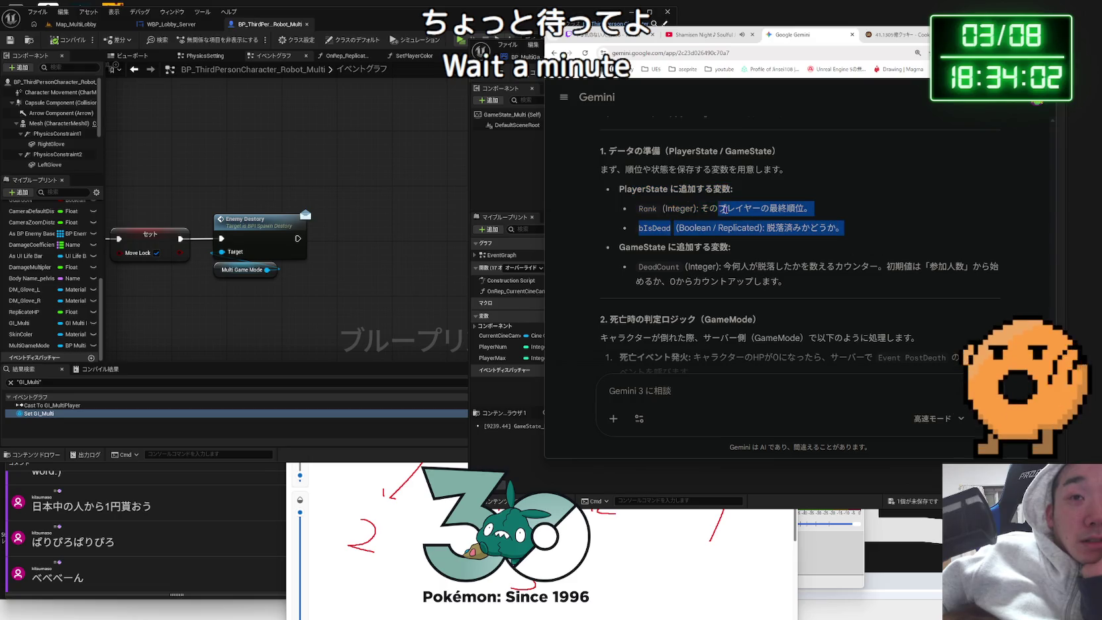
pyautogui.moveTo(624, 199)
pyautogui.mouseDown()
pyautogui.moveTo(844, 232)
pyautogui.moveTo(866, 298)
pyautogui.mouseUp()
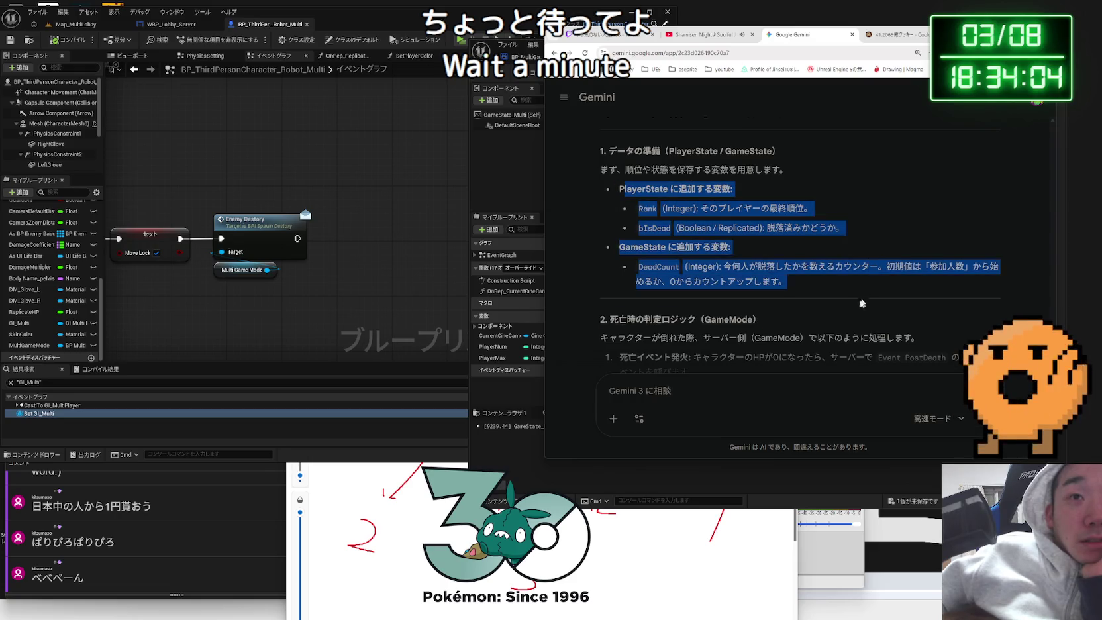
pyautogui.moveTo(637, 266); pyautogui.dragTo(786, 281)
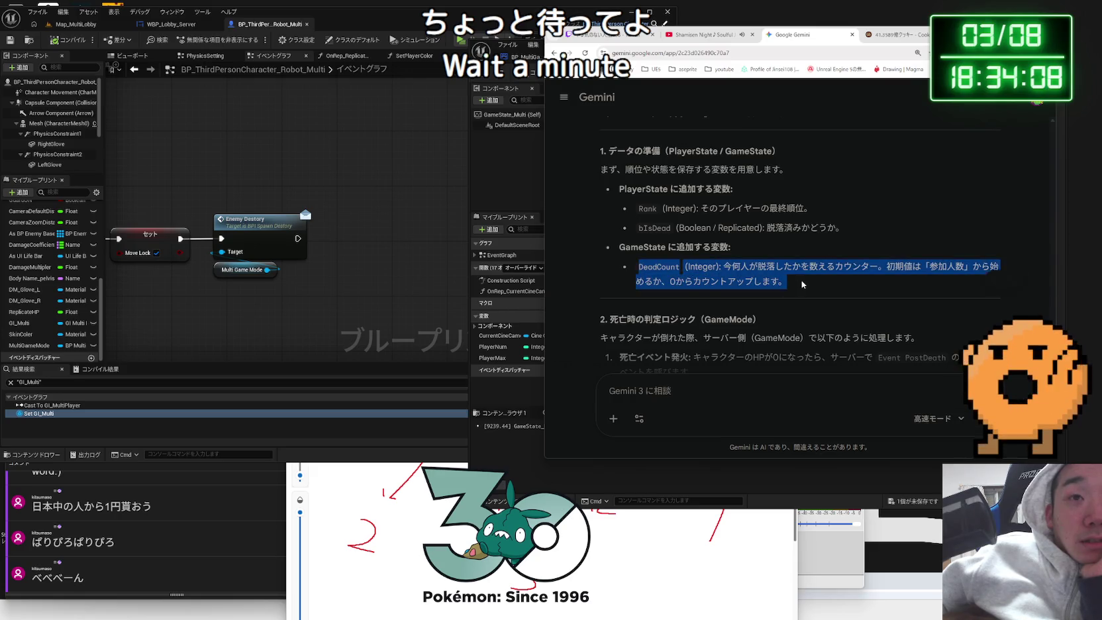
pyautogui.click(843, 239)
pyautogui.moveTo(641, 208); pyautogui.dragTo(842, 232)
pyautogui.click(839, 228)
# - Highlight section 2 item 1's death-event paragraph, then select part of a viewer comment in OneComme
pyautogui.scroll(-1, 838, 228)
pyautogui.scroll(-1, 839, 228)
pyautogui.moveTo(600, 209)
pyautogui.mouseDown()
pyautogui.moveTo(856, 208)
pyautogui.moveTo(858, 237)
pyautogui.mouseUp()
pyautogui.tripleClick(724, 226)
pyautogui.moveTo(725, 224)
pyautogui.mouseDown()
pyautogui.moveTo(662, 209)
pyautogui.moveTo(636, 228)
pyautogui.moveTo(714, 239)
pyautogui.moveTo(639, 230)
pyautogui.mouseUp()
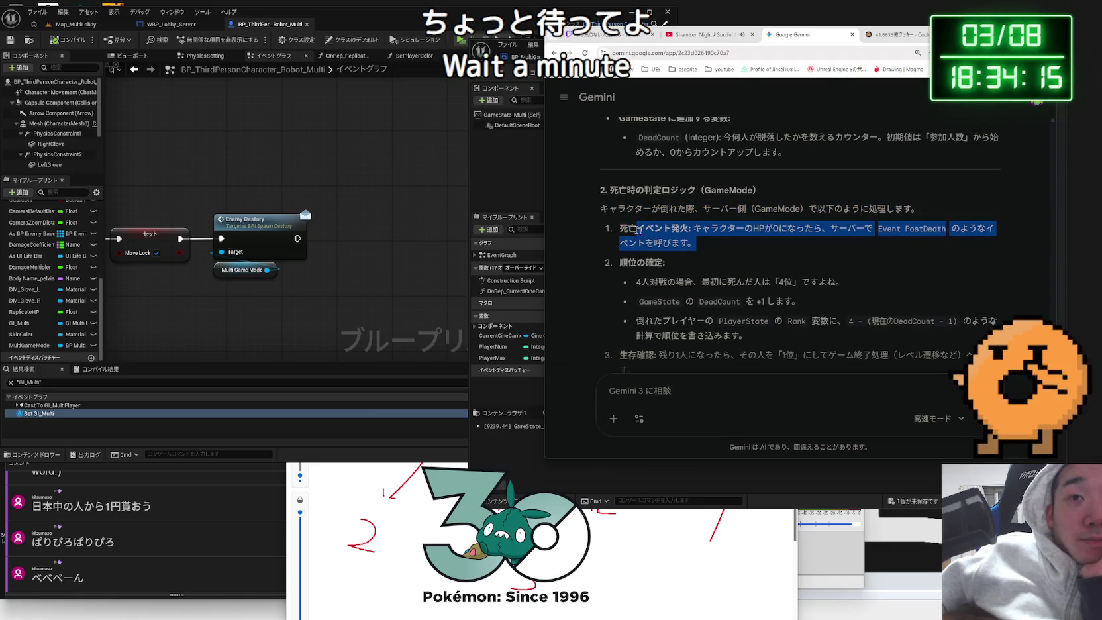
pyautogui.tripleClick(699, 245)
pyautogui.moveTo(699, 246); pyautogui.dragTo(631, 231)
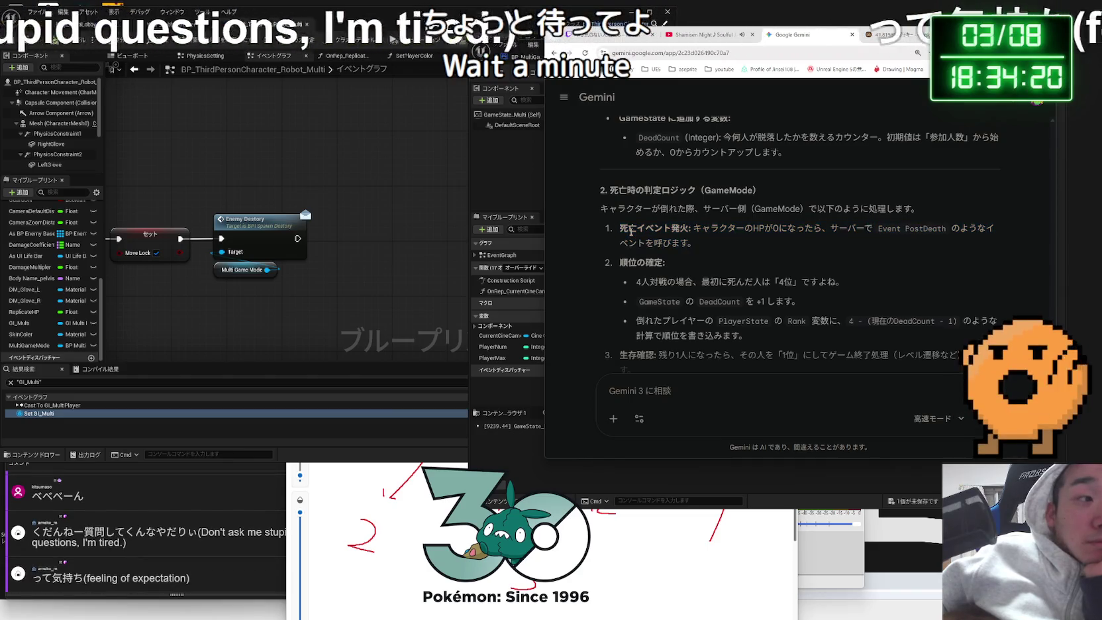
pyautogui.click(726, 243)
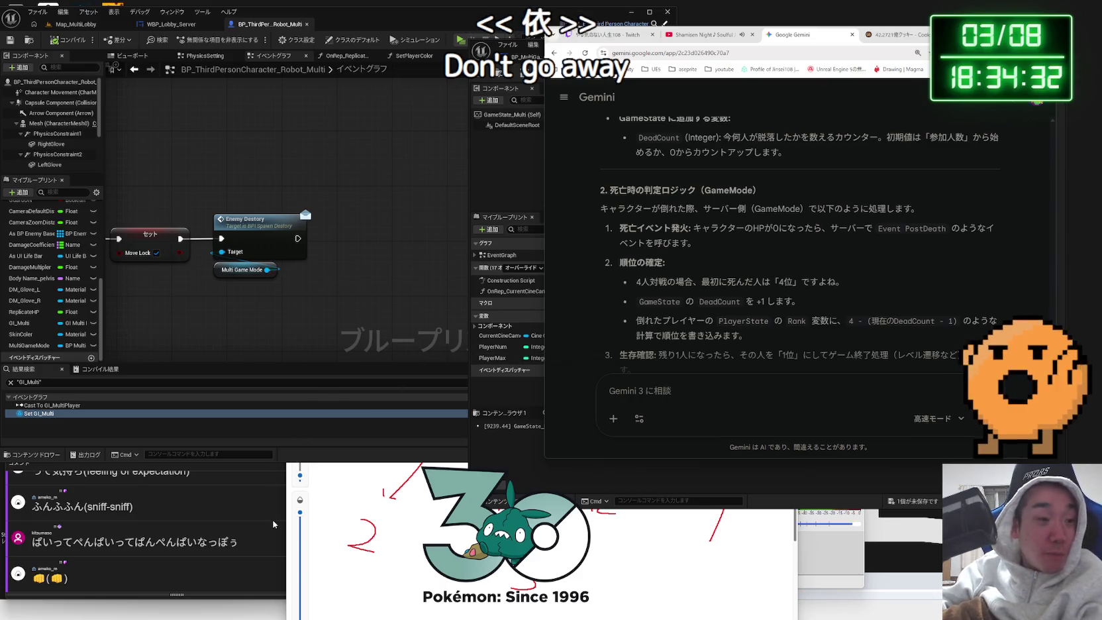
pyautogui.moveTo(237, 542); pyautogui.dragTo(31, 543)
pyautogui.click(31, 543)
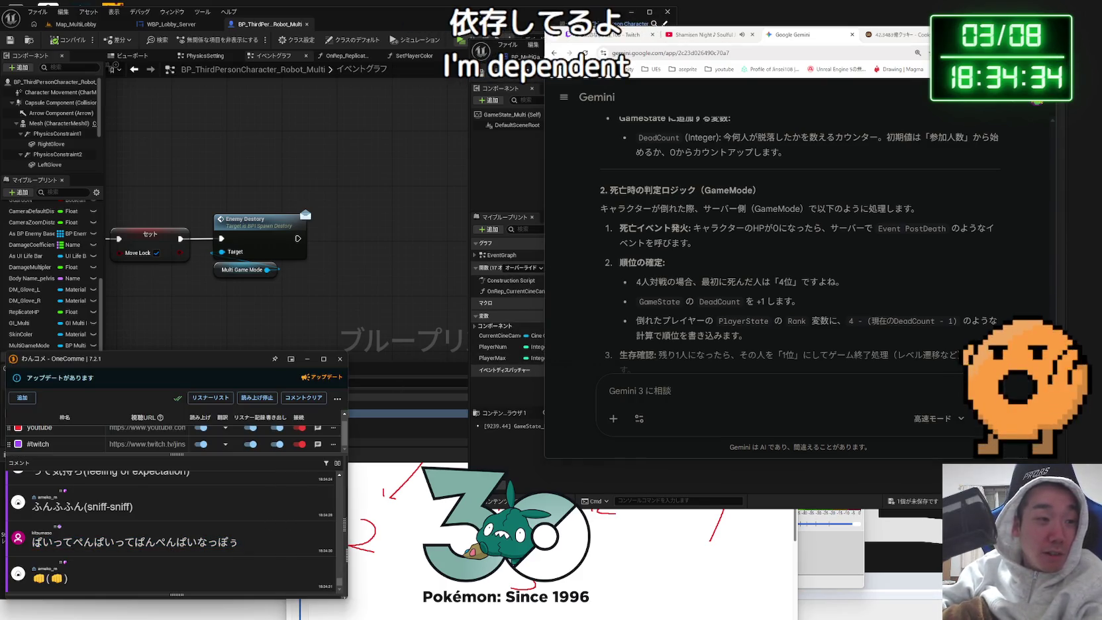
pyautogui.moveTo(140, 543); pyautogui.dragTo(151, 543)
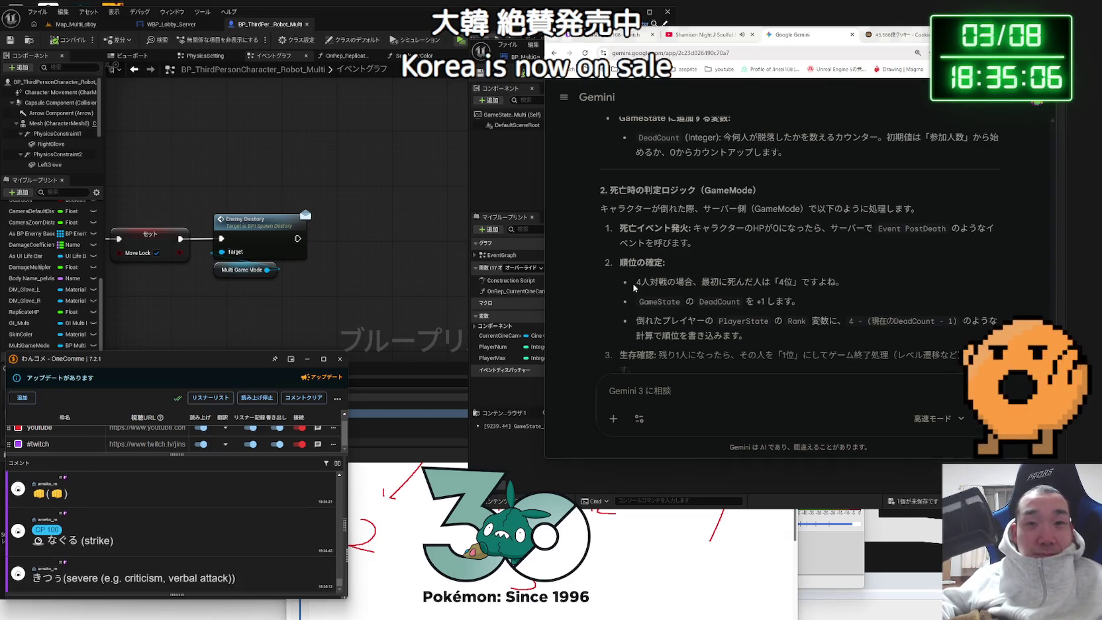
pyautogui.moveTo(814, 298)
pyautogui.mouseDown()
pyautogui.moveTo(711, 298)
pyautogui.moveTo(640, 283)
pyautogui.moveTo(620, 262)
pyautogui.moveTo(828, 320)
pyautogui.moveTo(745, 336)
pyautogui.mouseUp()
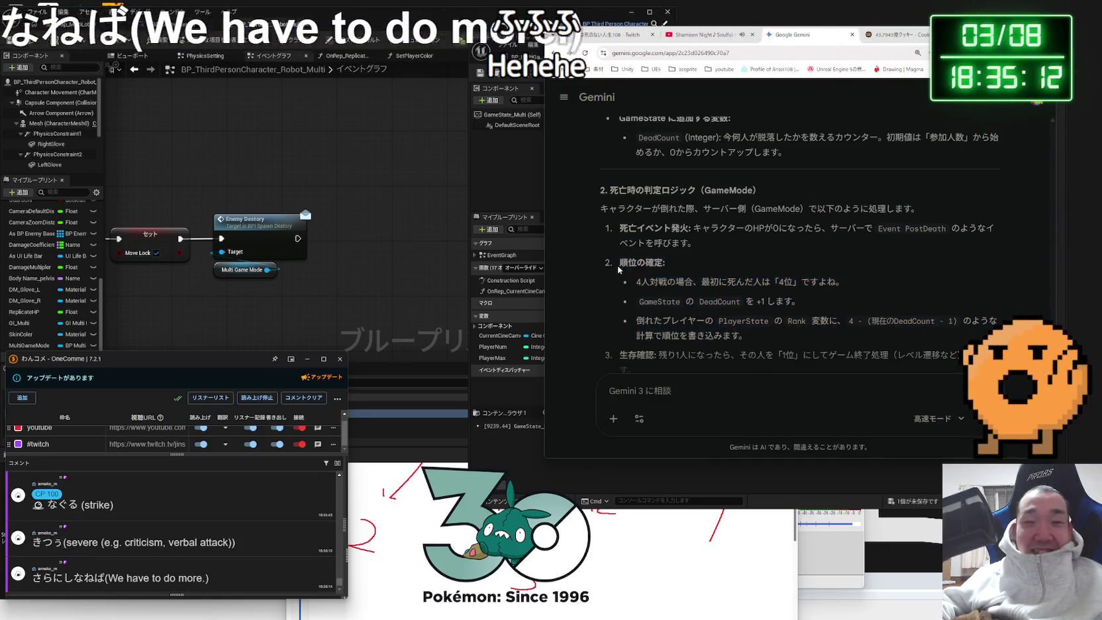
pyautogui.moveTo(610, 262); pyautogui.dragTo(607, 235)
pyautogui.click(604, 235)
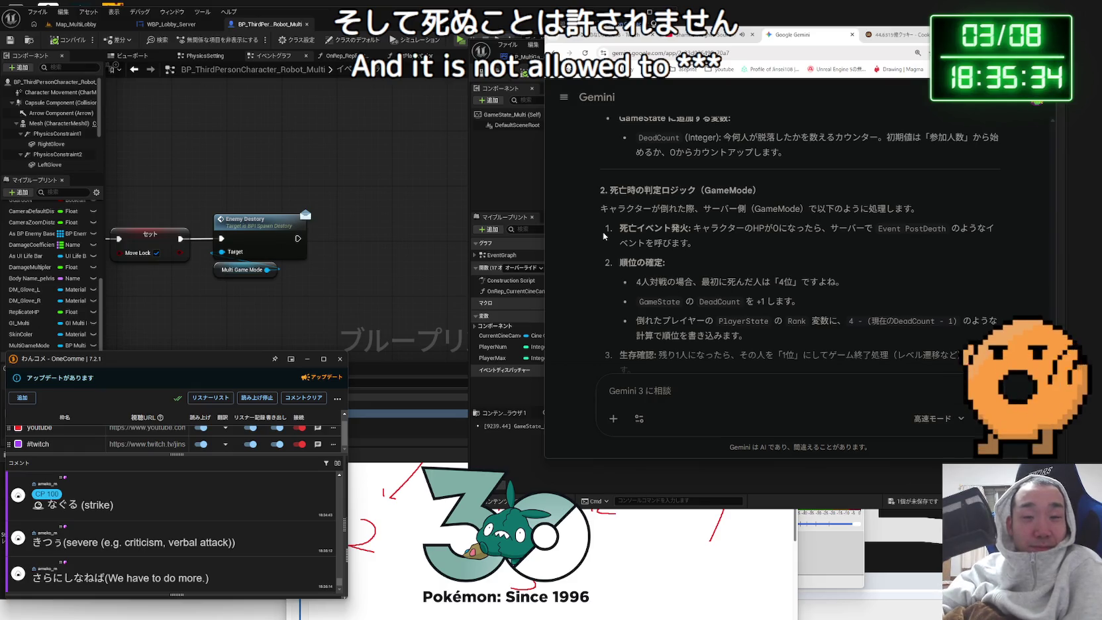
# - Highlight the rank-determination bullets through item 3 in Gemini's answer
pyautogui.moveTo(741, 282)
pyautogui.mouseDown()
pyautogui.moveTo(841, 303)
pyautogui.moveTo(665, 264)
pyautogui.moveTo(807, 307)
pyautogui.mouseUp()
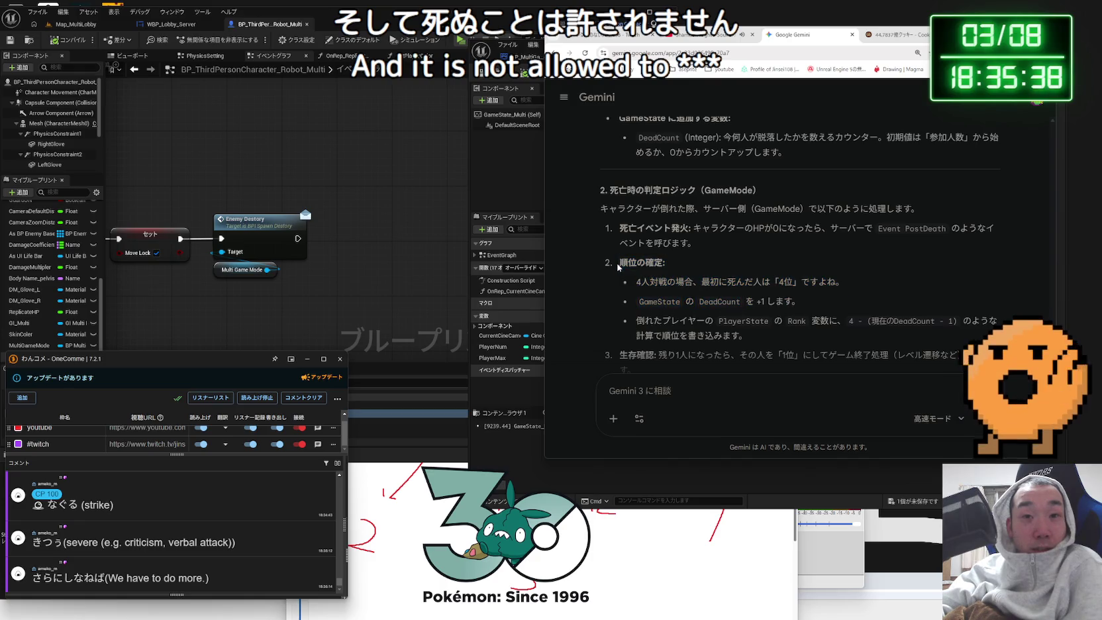
pyautogui.scroll(-1, 806, 307)
pyautogui.moveTo(635, 277)
pyautogui.mouseDown()
pyautogui.moveTo(777, 297)
pyautogui.moveTo(662, 278)
pyautogui.moveTo(828, 242)
pyautogui.mouseUp()
pyautogui.moveTo(634, 238); pyautogui.dragTo(808, 325)
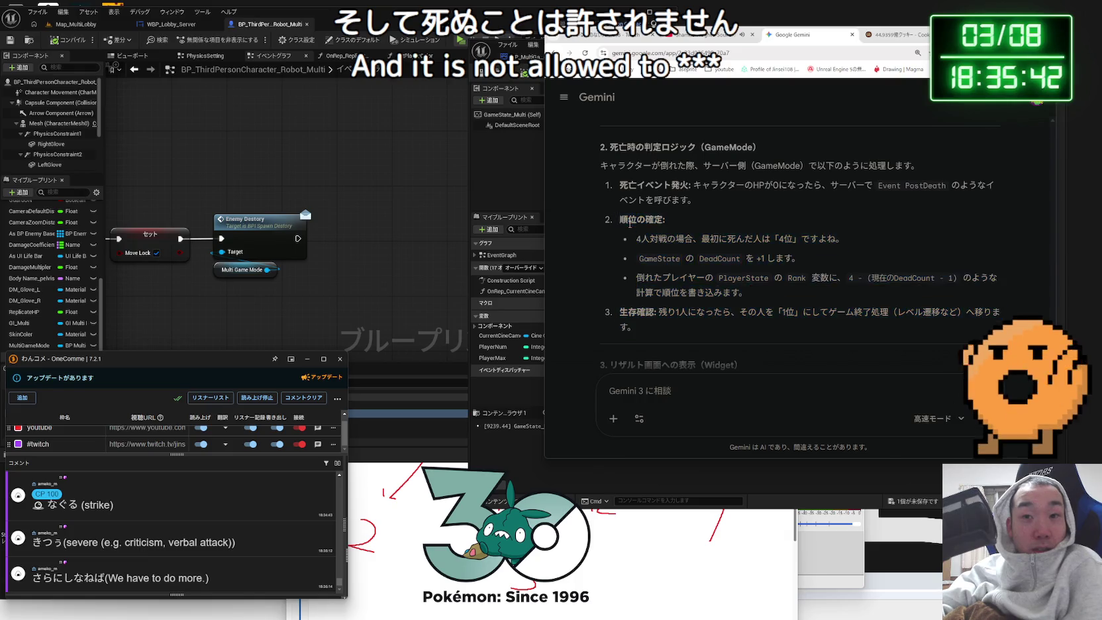
pyautogui.click(757, 316)
pyautogui.scroll(-1, 757, 315)
pyautogui.scroll(-3, 757, 315)
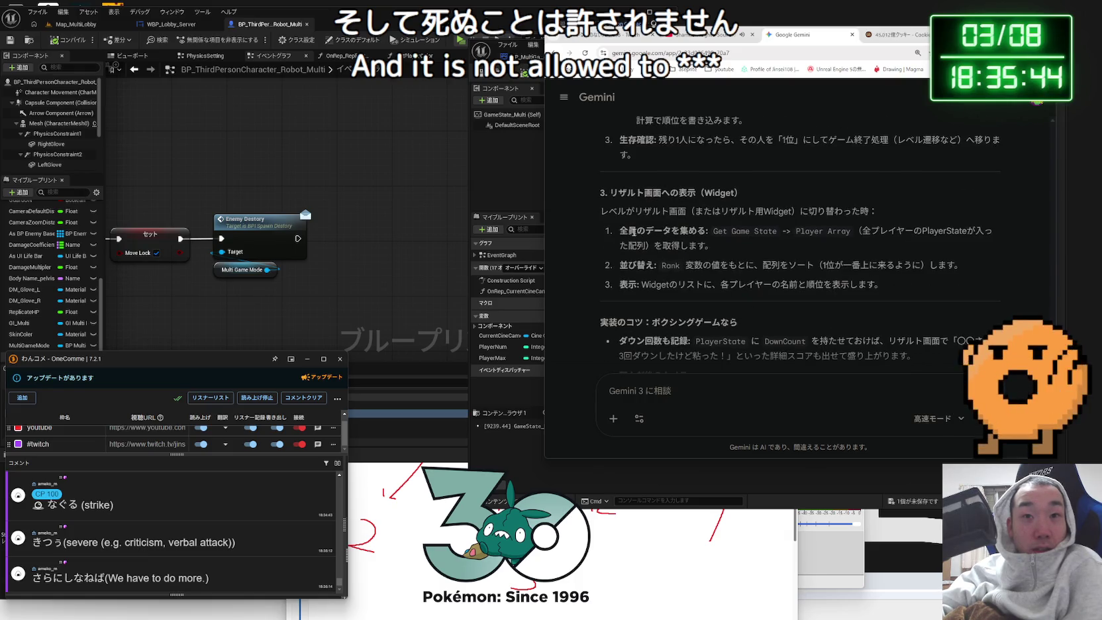
pyautogui.click(765, 230)
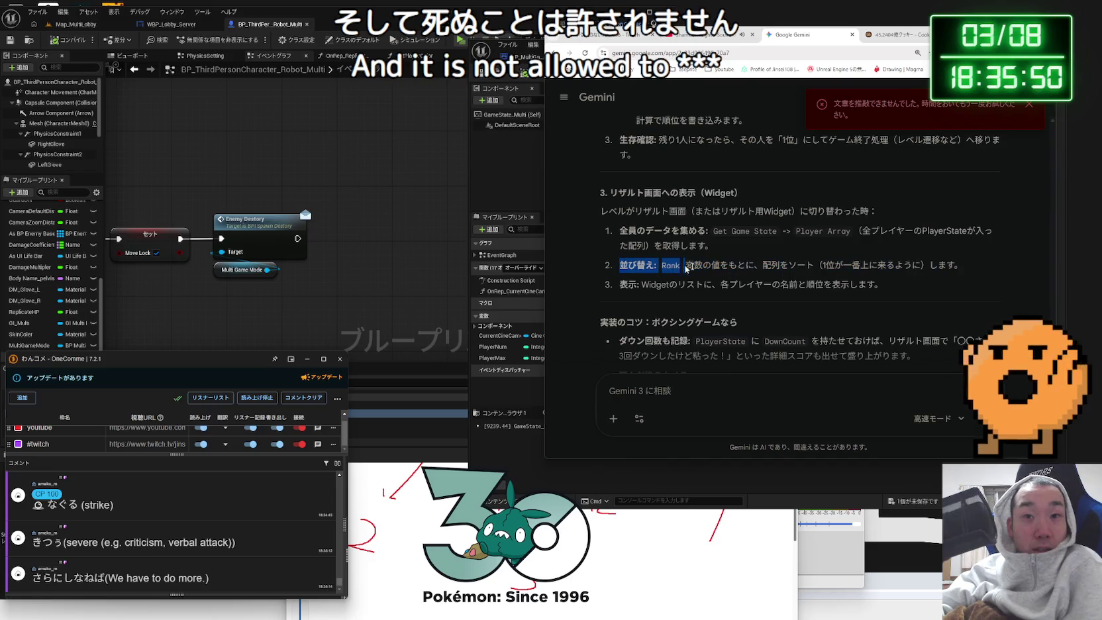
# - Highlight result-screen display steps 1 to 3, revisit section 2, then return to Unreal
pyautogui.moveTo(883, 284)
pyautogui.mouseDown()
pyautogui.moveTo(827, 265)
pyautogui.moveTo(626, 241)
pyautogui.moveTo(878, 279)
pyautogui.mouseUp()
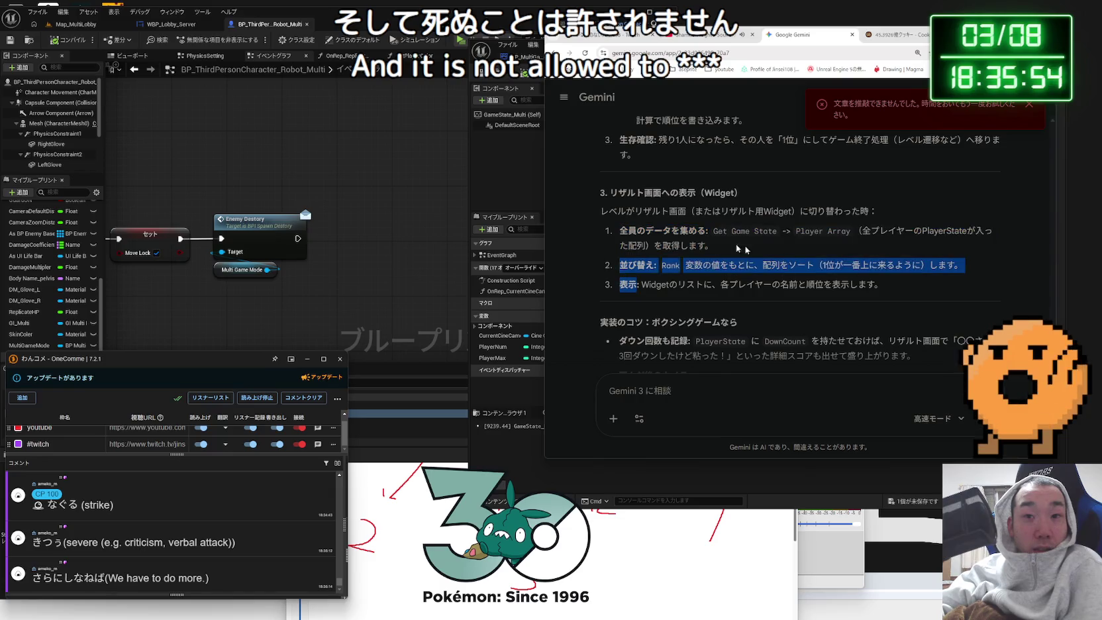
pyautogui.scroll(-2, 880, 281)
pyautogui.moveTo(619, 255); pyautogui.dragTo(923, 283)
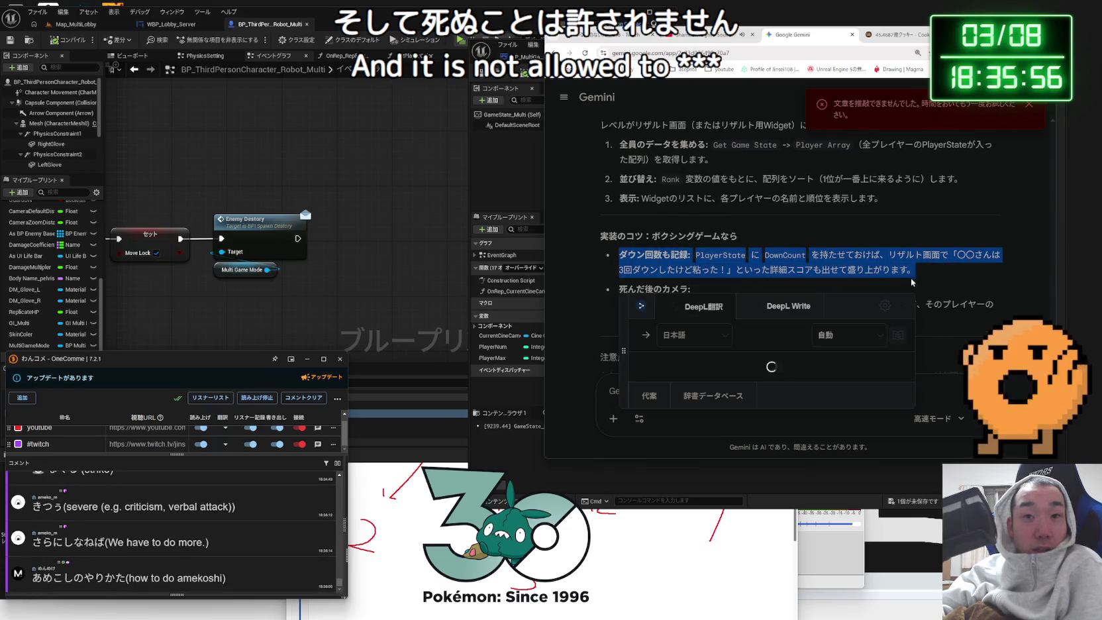
pyautogui.click(669, 280)
pyautogui.scroll(1, 669, 280)
pyautogui.scroll(3, 669, 280)
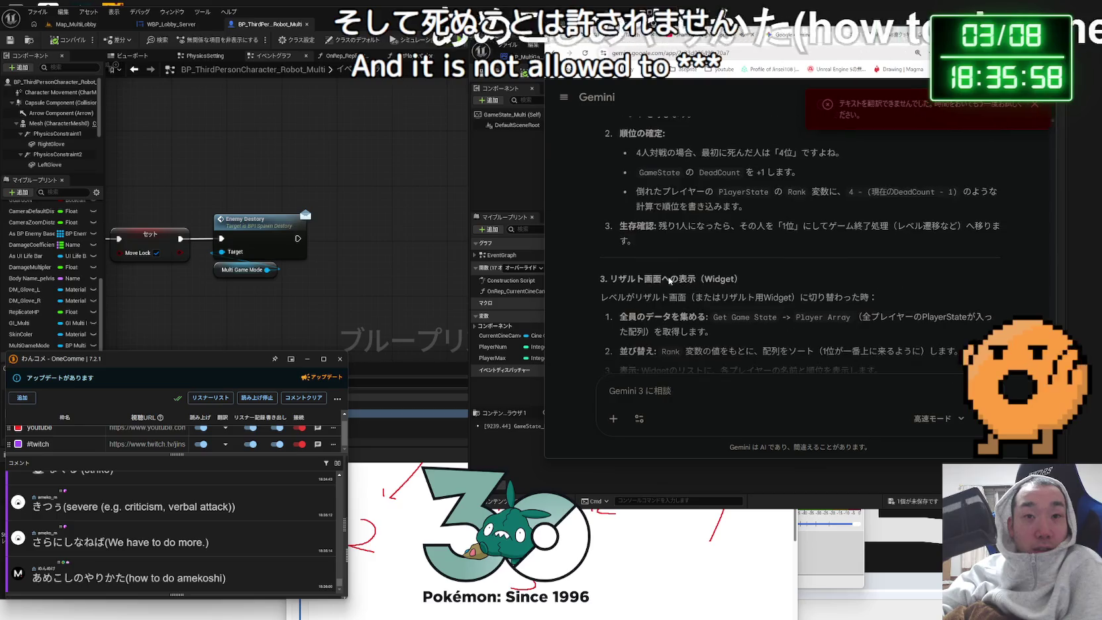
pyautogui.moveTo(638, 278); pyautogui.dragTo(769, 294)
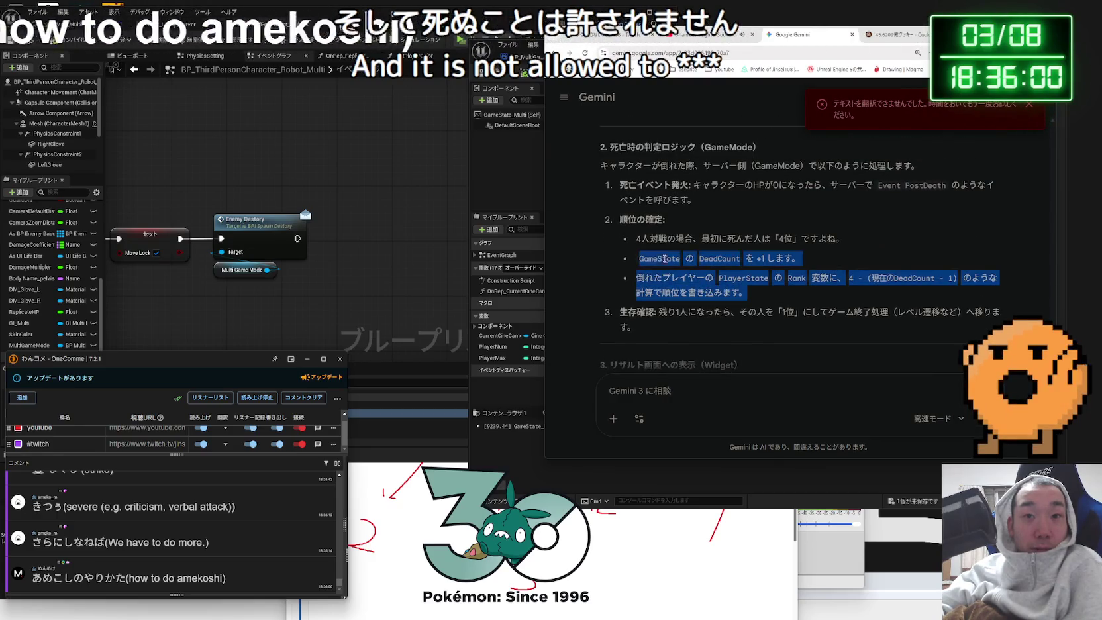
pyautogui.click(768, 294)
pyautogui.click(506, 200)
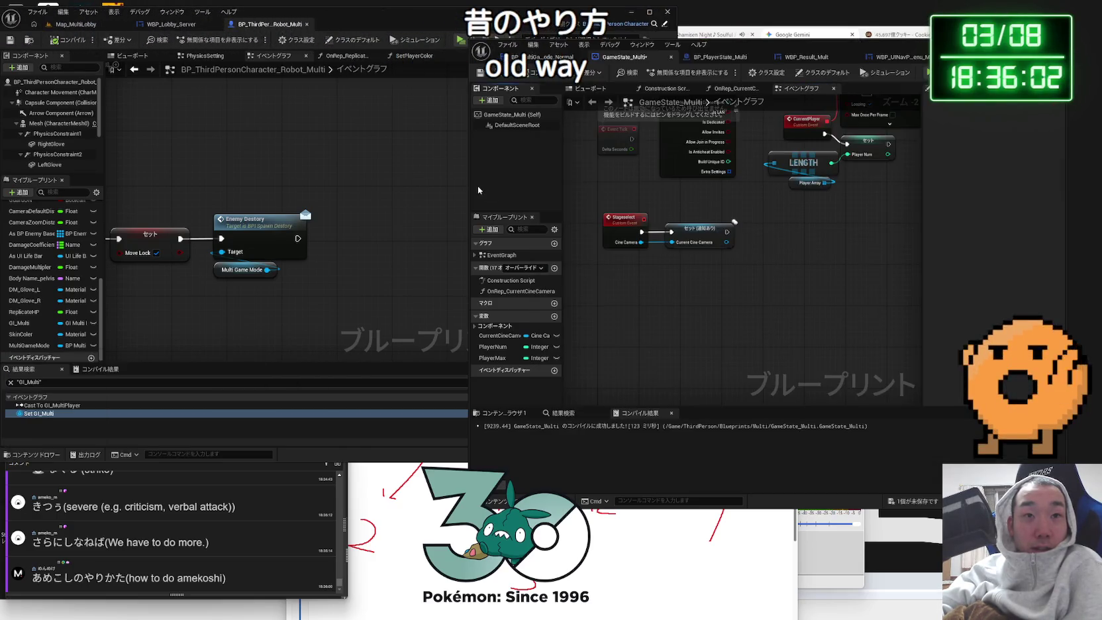
pyautogui.click(706, 60)
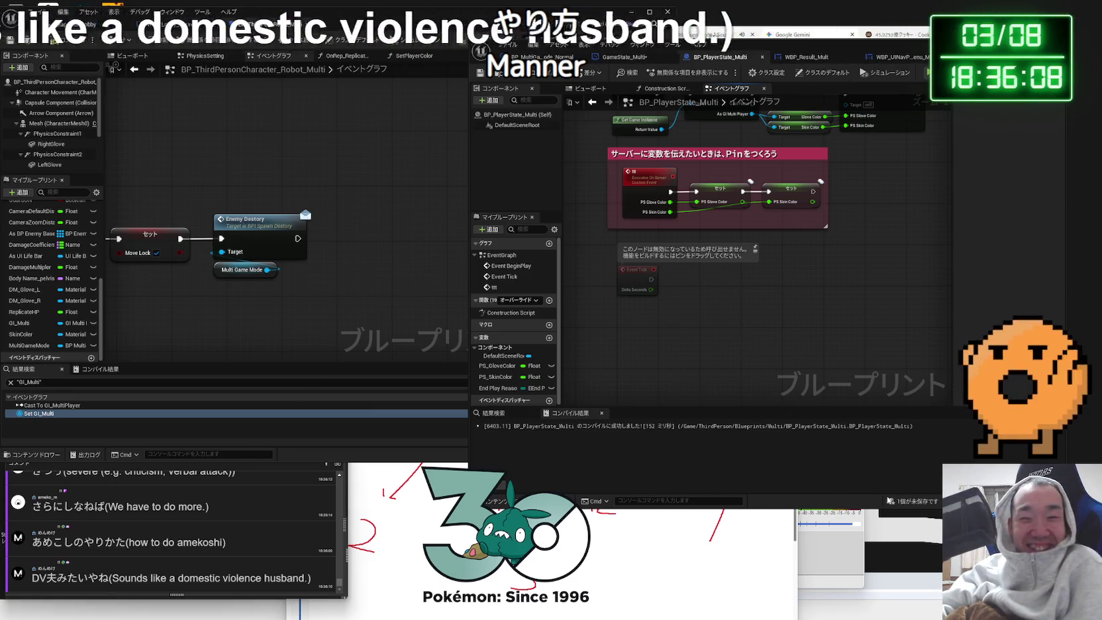
pyautogui.hotkey('ctrl', 'shift', 's')
pyautogui.click(622, 403)
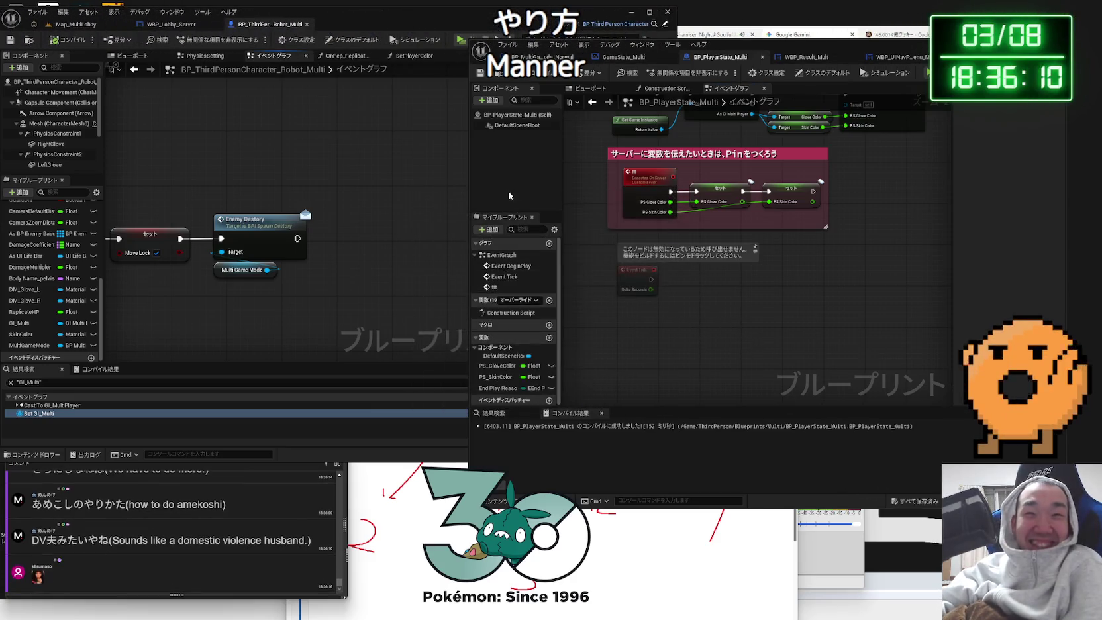
pyautogui.moveTo(471, 192); pyautogui.dragTo(516, 196)
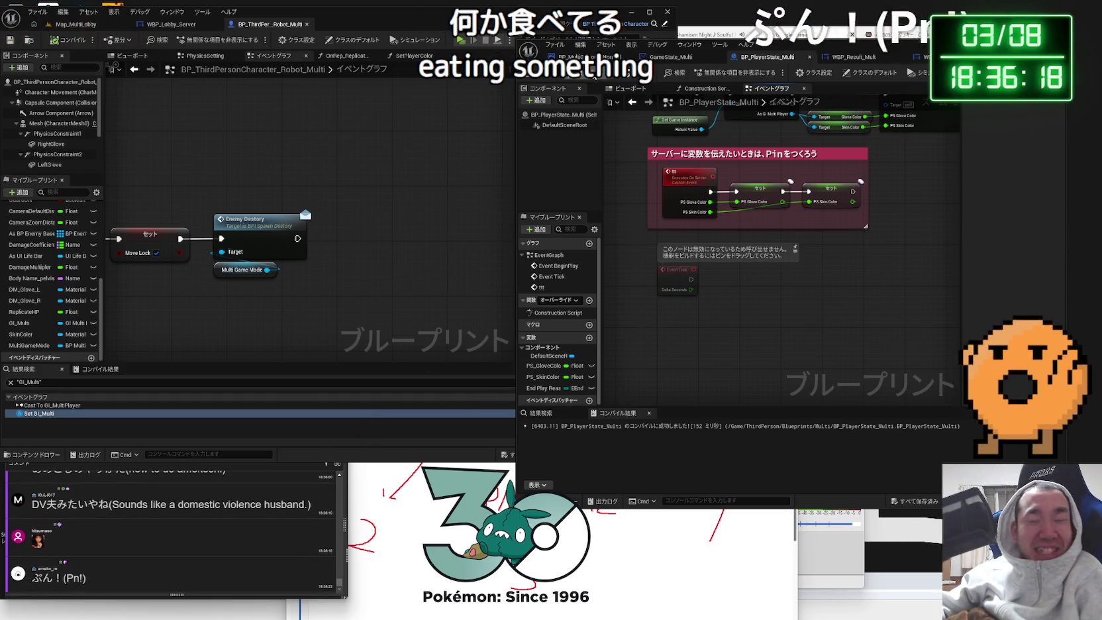
pyautogui.moveTo(843, 50)
pyautogui.mouseDown()
pyautogui.moveTo(773, 47)
pyautogui.moveTo(783, 45)
pyautogui.mouseUp()
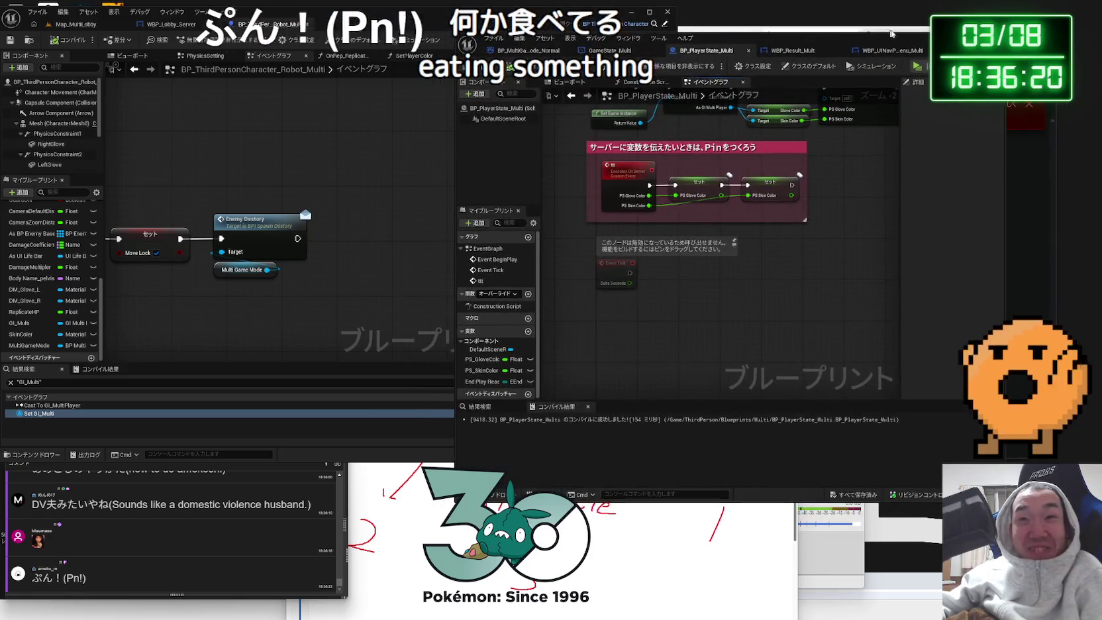
pyautogui.click(911, 29)
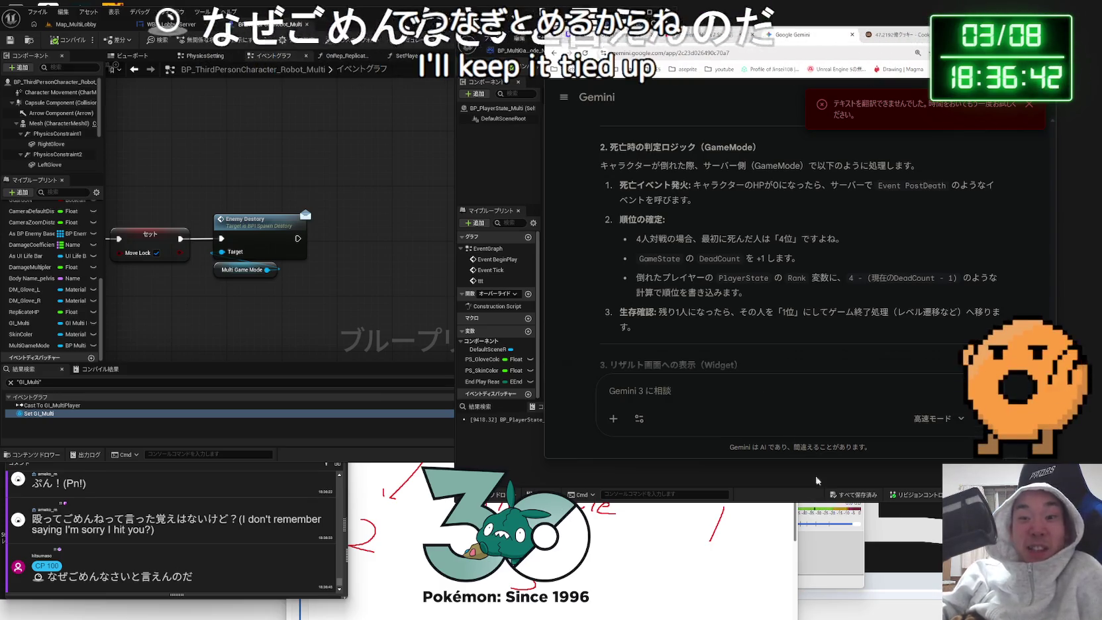
# - Switch to OBS, then bring back Gemini's death-order ranking answer with the 4 − (DeadCount − 1) formula
pyautogui.click(867, 562)
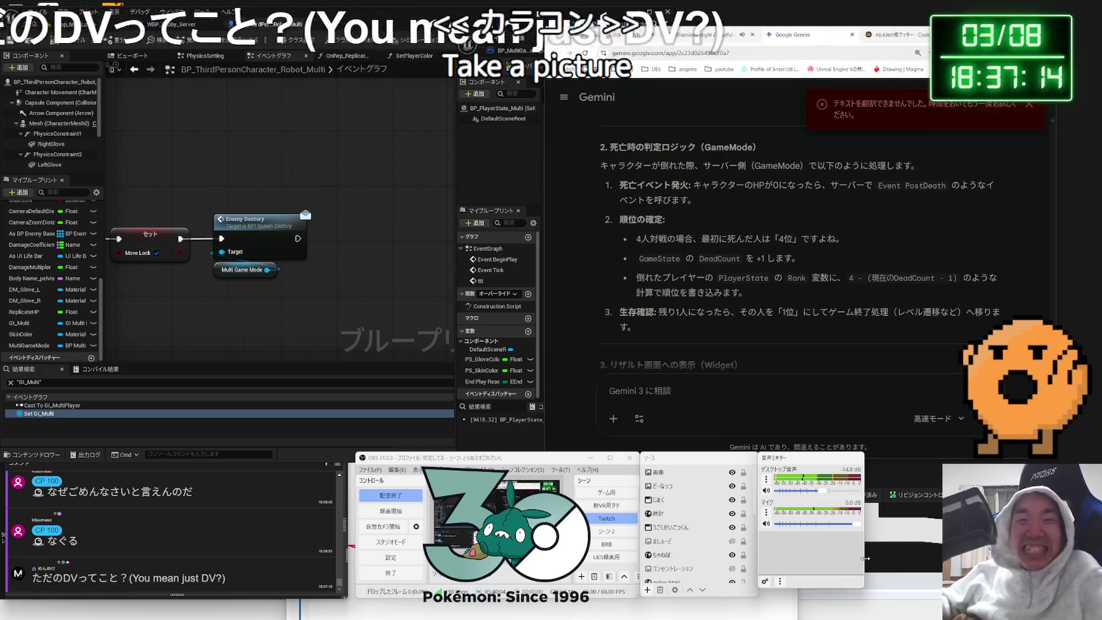
pyautogui.click(721, 272)
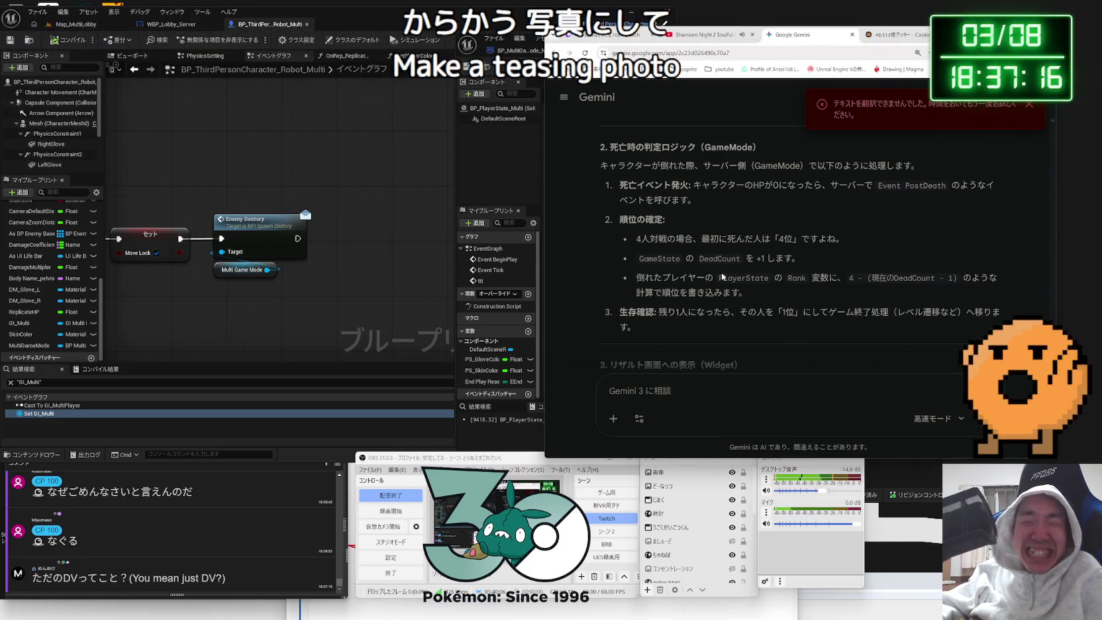
# - Translate the rank-rewriting explanation with DeepL, read the tips, then return to BP_PlayerState_Multi
pyautogui.moveTo(720, 277); pyautogui.dragTo(751, 292)
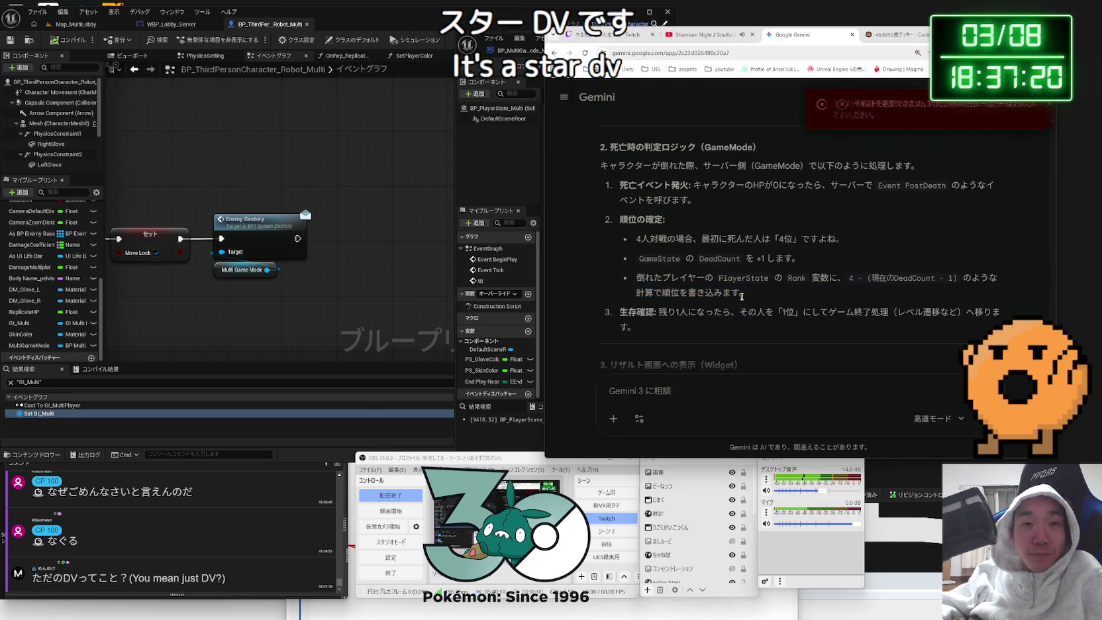
pyautogui.scroll(-8, 743, 306)
pyautogui.moveTo(690, 289)
pyautogui.mouseDown()
pyautogui.moveTo(632, 257)
pyautogui.moveTo(782, 312)
pyautogui.moveTo(861, 321)
pyautogui.mouseUp()
pyautogui.click(631, 257)
pyautogui.click(846, 316)
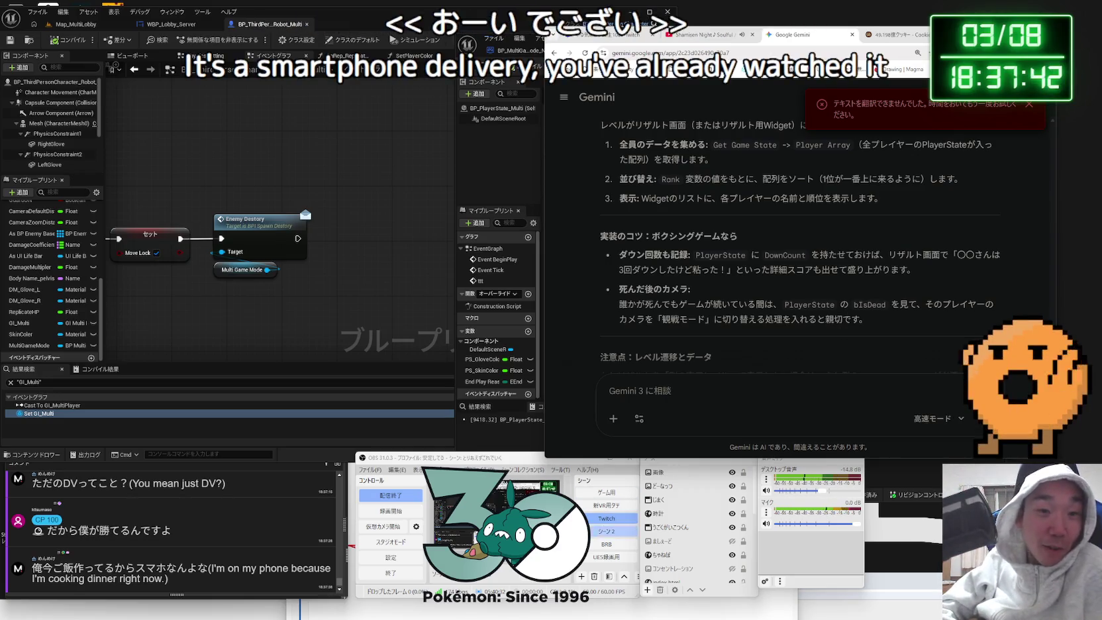
pyautogui.click(574, 574)
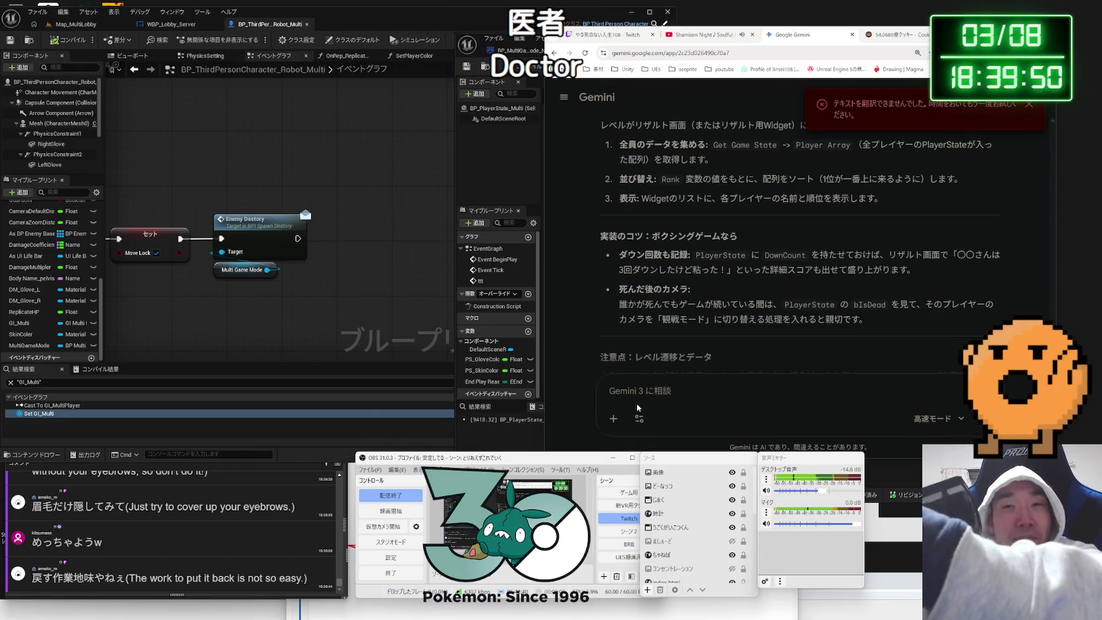
pyautogui.click(351, 313)
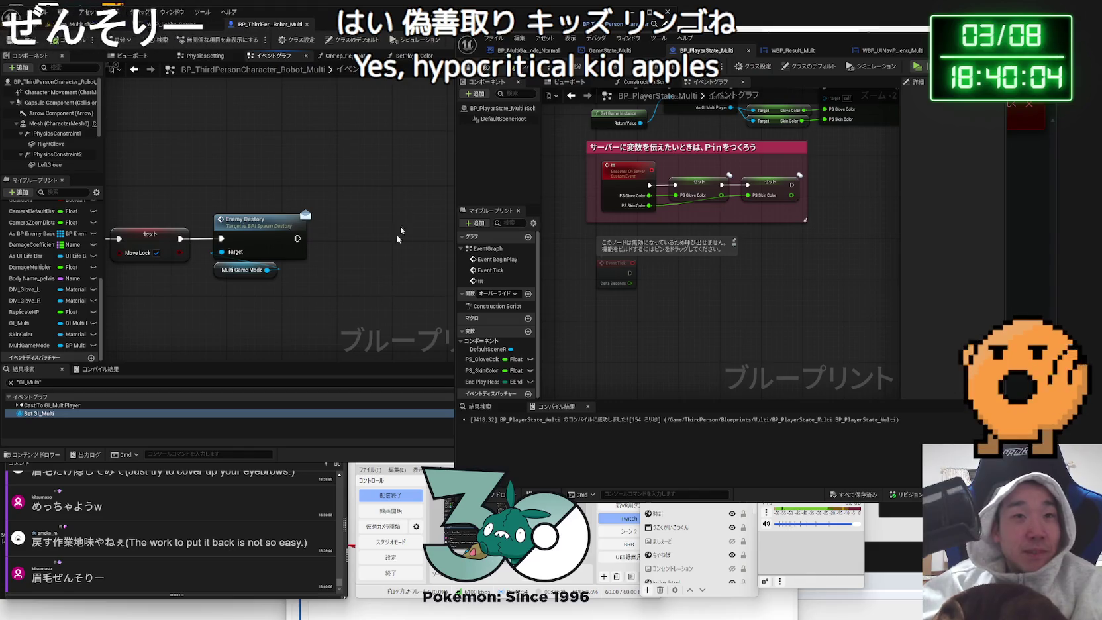
pyautogui.click(910, 50)
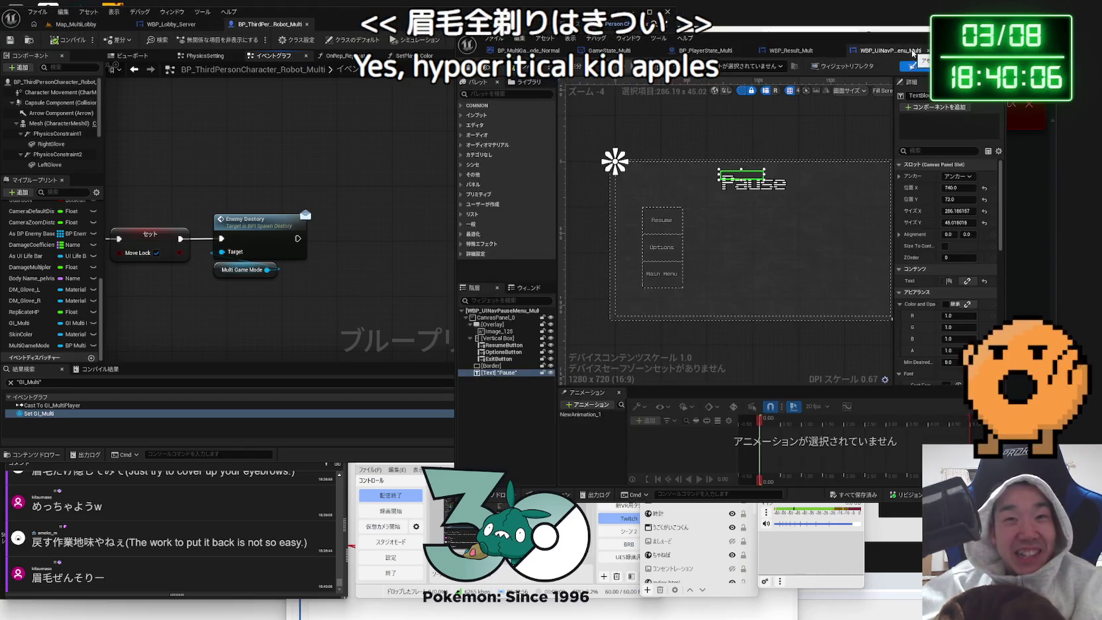
pyautogui.click(785, 51)
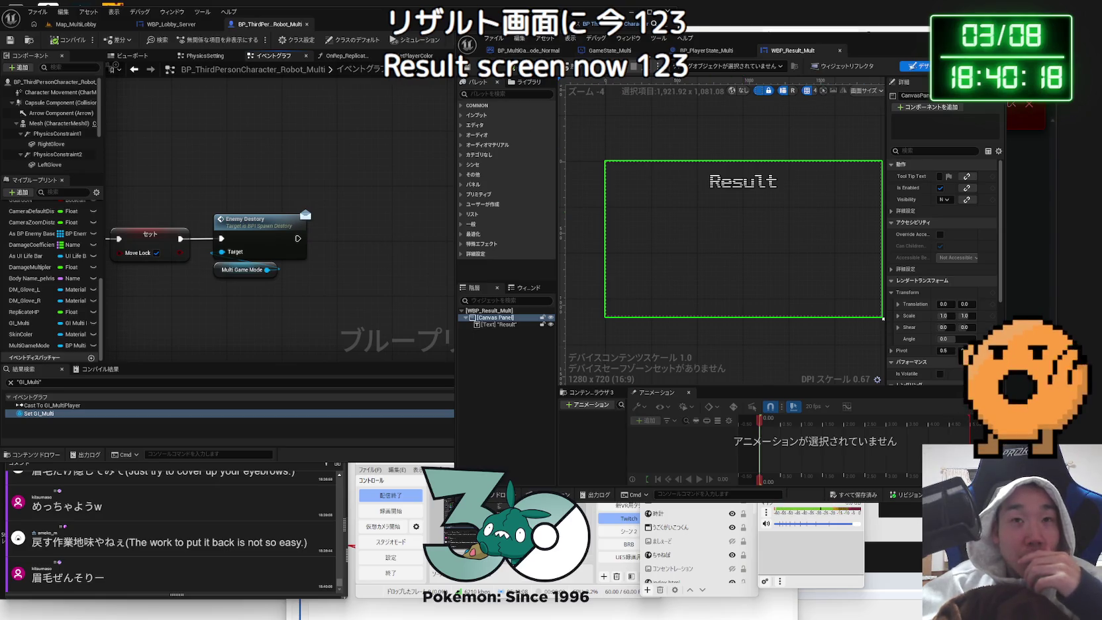
pyautogui.click(762, 31)
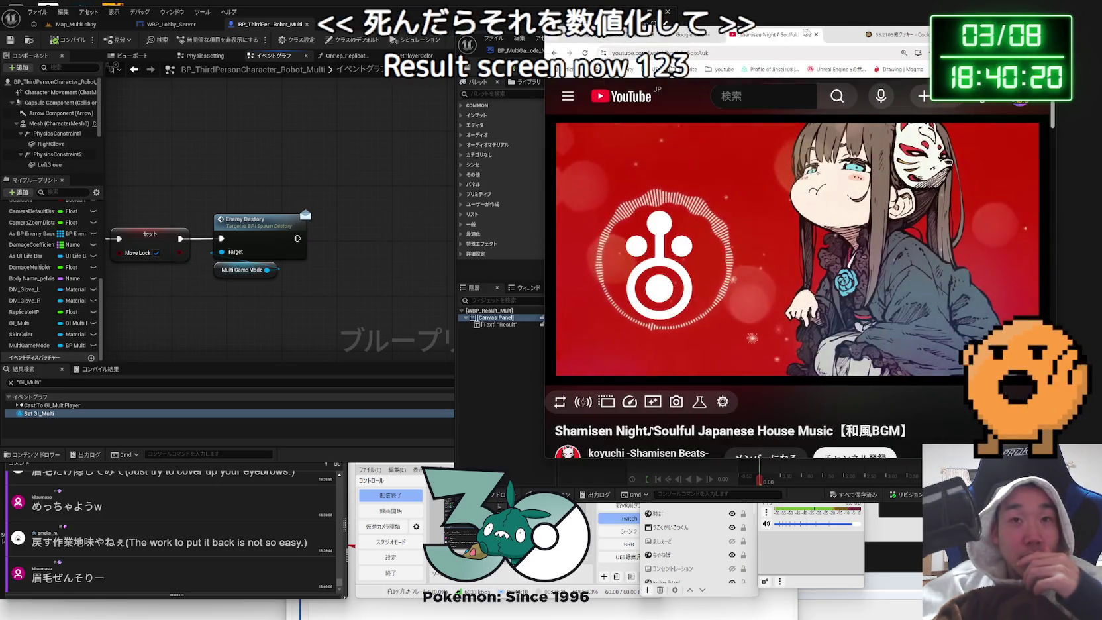
pyautogui.click(809, 33)
pyautogui.hotkey('alt', 'Tab')
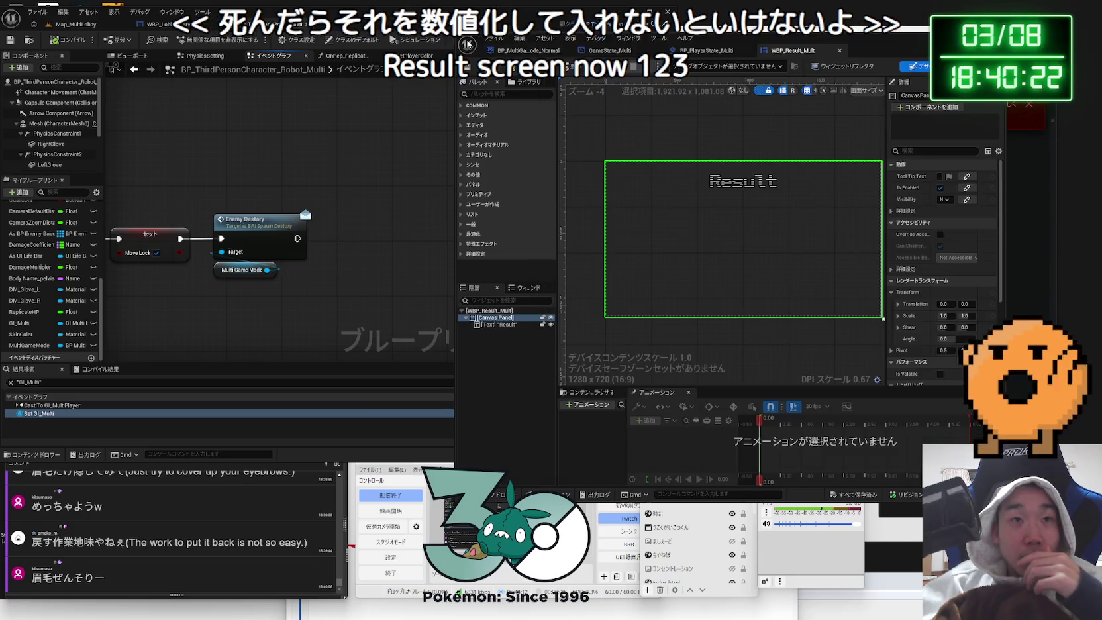
pyautogui.moveTo(706, 44); pyautogui.dragTo(829, 43)
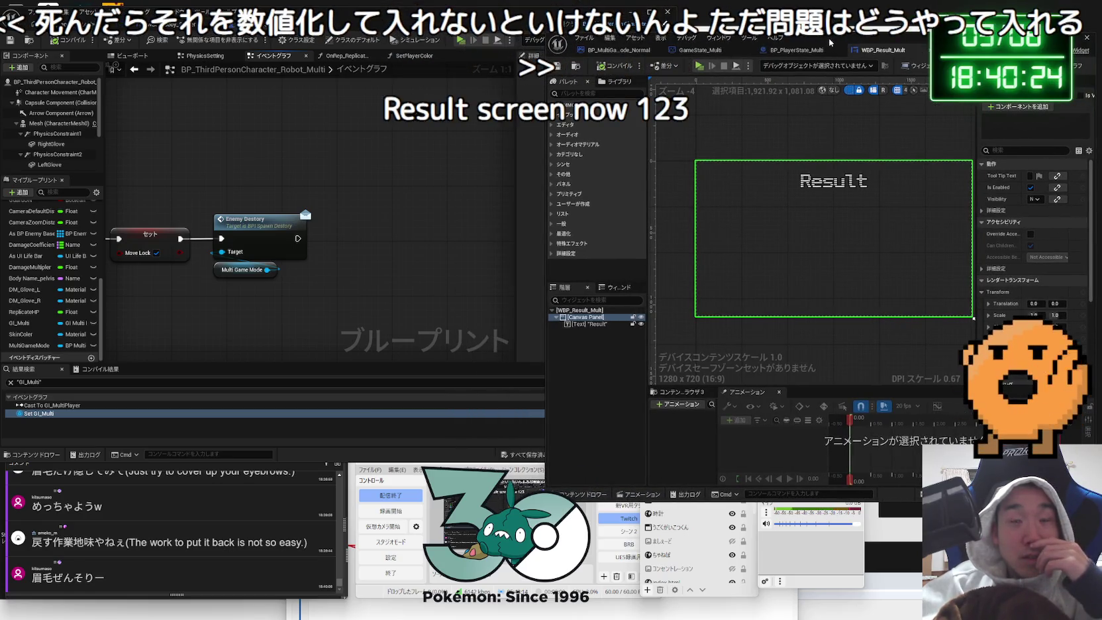
pyautogui.click(700, 51)
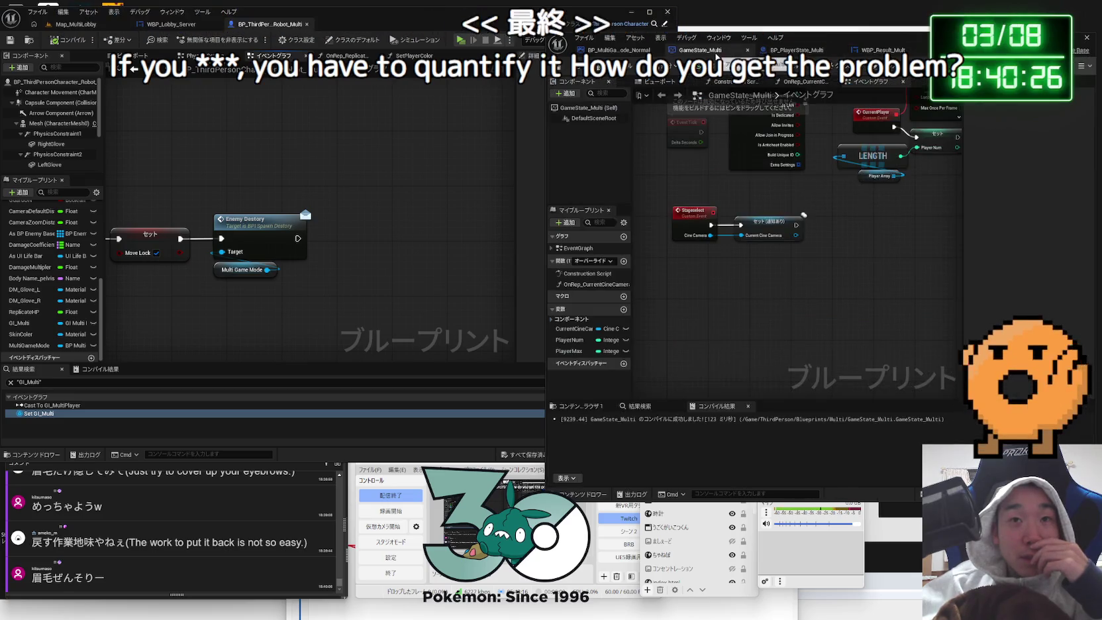
pyautogui.click(612, 52)
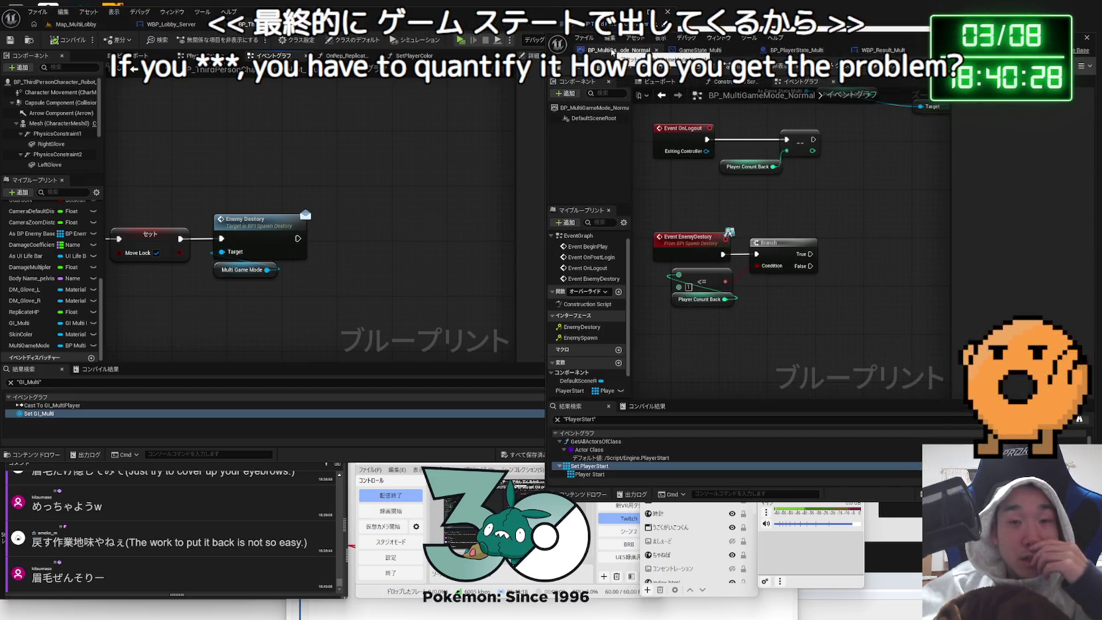
pyautogui.moveTo(711, 176); pyautogui.dragTo(723, 314)
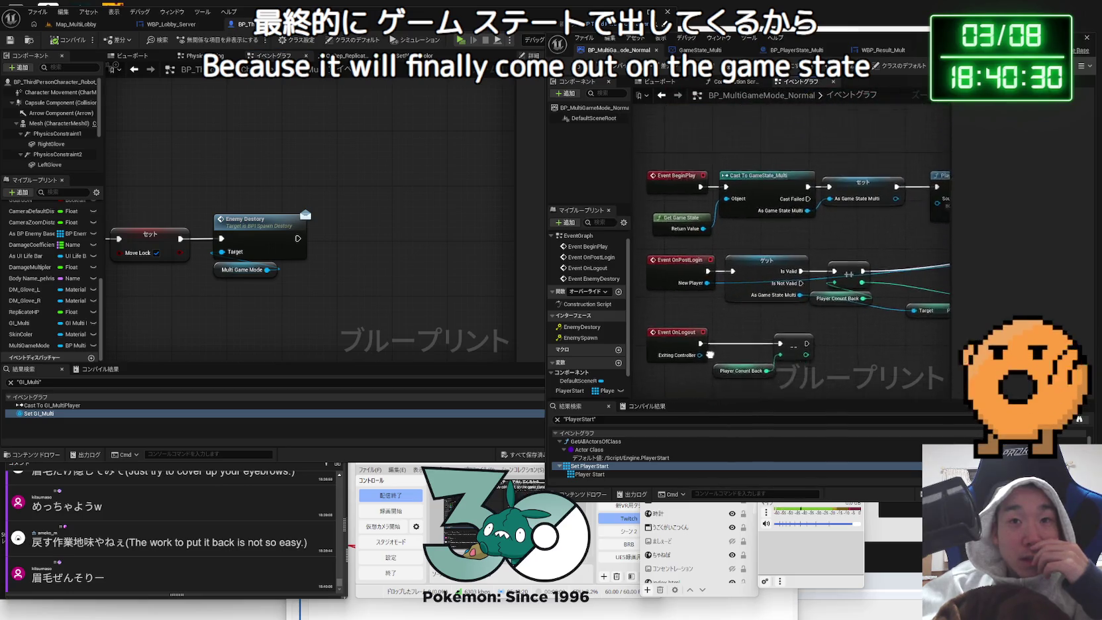
pyautogui.click(700, 51)
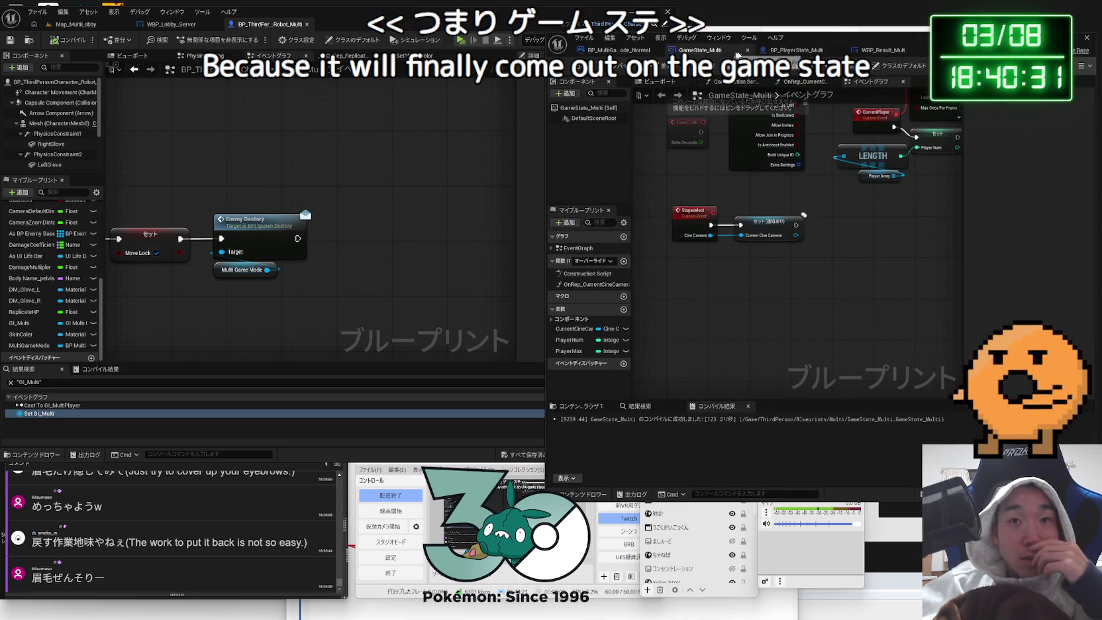
pyautogui.click(796, 51)
pyautogui.moveTo(755, 274); pyautogui.dragTo(732, 255)
pyautogui.moveTo(863, 264)
pyautogui.mouseDown()
pyautogui.moveTo(749, 250)
pyautogui.moveTo(818, 217)
pyautogui.mouseUp()
pyautogui.write('cast to game')
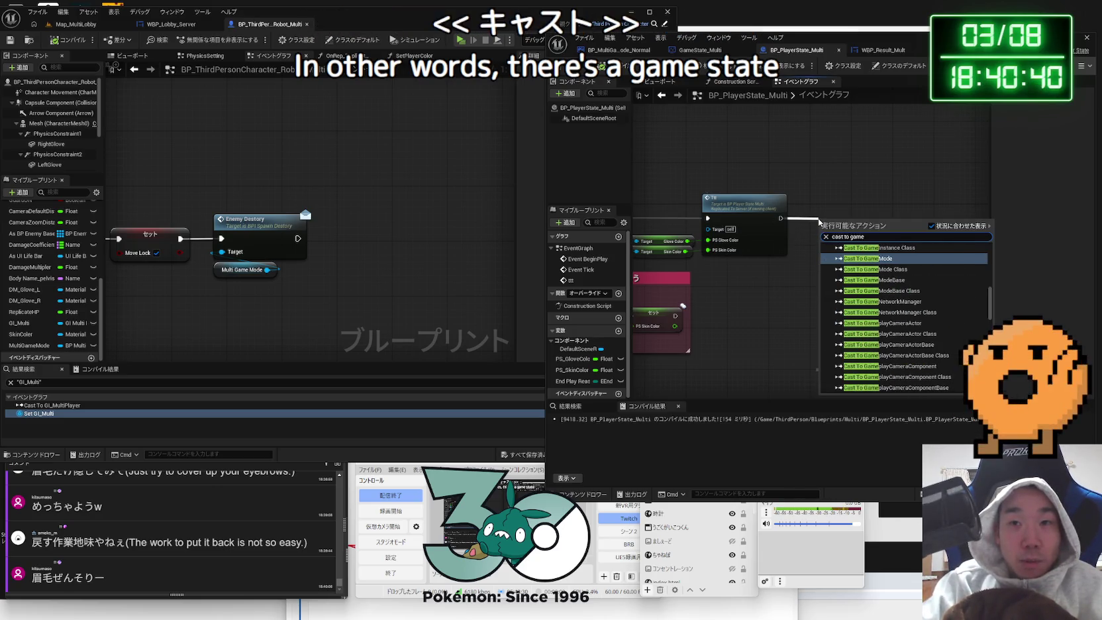
pyautogui.write(' state')
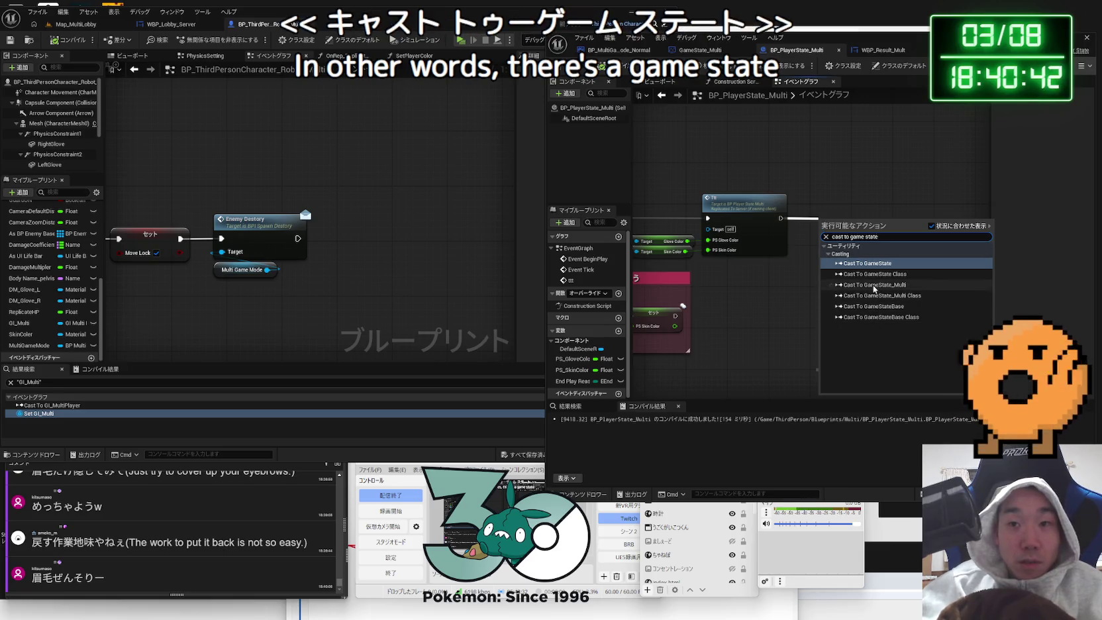
pyautogui.click(875, 285)
pyautogui.moveTo(863, 222); pyautogui.dragTo(904, 212)
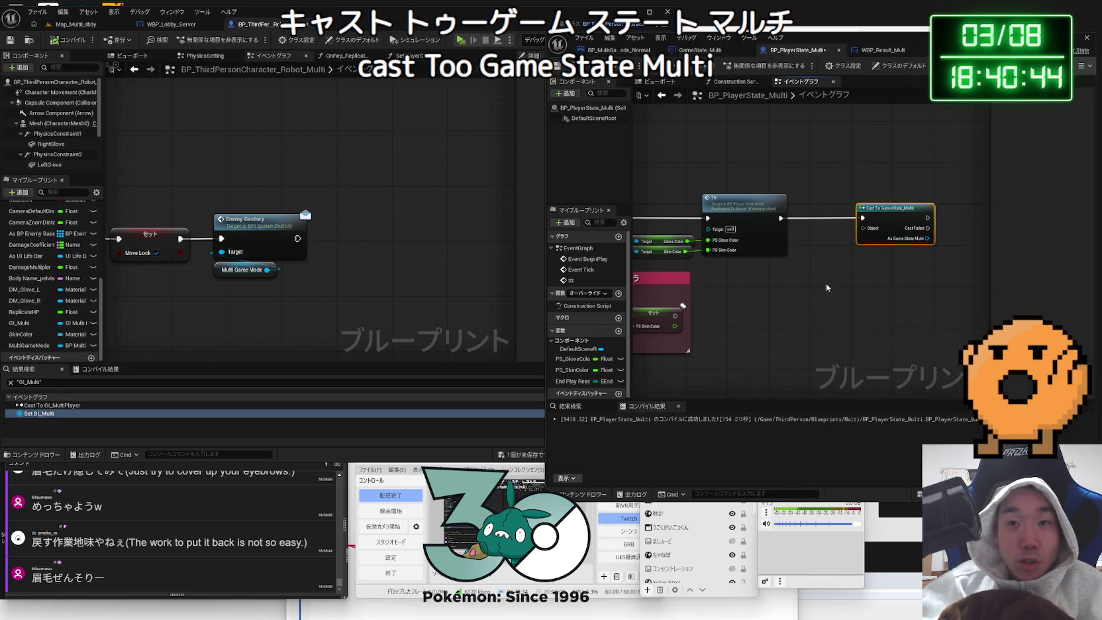
pyautogui.rightClick(826, 282)
pyautogui.write('get gamestate')
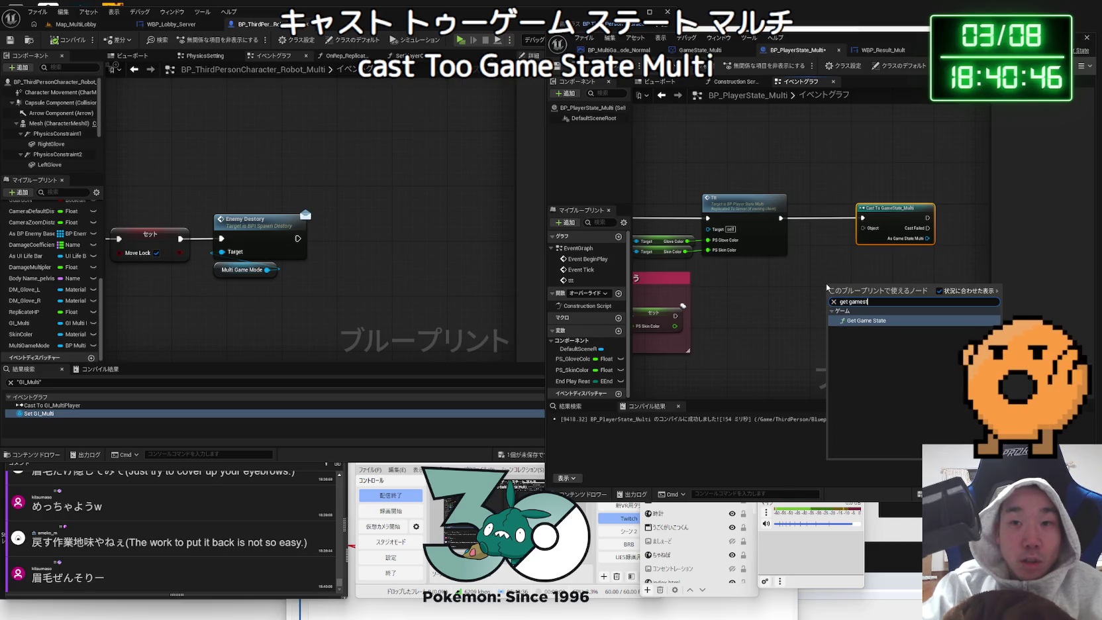
pyautogui.press('Return')
pyautogui.moveTo(855, 291); pyautogui.dragTo(823, 264)
pyautogui.moveTo(816, 221); pyautogui.dragTo(871, 279)
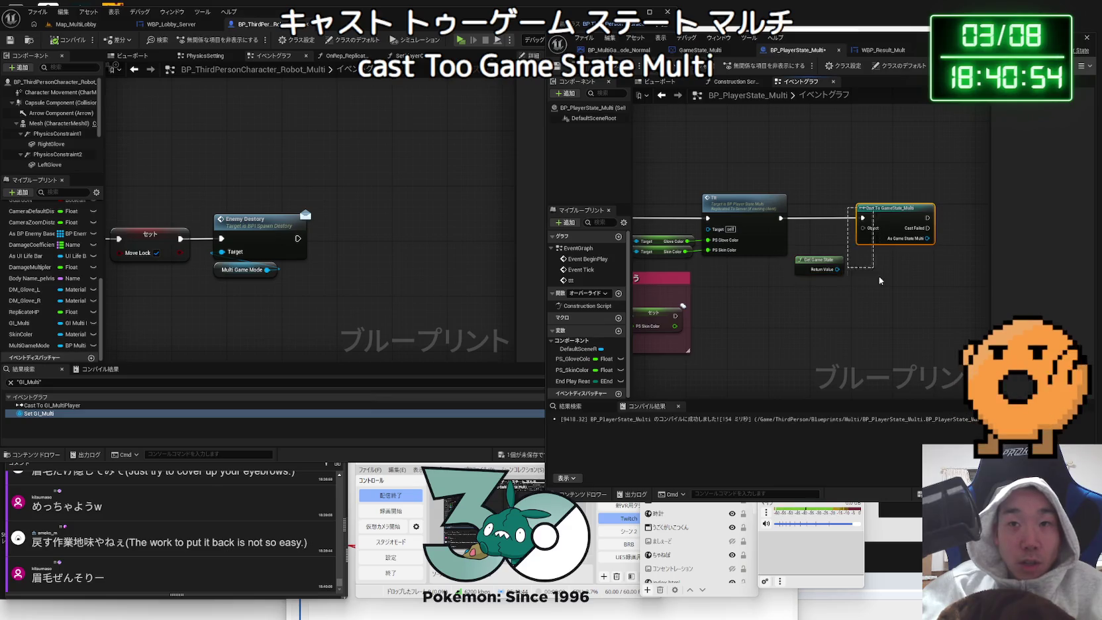
pyautogui.press('Delete')
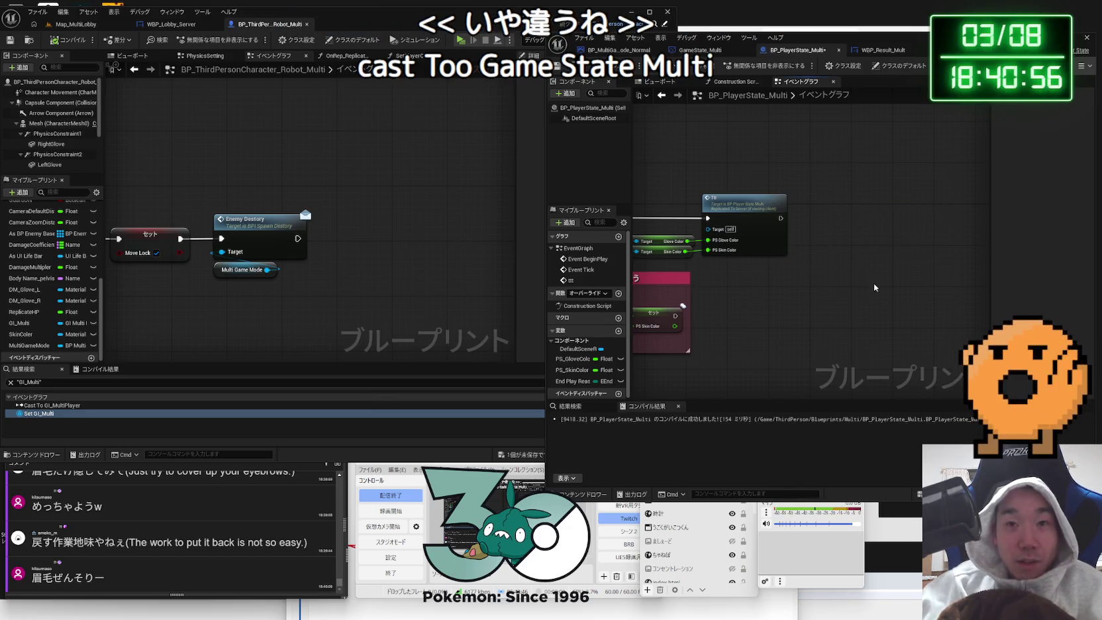
pyautogui.moveTo(749, 231); pyautogui.dragTo(787, 229)
# - Add Get Session Settings, promote Num Connections to a new variable, and compile the player state
pyautogui.write('oin')
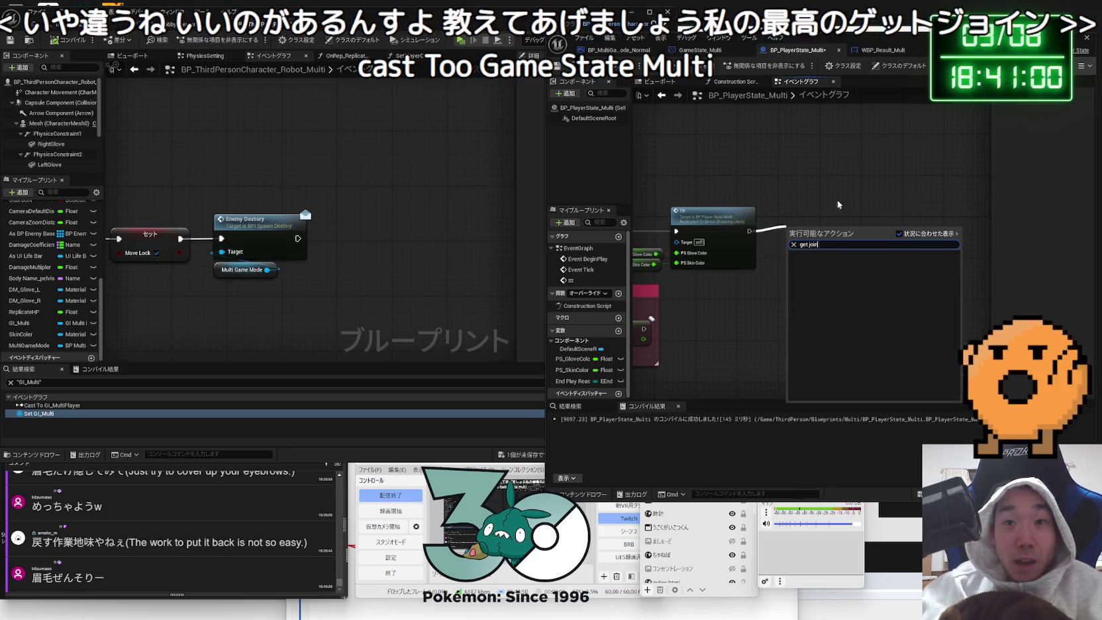
pyautogui.press('BackSpace')
pyautogui.press('BackSpace')
pyautogui.press('BackSpace')
pyautogui.press('BackSpace')
pyautogui.write('session')
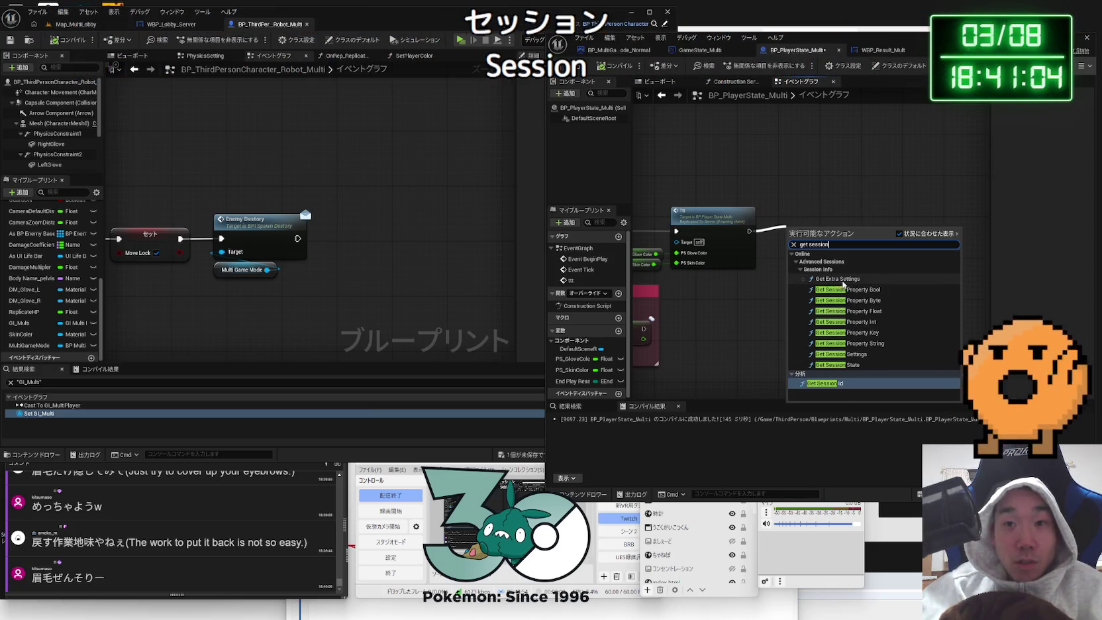
pyautogui.click(856, 354)
pyautogui.scroll(1, 874, 235)
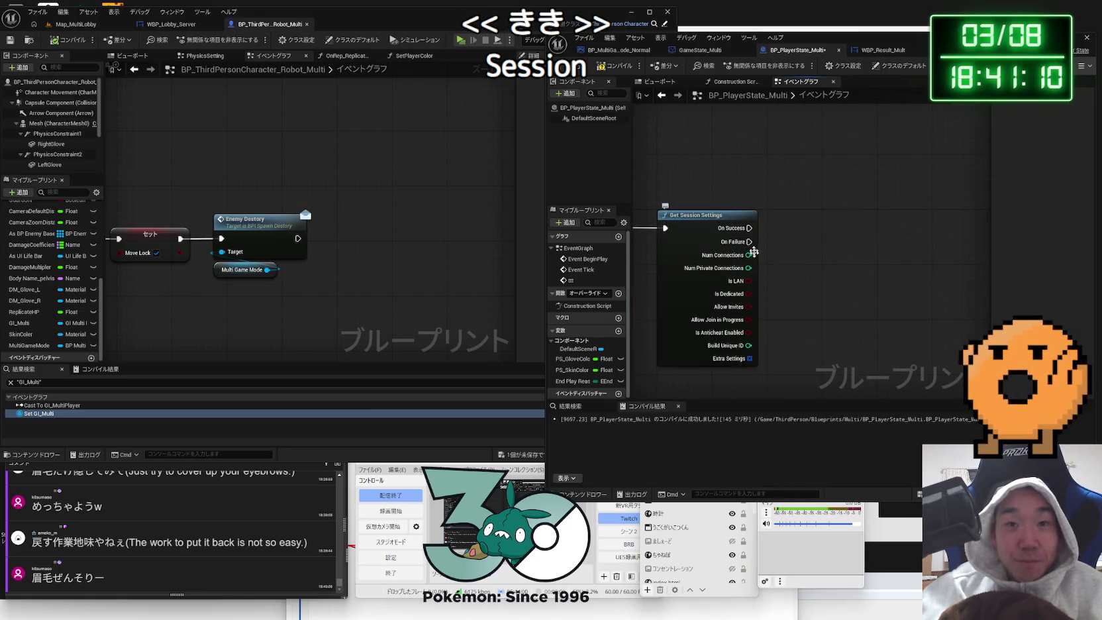
pyautogui.moveTo(749, 256)
pyautogui.mouseDown()
pyautogui.moveTo(842, 255)
pyautogui.moveTo(792, 241)
pyautogui.moveTo(825, 246)
pyautogui.moveTo(809, 236)
pyautogui.mouseUp()
pyautogui.click(836, 280)
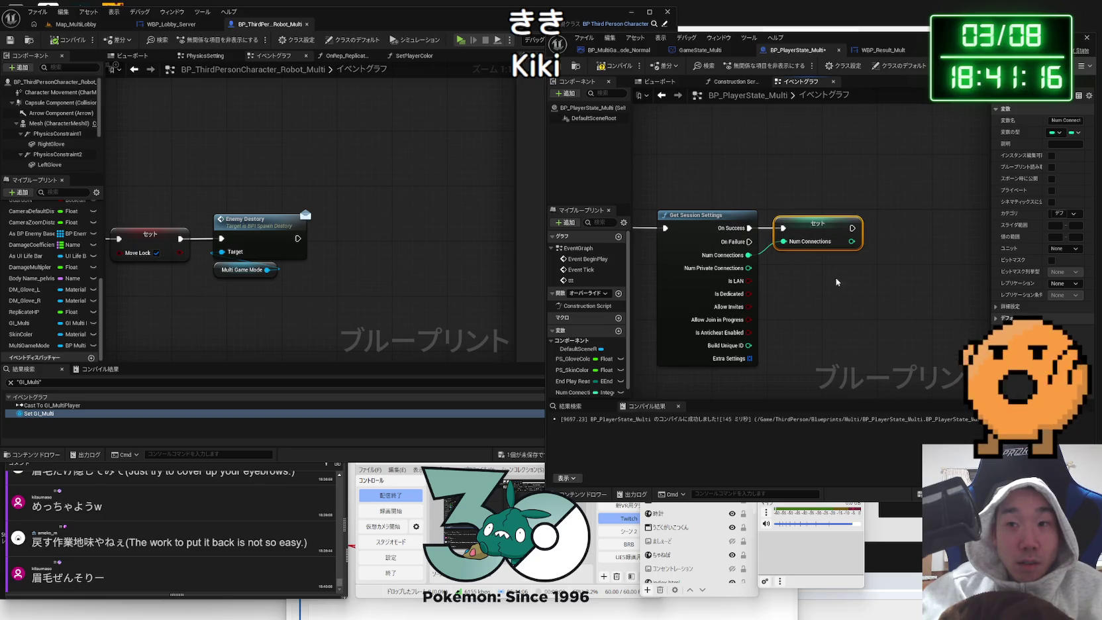
pyautogui.click(603, 71)
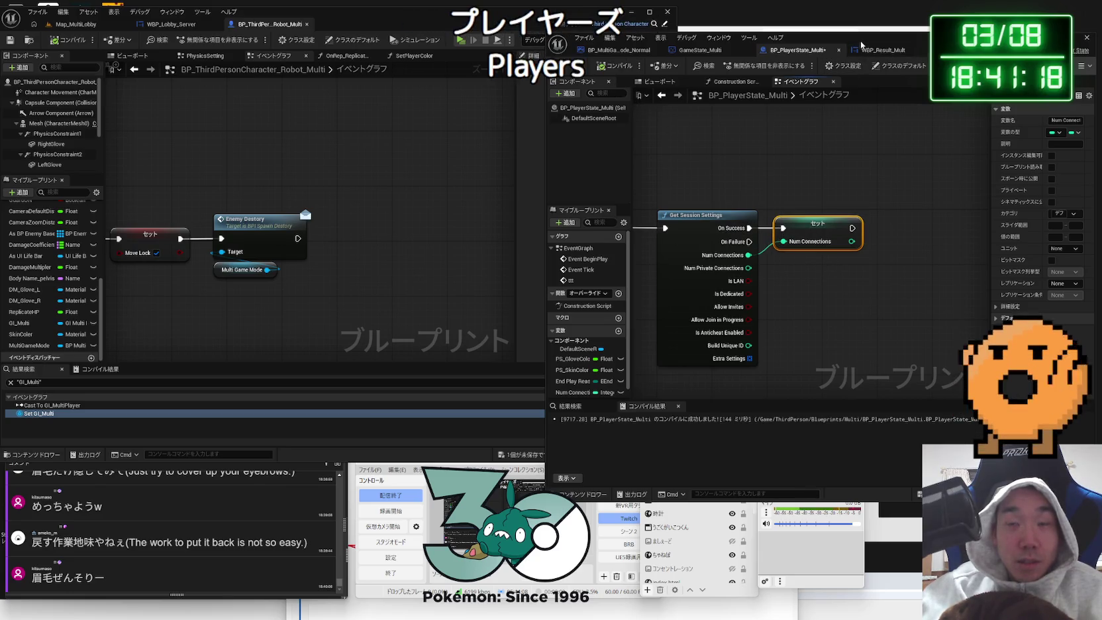
# - Resize the player state editor, inspect the NumConnections variable, and reselect the Set Num Connections node
pyautogui.moveTo(860, 41); pyautogui.dragTo(777, 46)
pyautogui.moveTo(462, 186); pyautogui.dragTo(375, 186)
pyautogui.click(636, 302)
pyautogui.click(649, 228)
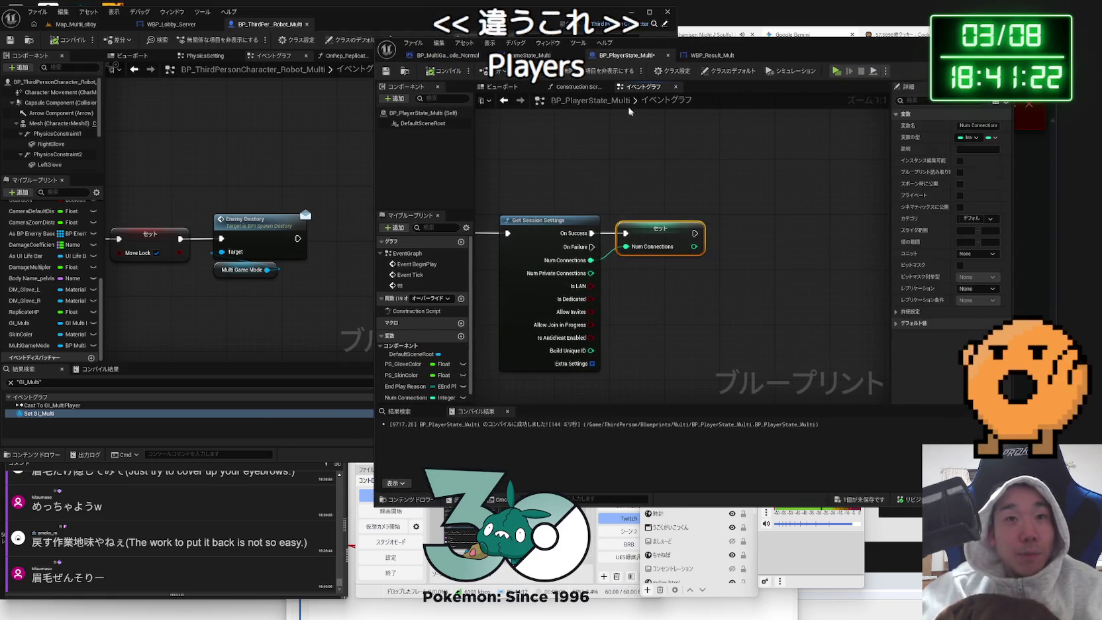
pyautogui.click(530, 55)
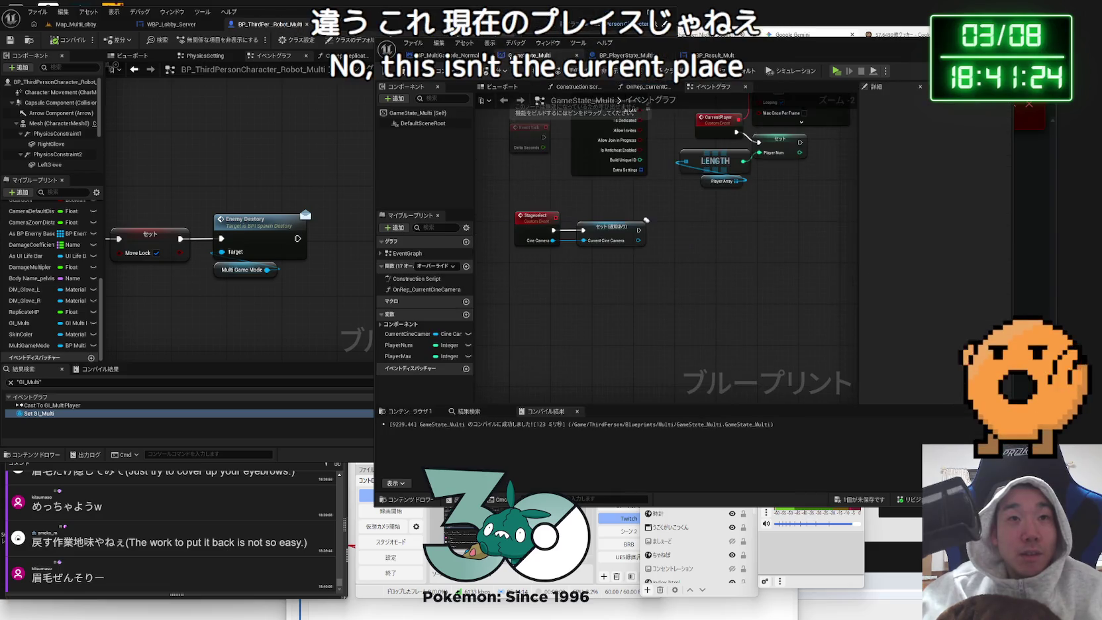
pyautogui.click(610, 56)
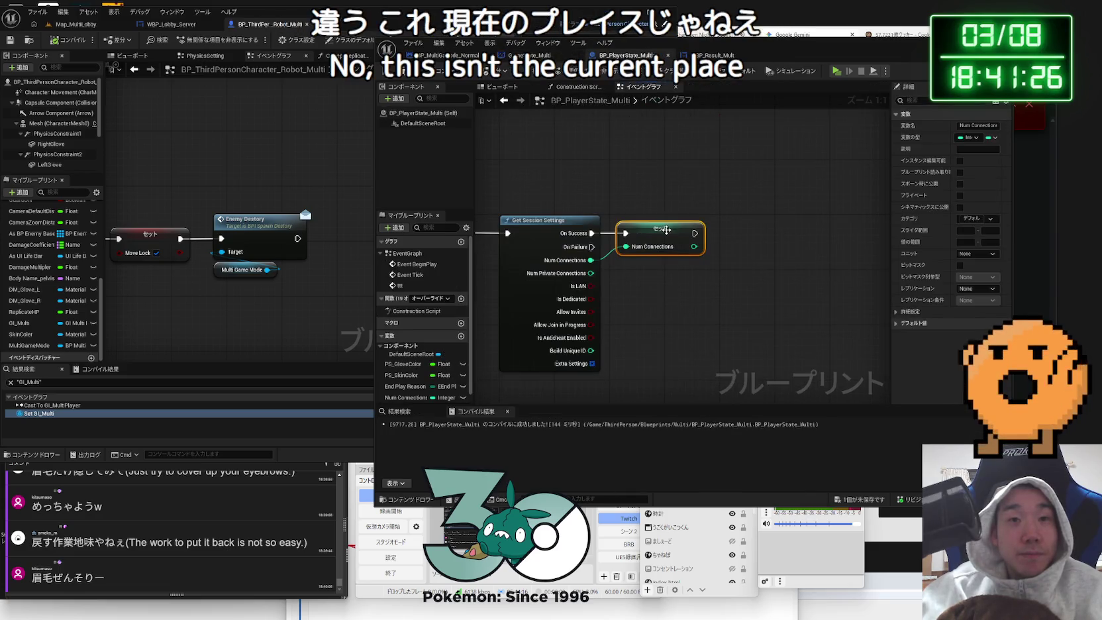
pyautogui.click(669, 280)
pyautogui.hotkey('ctrl', 'z')
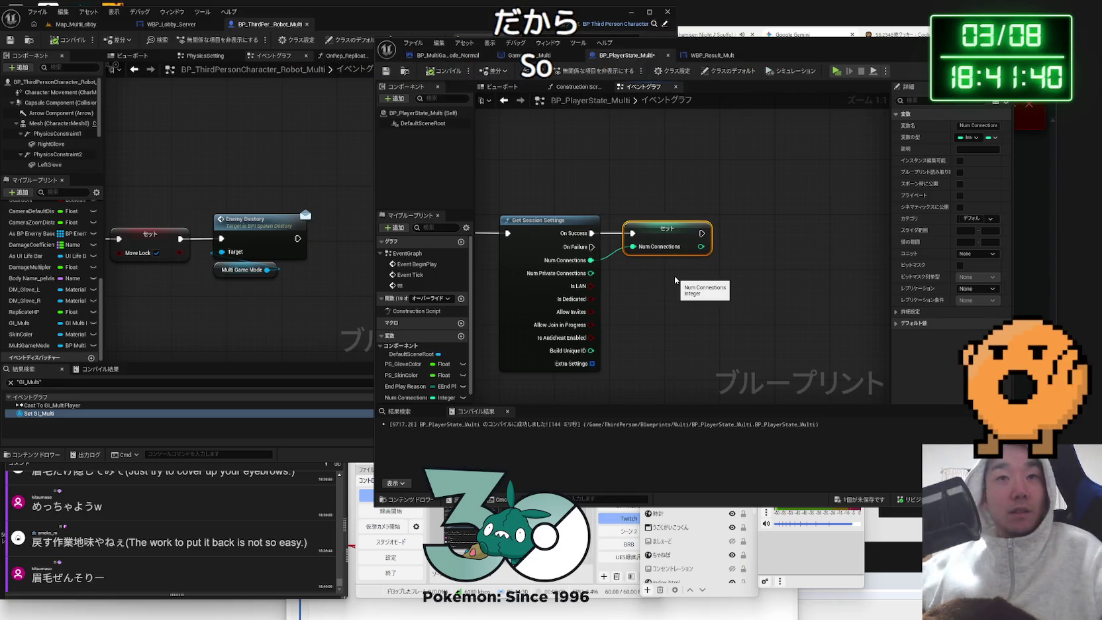
# - Delete the Get Session Settings and Set Num Connections nodes from BP_PlayerState_Multi's graph
pyautogui.moveTo(776, 326); pyautogui.dragTo(637, 210)
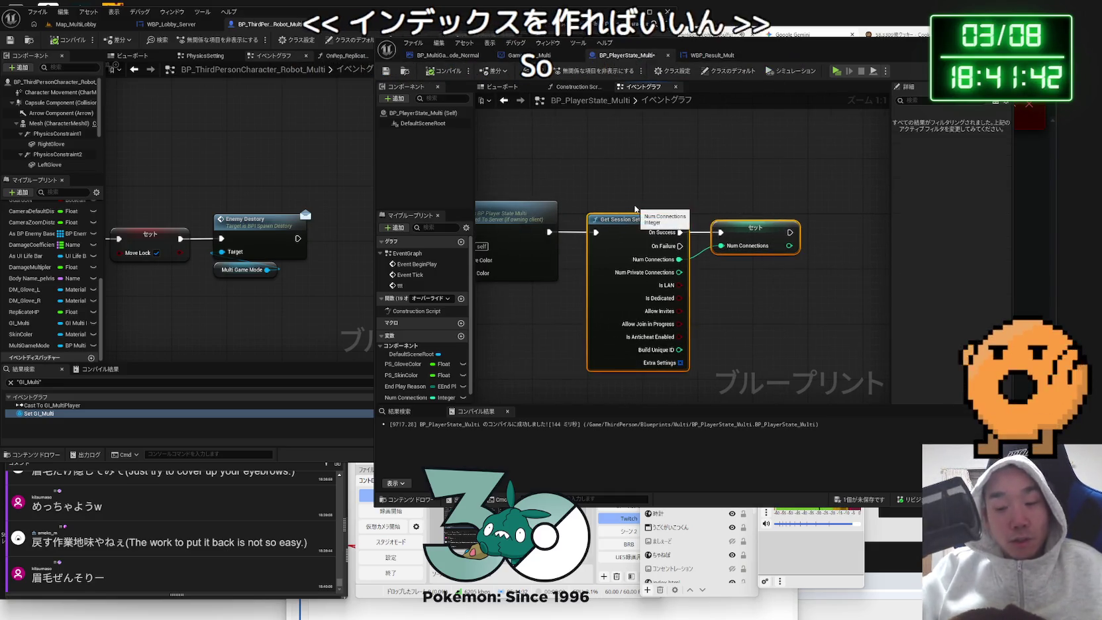
pyautogui.press('Delete')
pyautogui.click(443, 56)
pyautogui.hotkey('ctrl', 'Tab')
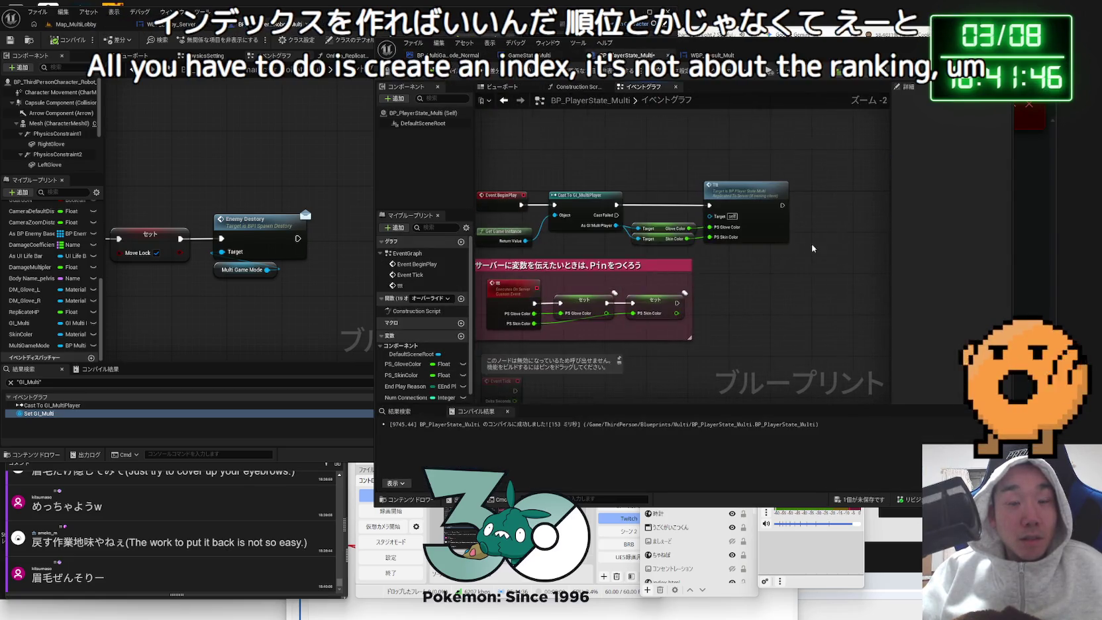
pyautogui.scroll(-2, 764, 239)
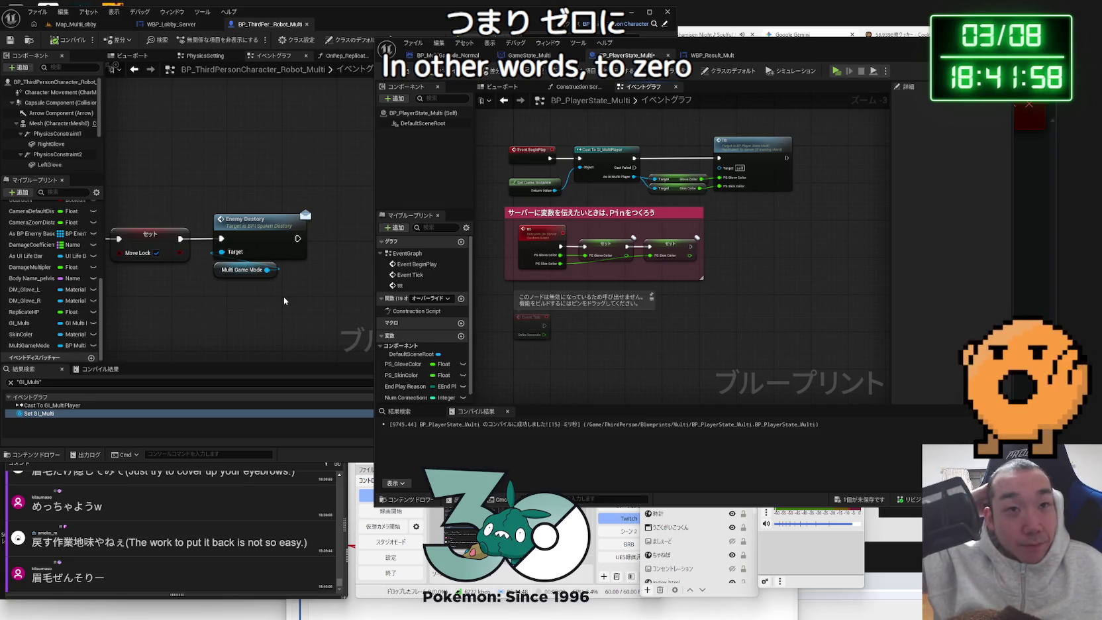
# - Inspect the Player Array getter's details in the GameState_Multi event graph
pyautogui.click(712, 57)
pyautogui.click(528, 55)
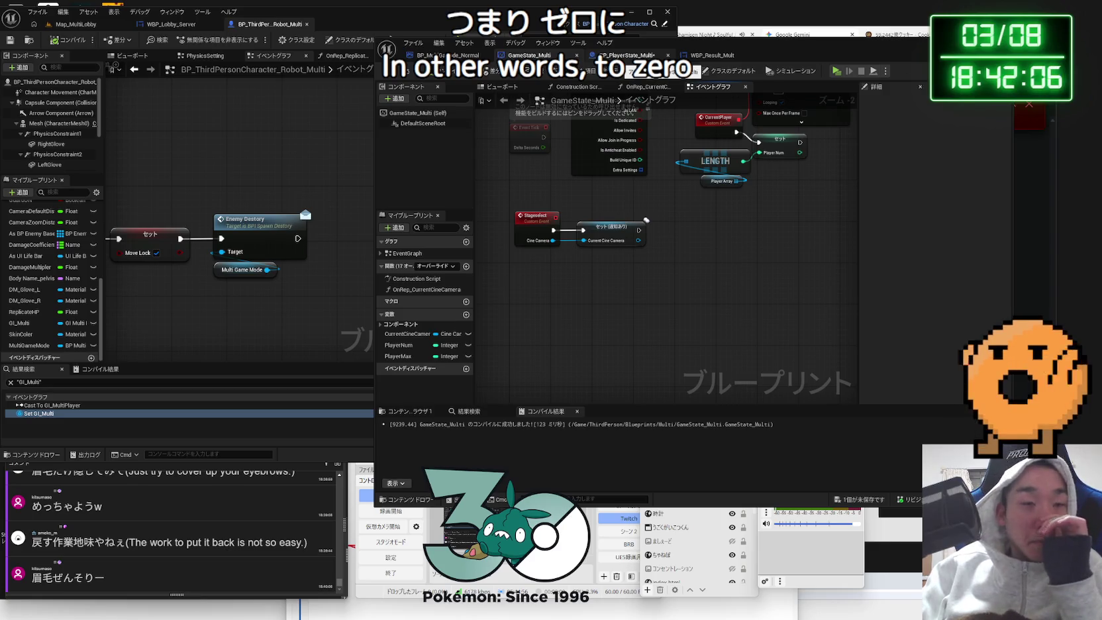
pyautogui.click(709, 186)
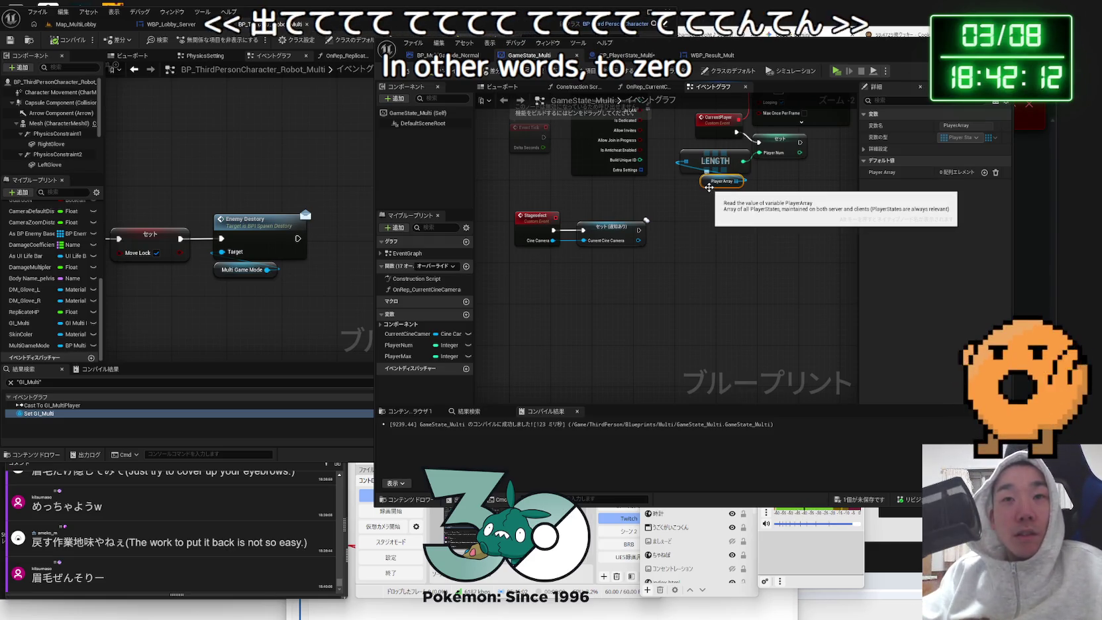
# - Back in BP_PlayerState_Multi, bring the BeginPlay nodes into view and nudge Multi Game Mode down
pyautogui.click(631, 59)
pyautogui.moveTo(624, 334)
pyautogui.mouseDown()
pyautogui.moveTo(622, 256)
pyautogui.moveTo(612, 269)
pyautogui.mouseUp()
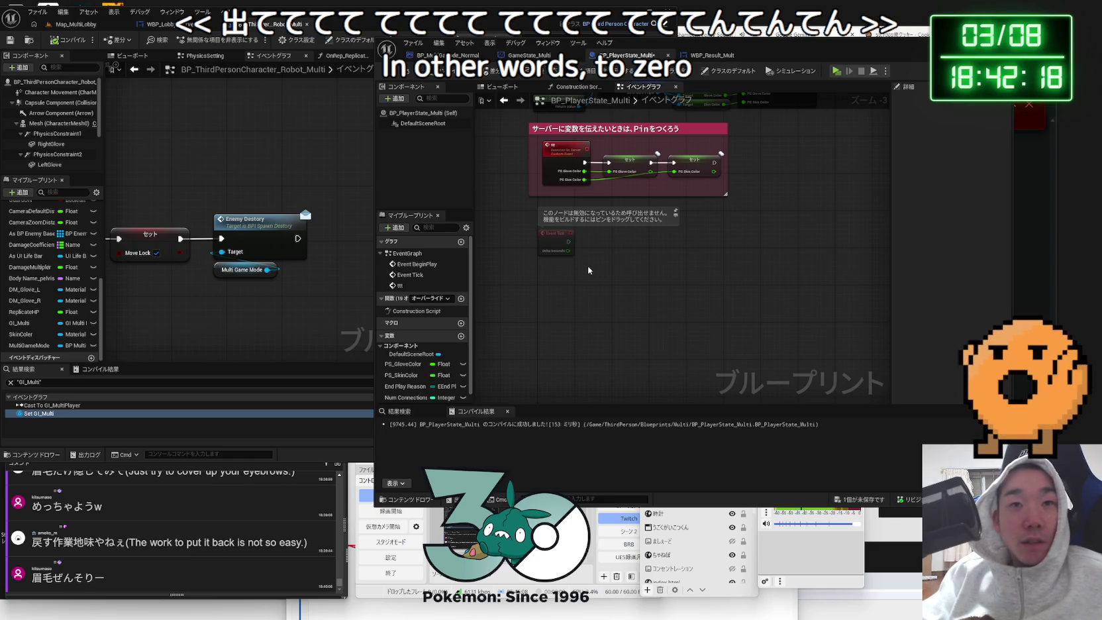
pyautogui.moveTo(658, 260)
pyautogui.mouseDown()
pyautogui.moveTo(640, 333)
pyautogui.moveTo(624, 286)
pyautogui.mouseUp()
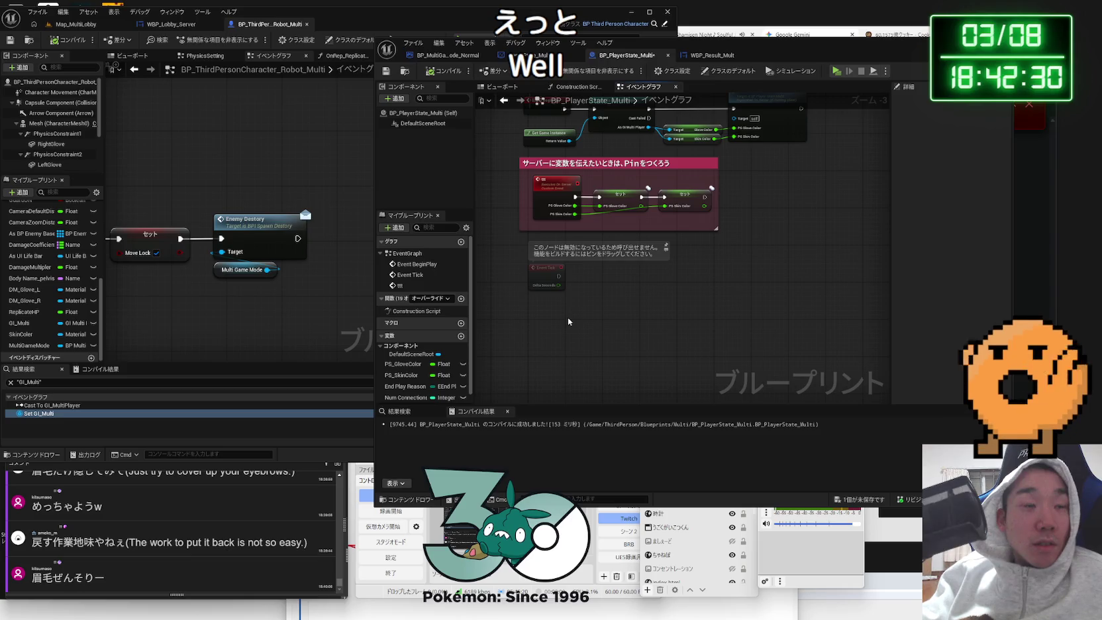
pyautogui.moveTo(233, 274); pyautogui.dragTo(231, 280)
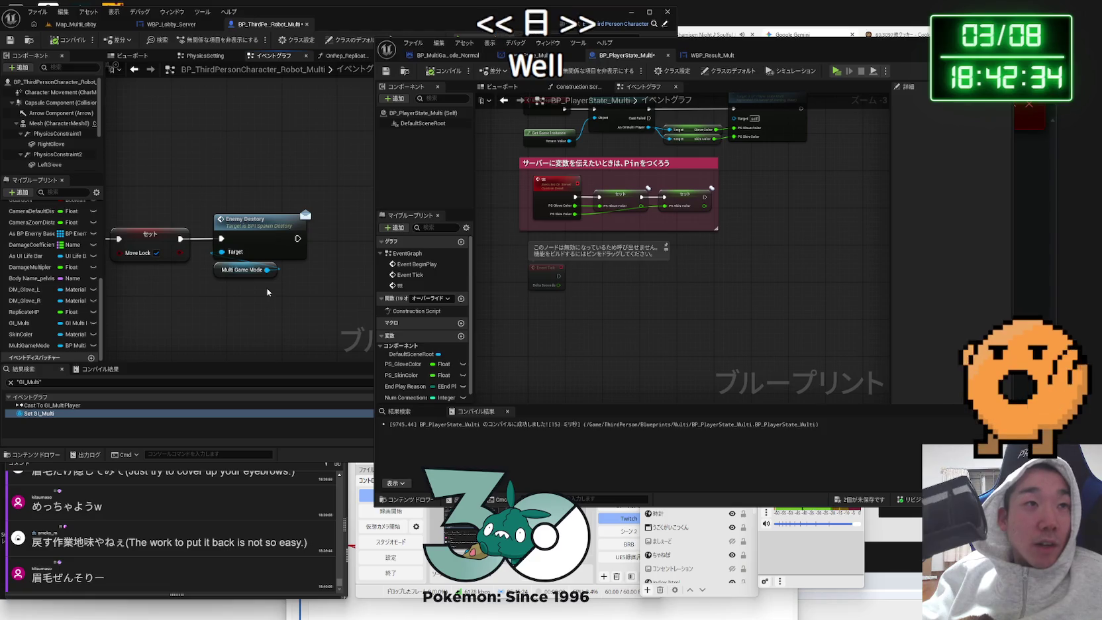
# - Search the character graph for a player state node, cancel, and select the GI_Multi variable
pyautogui.moveTo(626, 51); pyautogui.dragTo(808, 57)
pyautogui.rightClick(327, 281)
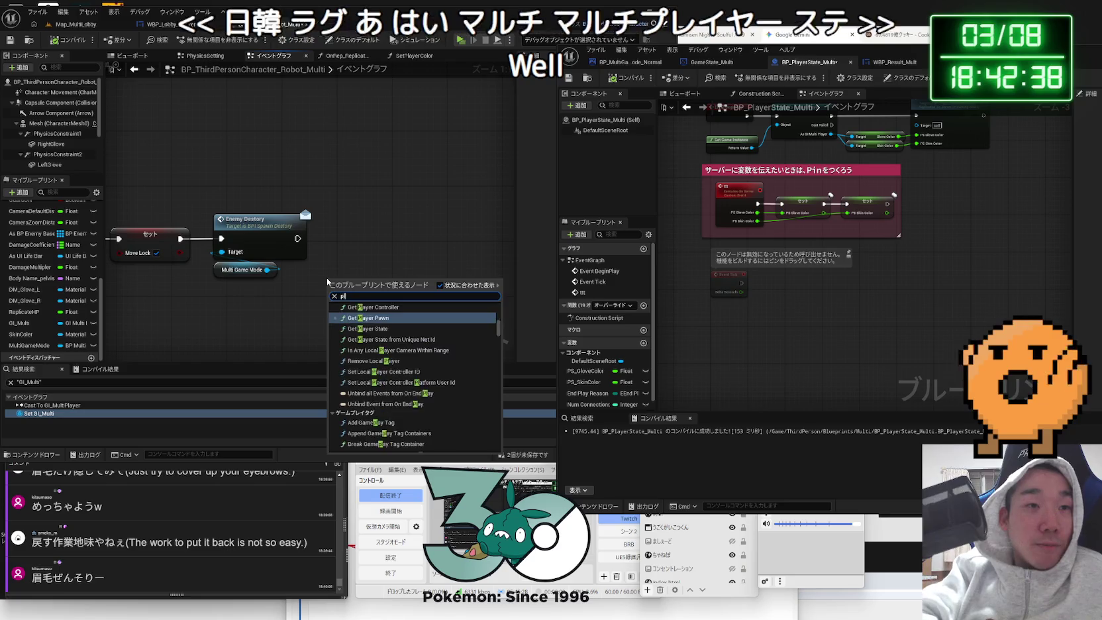
pyautogui.write('player state')
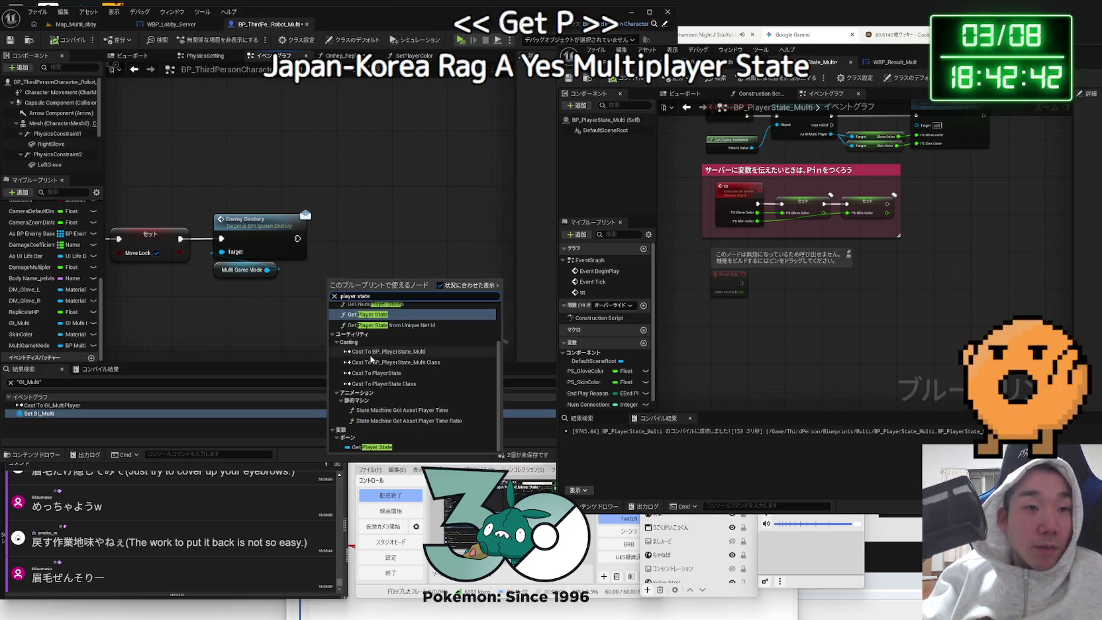
pyautogui.press('Escape')
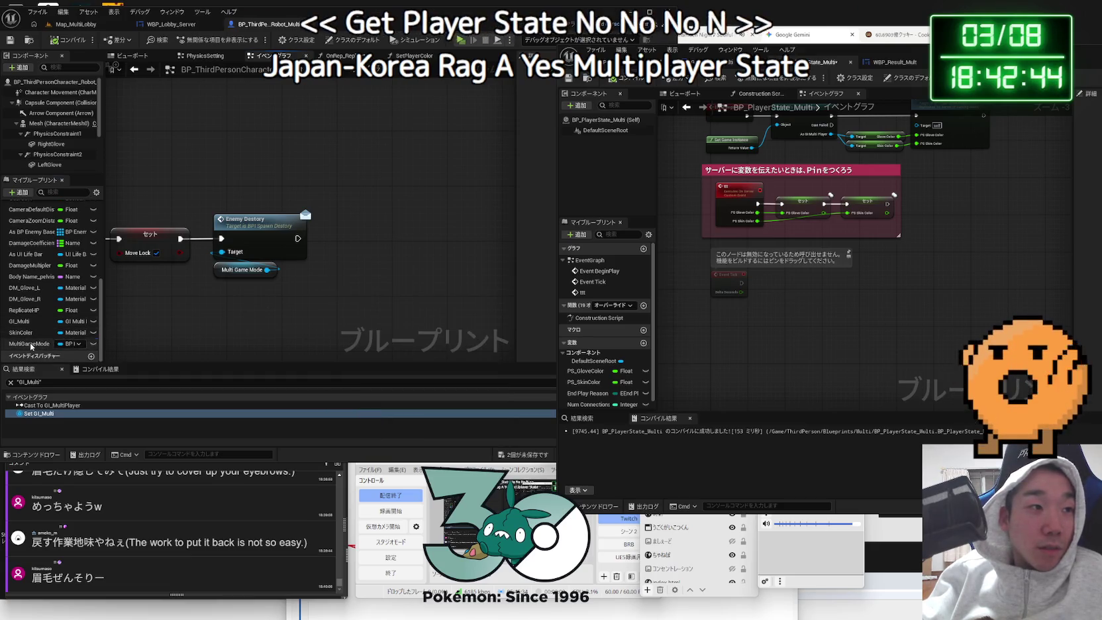
pyautogui.click(49, 322)
pyautogui.scroll(-8, 337, 264)
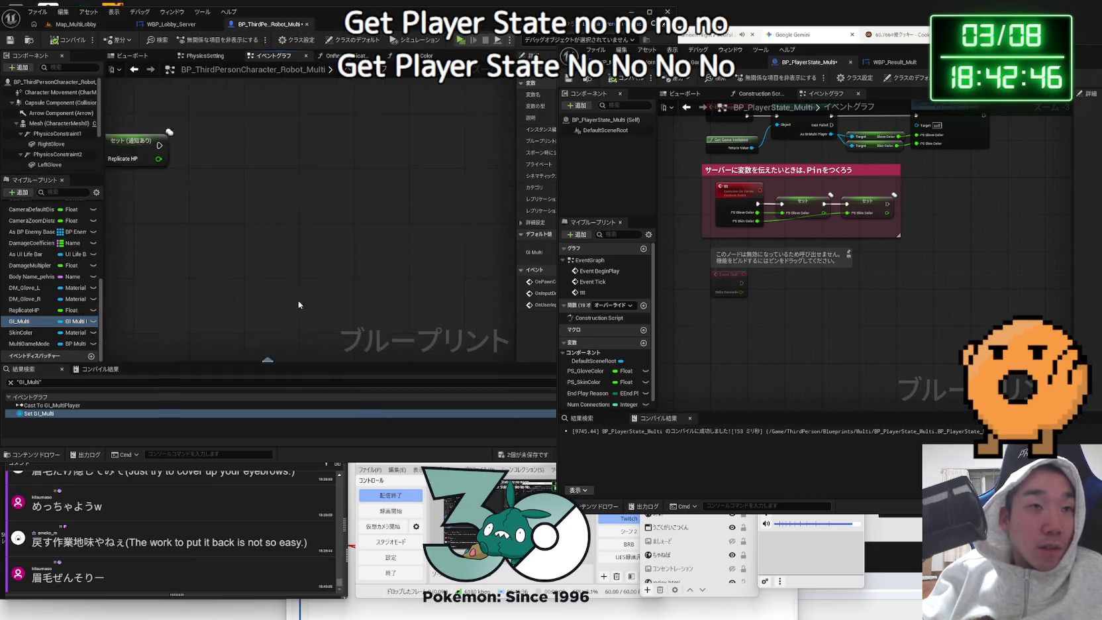
pyautogui.scroll(8, 337, 264)
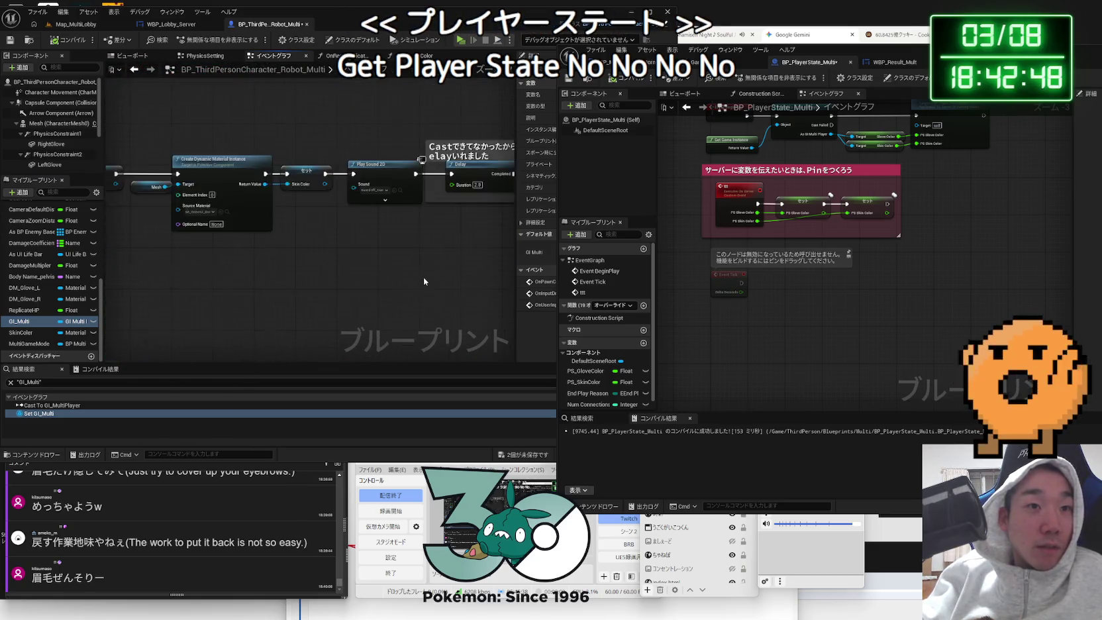
pyautogui.scroll(2, 325, 322)
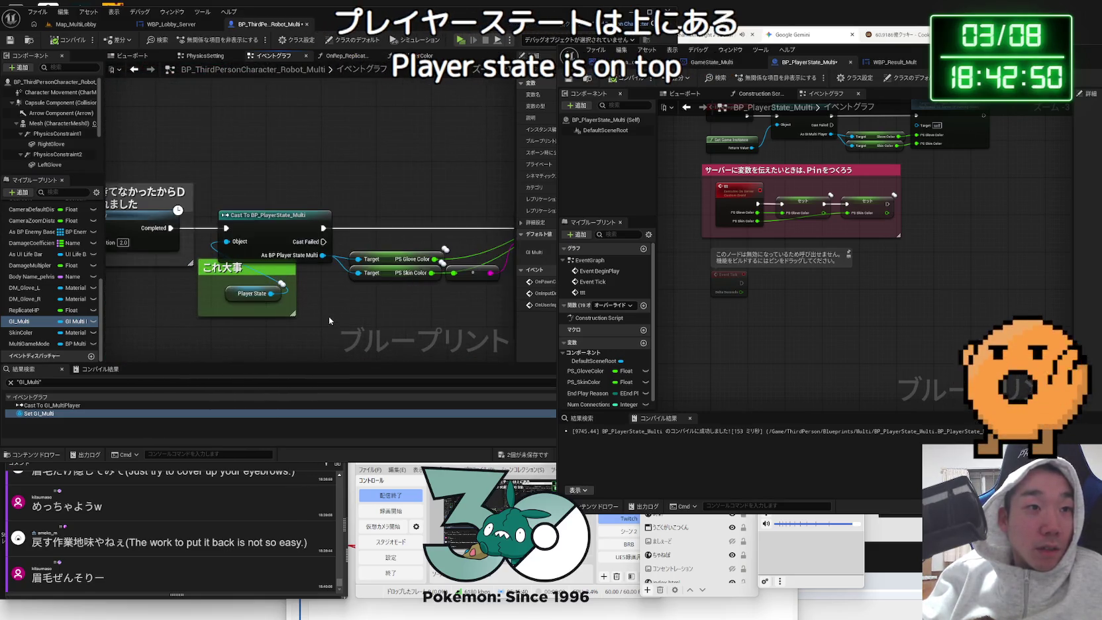
# - Promote the Cast To BP_PlayerState_Multi output to an As BP Player State Multi variable and place its getter
pyautogui.moveTo(334, 306)
pyautogui.mouseDown()
pyautogui.moveTo(283, 275)
pyautogui.moveTo(324, 276)
pyautogui.moveTo(275, 243)
pyautogui.moveTo(270, 252)
pyautogui.moveTo(352, 248)
pyautogui.mouseUp()
pyautogui.rightClick(215, 275)
pyautogui.click(284, 272)
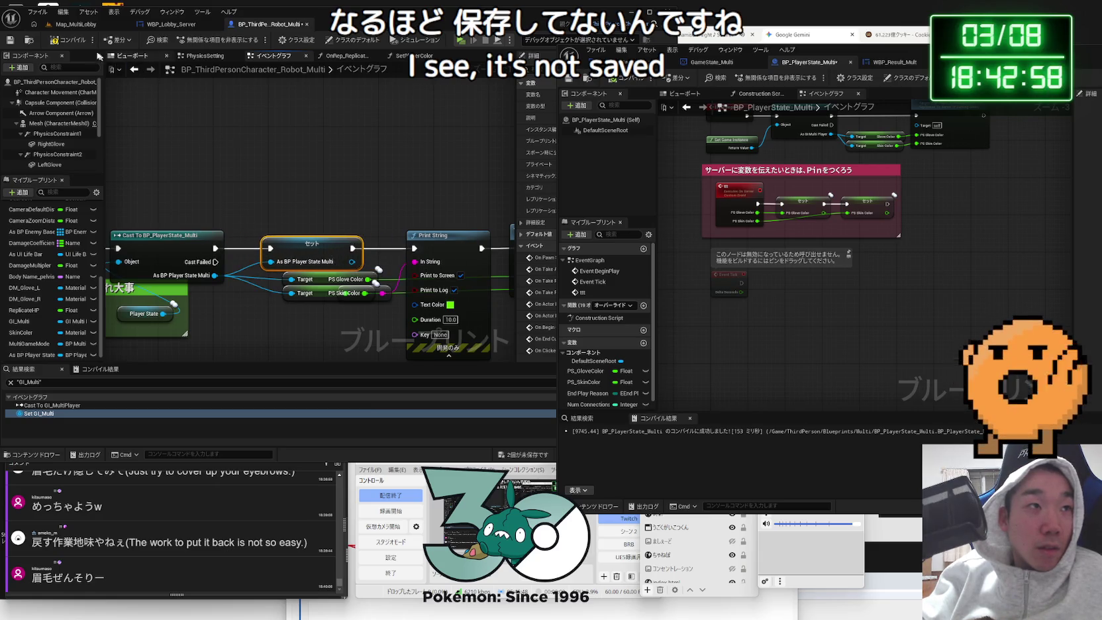
pyautogui.scroll(-8, 295, 148)
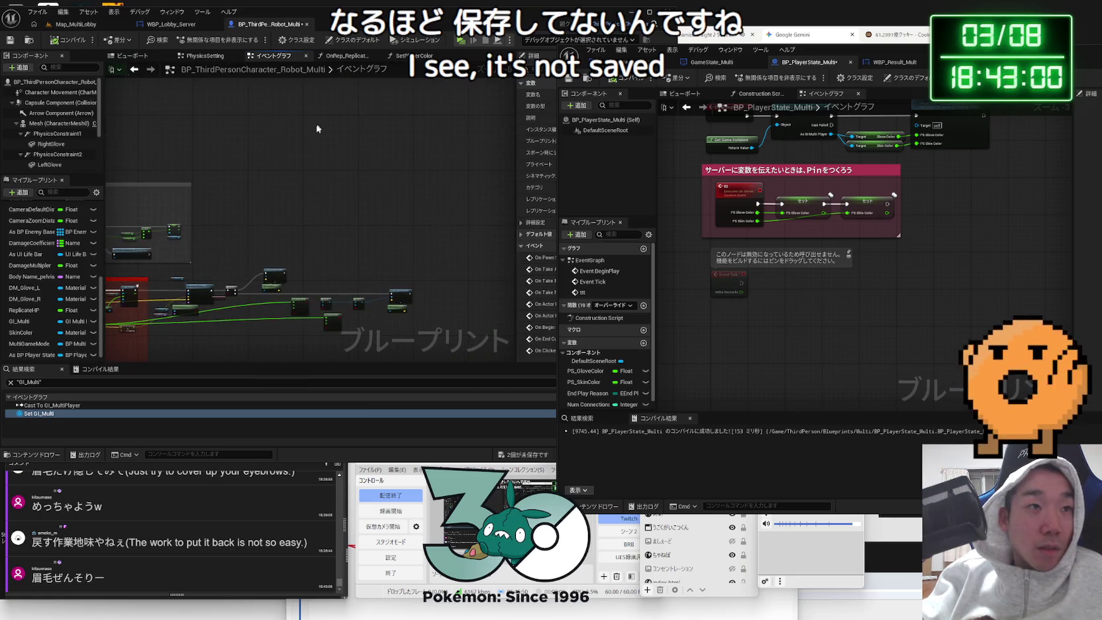
pyautogui.scroll(8, 295, 229)
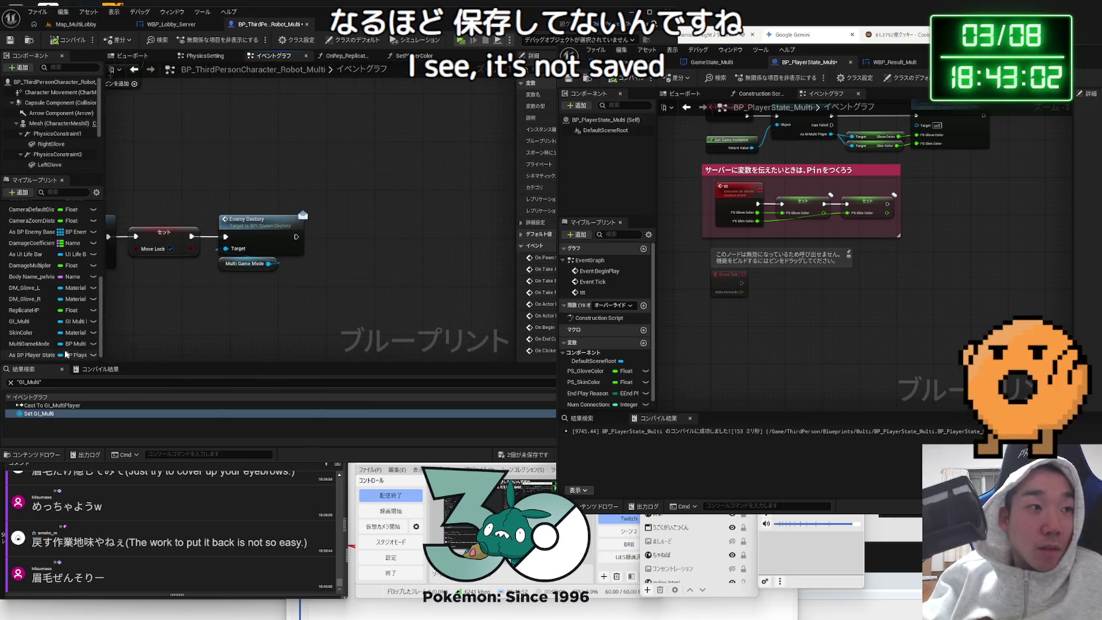
pyautogui.moveTo(252, 283); pyautogui.dragTo(310, 259)
# - Position the As BP Player State Multi getter beside Multi Game Mode and shift Enemy Destory right
pyautogui.moveTo(379, 263)
pyautogui.mouseDown()
pyautogui.moveTo(397, 285)
pyautogui.moveTo(401, 249)
pyautogui.moveTo(226, 248)
pyautogui.moveTo(235, 276)
pyautogui.mouseUp()
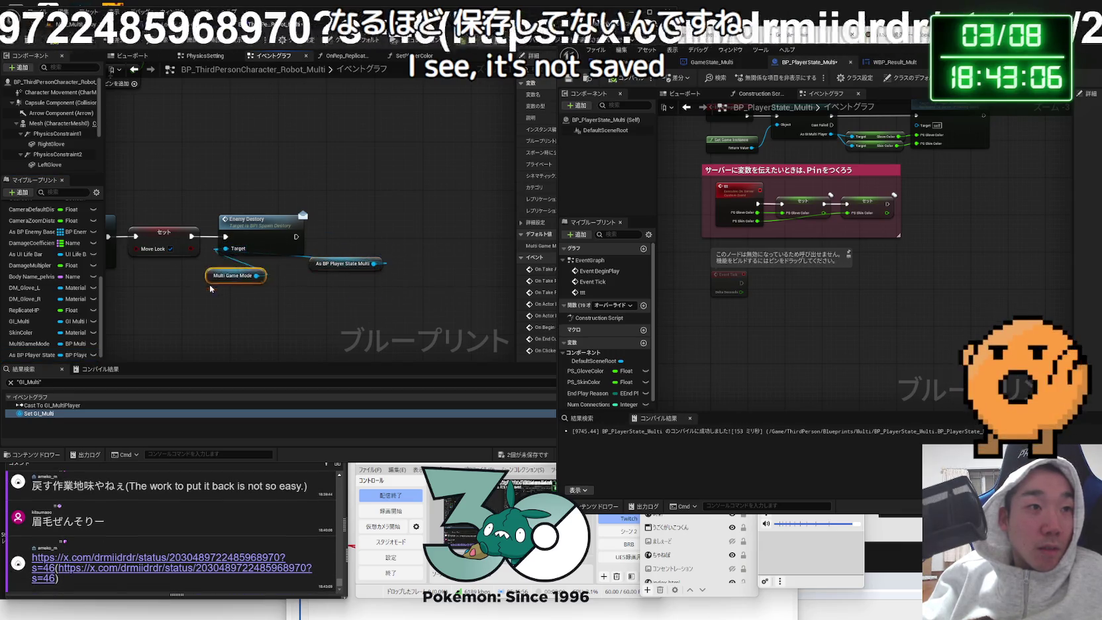
pyautogui.moveTo(345, 263); pyautogui.dragTo(219, 269)
pyautogui.moveTo(265, 219); pyautogui.dragTo(295, 219)
pyautogui.moveTo(225, 282); pyautogui.dragTo(219, 281)
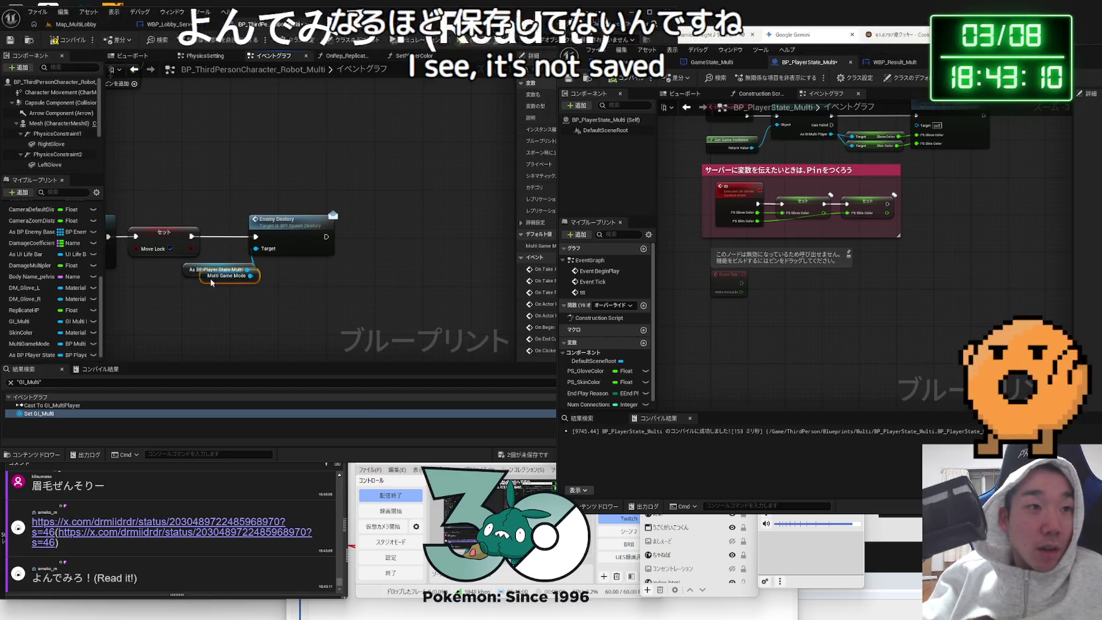
pyautogui.click(158, 526)
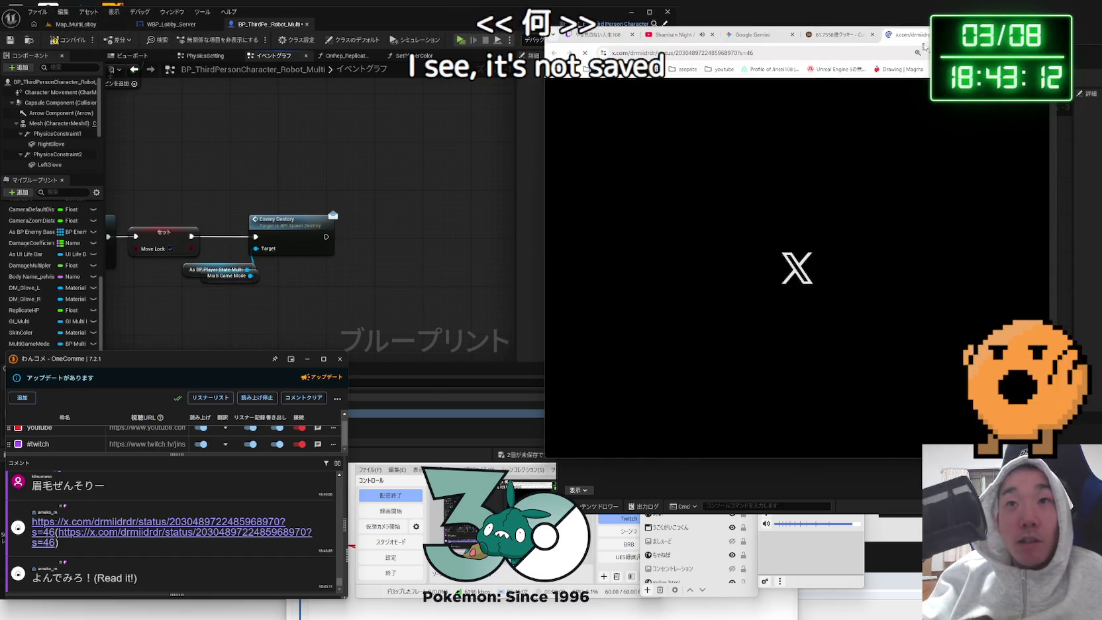
# - Bring the browser showing the kanji-reading X post into view and highlight its first line
pyautogui.moveTo(971, 49); pyautogui.dragTo(746, 63)
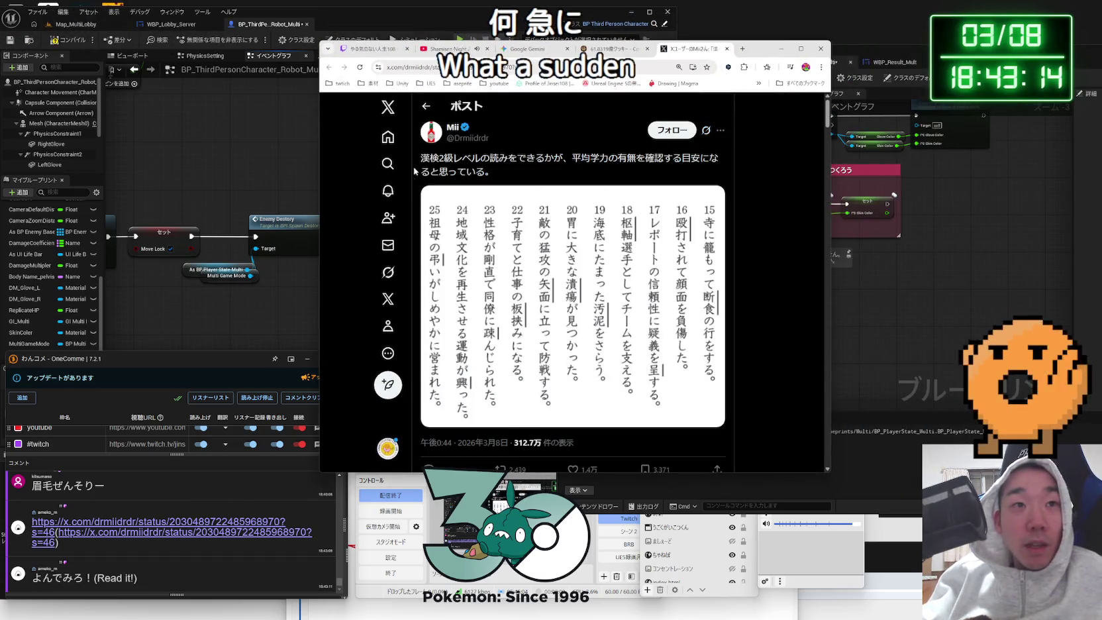
pyautogui.moveTo(419, 159); pyautogui.dragTo(498, 161)
pyautogui.moveTo(594, 159); pyautogui.dragTo(689, 164)
pyautogui.click(701, 172)
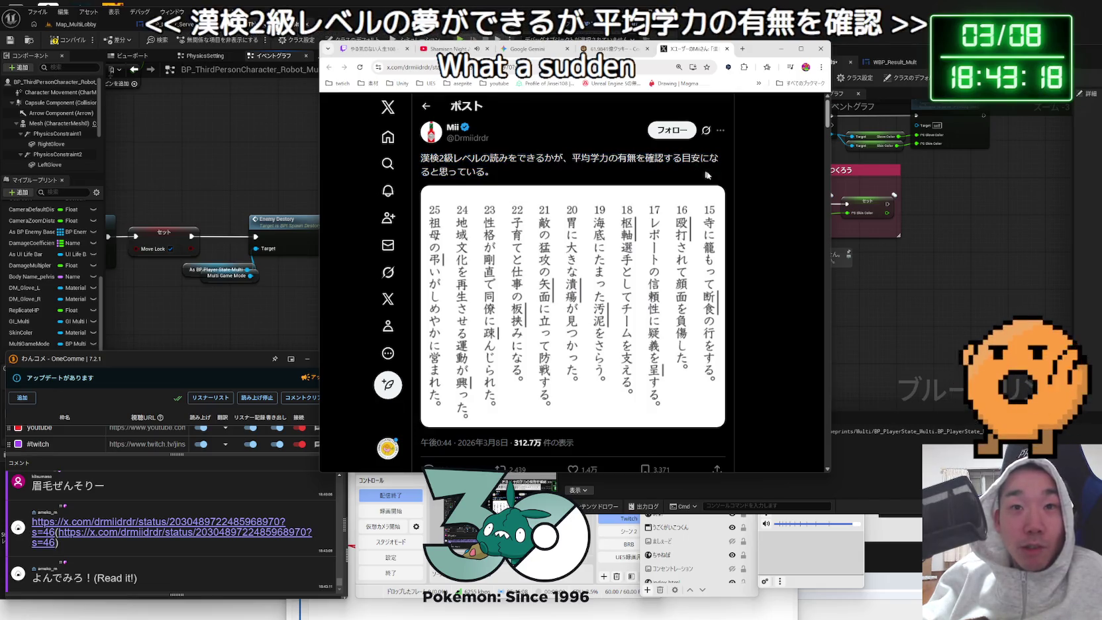
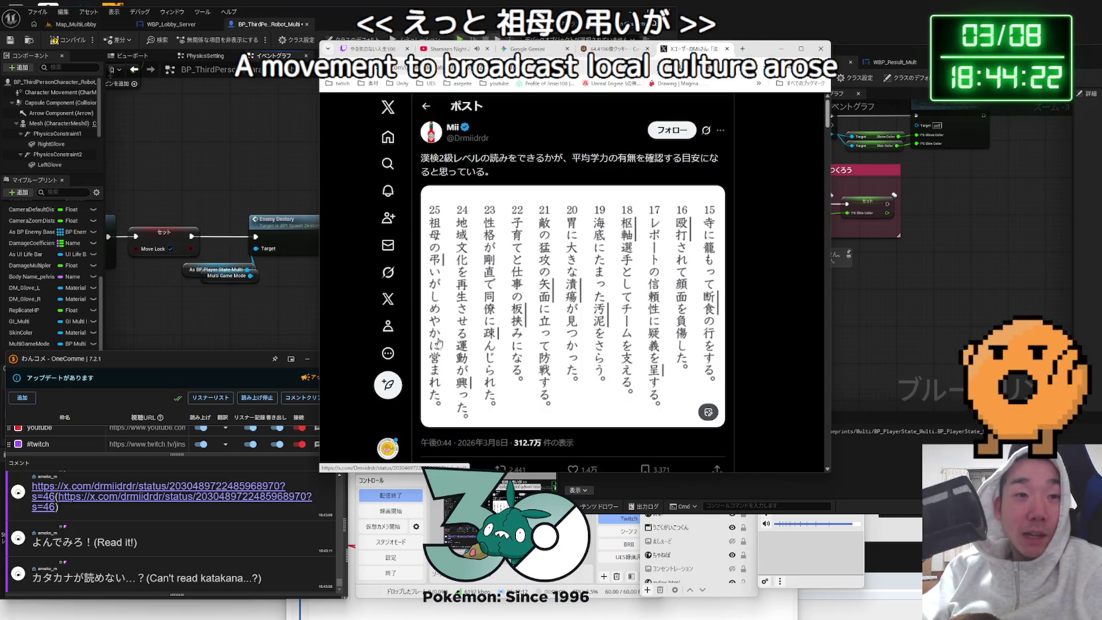
# - Scroll through the replies and like the kanji-reading quiz post
pyautogui.scroll(-1, 437, 404)
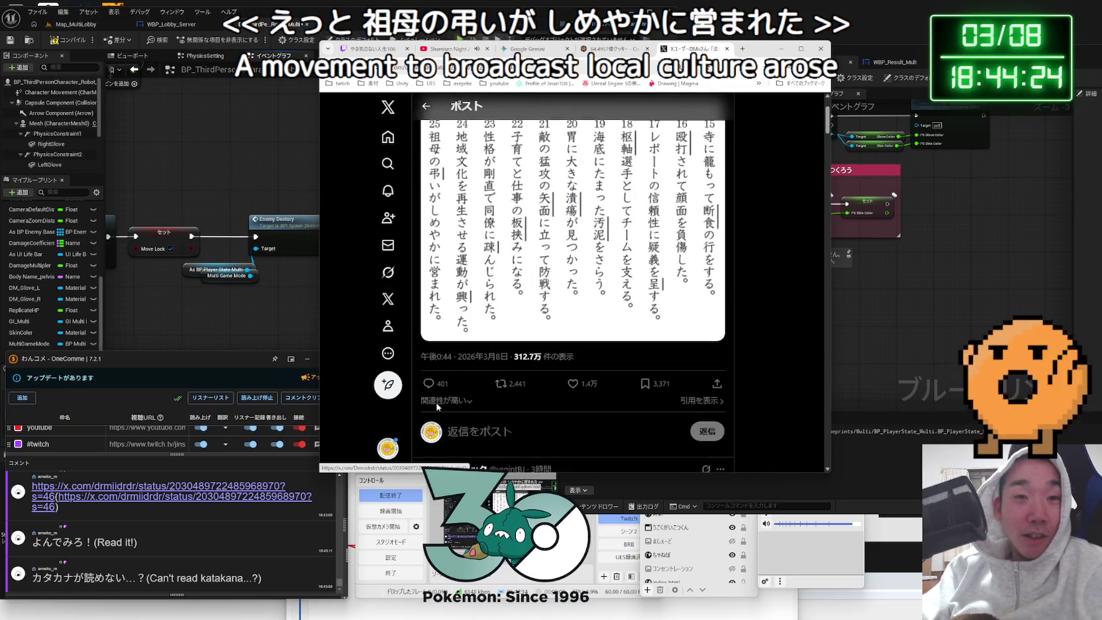
pyautogui.scroll(-2, 581, 294)
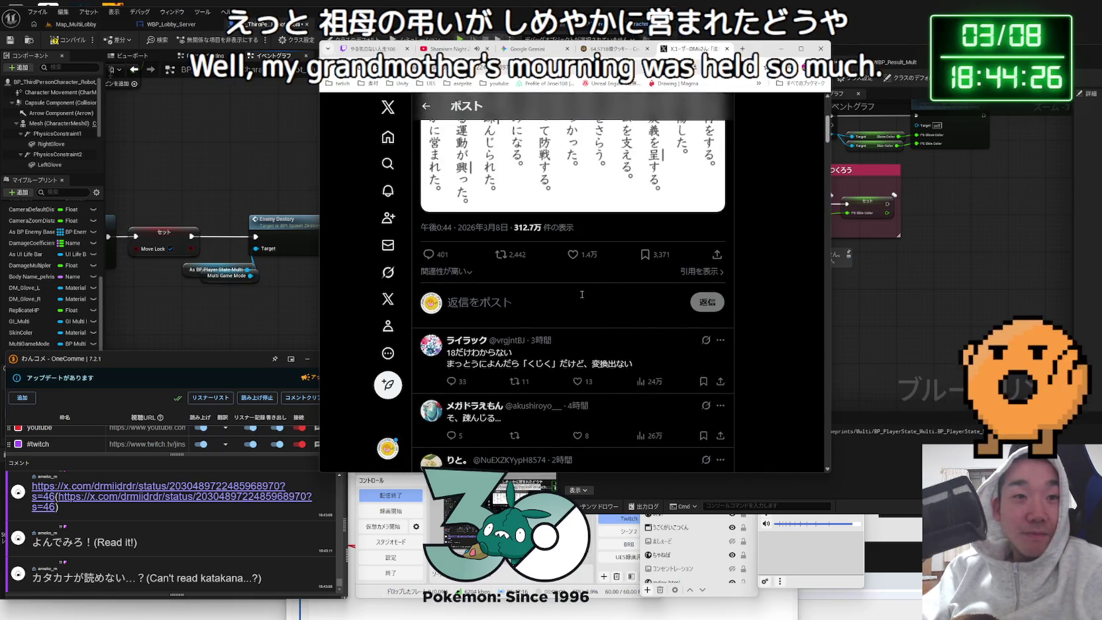
pyautogui.scroll(-1, 582, 294)
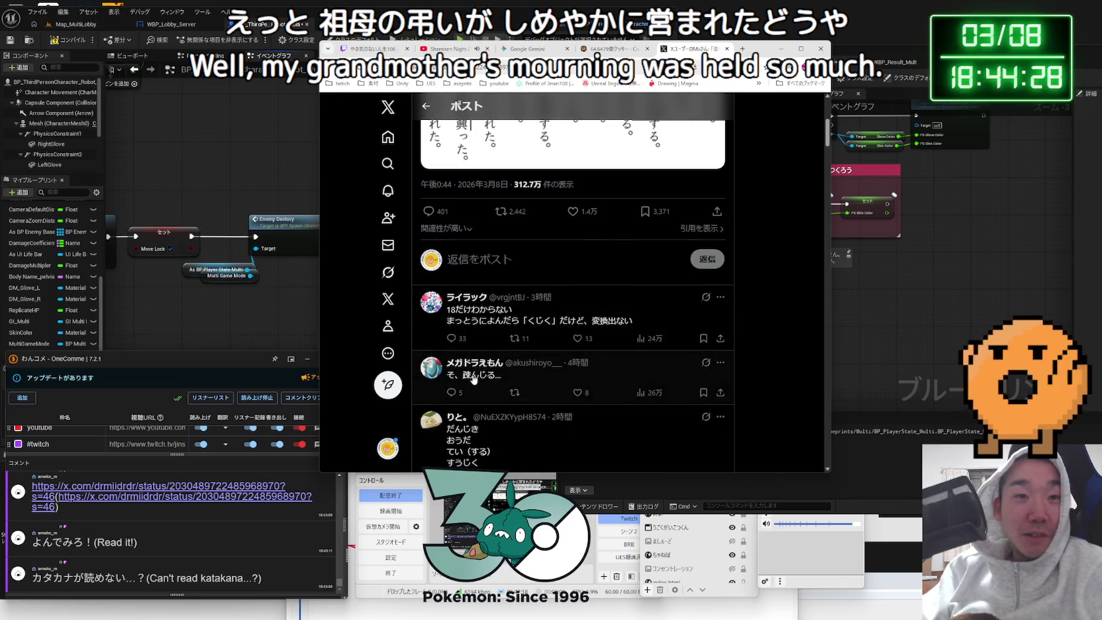
pyautogui.scroll(-2, 480, 377)
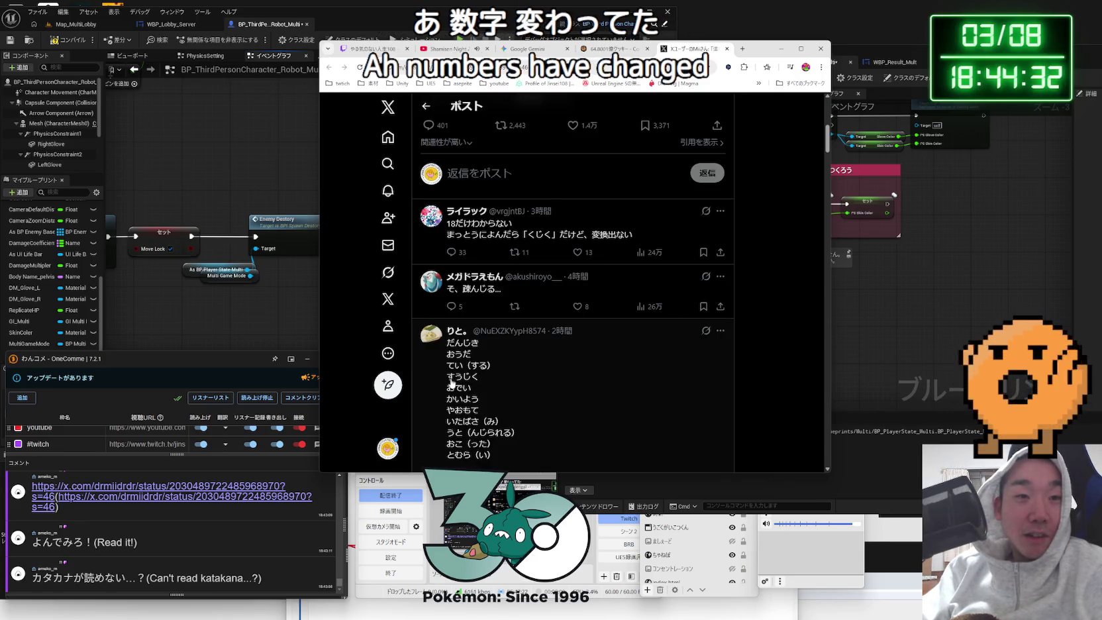
pyautogui.scroll(10, 465, 405)
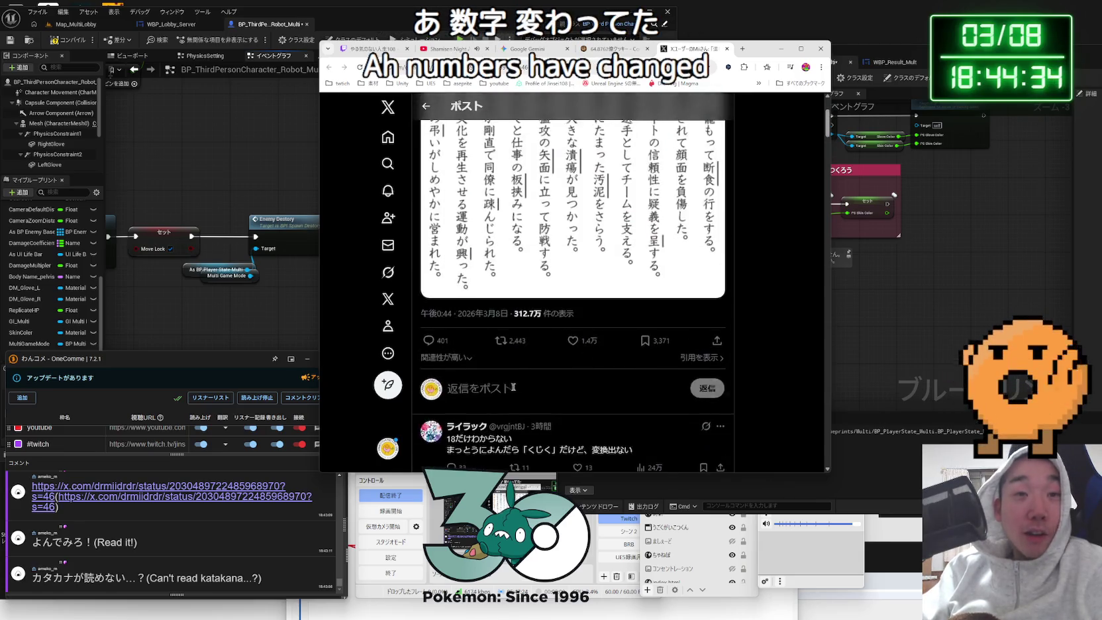
pyautogui.click(580, 306)
# - Read more reply answers, briefly highlighting readings in one reply, then return to the post
pyautogui.scroll(-5, 580, 311)
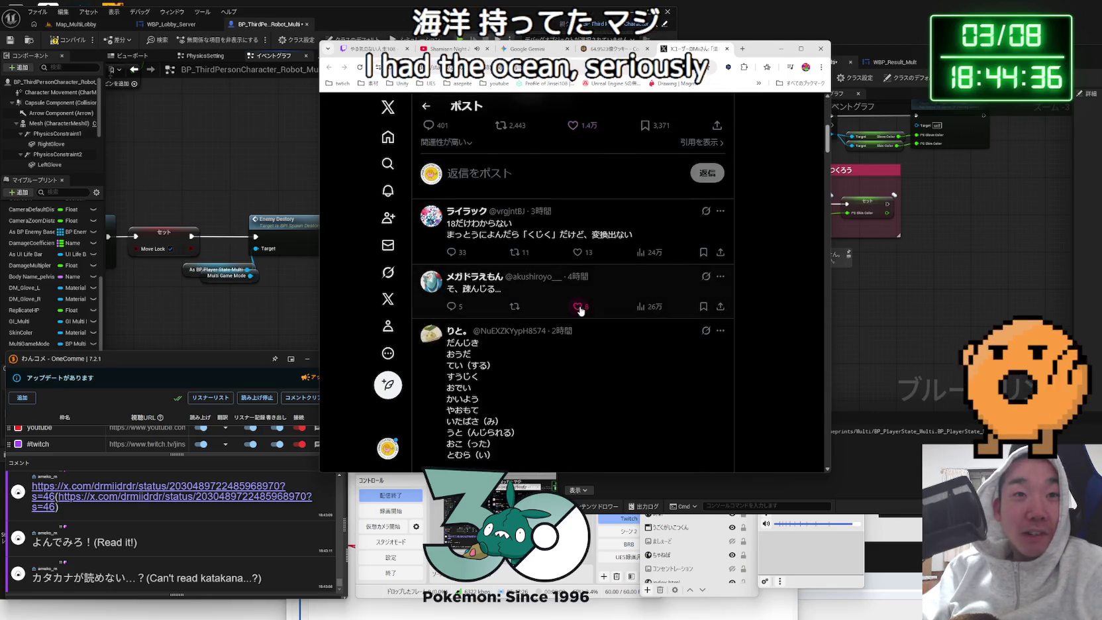
pyautogui.scroll(-3, 510, 309)
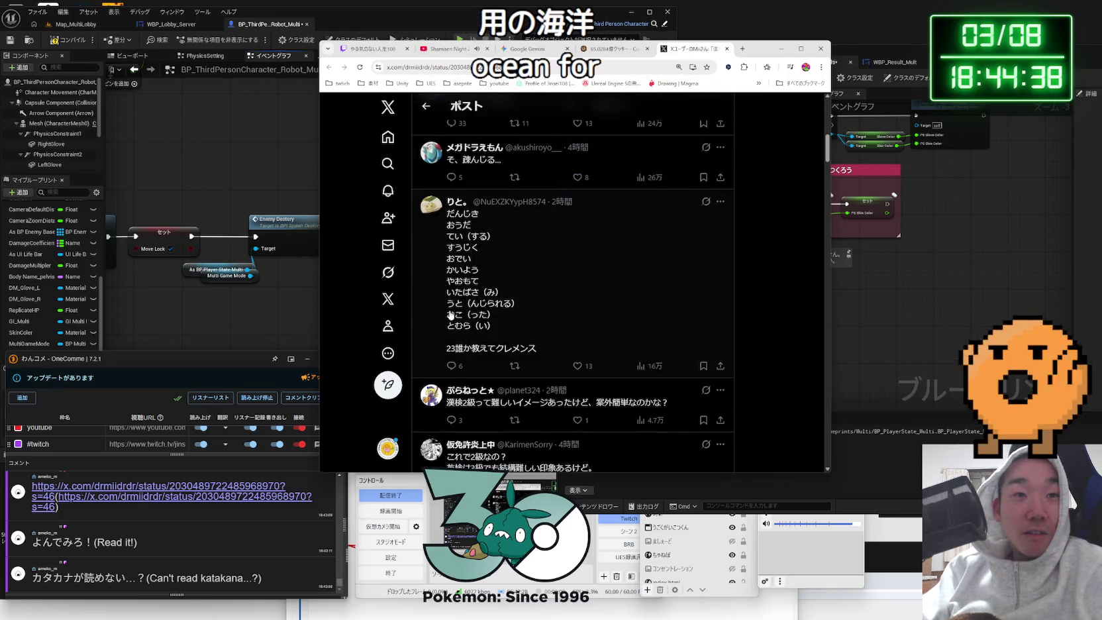
pyautogui.scroll(8, 520, 317)
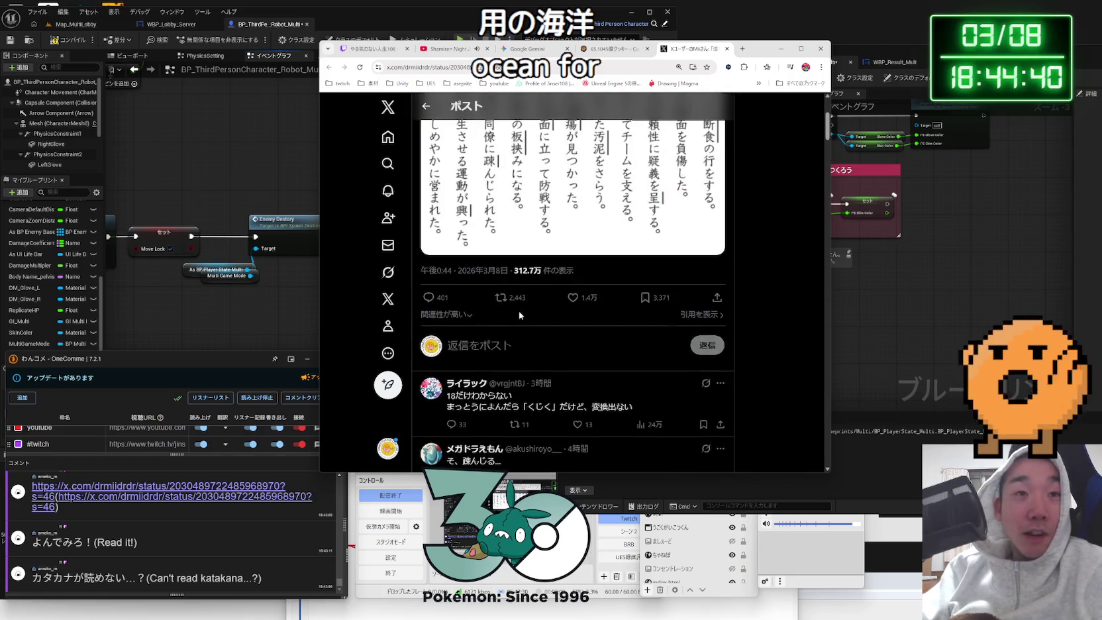
pyautogui.scroll(-9, 523, 320)
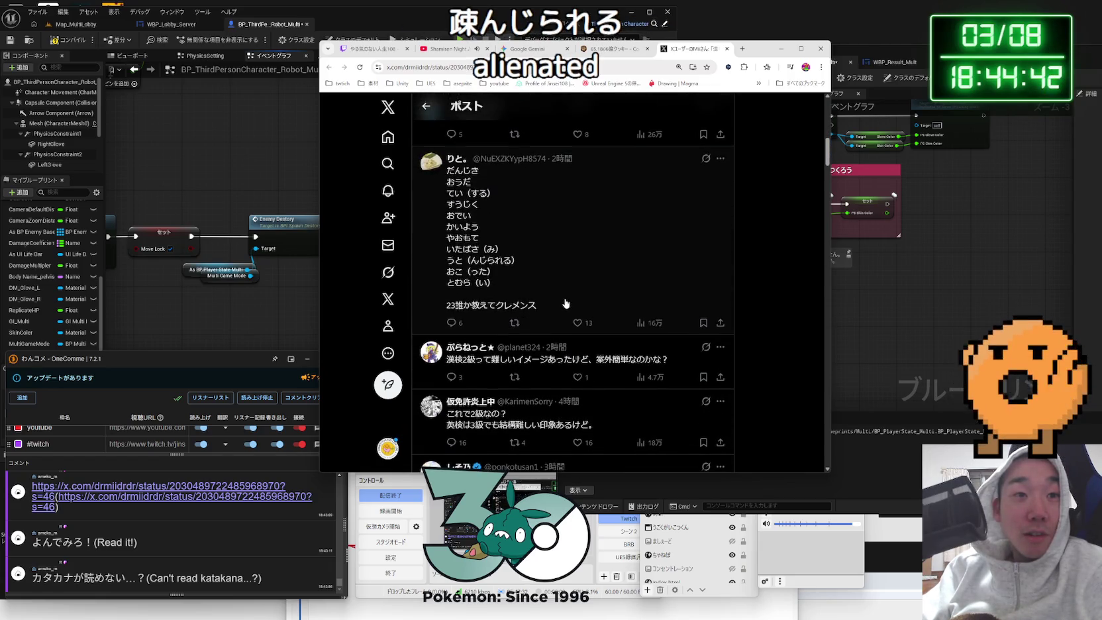
pyautogui.scroll(-7, 565, 304)
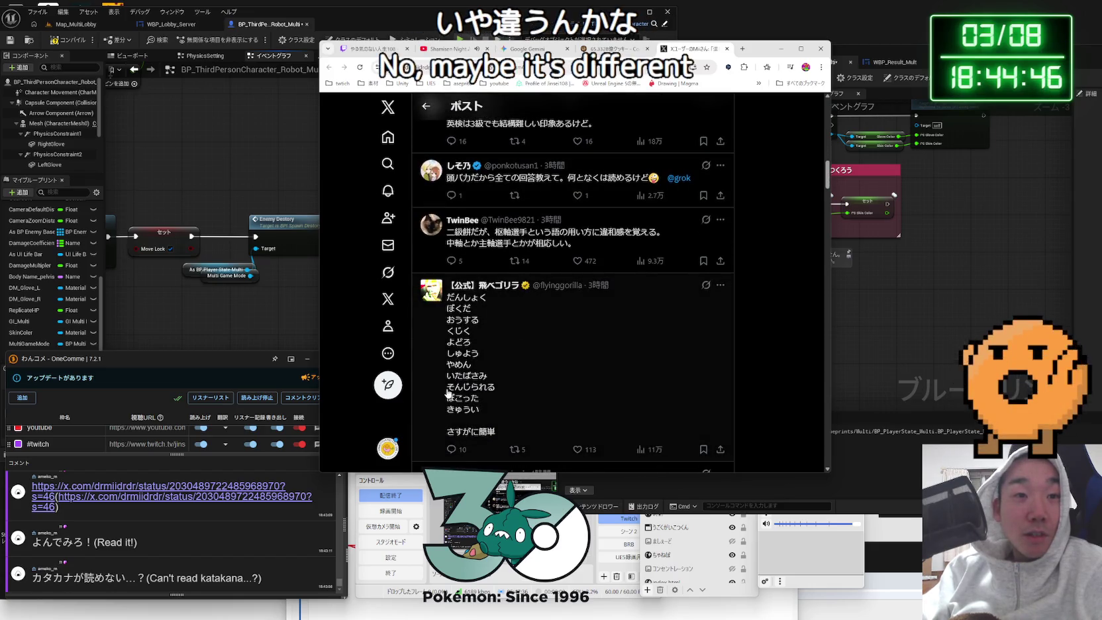
pyautogui.moveTo(468, 393)
pyautogui.mouseDown()
pyautogui.moveTo(497, 397)
pyautogui.moveTo(483, 361)
pyautogui.mouseUp()
pyautogui.click(565, 358)
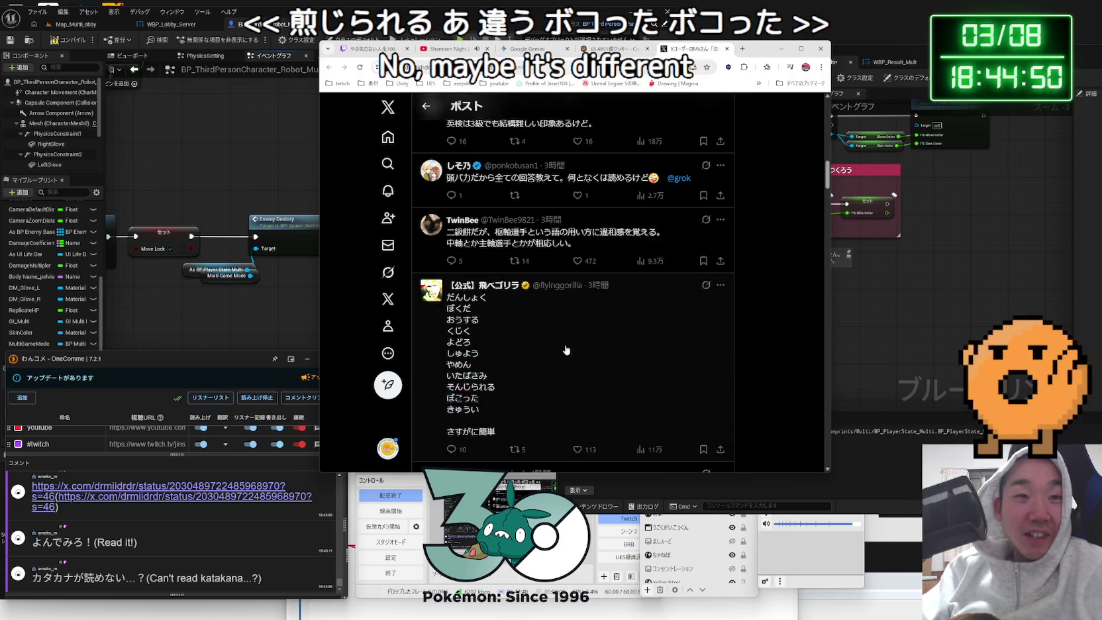
pyautogui.scroll(-7, 565, 350)
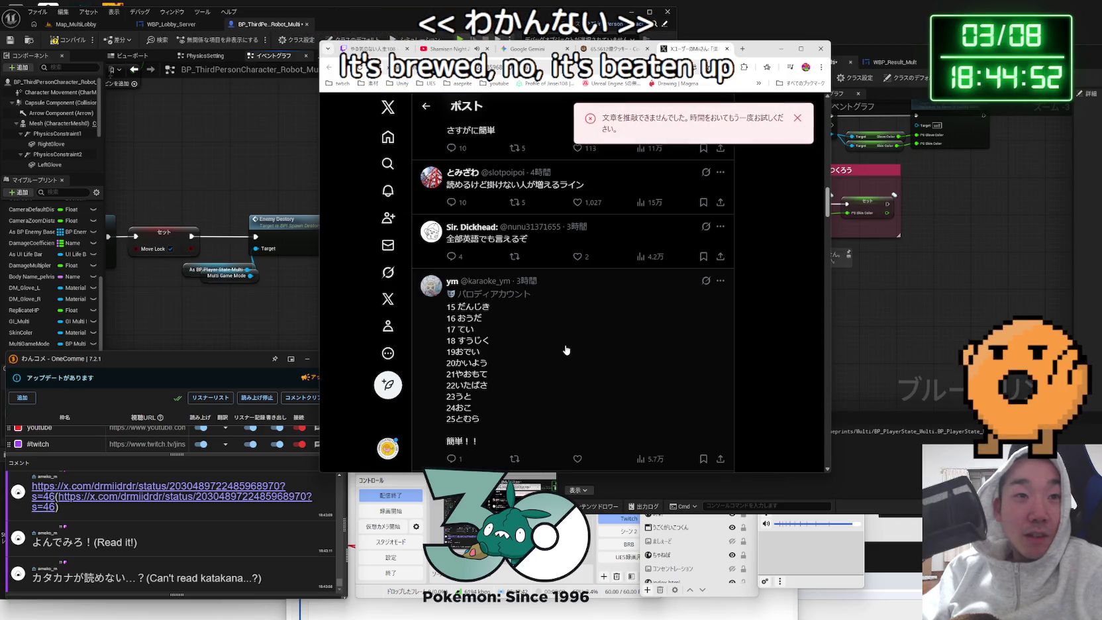
pyautogui.scroll(-5, 566, 349)
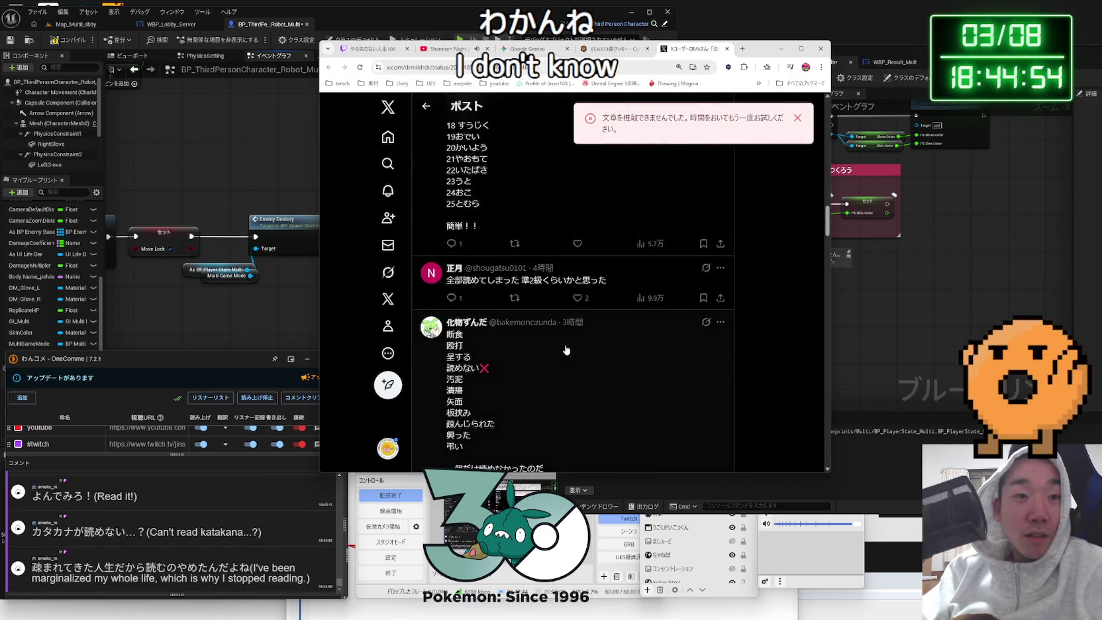
pyautogui.scroll(-3, 566, 350)
pyautogui.scroll(10, 566, 350)
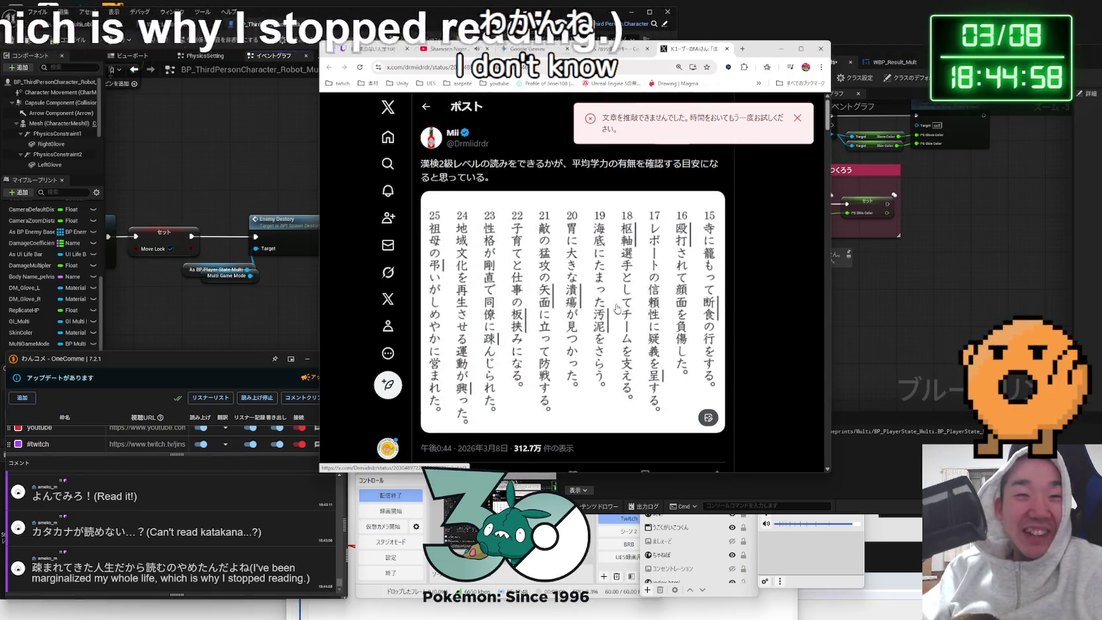
# - Google 疎んじる in a new tab, close it, and enlarge the quiz image
pyautogui.click(739, 52)
pyautogui.write('うと')
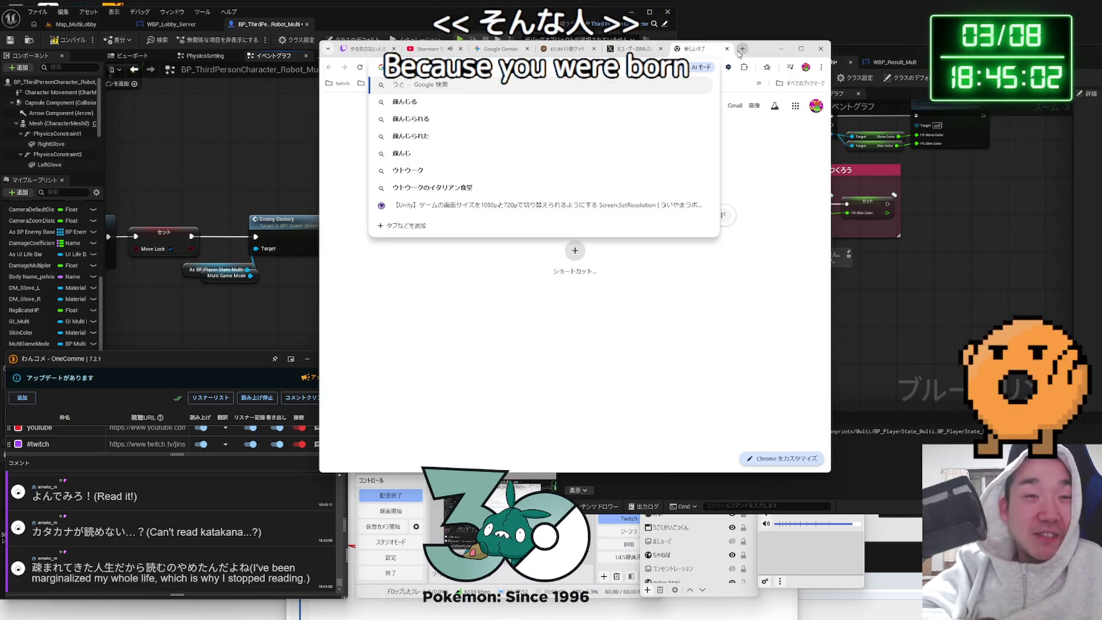
pyautogui.press('Down')
pyautogui.press('Return')
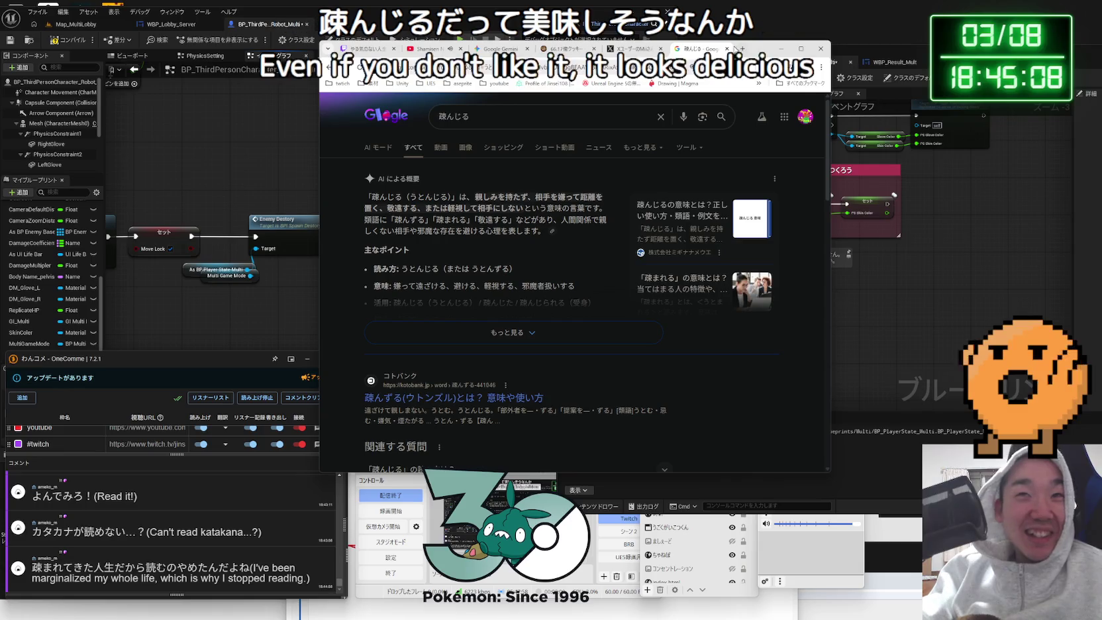
pyautogui.click(726, 49)
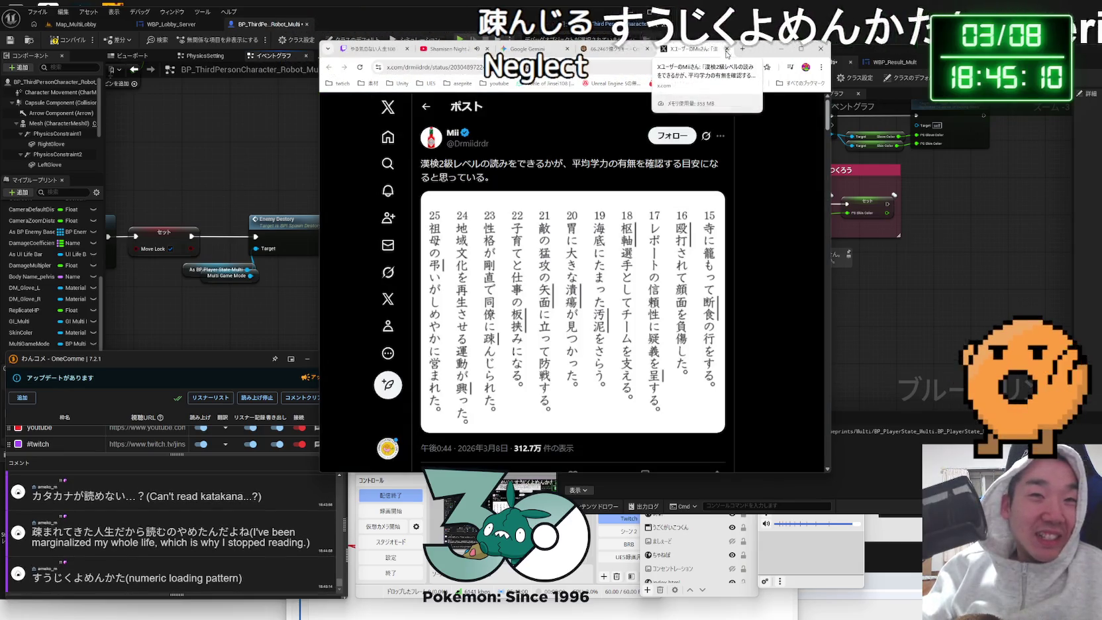
pyautogui.click(653, 252)
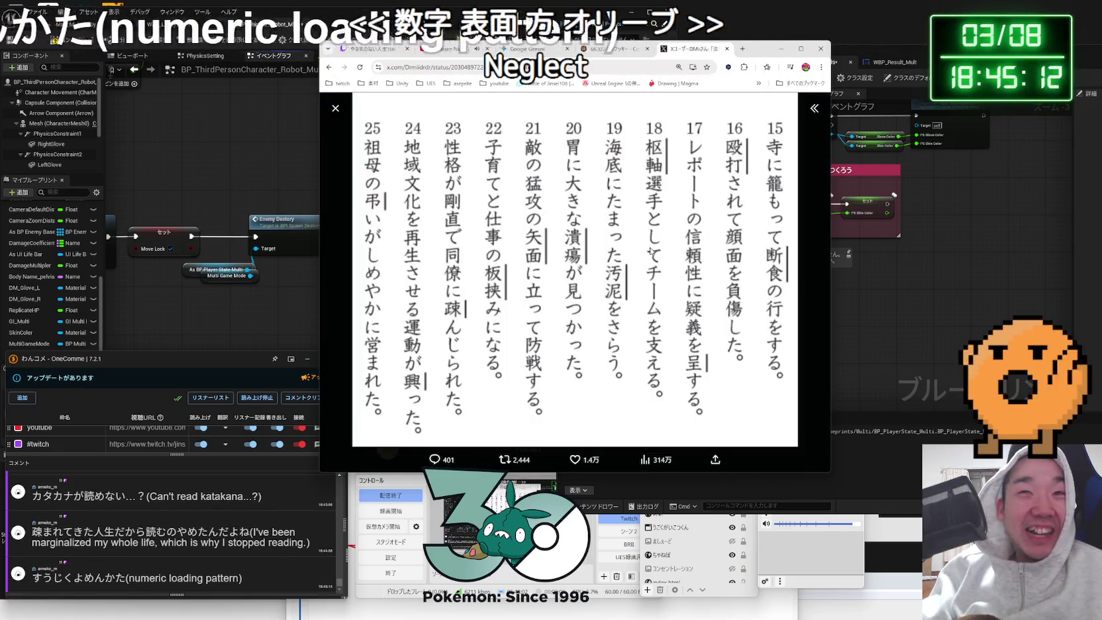
# - Search 枢軸国 in a new tab and expand its AI overview
pyautogui.click(742, 48)
pyautogui.write('suujiku')
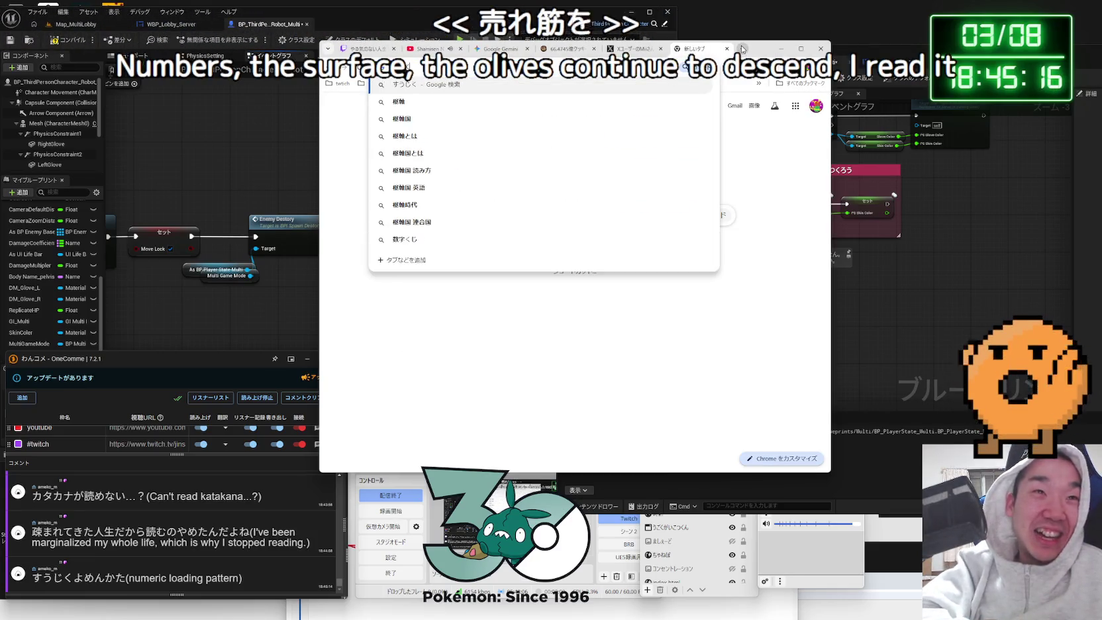
pyautogui.click(478, 119)
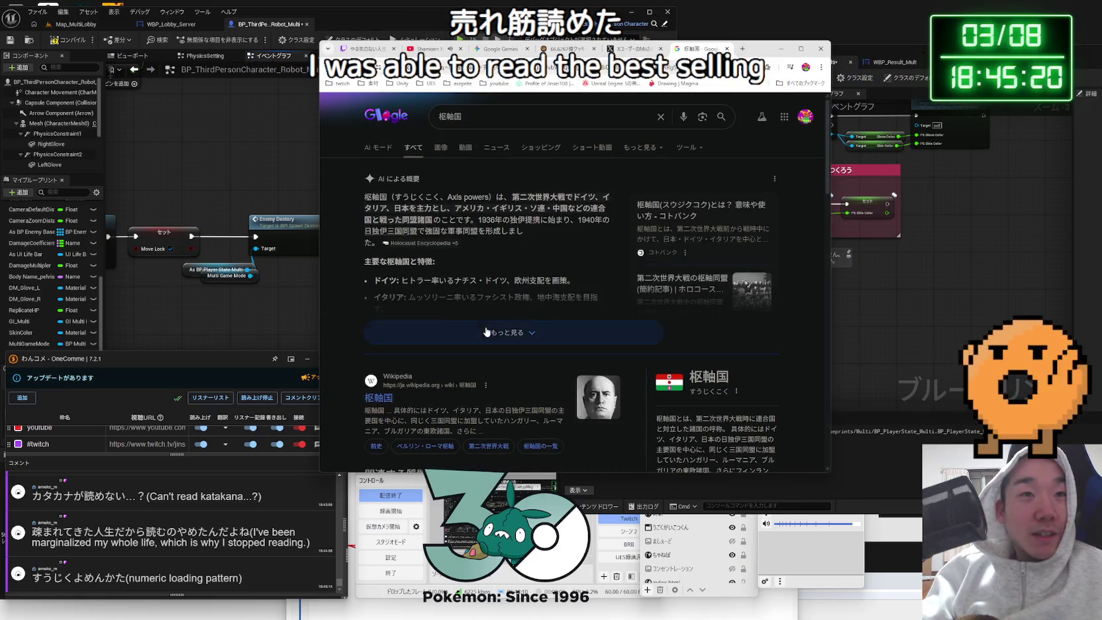
pyautogui.click(487, 332)
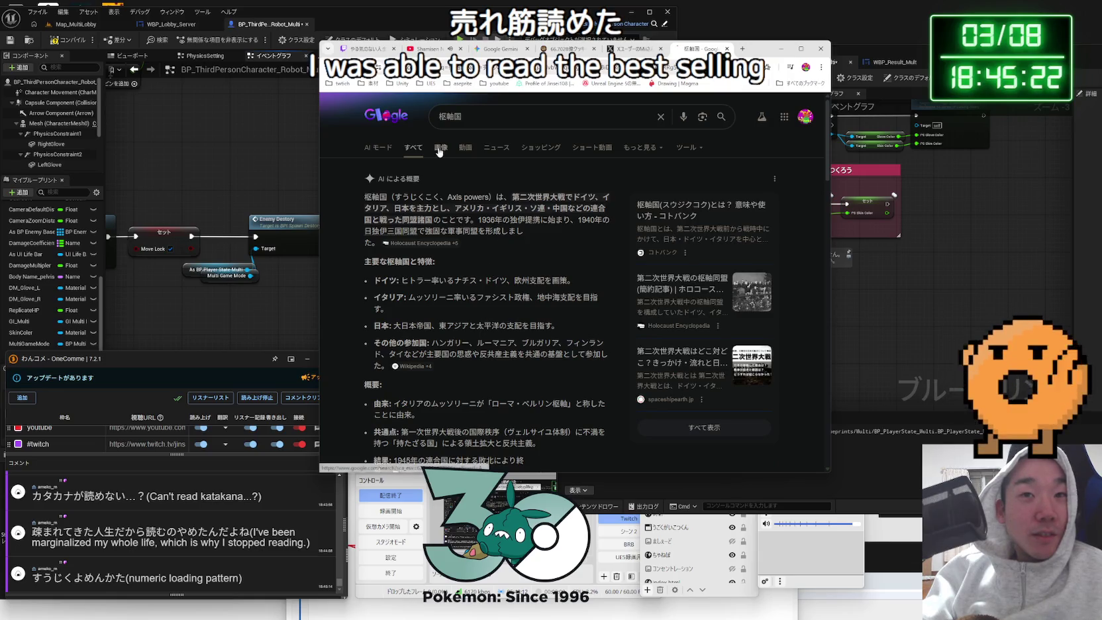
# - Browse the 枢軸国 image results, previewing the flag and Axis Powers images, then close the tab
pyautogui.click(440, 149)
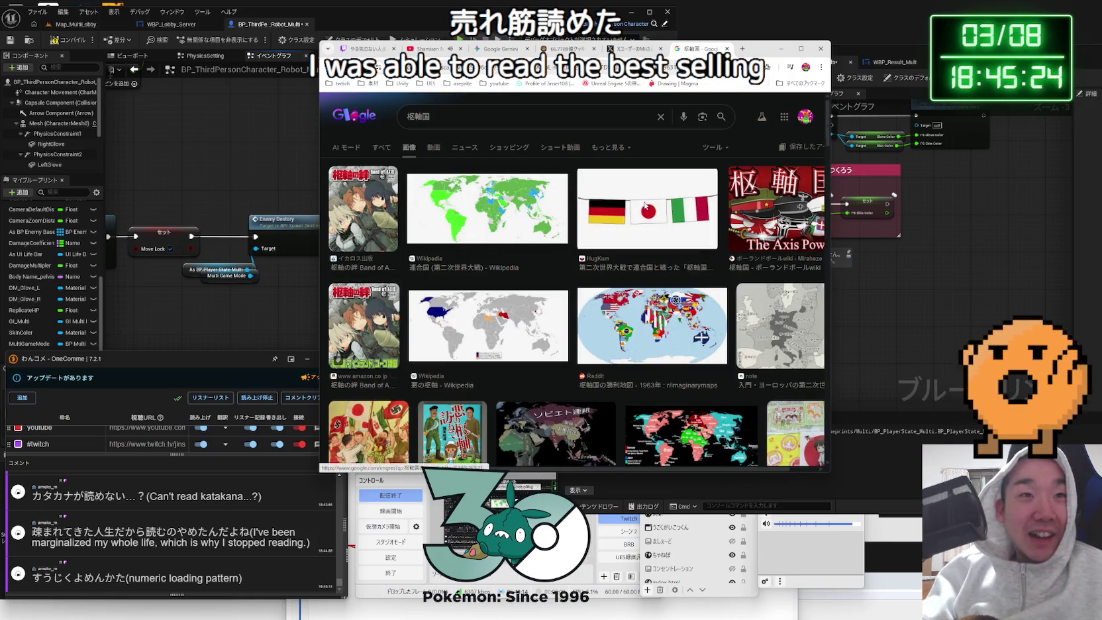
pyautogui.click(644, 206)
pyautogui.scroll(-1, 542, 223)
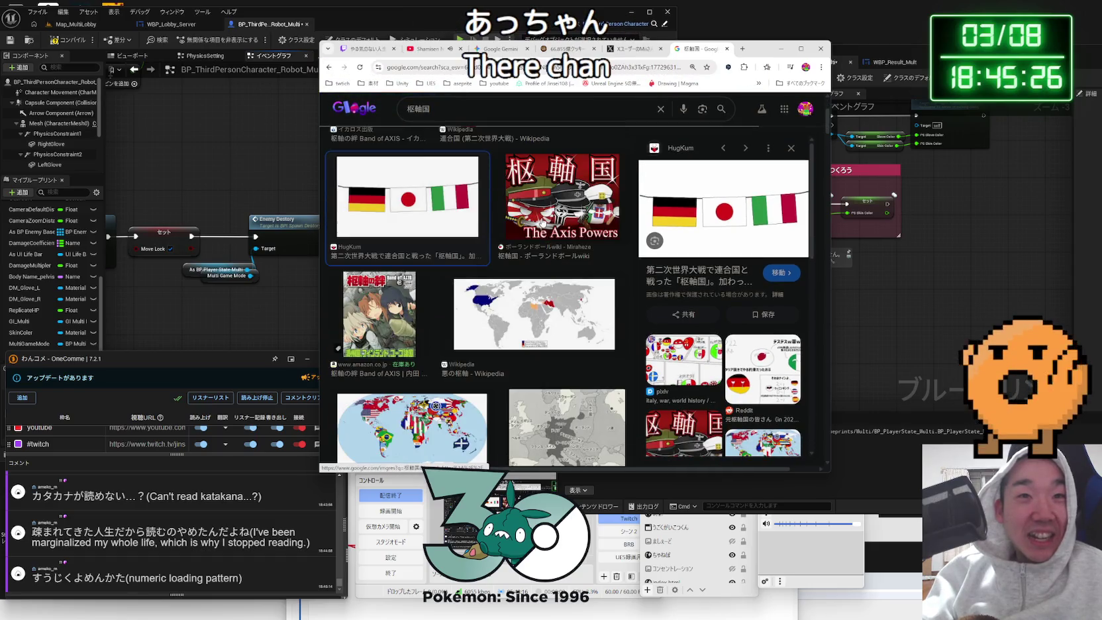
pyautogui.click(541, 223)
pyautogui.click(462, 216)
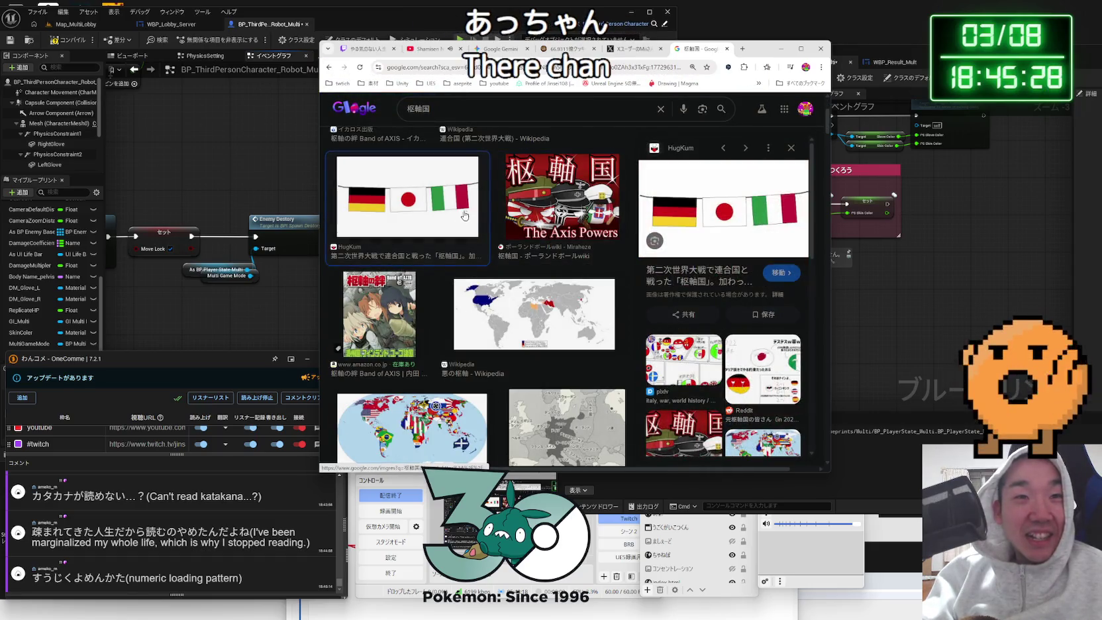
pyautogui.scroll(-3, 509, 226)
pyautogui.scroll(-2, 509, 226)
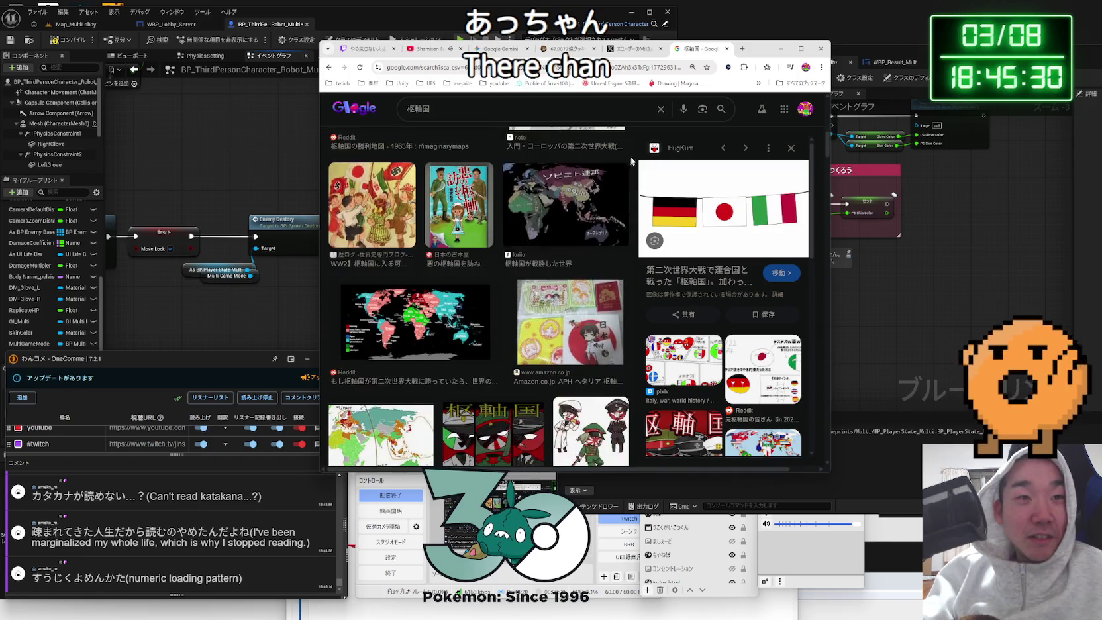
pyautogui.click(729, 51)
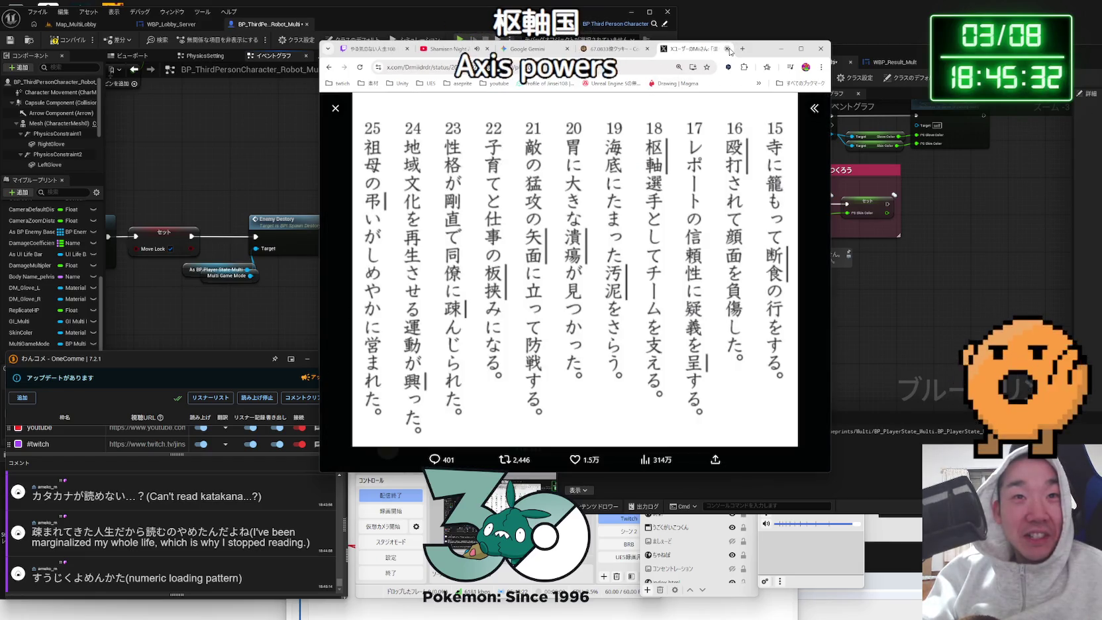
# - Go to the Cookie Clicker tab and click the big cookie twice
pyautogui.click(615, 52)
pyautogui.click(400, 254)
pyautogui.click(400, 254)
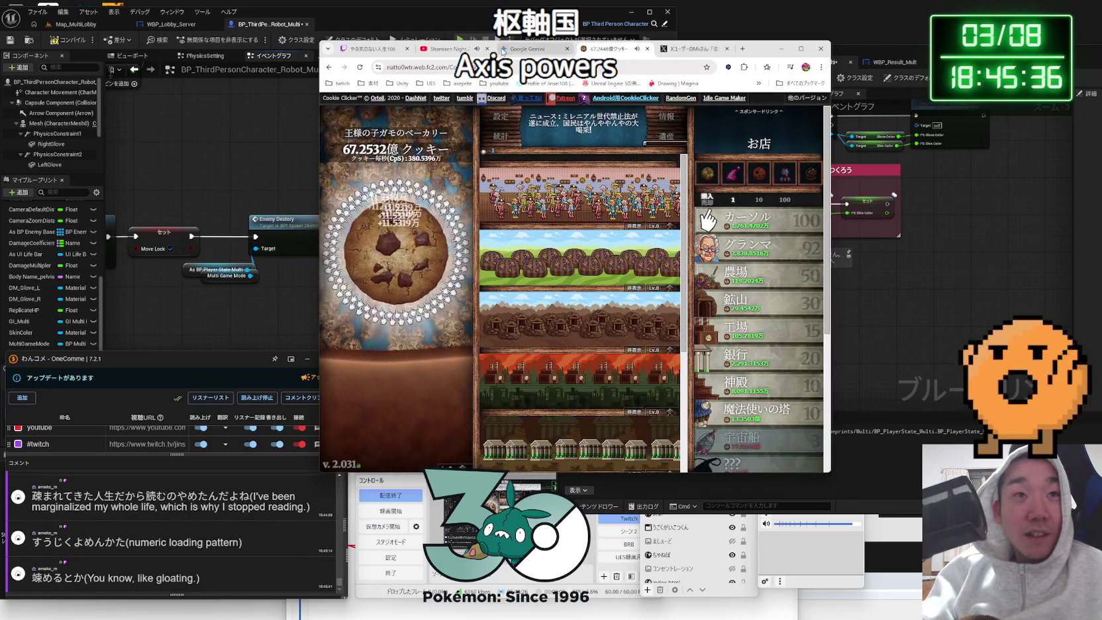
# - Web-search an unfamiliar word selected in the latest comment, then close that search
pyautogui.click(502, 51)
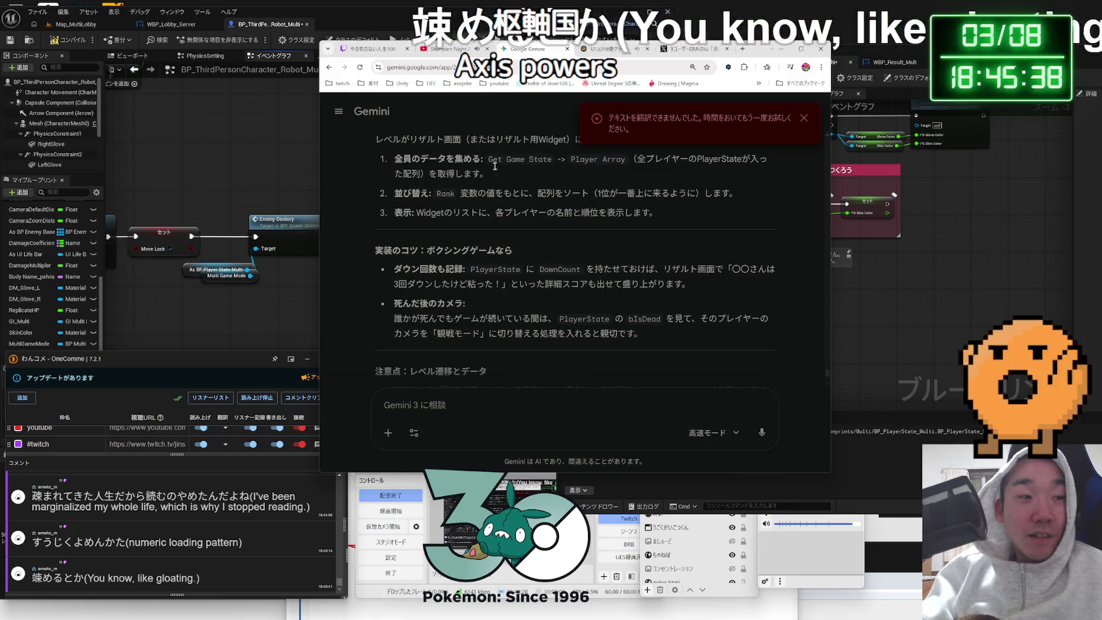
pyautogui.moveTo(31, 578); pyautogui.dragTo(63, 577)
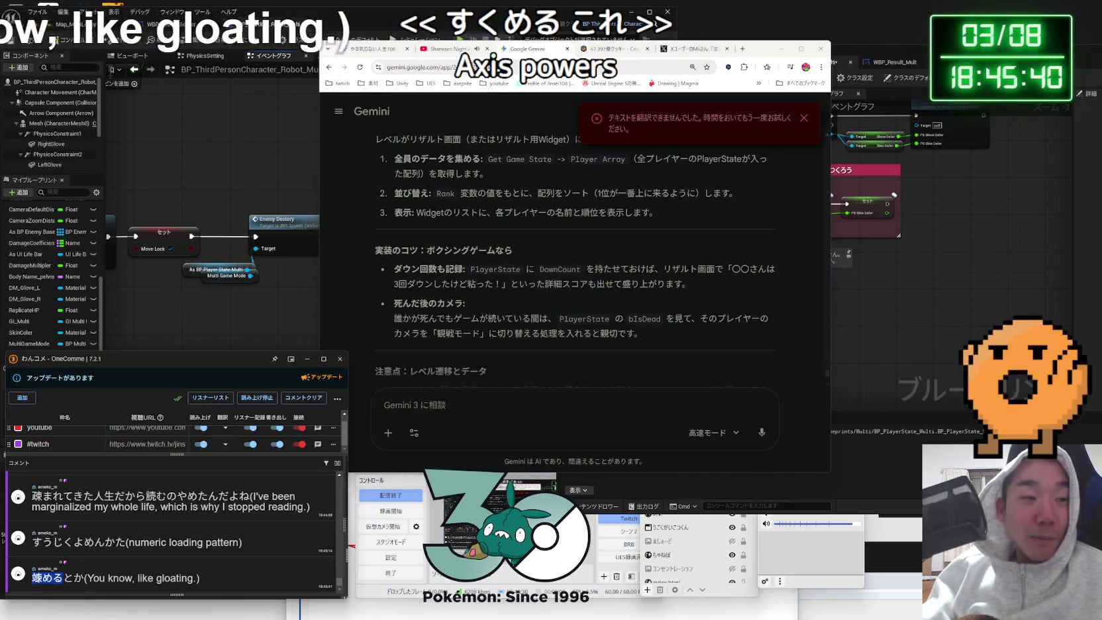
pyautogui.rightClick(66, 574)
pyautogui.click(70, 558)
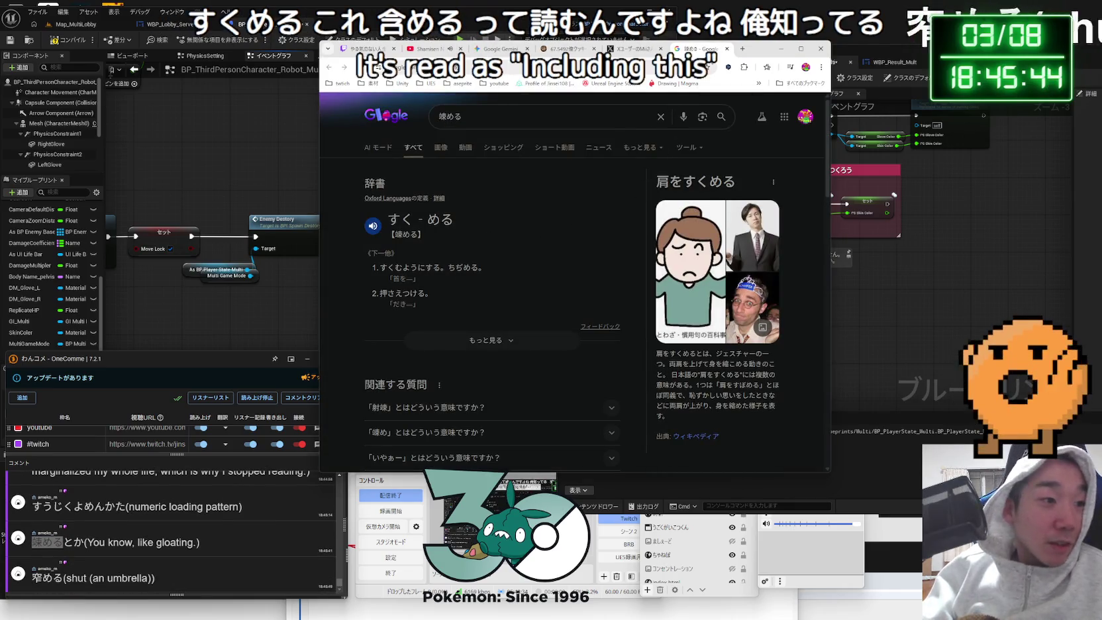
pyautogui.click(727, 49)
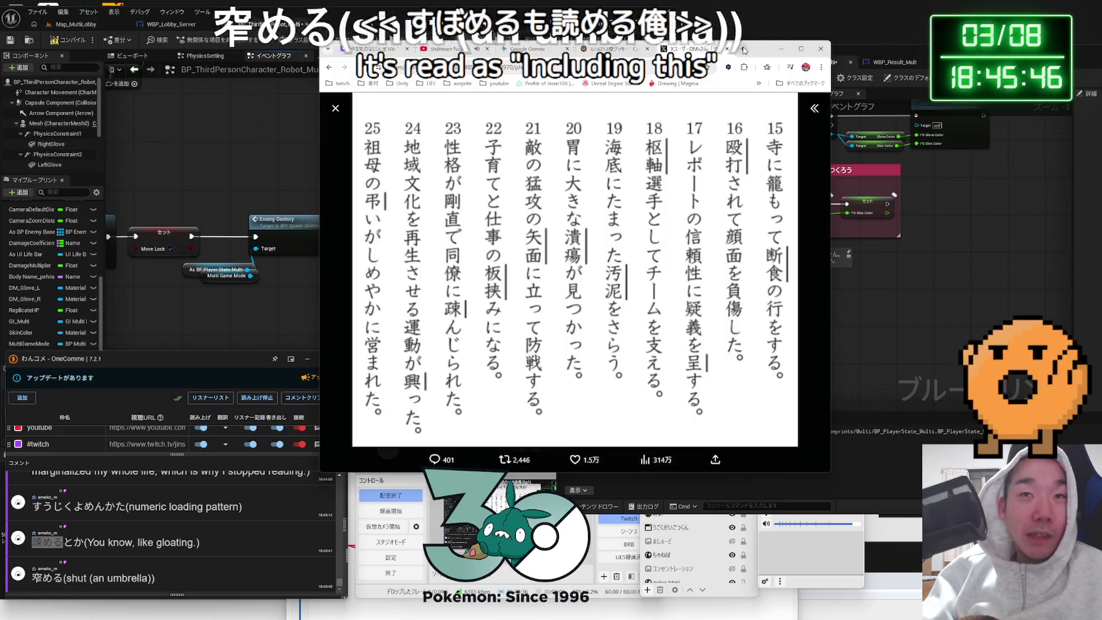
# - Search すぼめる in a new tab to read the 窄める dictionary entry, then close it
pyautogui.click(743, 49)
pyautogui.write('すぼ')
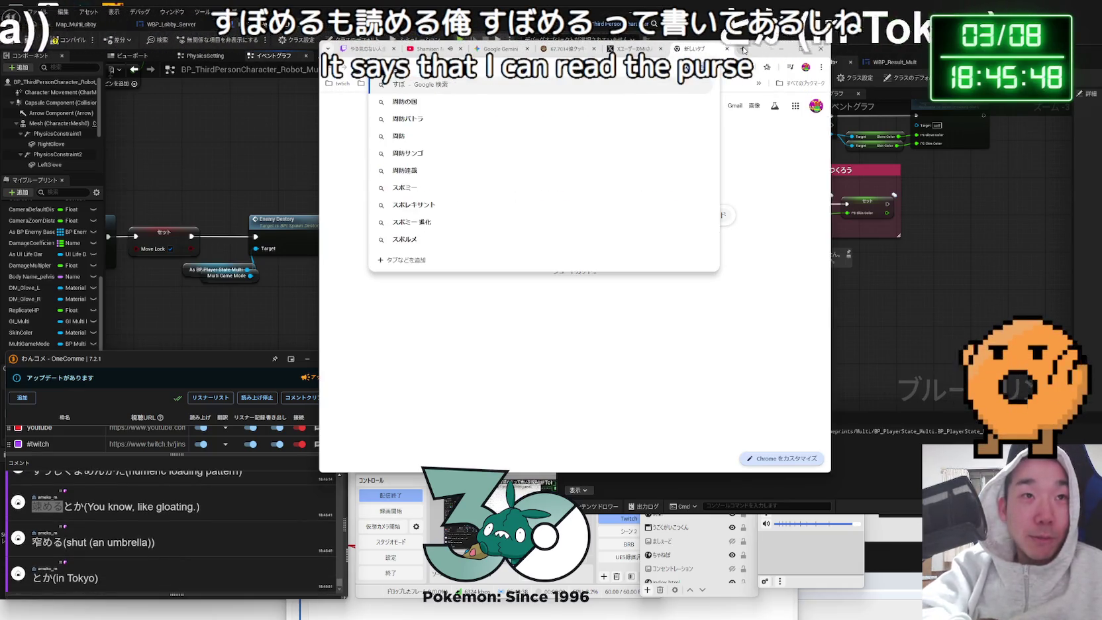
pyautogui.write('める')
pyautogui.press('Return')
pyautogui.press('Return')
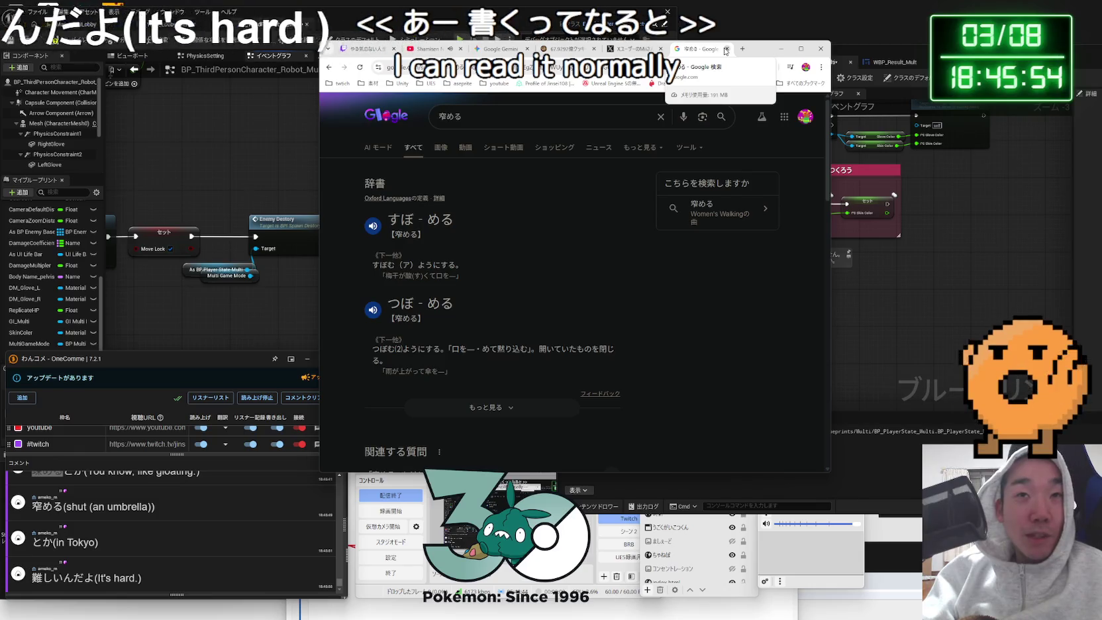
pyautogui.click(726, 49)
# - Return to Cookie Clicker, glance at the comment viewer, and minimize the browser
pyautogui.click(617, 50)
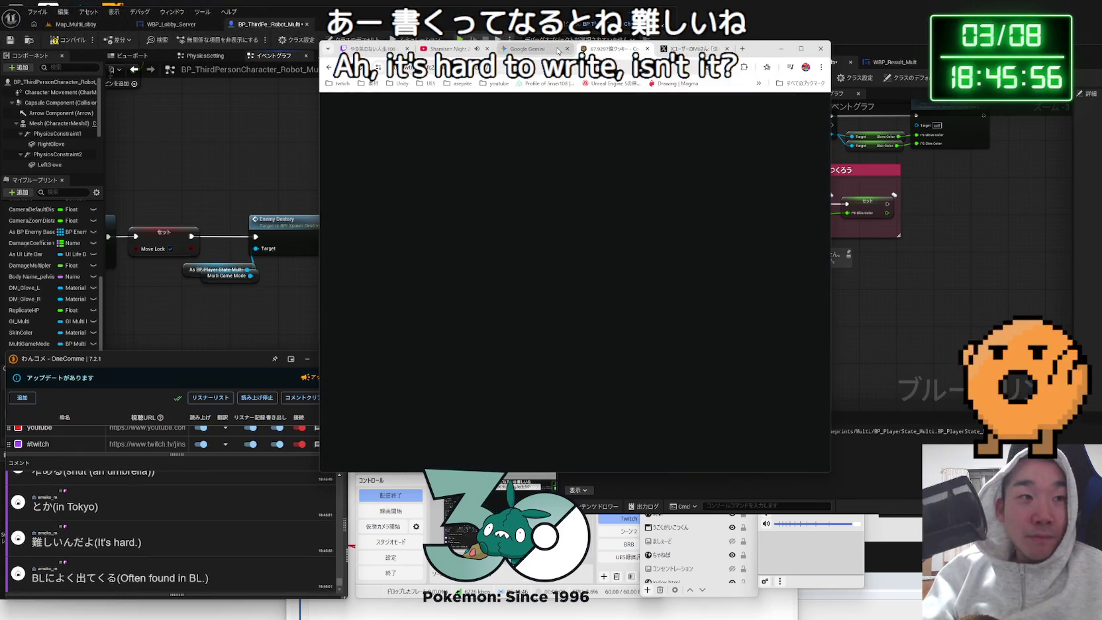
pyautogui.click(207, 522)
pyautogui.scroll(3, 206, 522)
pyautogui.scroll(-5, 207, 533)
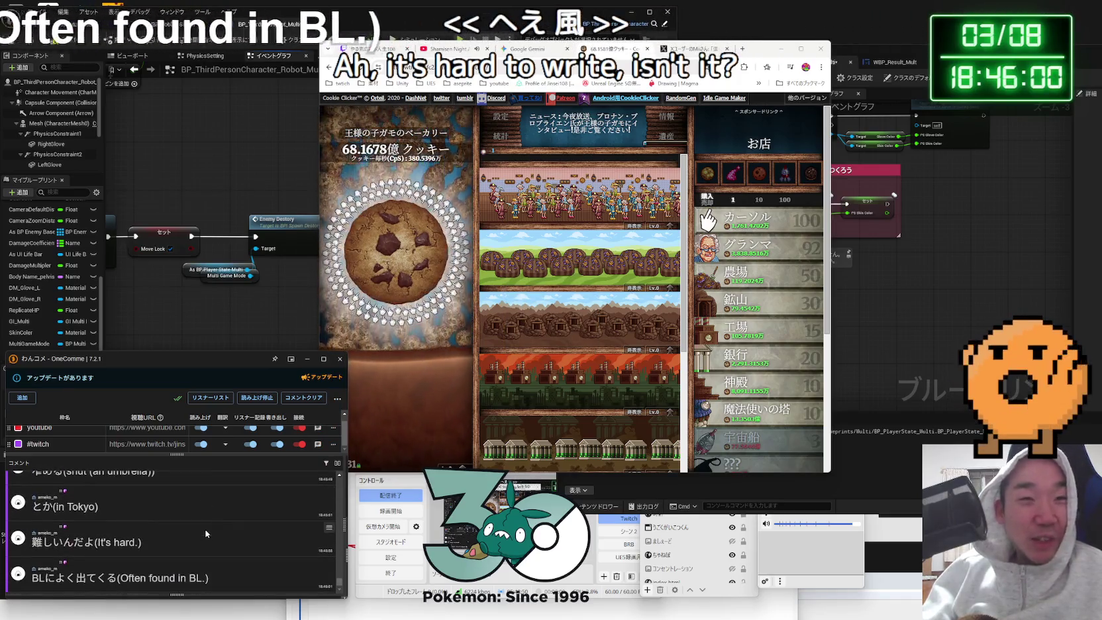
pyautogui.click(752, 48)
pyautogui.click(781, 49)
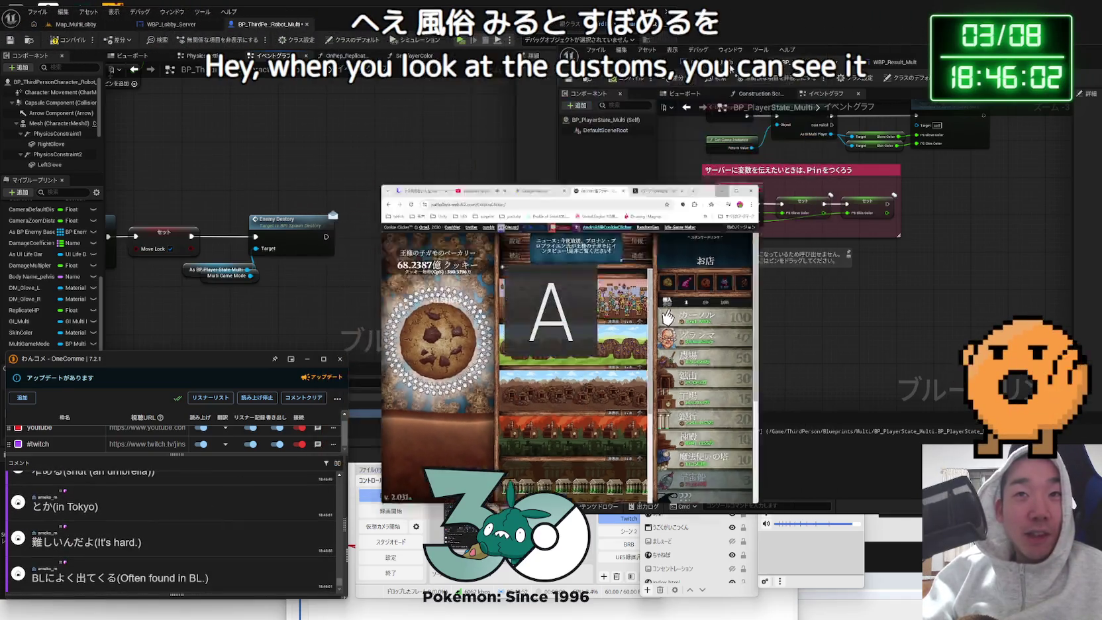
# - Add the BPI Spawn Destory interface to BP_PlayerState_Multi's Implemented Interfaces
pyautogui.click(386, 256)
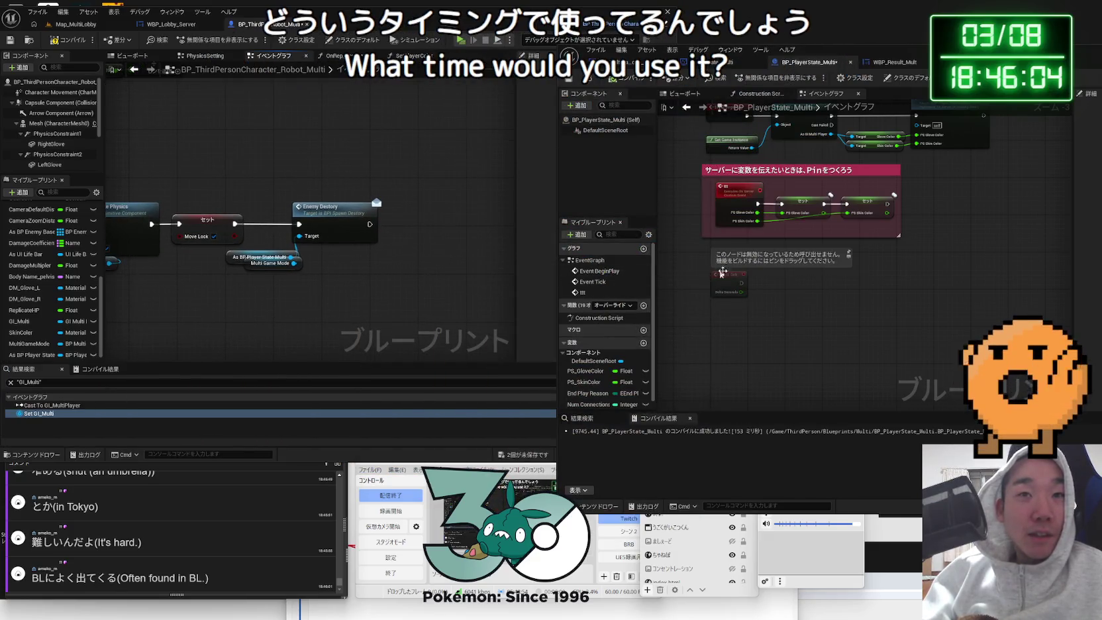
pyautogui.moveTo(873, 64); pyautogui.dragTo(747, 58)
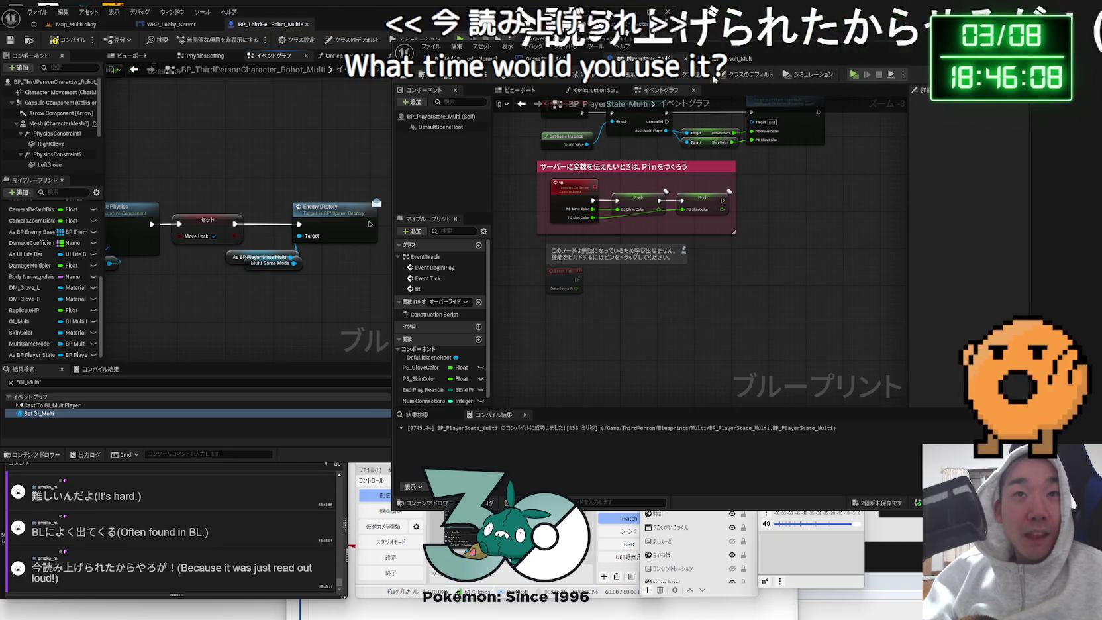
pyautogui.click(984, 304)
pyautogui.write('bpi')
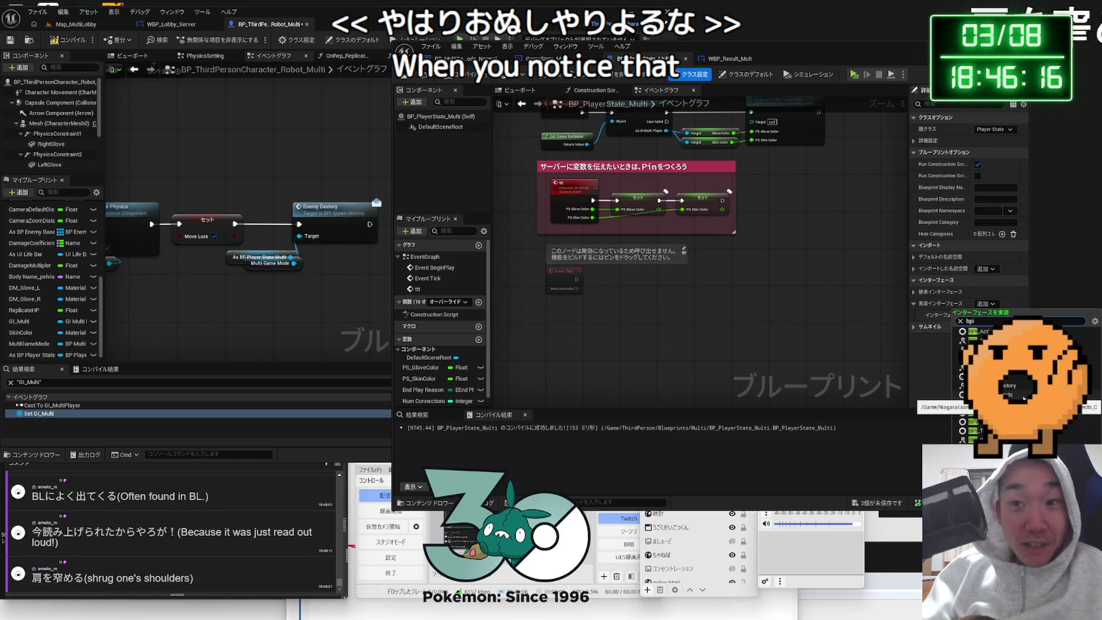
pyautogui.click(1000, 385)
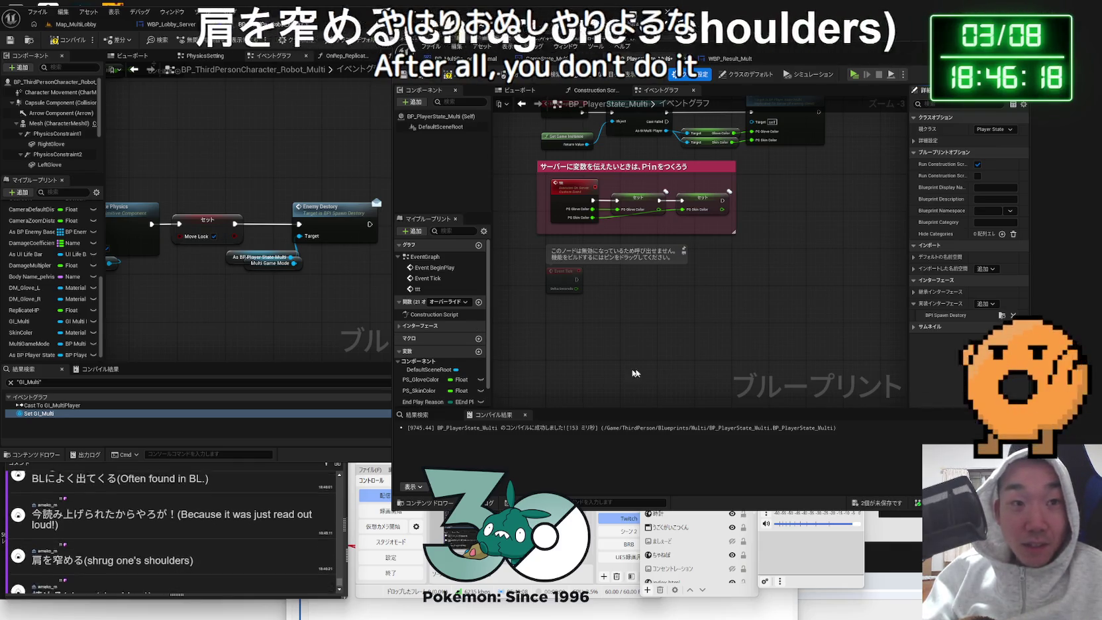
# - Add the EnemyDestory interface event to the event graph
pyautogui.scroll(-1, 437, 358)
pyautogui.click(427, 347)
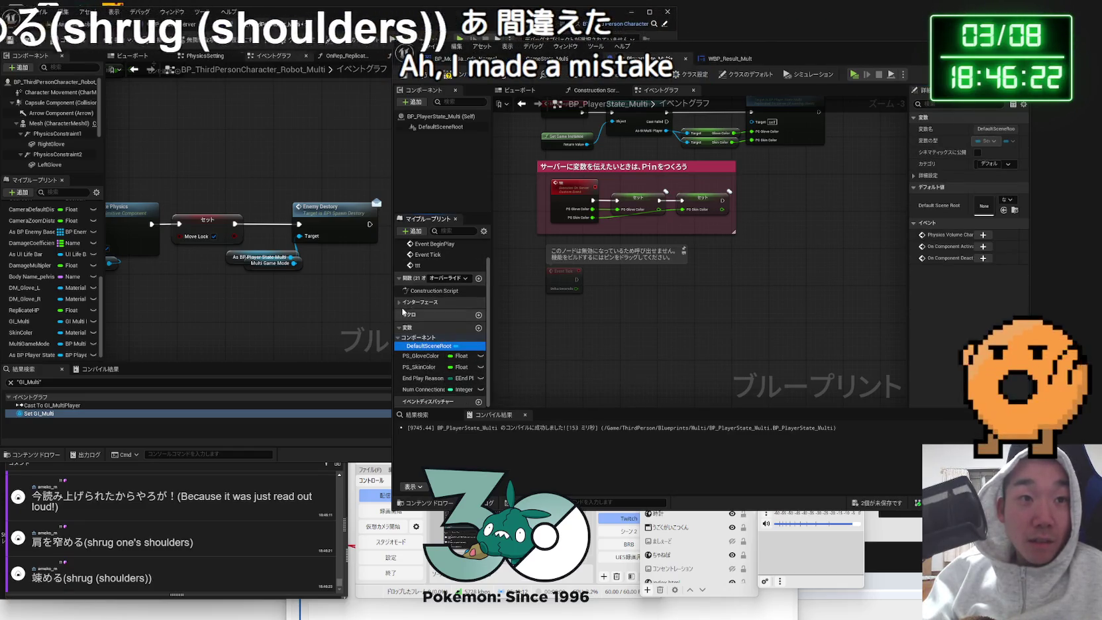
pyautogui.click(401, 303)
pyautogui.doubleClick(430, 315)
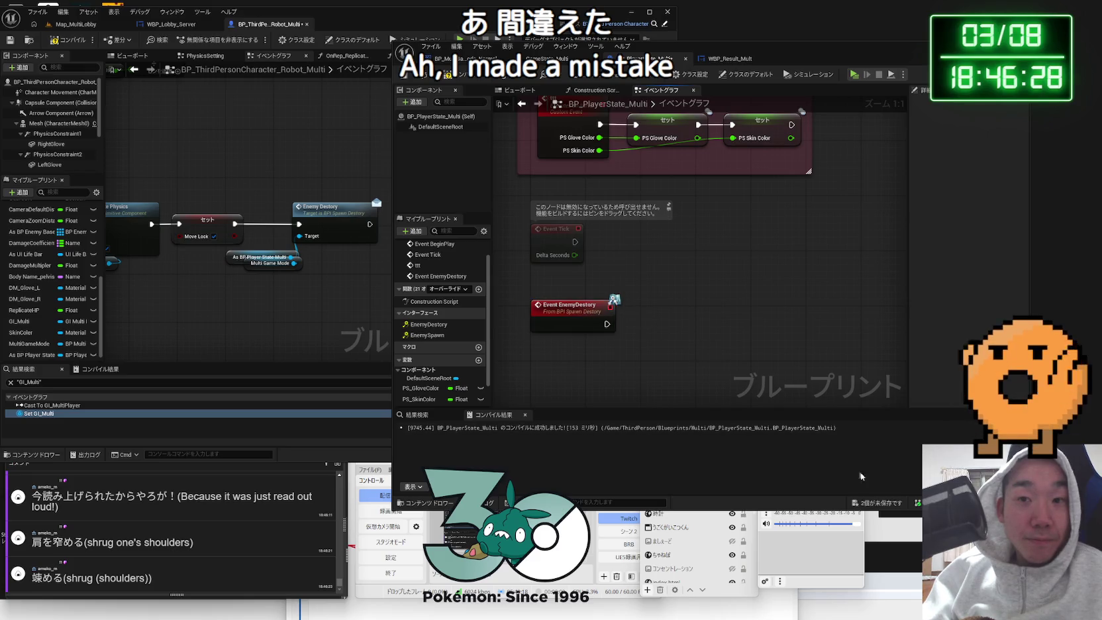
# - Save all modified assets
pyautogui.click(890, 504)
pyautogui.click(726, 329)
pyautogui.scroll(-4, 724, 341)
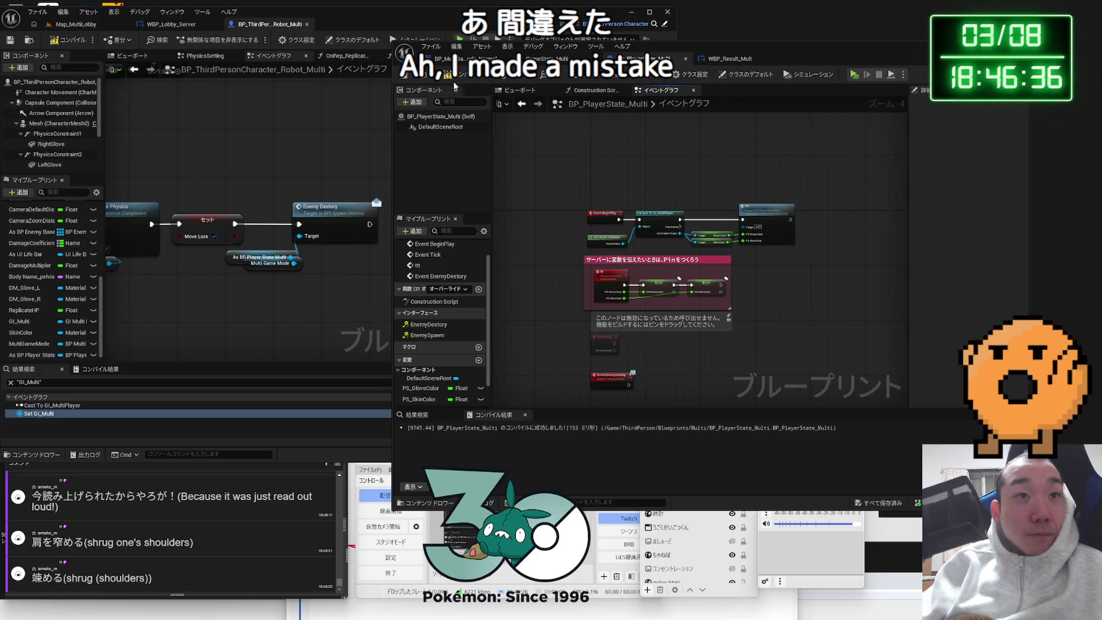
pyautogui.moveTo(548, 272); pyautogui.dragTo(549, 182)
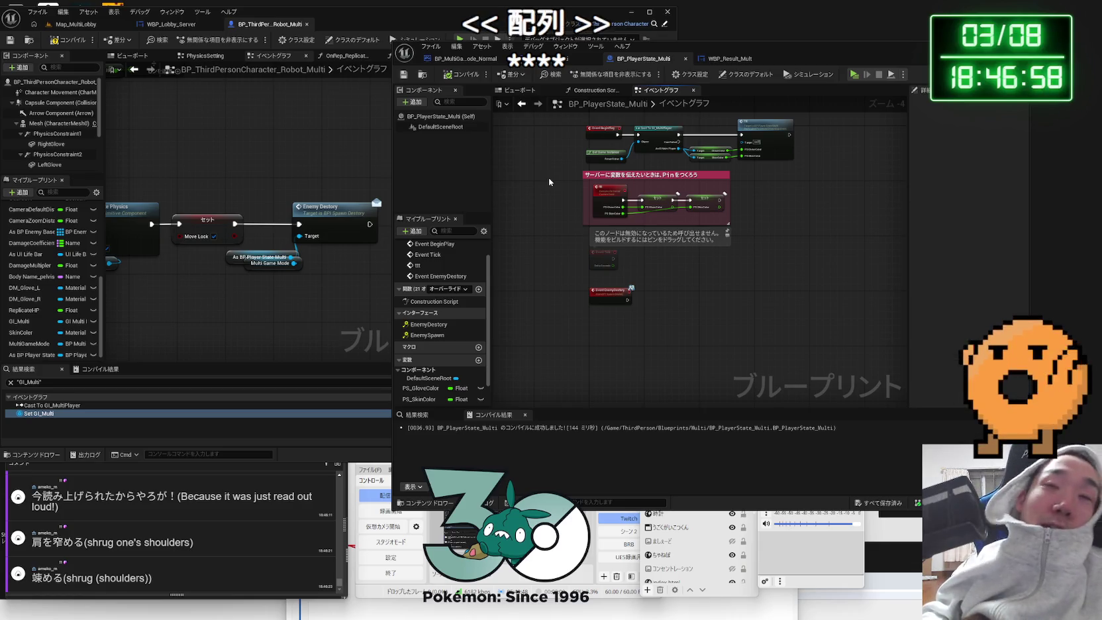
# - Switch to the WBP_Result_Multi widget designer
pyautogui.click(730, 58)
pyautogui.click(635, 59)
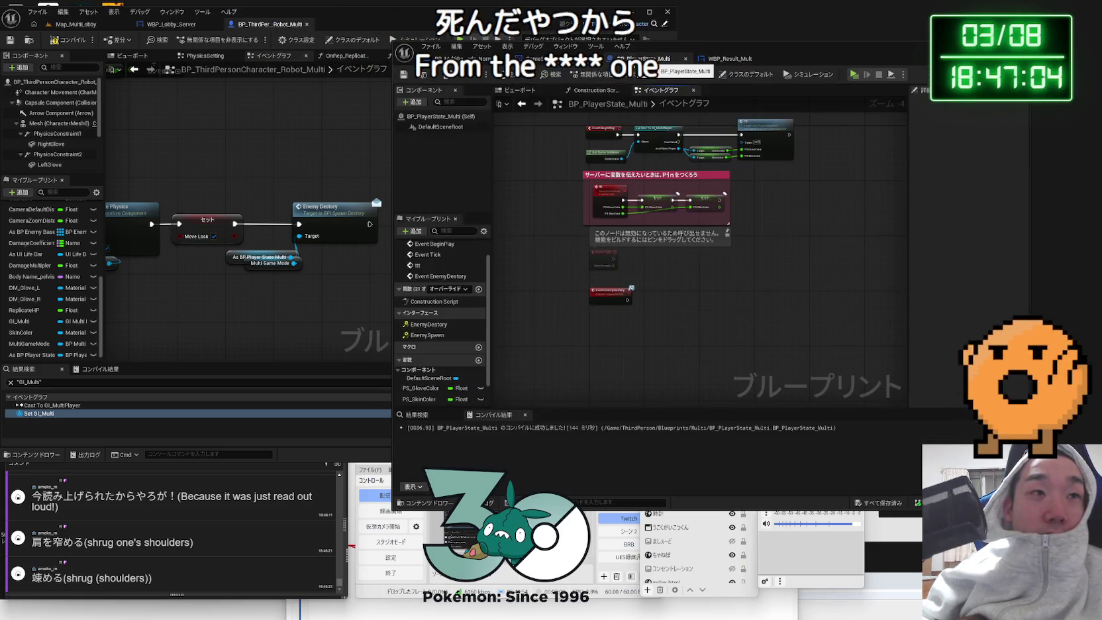
pyautogui.click(714, 63)
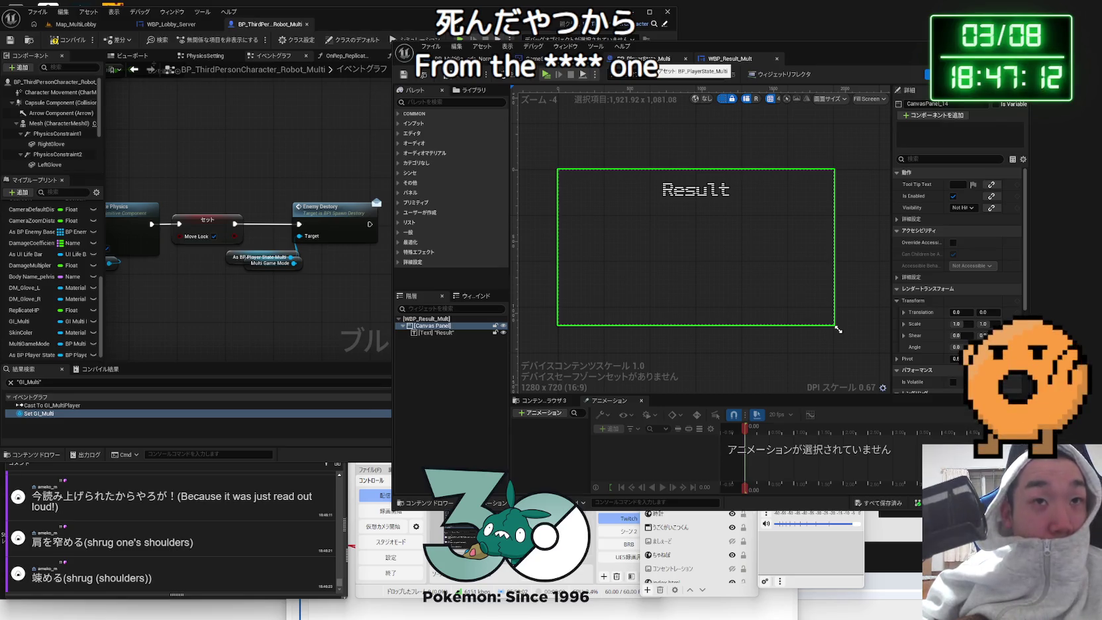
# - Inspect GameState_Multi's Player Array graph, then return to BP_PlayerState_Multi's EnemyDestory event graph
pyautogui.click(540, 58)
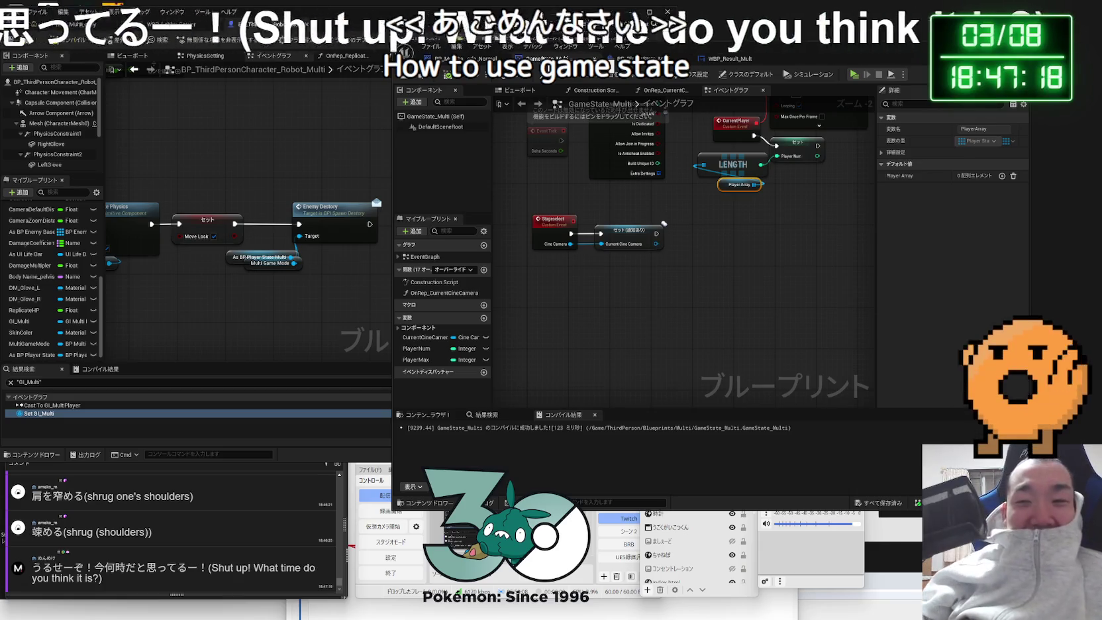
pyautogui.click(746, 297)
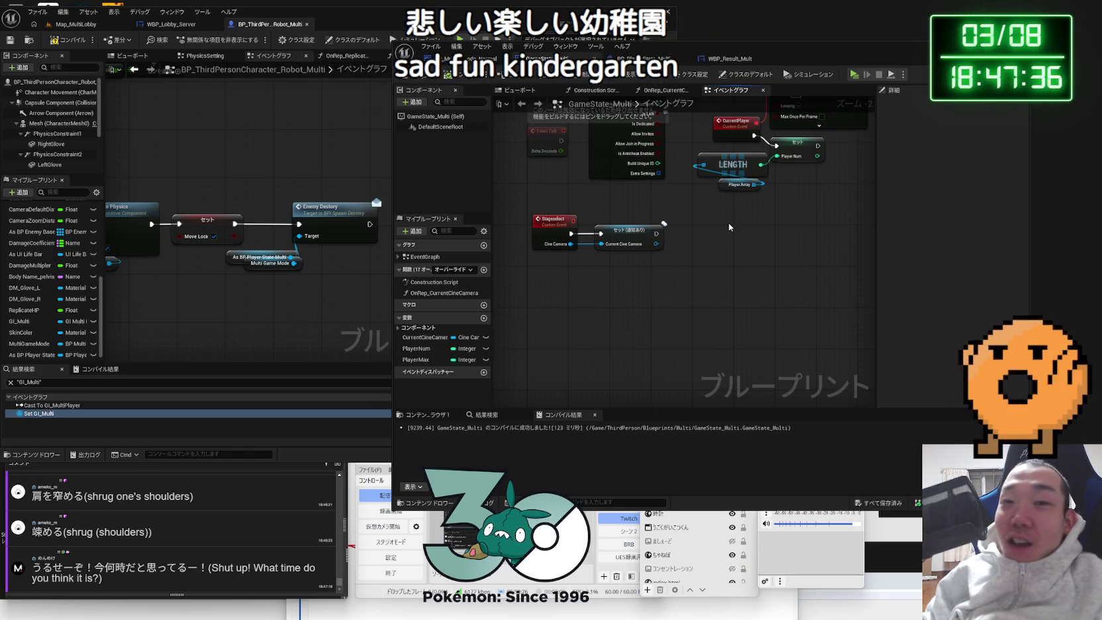
pyautogui.click(812, 544)
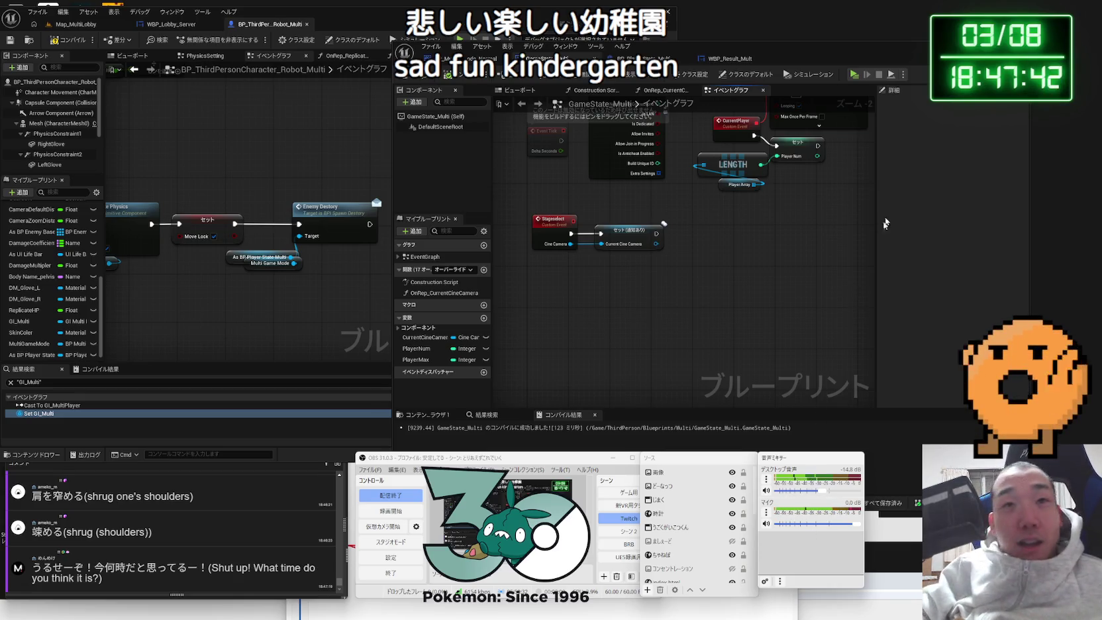
pyautogui.click(665, 57)
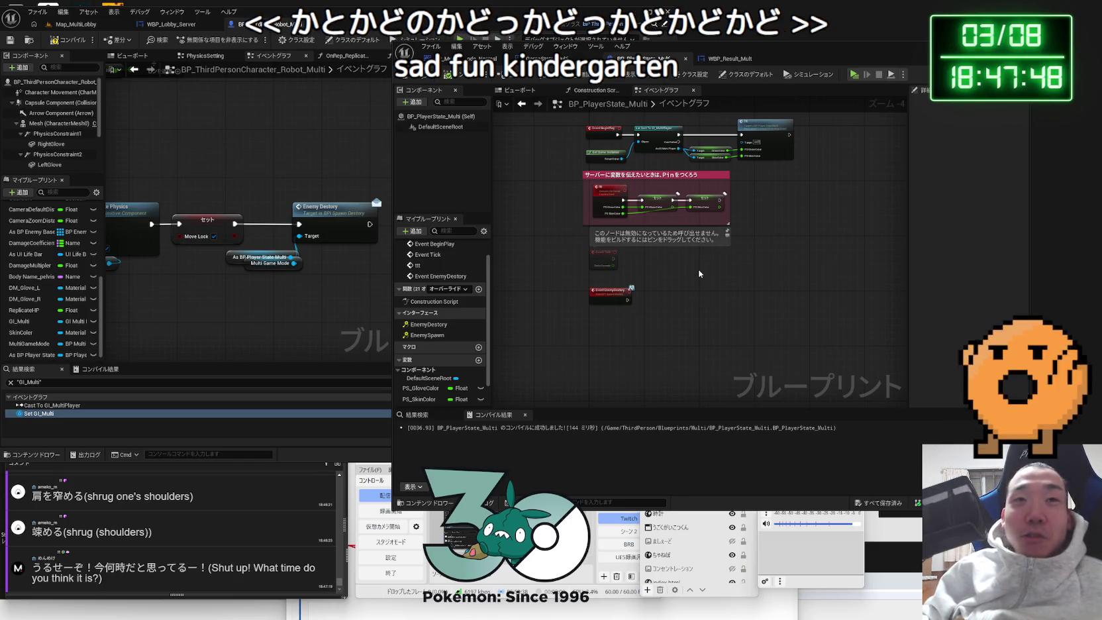
pyautogui.scroll(2, 631, 308)
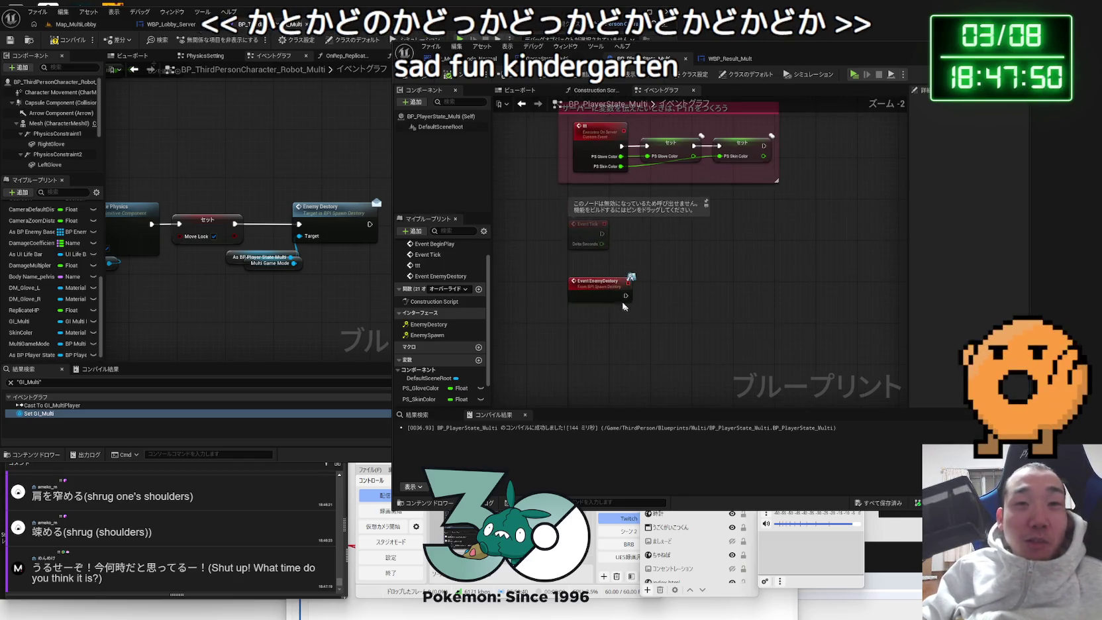
# - Try a Get Player Id node in GameState_Multi, then delete it
pyautogui.click(600, 288)
pyautogui.click(614, 329)
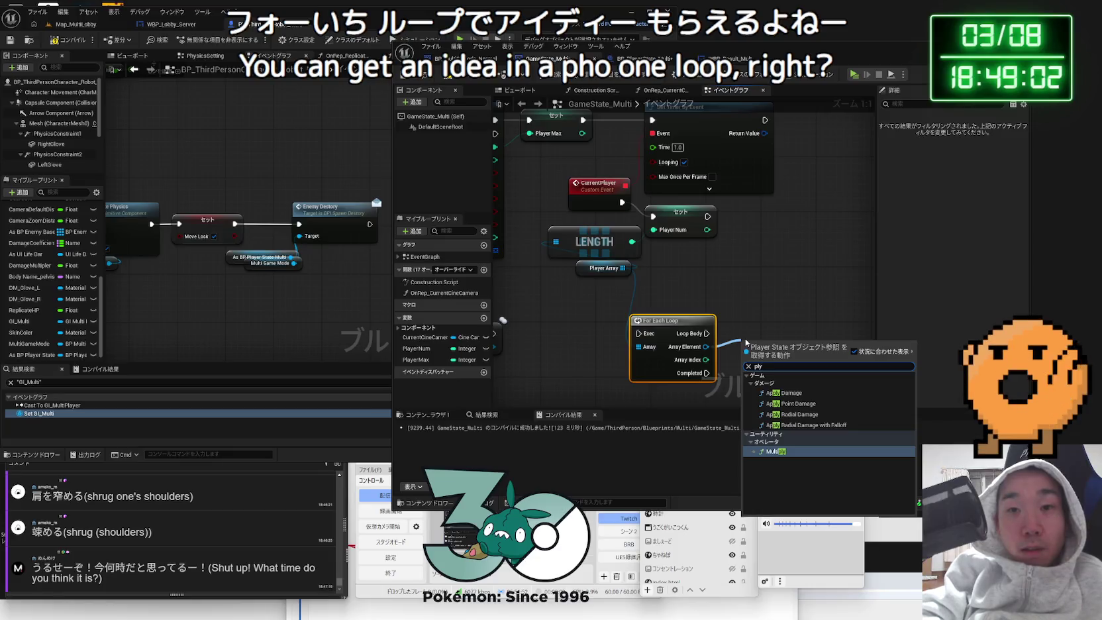
pyautogui.press('BackSpace')
pyautogui.press('BackSpace')
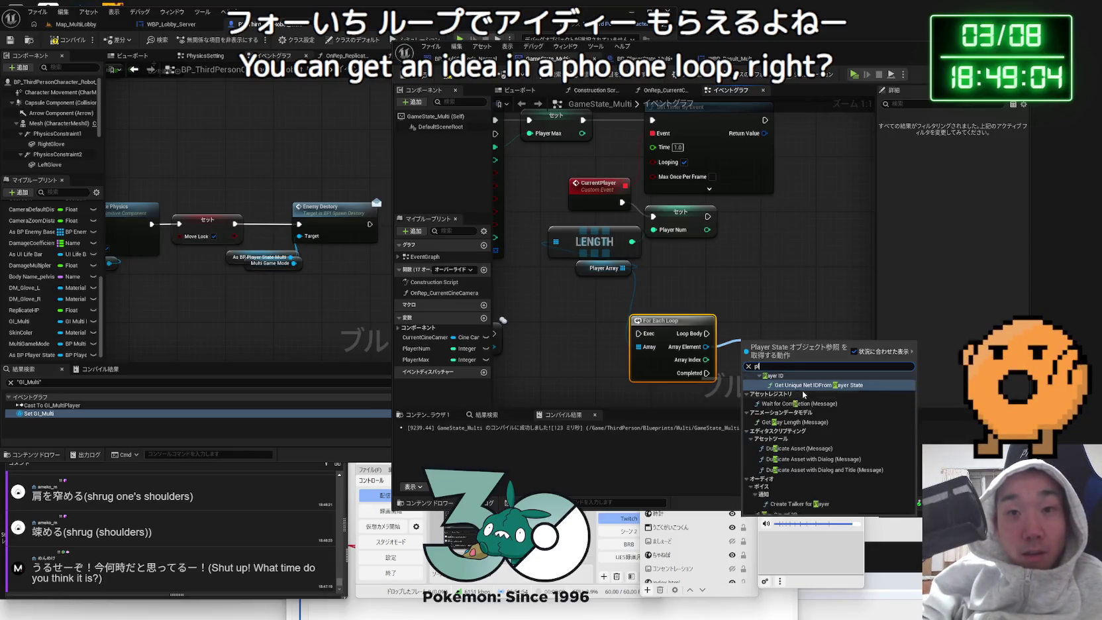
pyautogui.write('layer id')
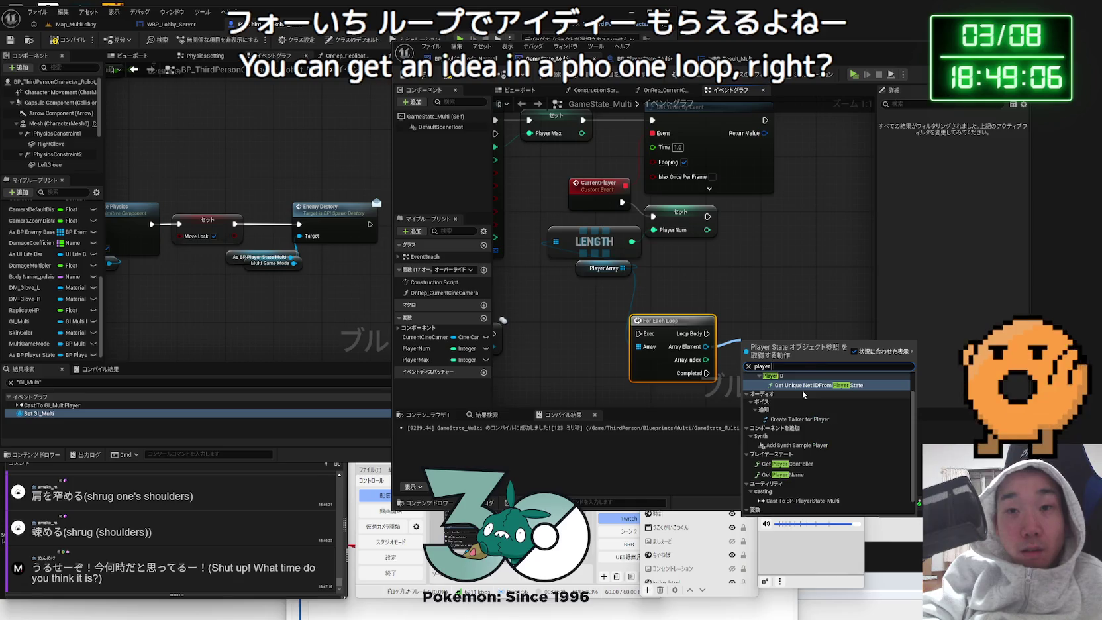
pyautogui.click(788, 434)
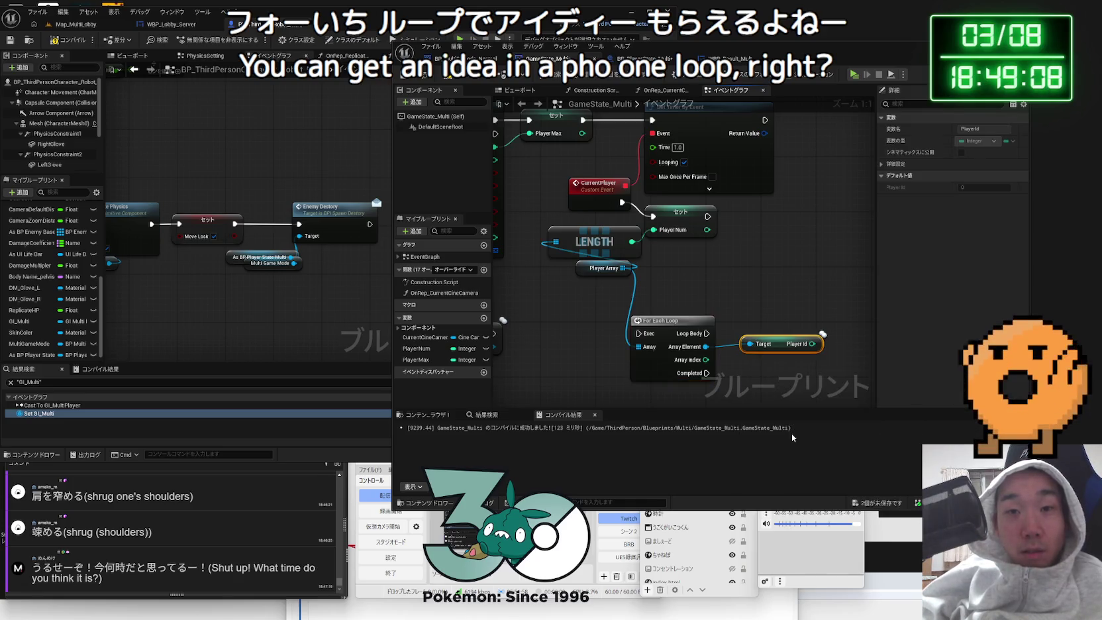
pyautogui.press('Delete')
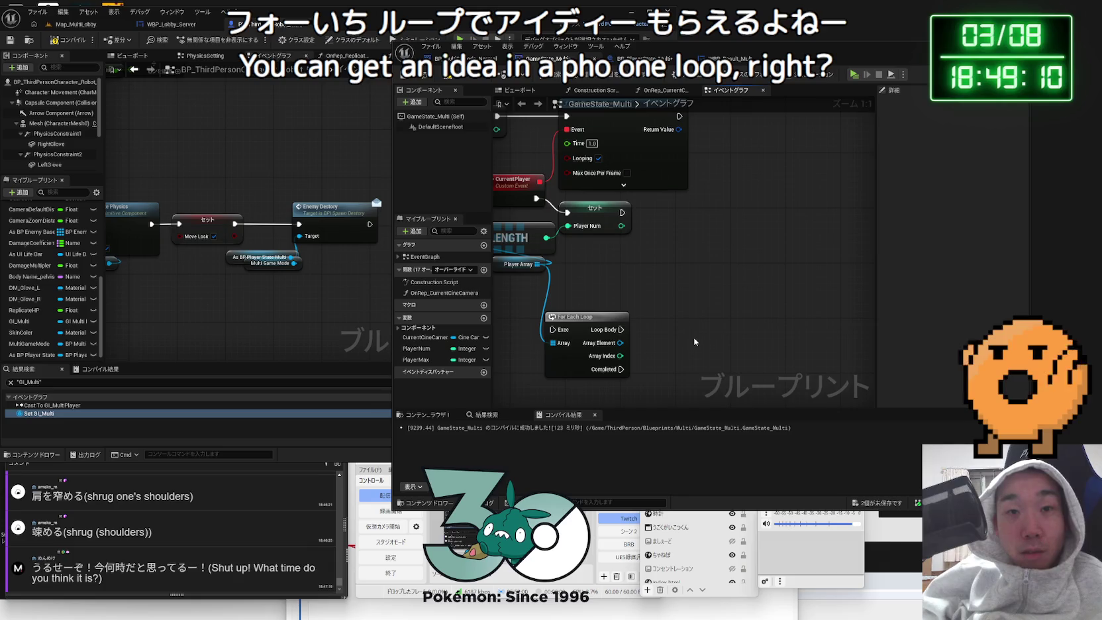
# - Wire a Get Player Name node off the loop's Array Element and compile GameState_Multi
pyautogui.moveTo(620, 343); pyautogui.dragTo(674, 342)
pyautogui.write('player')
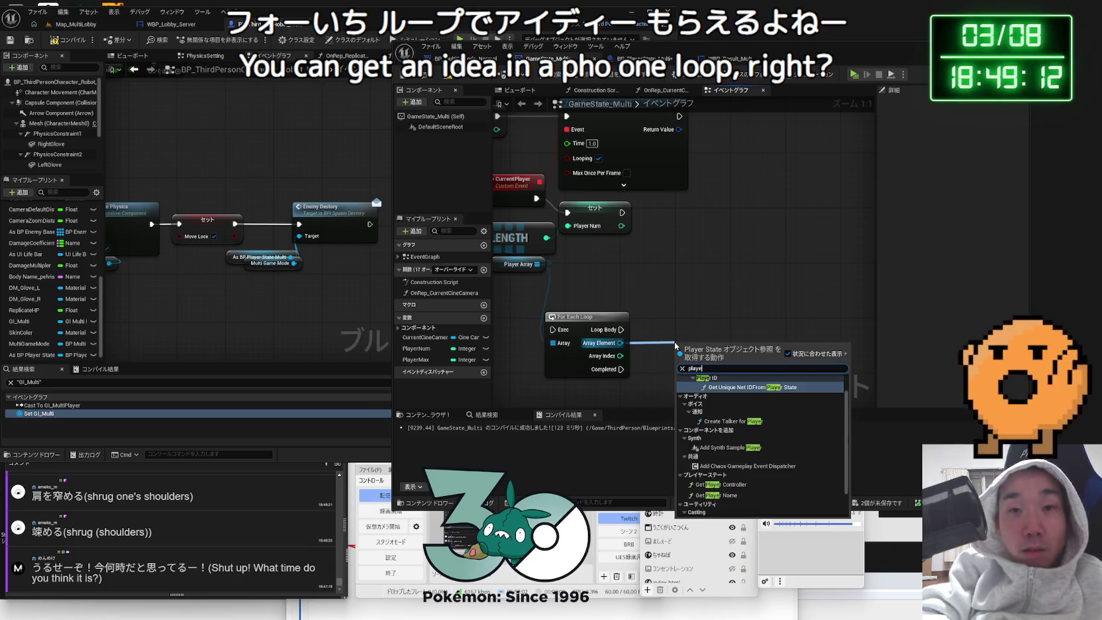
pyautogui.scroll(-1, 730, 464)
pyautogui.click(730, 469)
pyautogui.moveTo(762, 345); pyautogui.dragTo(689, 336)
pyautogui.click(678, 305)
pyautogui.click(453, 78)
# - Open WBP_Lobby_Server in the other editor and move the GameState_Multi window right
pyautogui.click(171, 24)
pyautogui.moveTo(795, 58)
pyautogui.mouseDown()
pyautogui.moveTo(1066, 61)
pyautogui.moveTo(1031, 61)
pyautogui.mouseUp()
pyautogui.scroll(-2, 496, 252)
pyautogui.moveTo(495, 256); pyautogui.dragTo(535, 166)
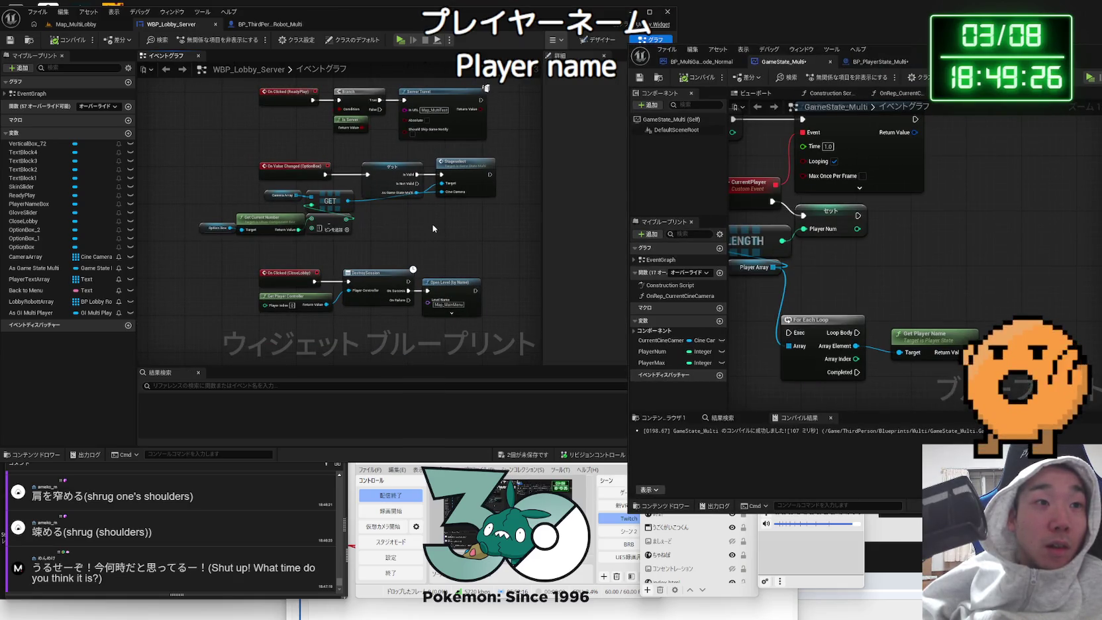
pyautogui.scroll(-5, 433, 229)
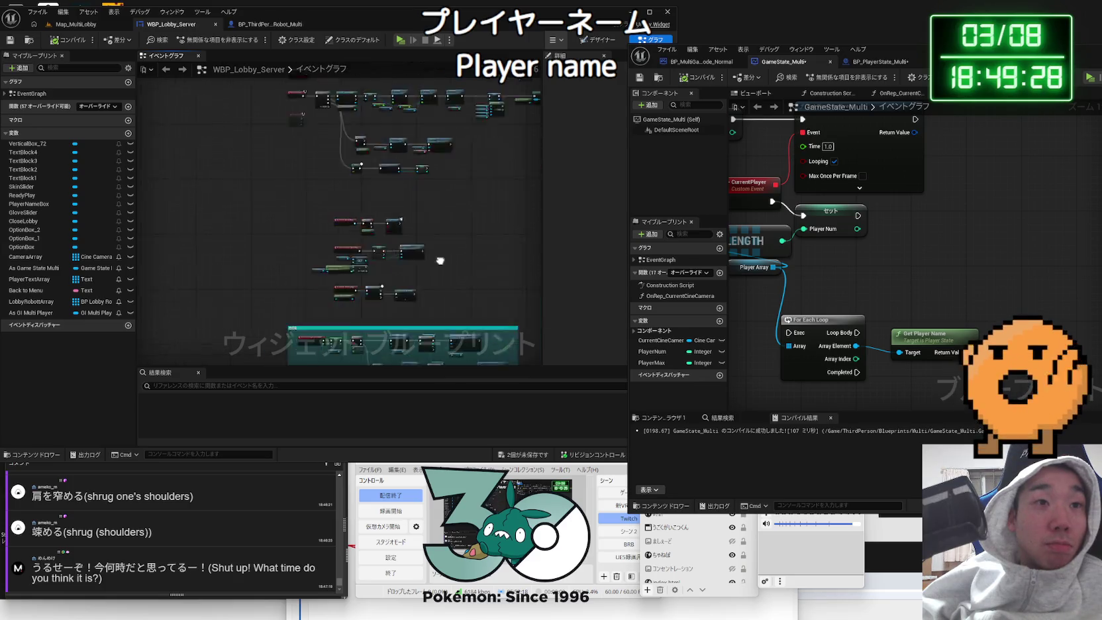
pyautogui.scroll(5, 282, 292)
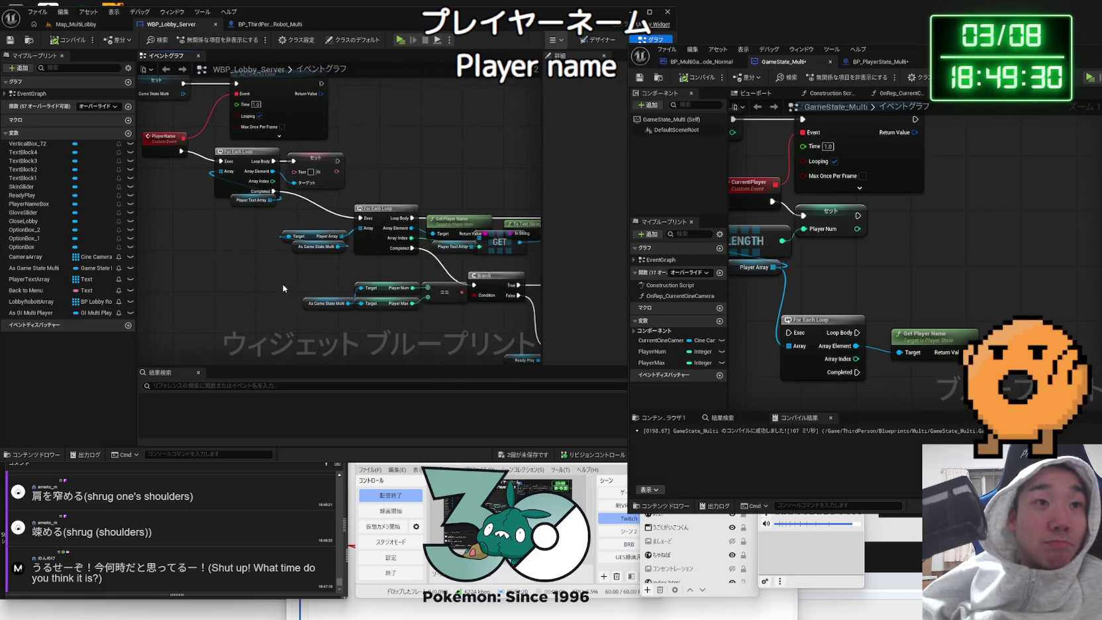
pyautogui.moveTo(351, 269); pyautogui.dragTo(219, 292)
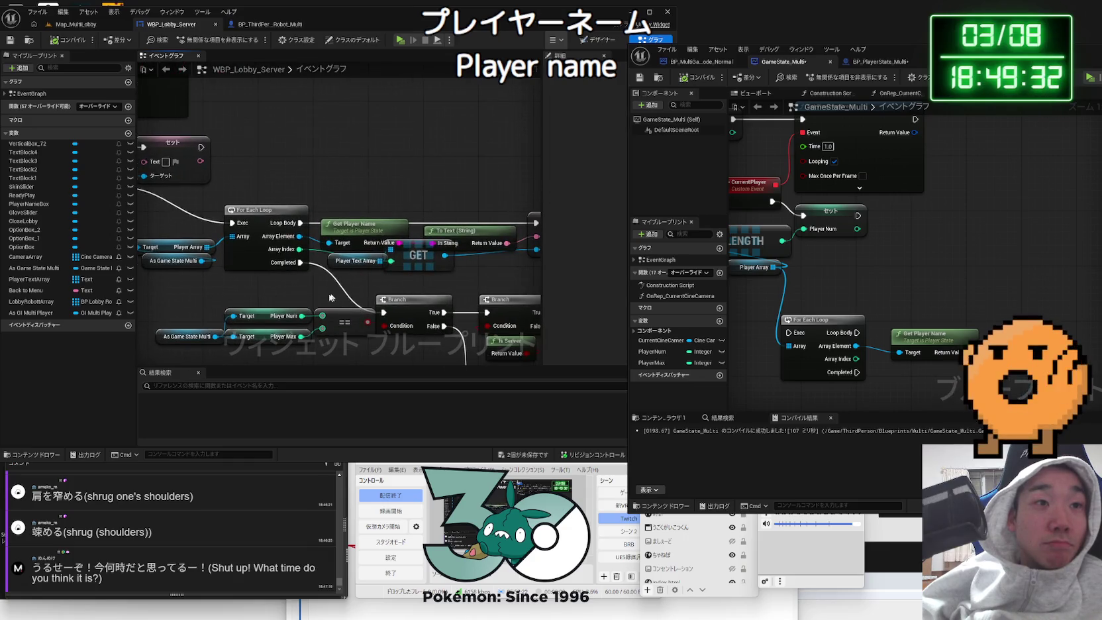
pyautogui.moveTo(430, 266); pyautogui.dragTo(343, 270)
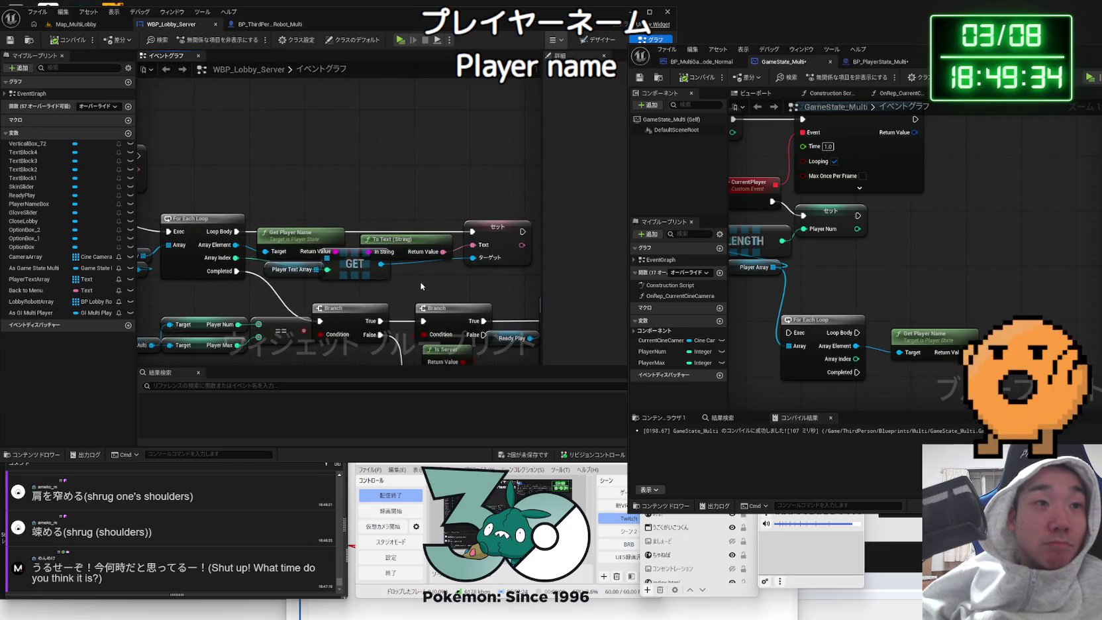
pyautogui.scroll(-2, 420, 283)
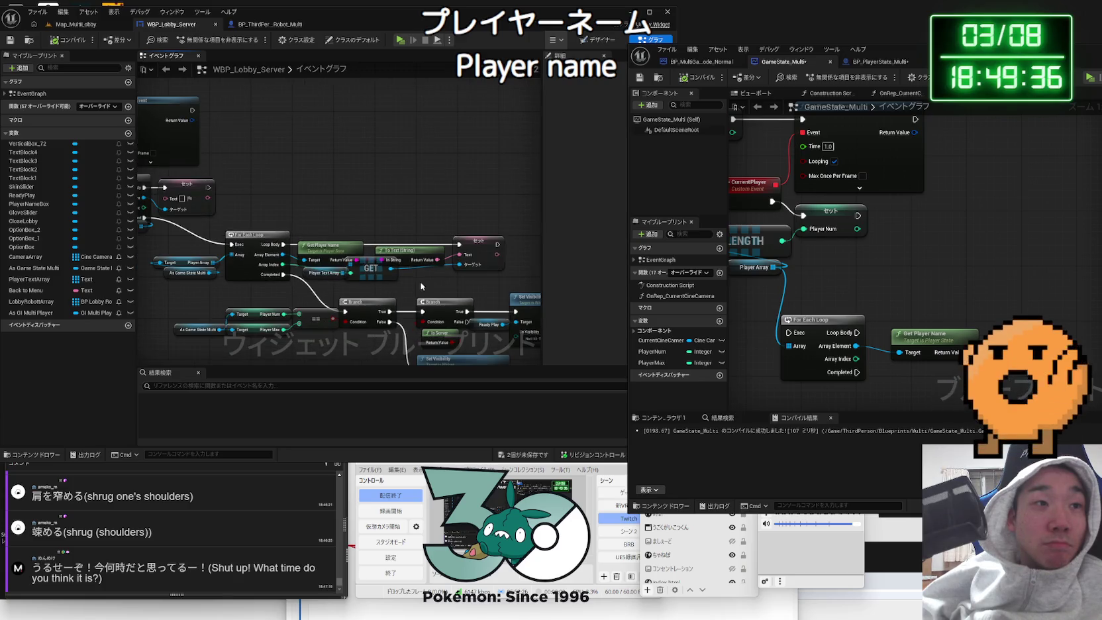
pyautogui.click(599, 41)
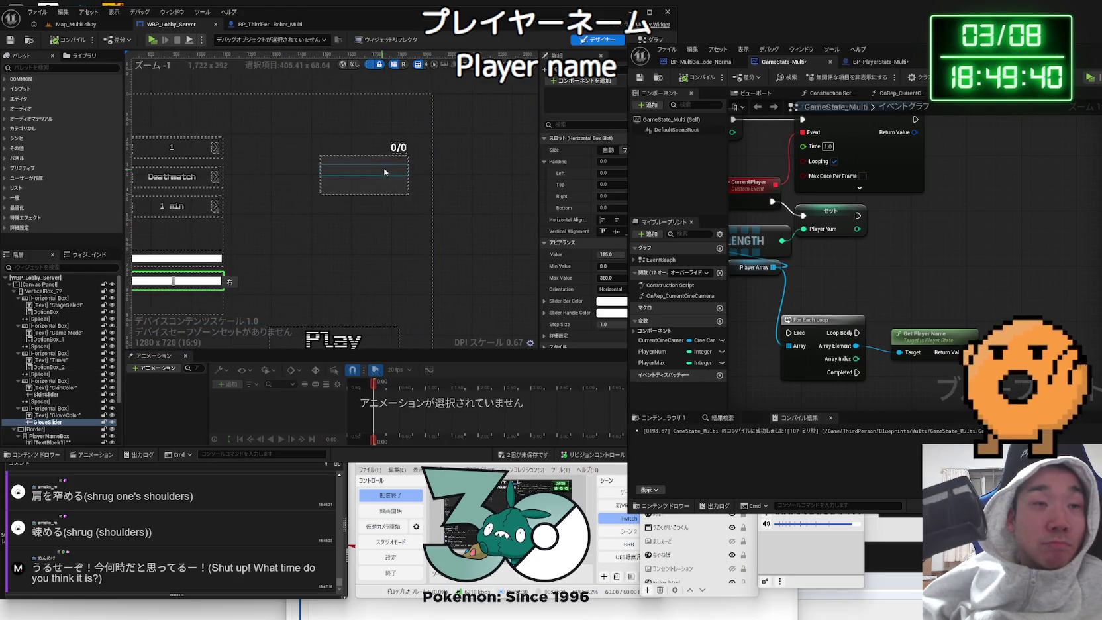
pyautogui.click(387, 176)
pyautogui.click(401, 162)
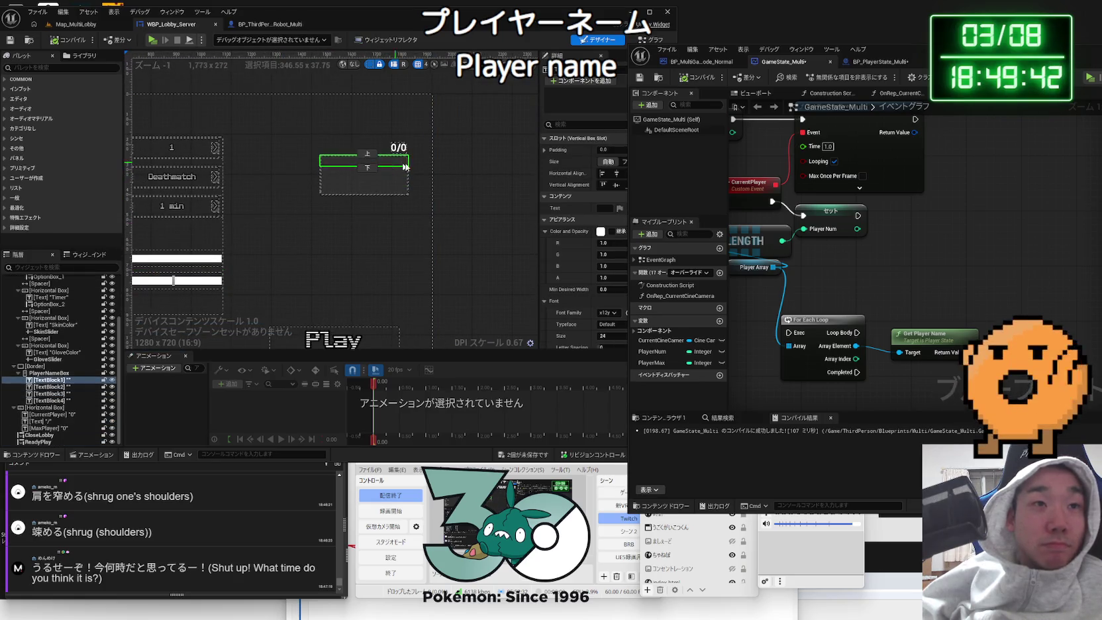
pyautogui.click(648, 39)
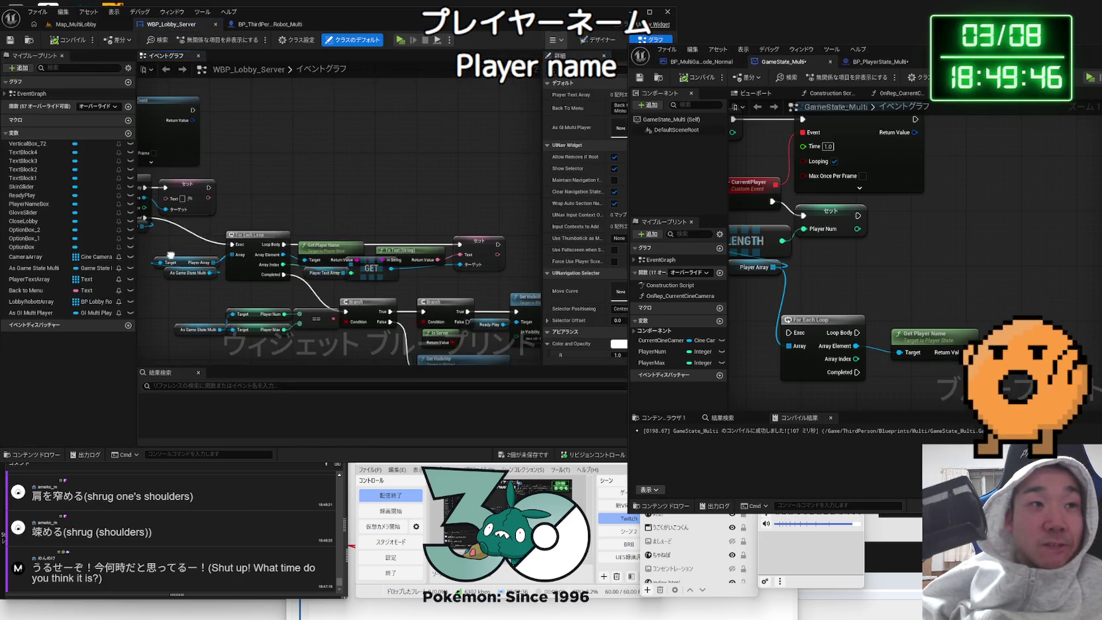
pyautogui.moveTo(166, 258); pyautogui.dragTo(365, 247)
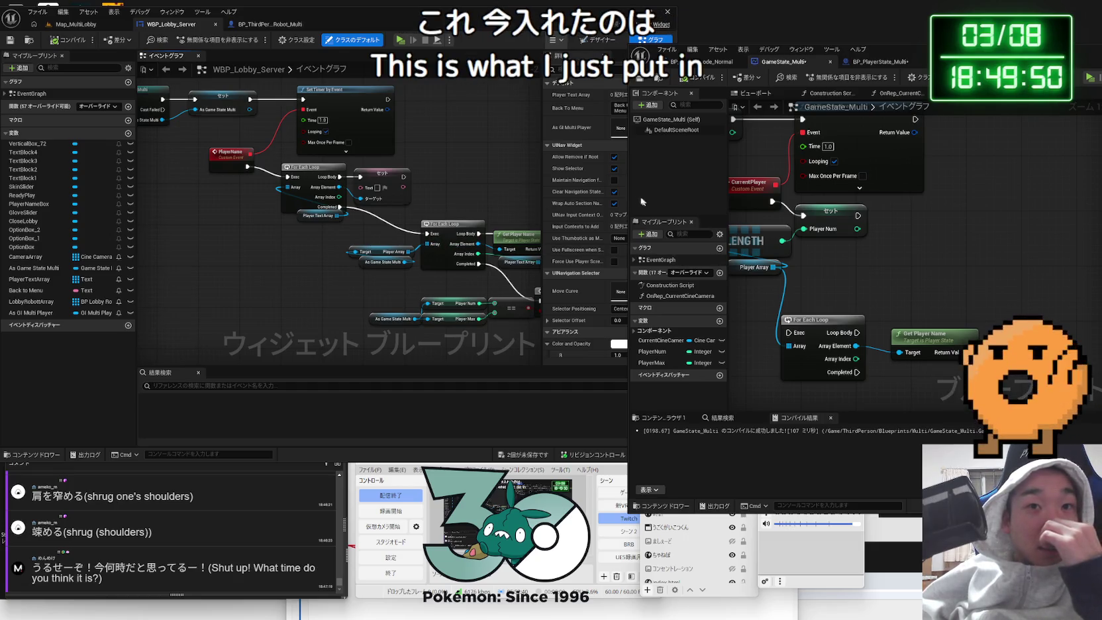
pyautogui.moveTo(630, 192); pyautogui.dragTo(543, 193)
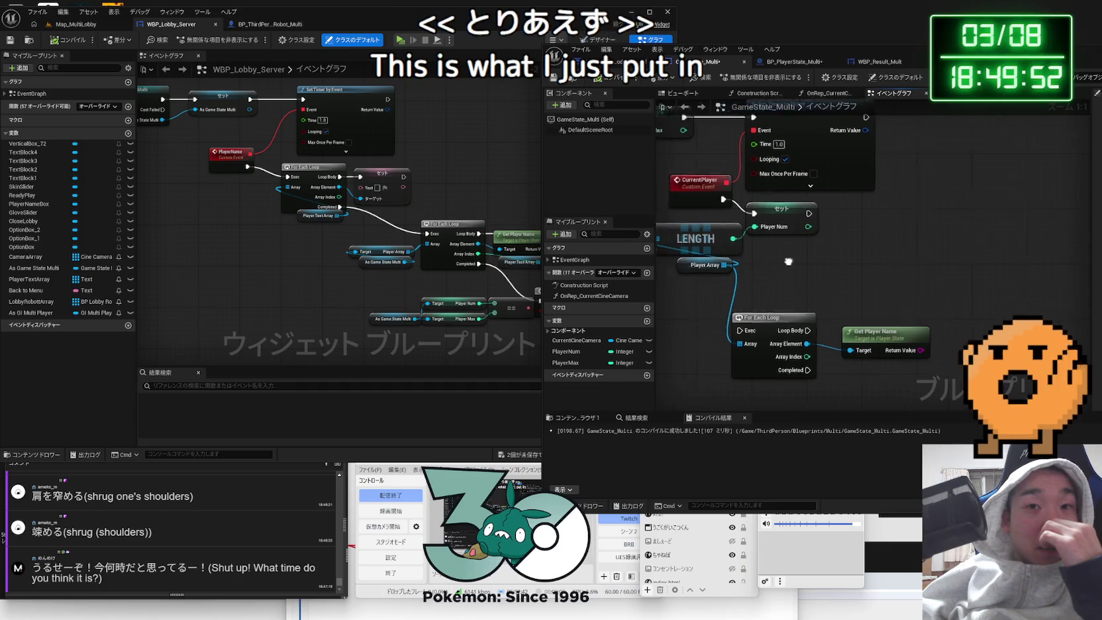
# - Cancel a 'sort' node search off Player Array, reposition the window, and save the blueprints
pyautogui.click(836, 290)
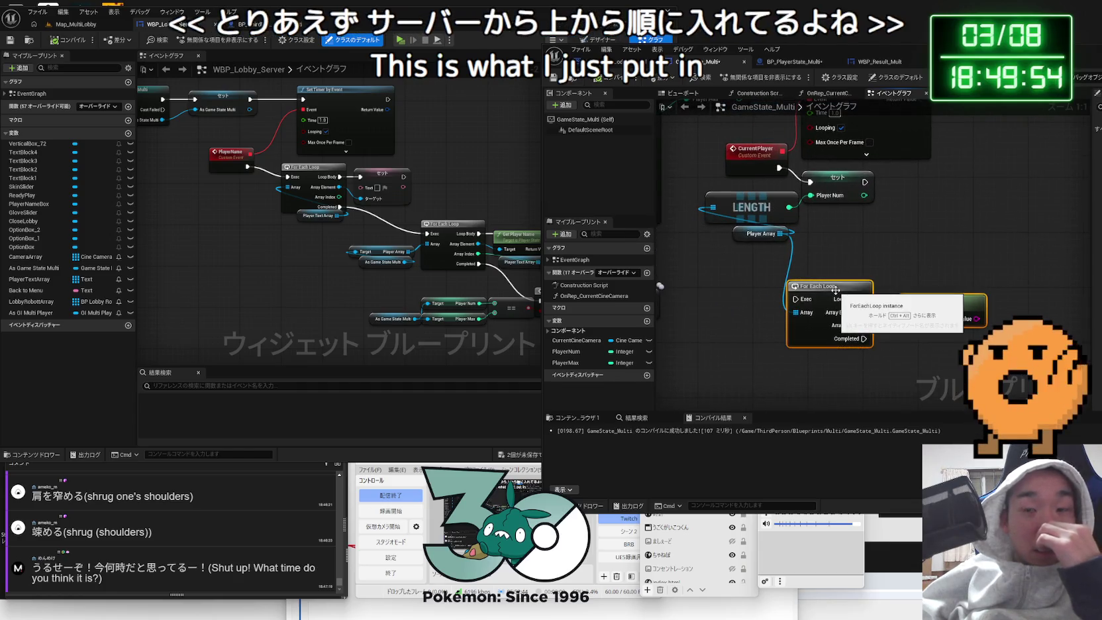
pyautogui.click(859, 265)
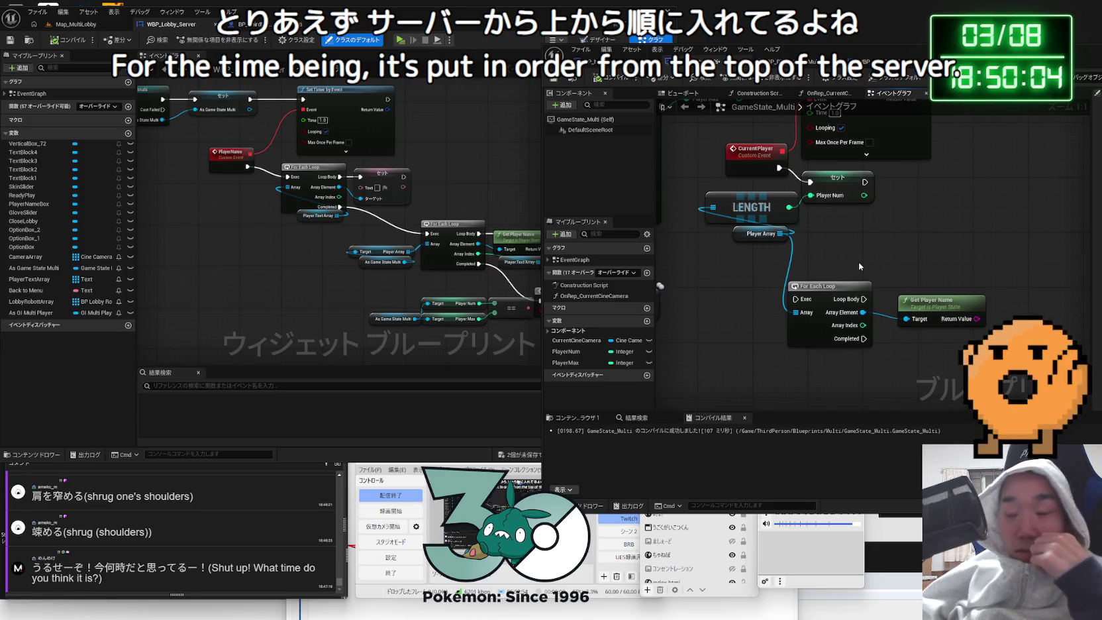
pyautogui.moveTo(858, 261); pyautogui.dragTo(767, 253)
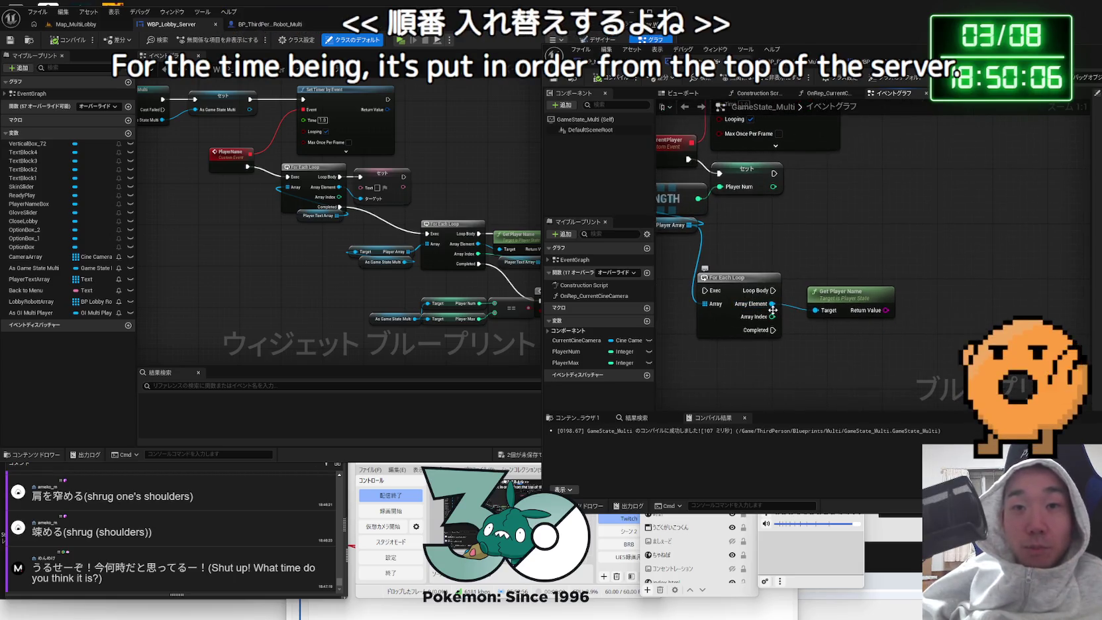
pyautogui.moveTo(690, 225); pyautogui.dragTo(770, 245)
pyautogui.write('sort')
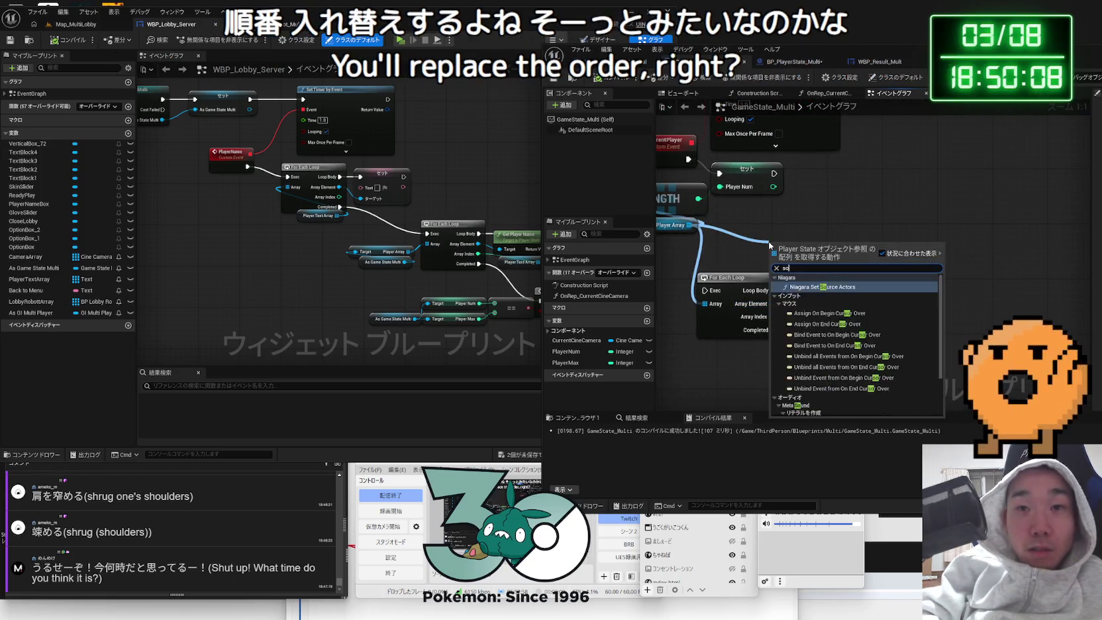
pyautogui.press('BackSpace')
pyautogui.press('BackSpace')
pyautogui.press('BackSpace')
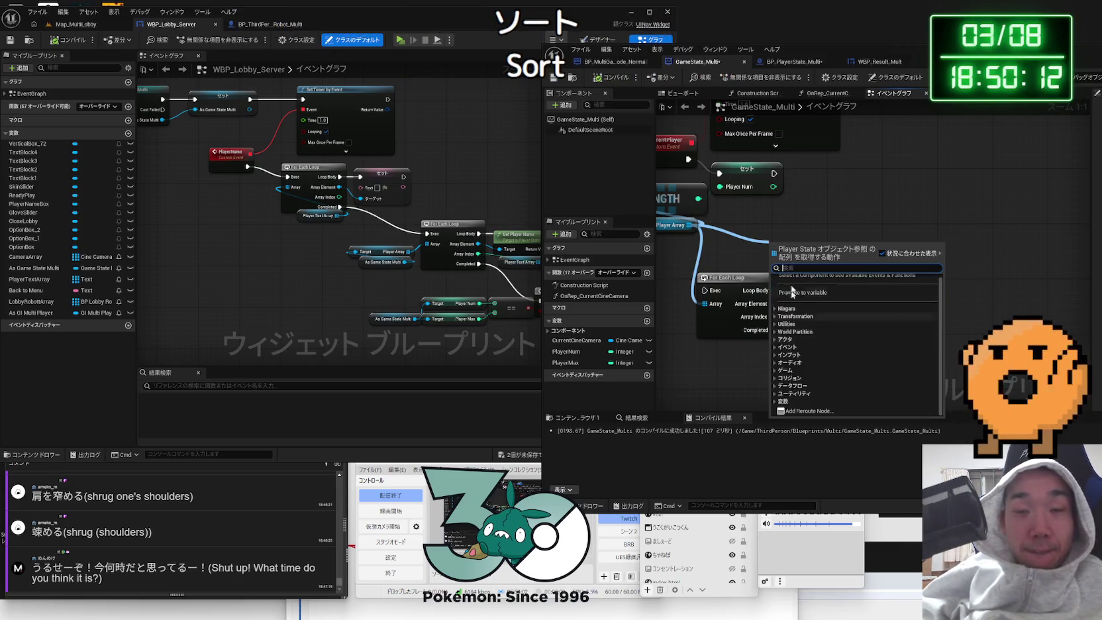
pyautogui.click(801, 229)
pyautogui.moveTo(828, 49); pyautogui.dragTo(620, 36)
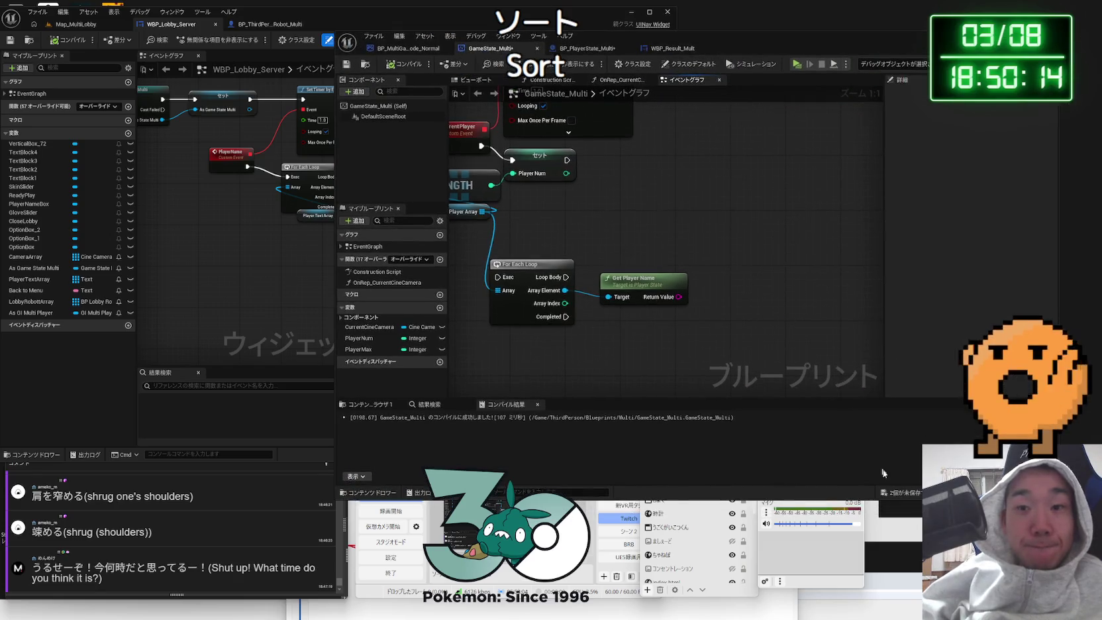
pyautogui.hotkey('ctrl', 'shift', 's')
pyautogui.click(611, 402)
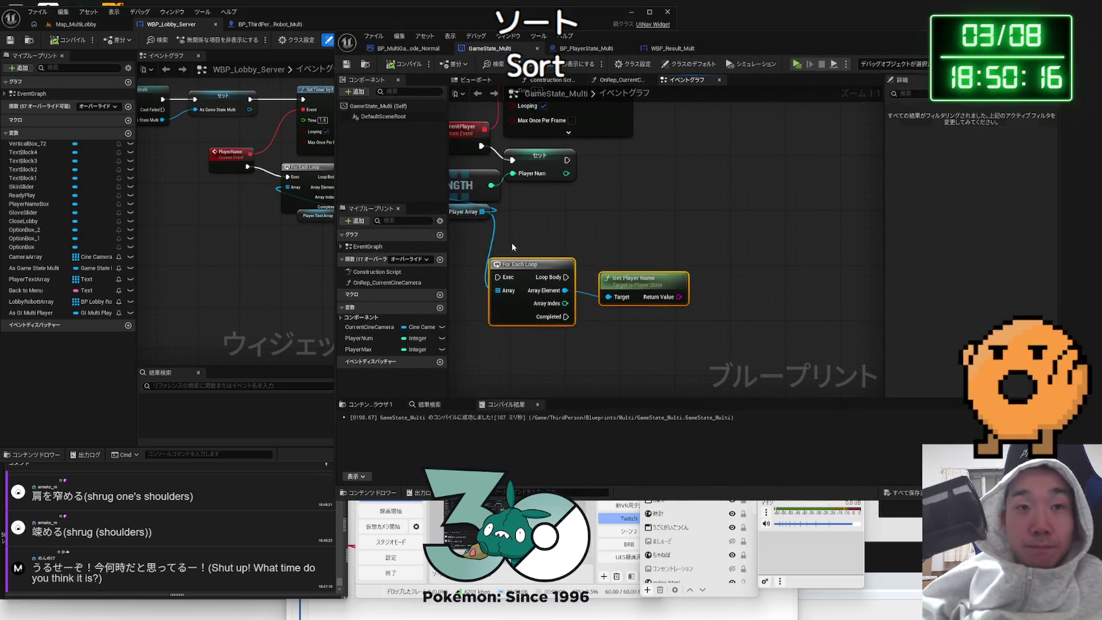
# - Delete the For Each Loop and Get Player Name nodes, then compile and save GameState_Multi
pyautogui.press('Delete')
pyautogui.click(400, 67)
pyautogui.hotkey('ctrl', 'shift', 's')
pyautogui.click(610, 405)
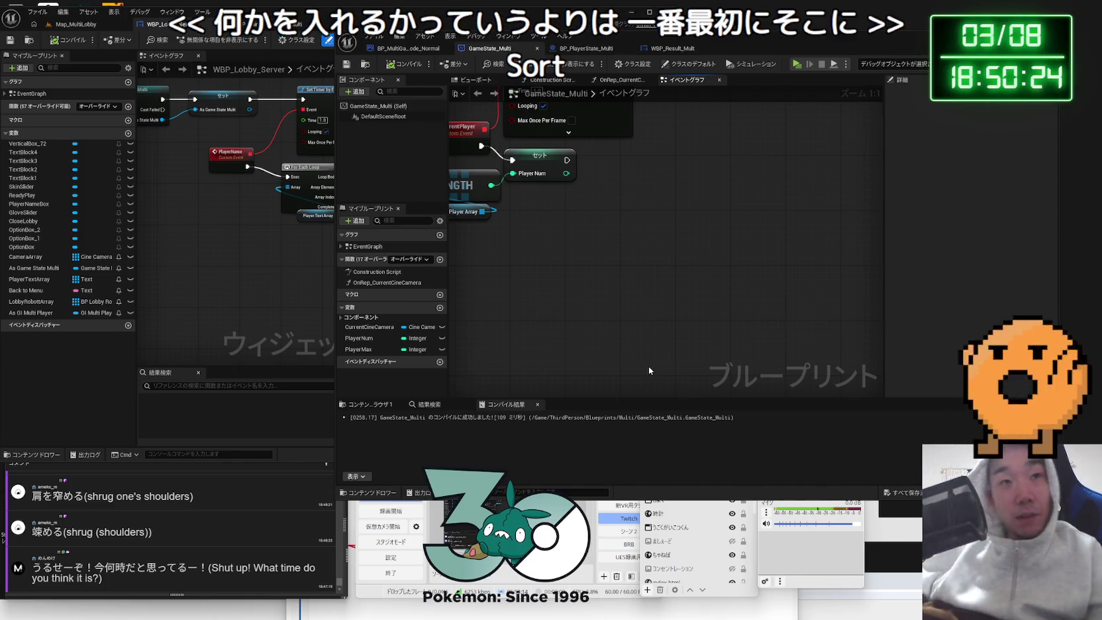
pyautogui.moveTo(466, 181); pyautogui.dragTo(618, 187)
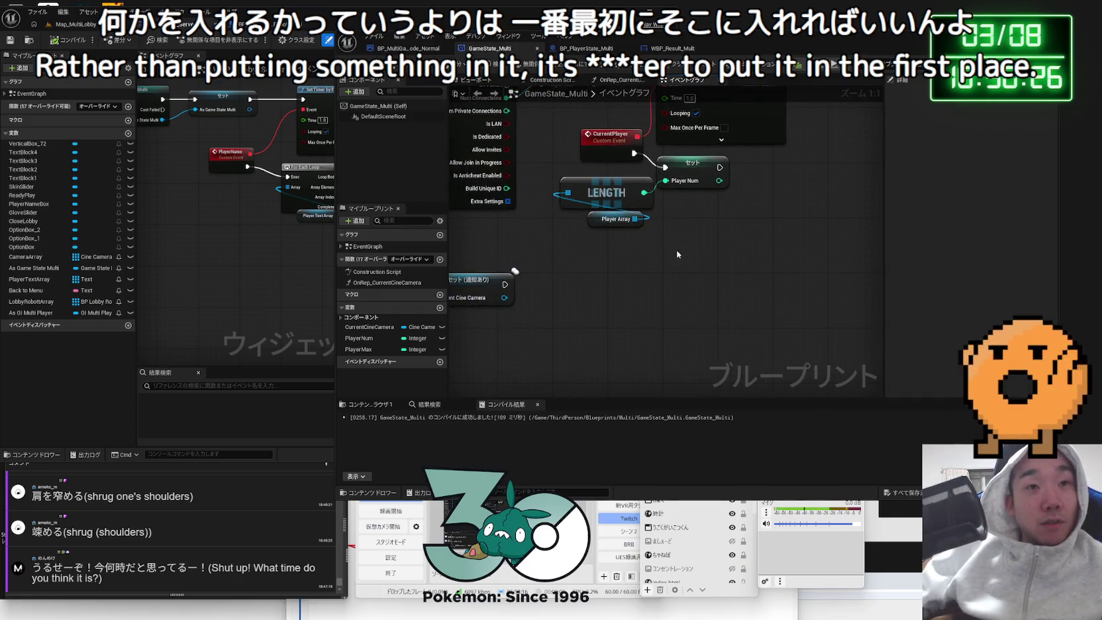
# - Zoom out GameState_Multi, then switch to BP_PlayerState_Multi and zoom in on Event EnemyDestory
pyautogui.scroll(-2, 646, 270)
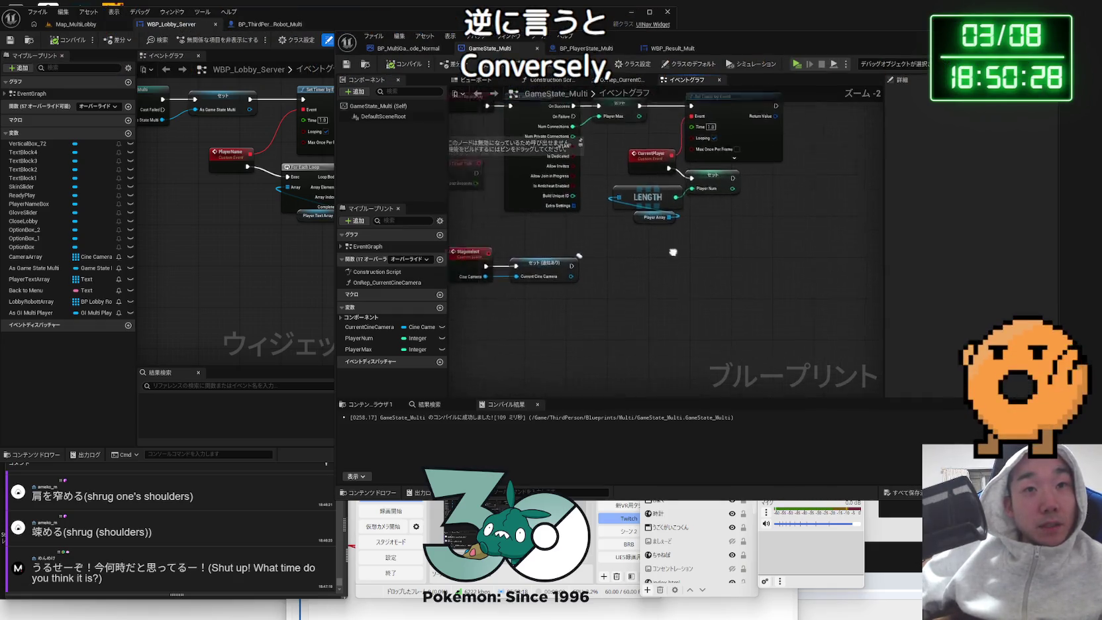
pyautogui.moveTo(646, 270); pyautogui.dragTo(779, 241)
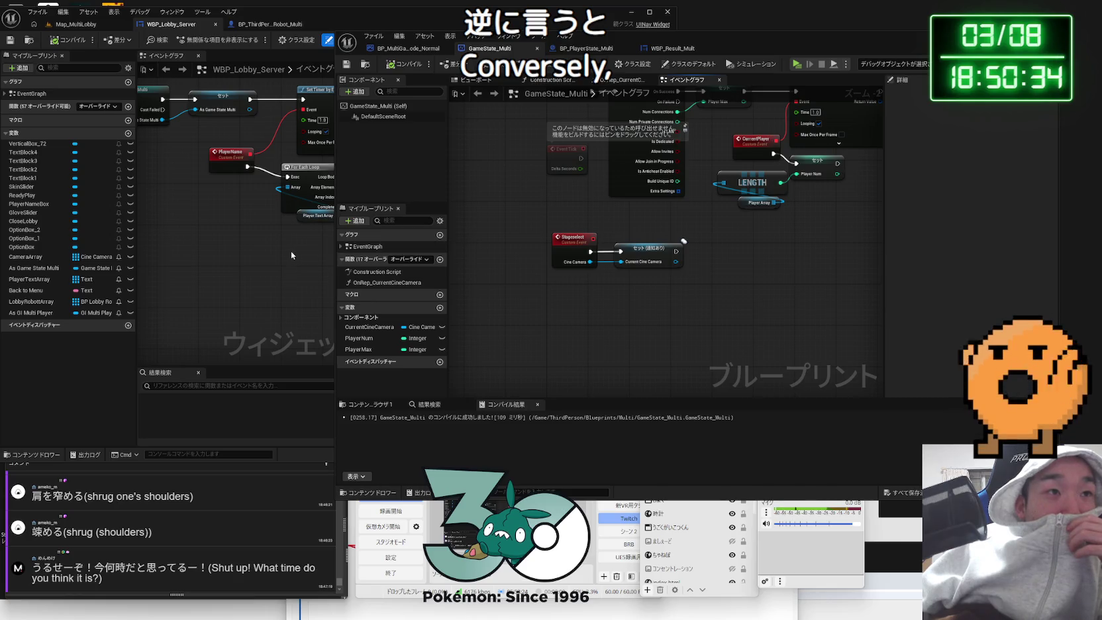
pyautogui.click(586, 48)
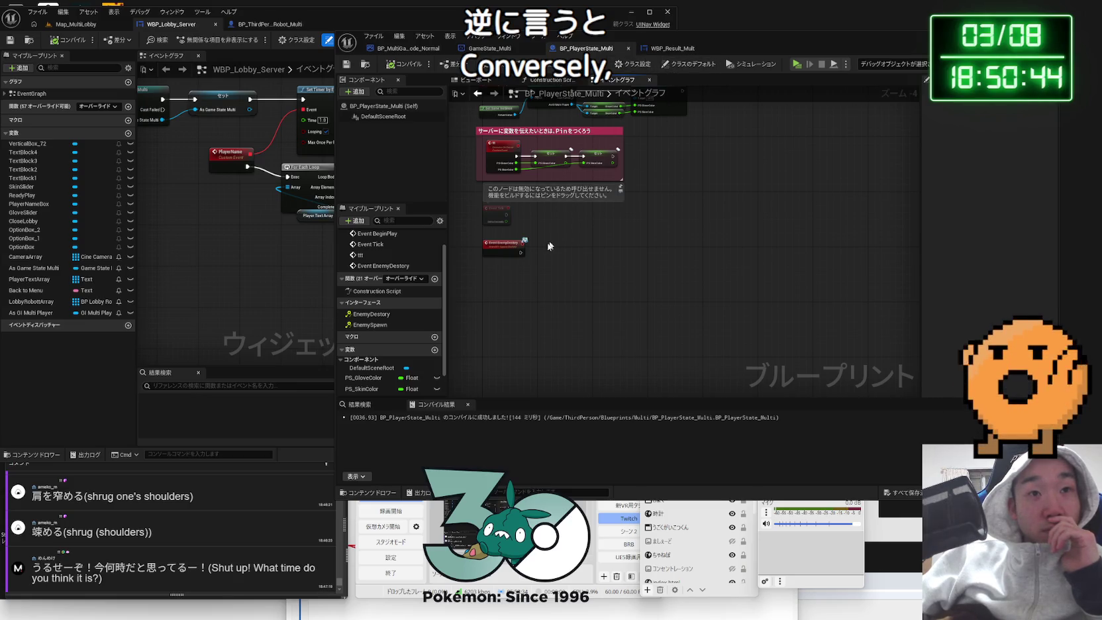
pyautogui.scroll(3, 538, 256)
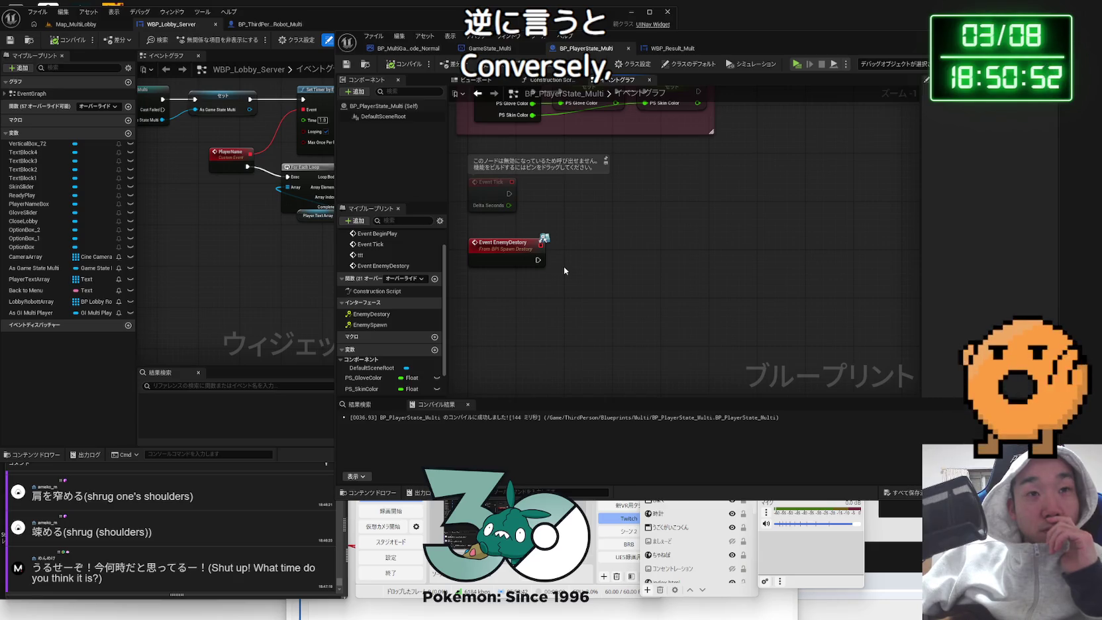
pyautogui.scroll(5, 553, 264)
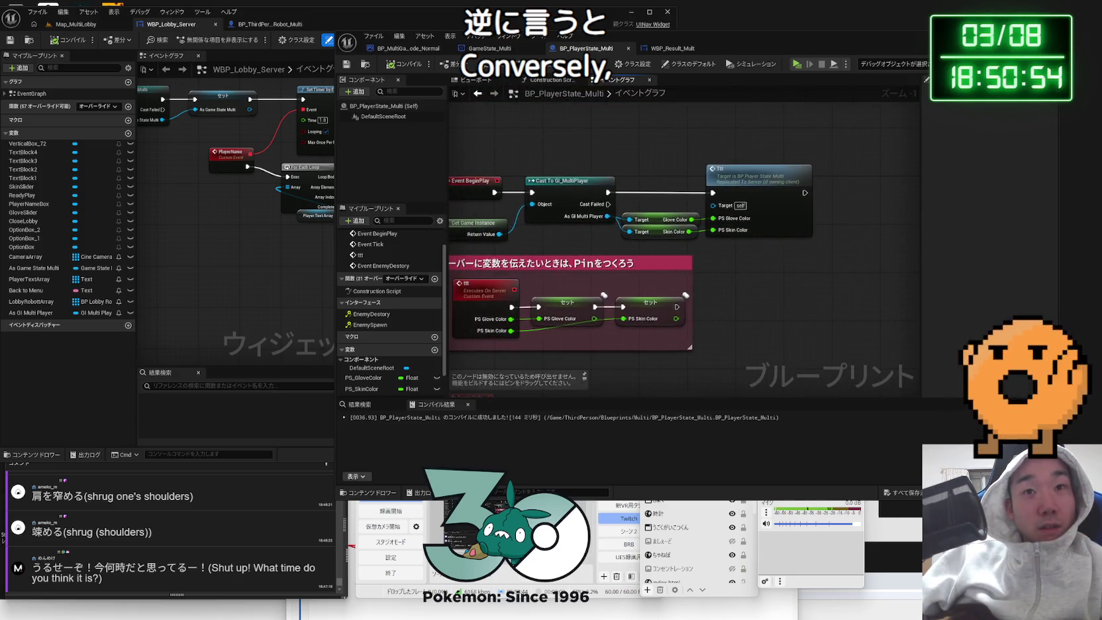
# - Add a Cast To GameState_Multi node after EnemyDestory, placed right of the ttt node
pyautogui.scroll(-4, 596, 265)
pyautogui.moveTo(520, 318); pyautogui.dragTo(567, 321)
pyautogui.write('cast')
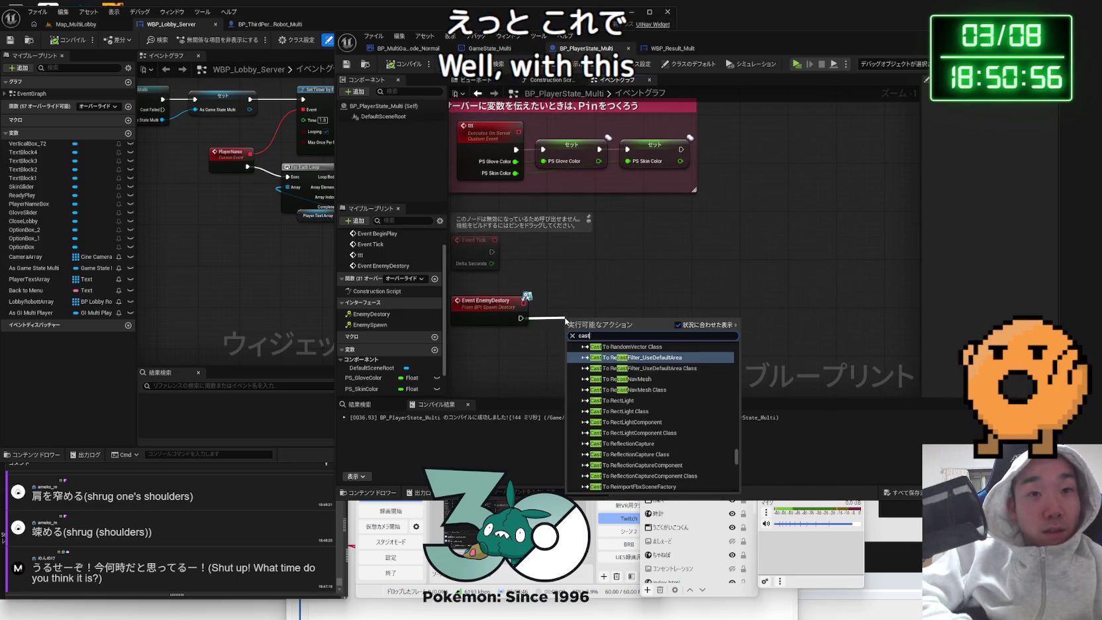
pyautogui.write(' to')
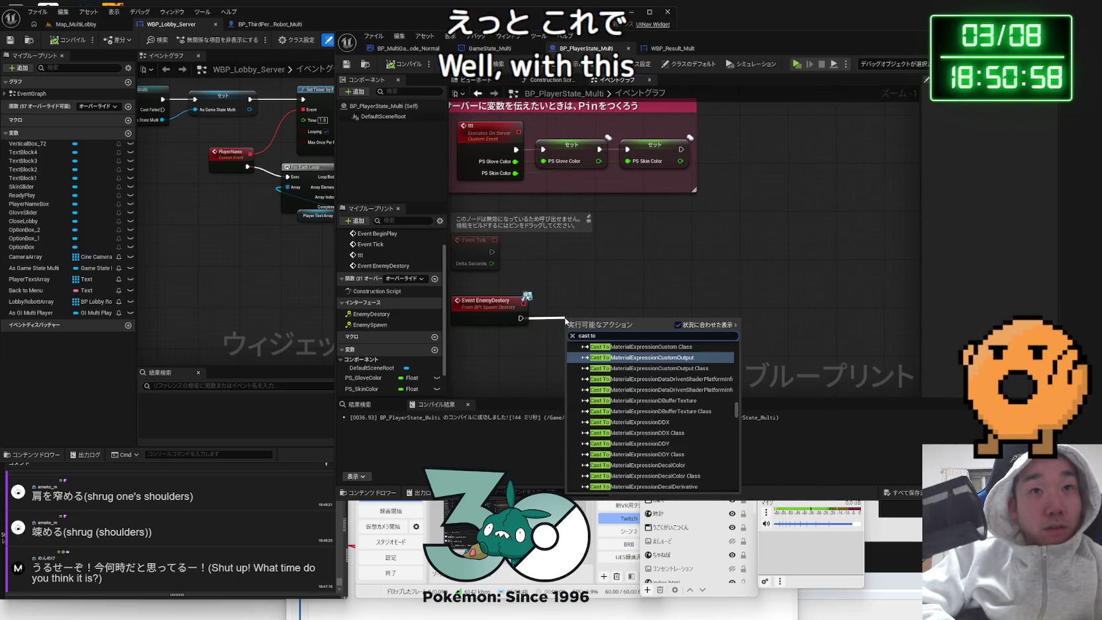
pyautogui.write(' gamestate')
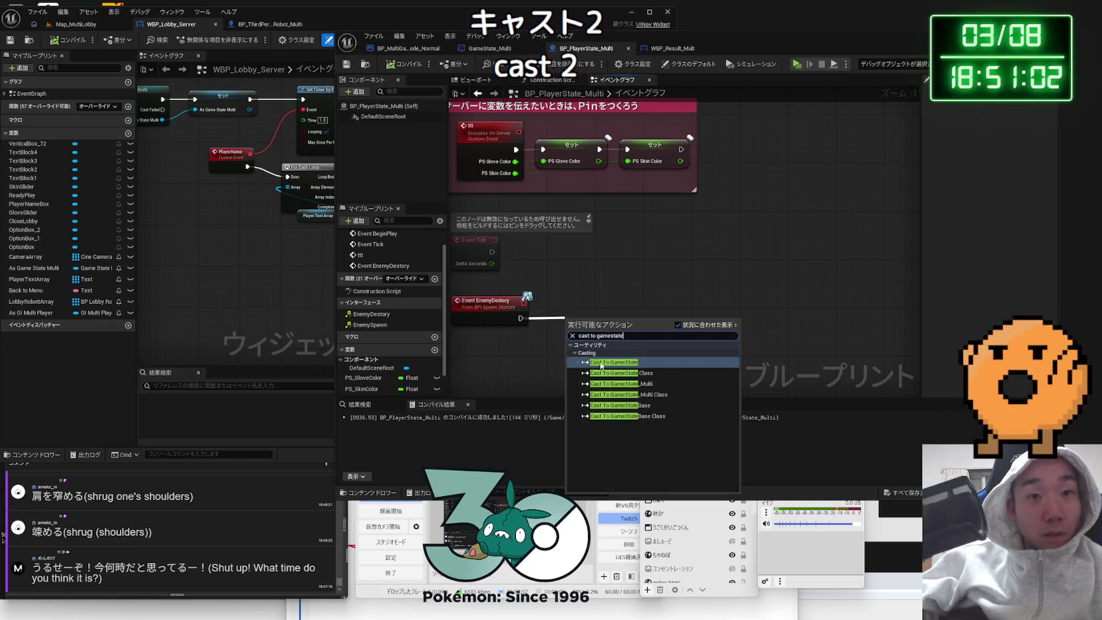
pyautogui.click(656, 383)
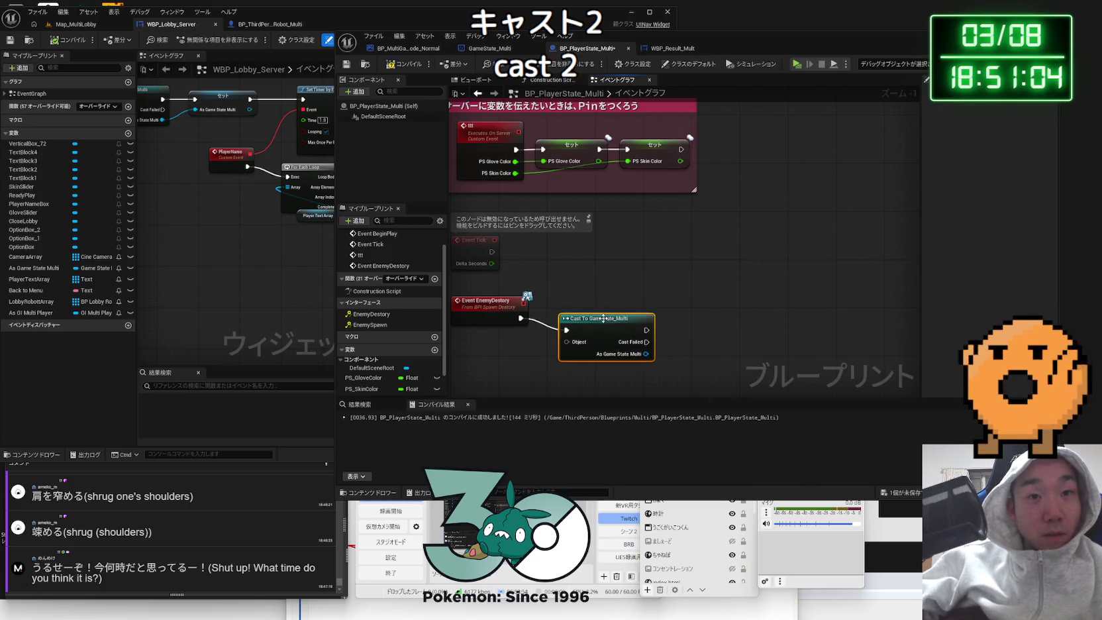
pyautogui.moveTo(629, 318)
pyautogui.mouseDown()
pyautogui.moveTo(722, 248)
pyautogui.moveTo(752, 179)
pyautogui.mouseUp()
pyautogui.moveTo(652, 192); pyautogui.dragTo(701, 199)
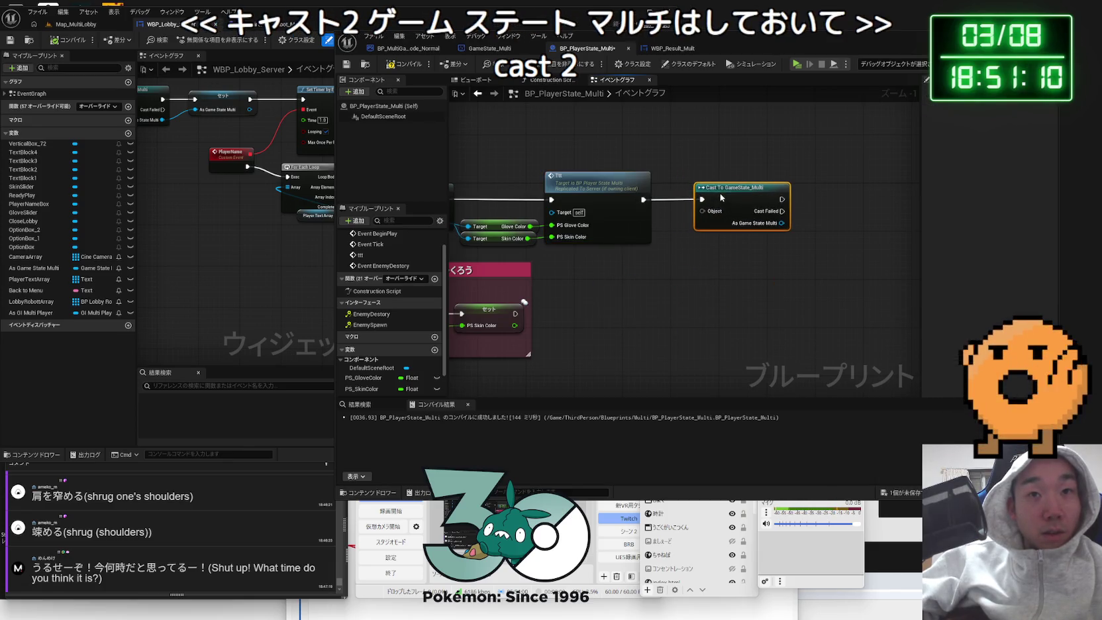
# - Feed Get Game State into the cast's Object and promote As Game State Multi to a variable
pyautogui.rightClick(670, 285)
pyautogui.write('get')
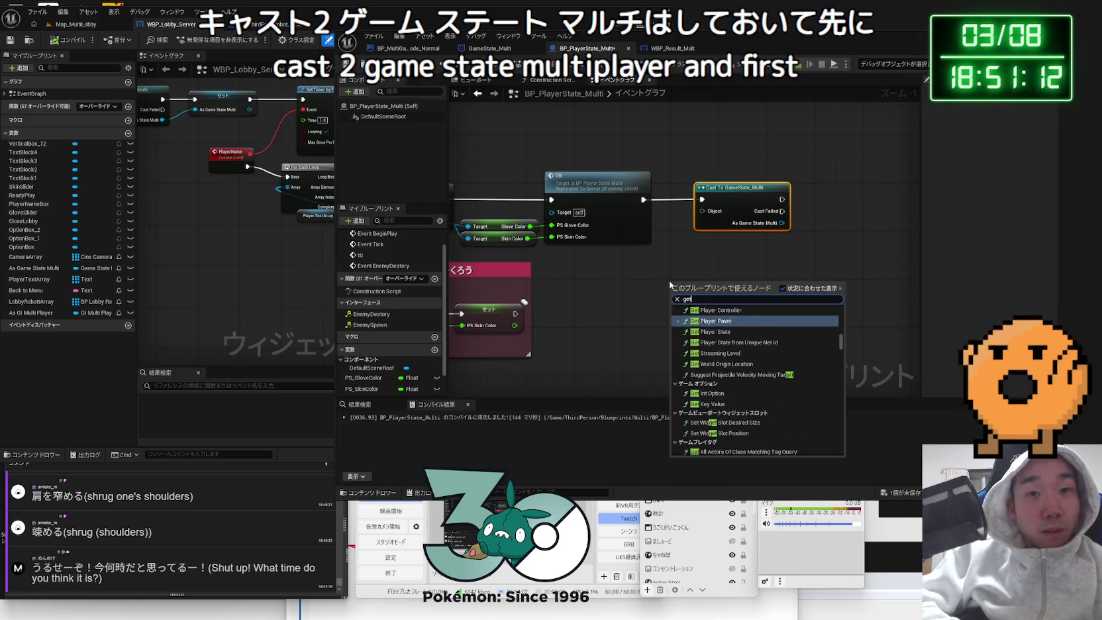
pyautogui.write(' game state')
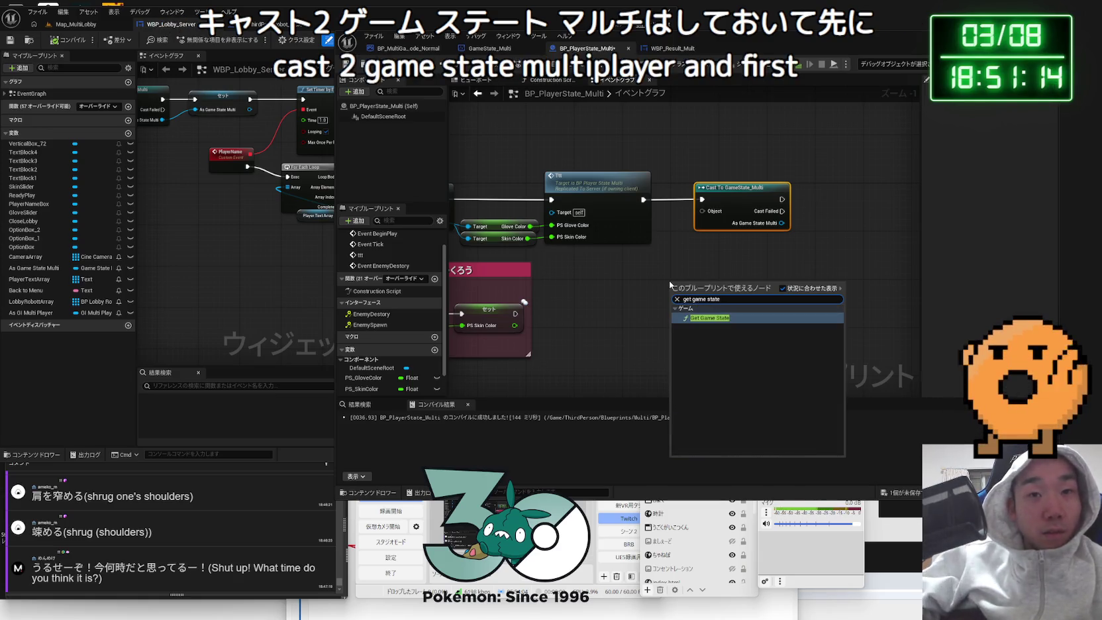
pyautogui.click(707, 320)
pyautogui.moveTo(721, 297); pyautogui.dragTo(702, 211)
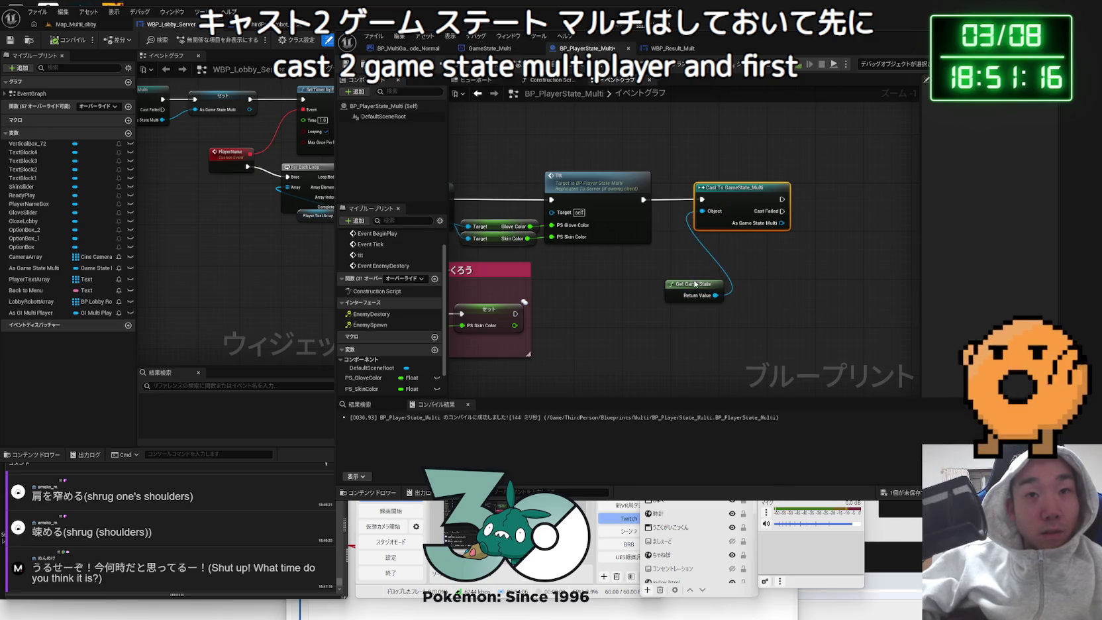
pyautogui.moveTo(695, 286); pyautogui.dragTo(695, 248)
pyautogui.rightClick(782, 223)
pyautogui.click(861, 270)
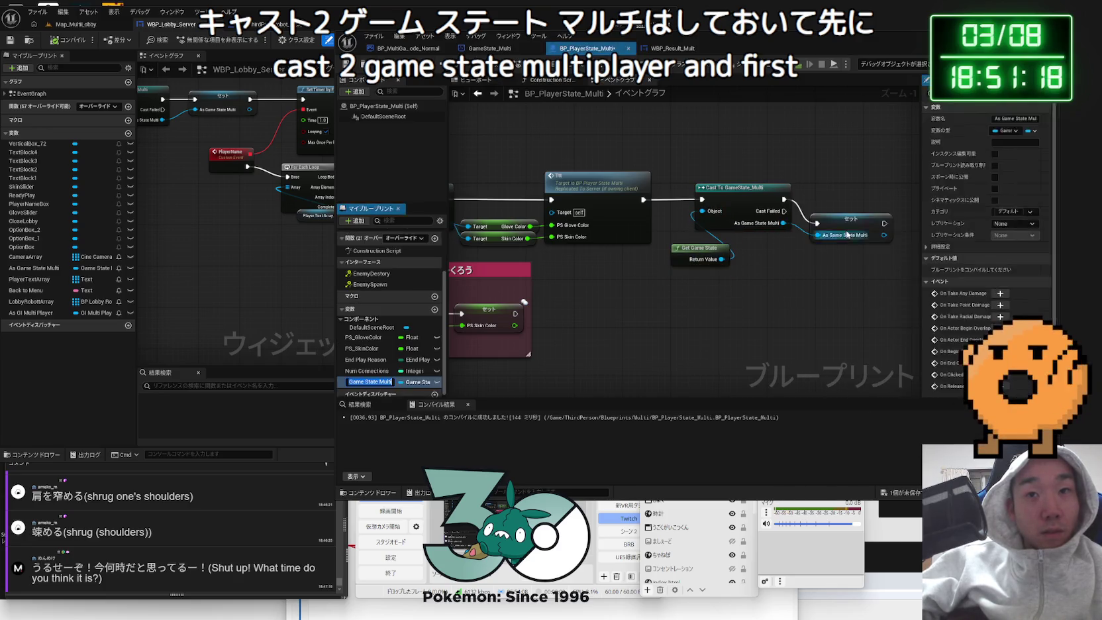
pyautogui.scroll(1, 607, 285)
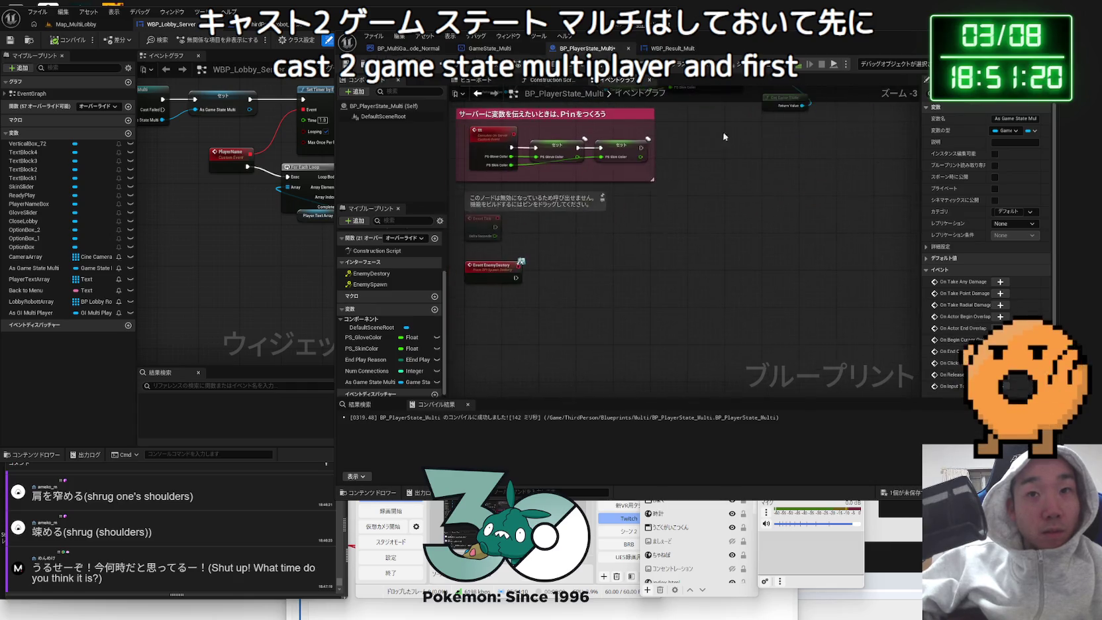
# - Place an As Game State Multi getter, compile BP_PlayerState_Multi, and switch to GameState_Multi's graph
pyautogui.moveTo(371, 382)
pyautogui.mouseDown()
pyautogui.moveTo(582, 286)
pyautogui.moveTo(706, 273)
pyautogui.mouseUp()
pyautogui.click(609, 295)
pyautogui.click(657, 261)
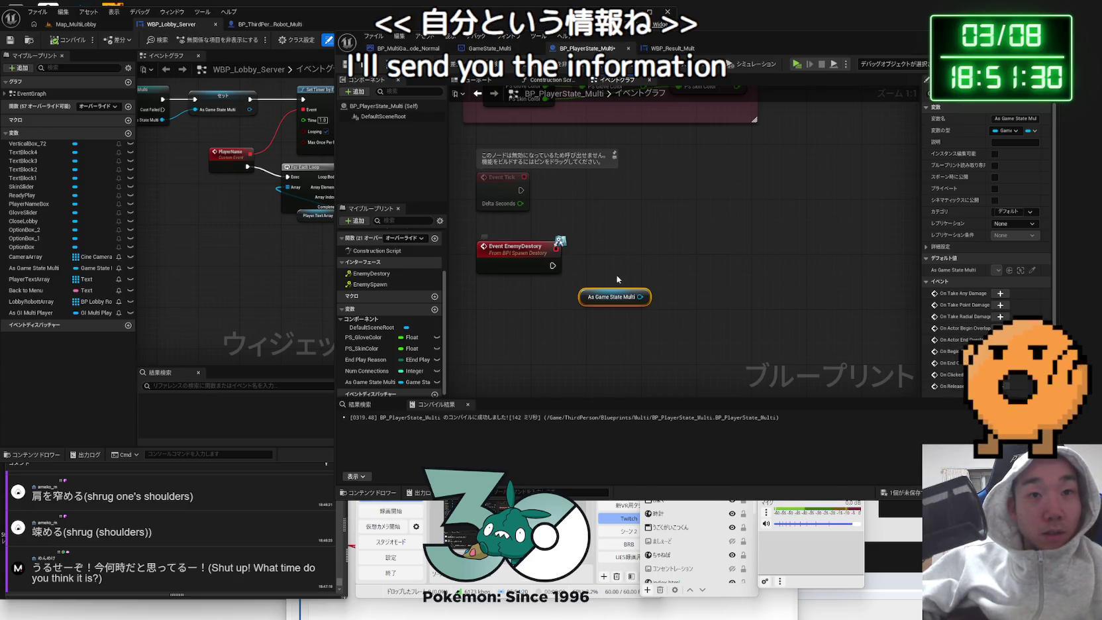
pyautogui.moveTo(631, 291); pyautogui.dragTo(602, 306)
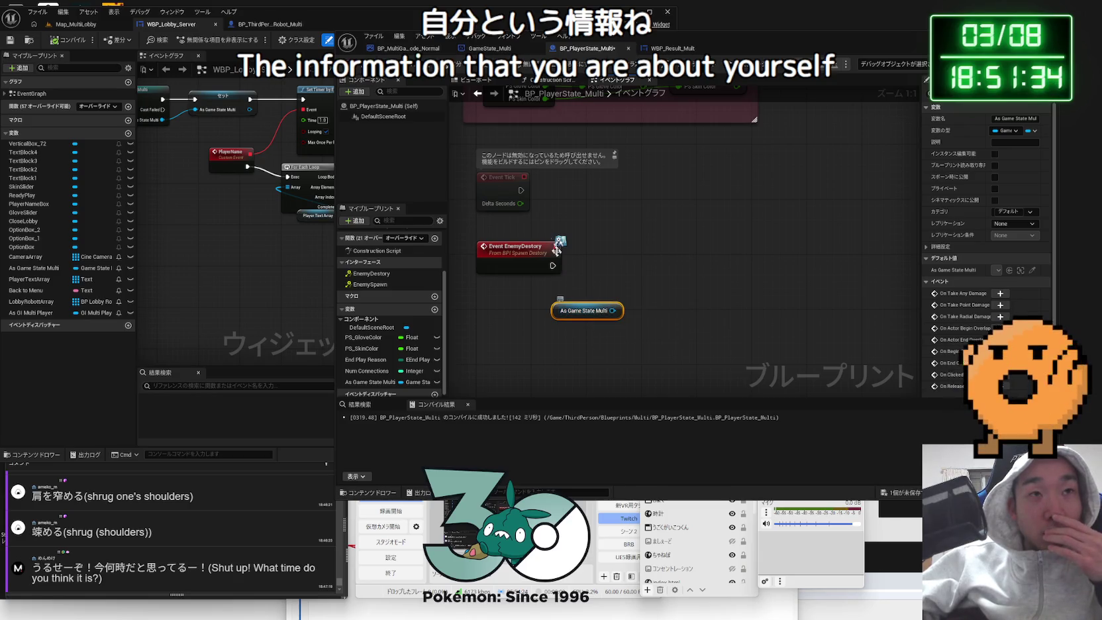
pyautogui.click(410, 67)
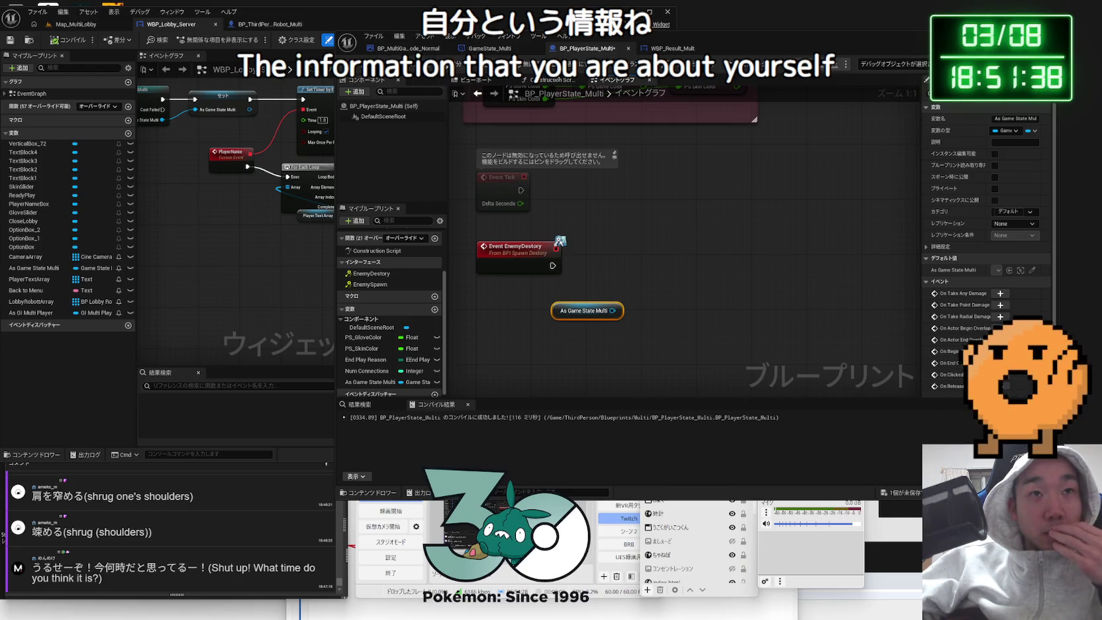
pyautogui.click(490, 48)
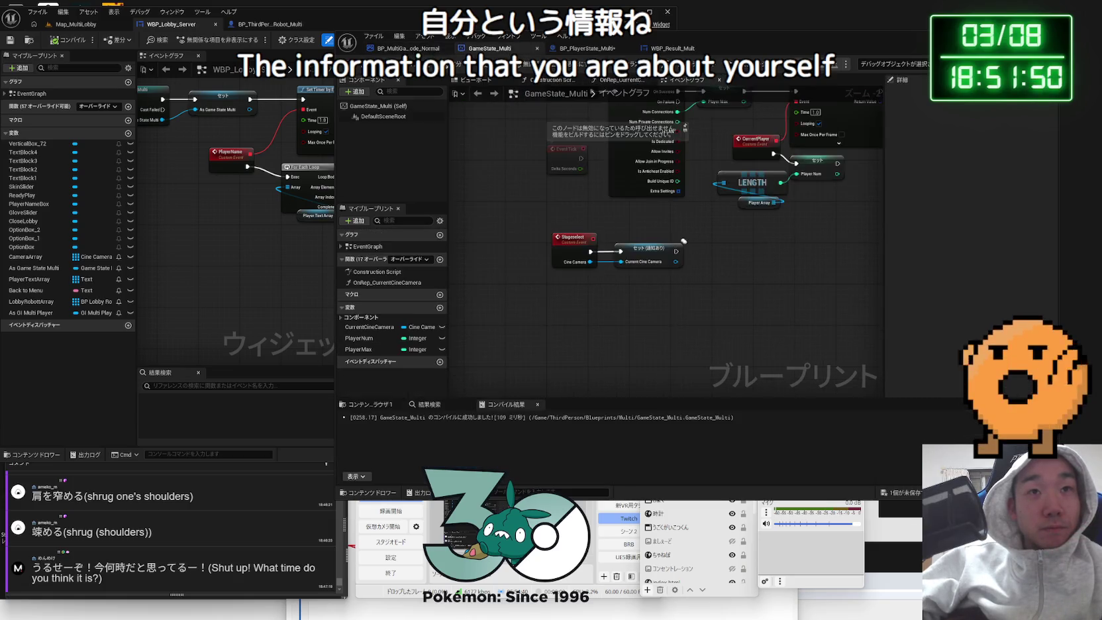
# - From EnemyDestory's exec pin, search 'player namege' then 'get name', and cancel without adding a node
pyautogui.click(588, 48)
pyautogui.scroll(-1, 528, 225)
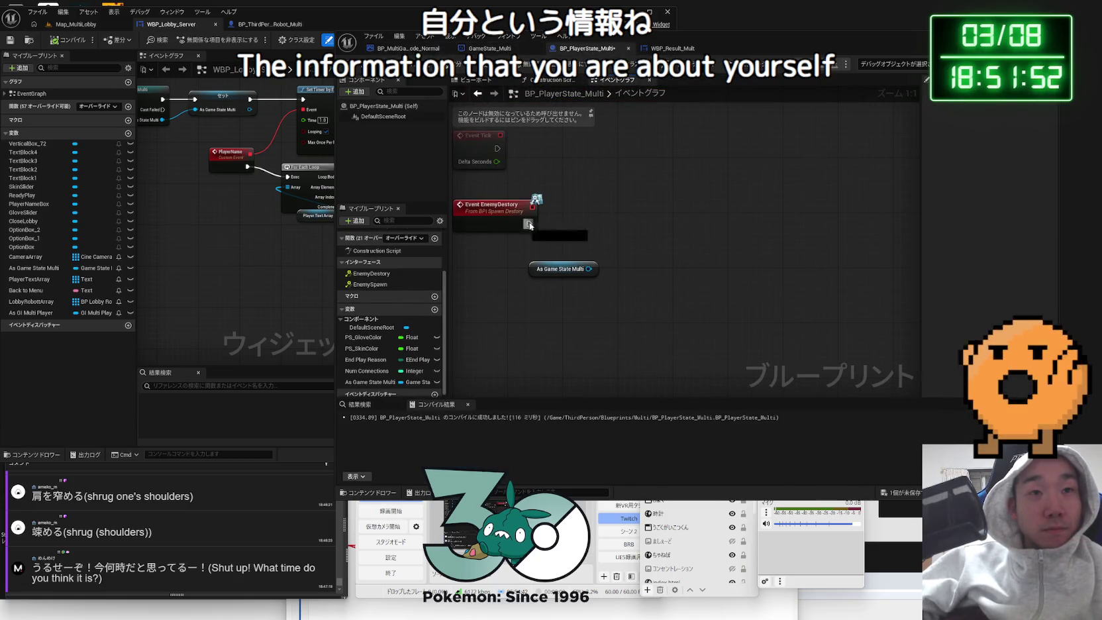
pyautogui.moveTo(528, 225); pyautogui.dragTo(582, 227)
pyautogui.write('player namege')
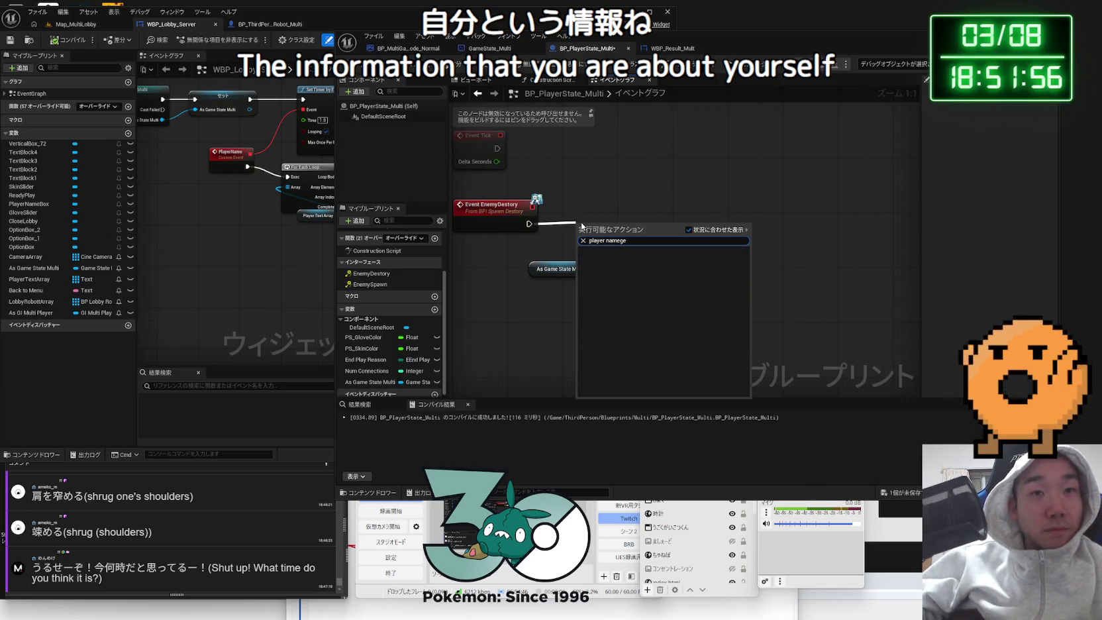
pyautogui.press('Escape')
pyautogui.moveTo(528, 224); pyautogui.dragTo(577, 230)
pyautogui.write('get name')
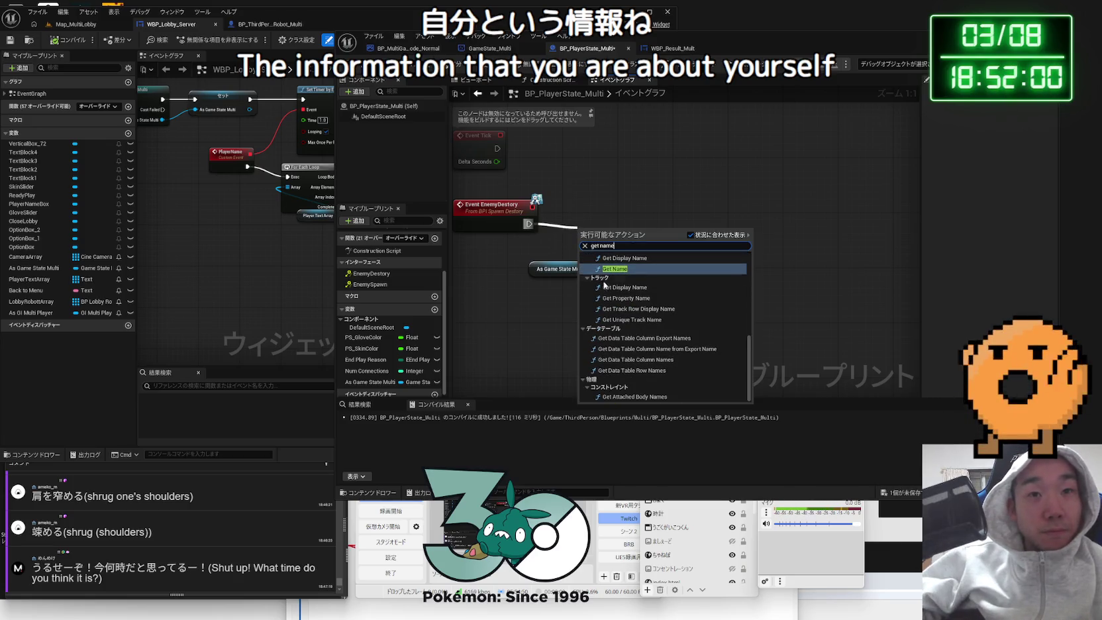
pyautogui.scroll(2, 652, 308)
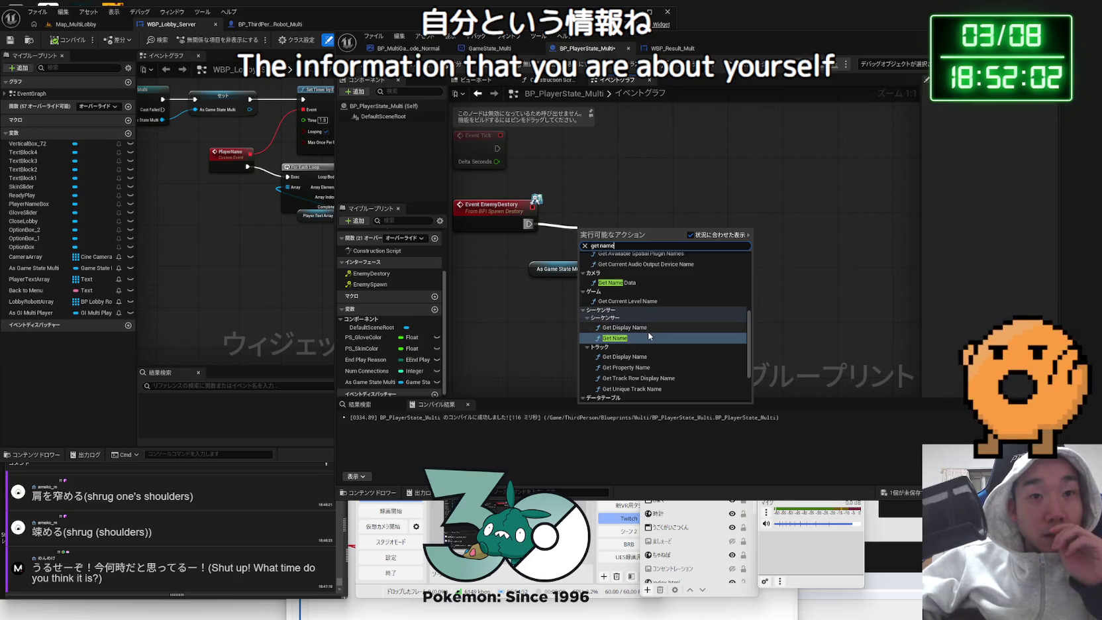
pyautogui.scroll(-1, 647, 335)
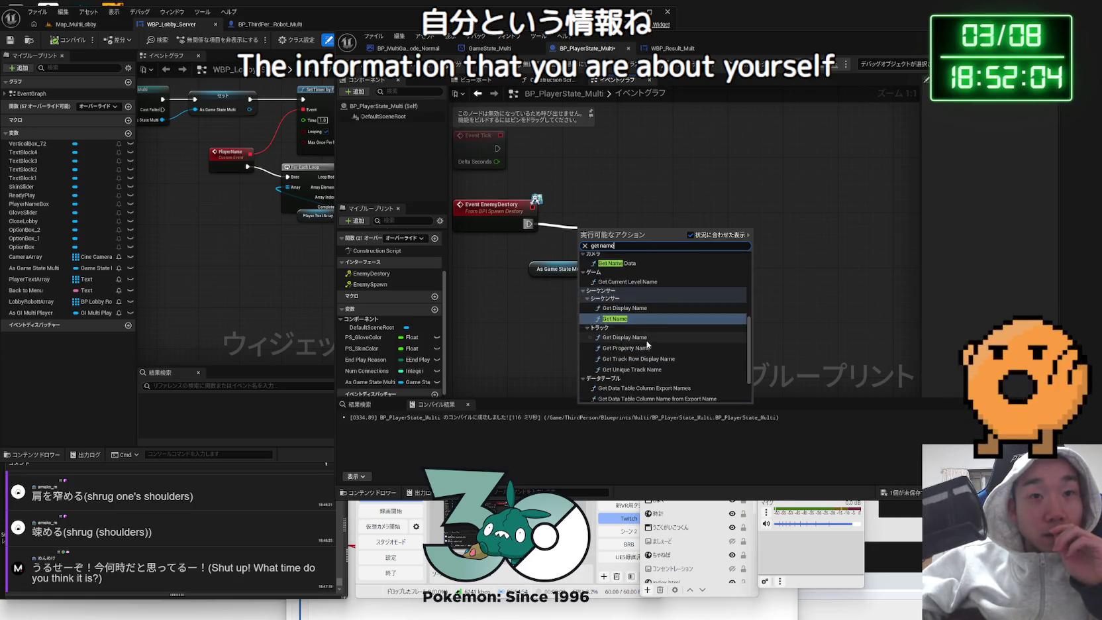
pyautogui.scroll(-2, 647, 344)
pyautogui.scroll(4, 636, 381)
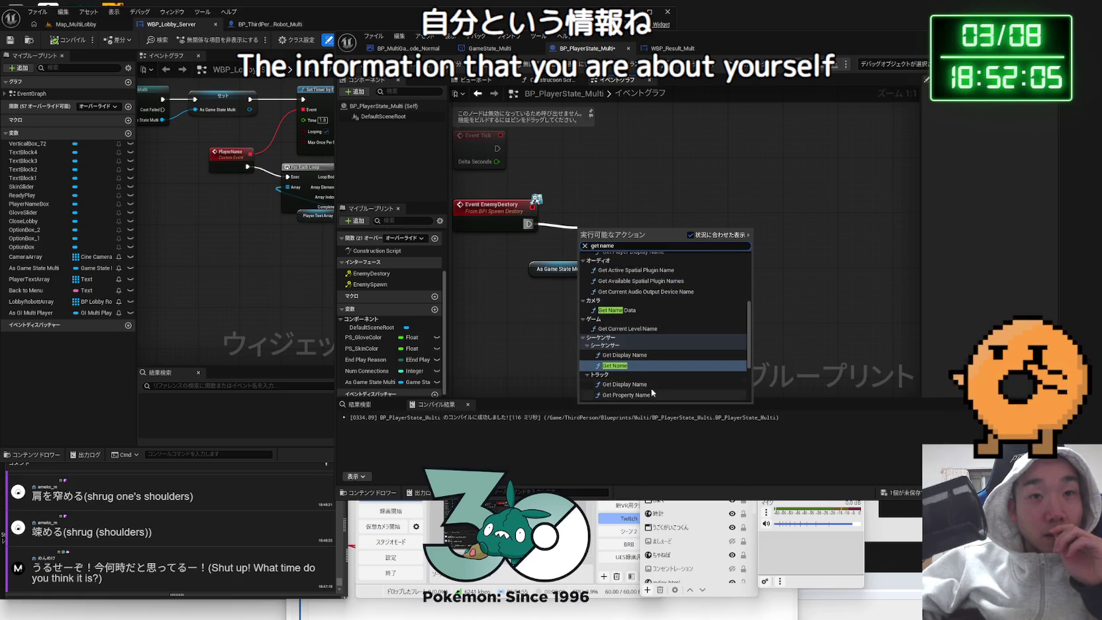
pyautogui.click(604, 365)
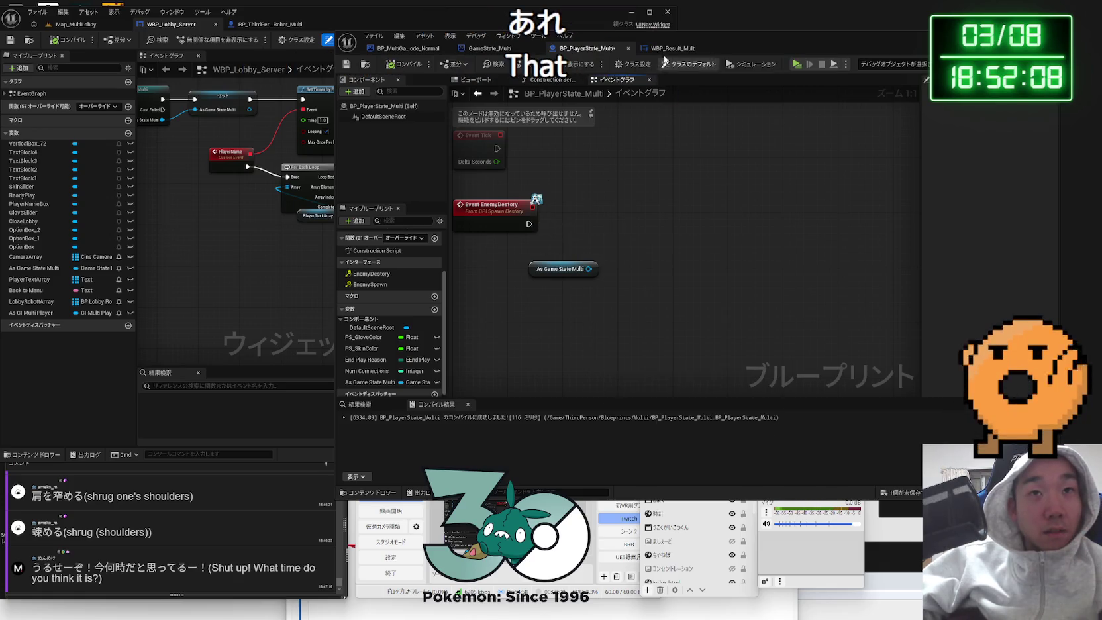
# - Glance at WBP_Result_Mult and GameState_Multi, then come back to BP_PlayerState_Multi
pyautogui.click(670, 49)
pyautogui.click(588, 49)
pyautogui.click(507, 48)
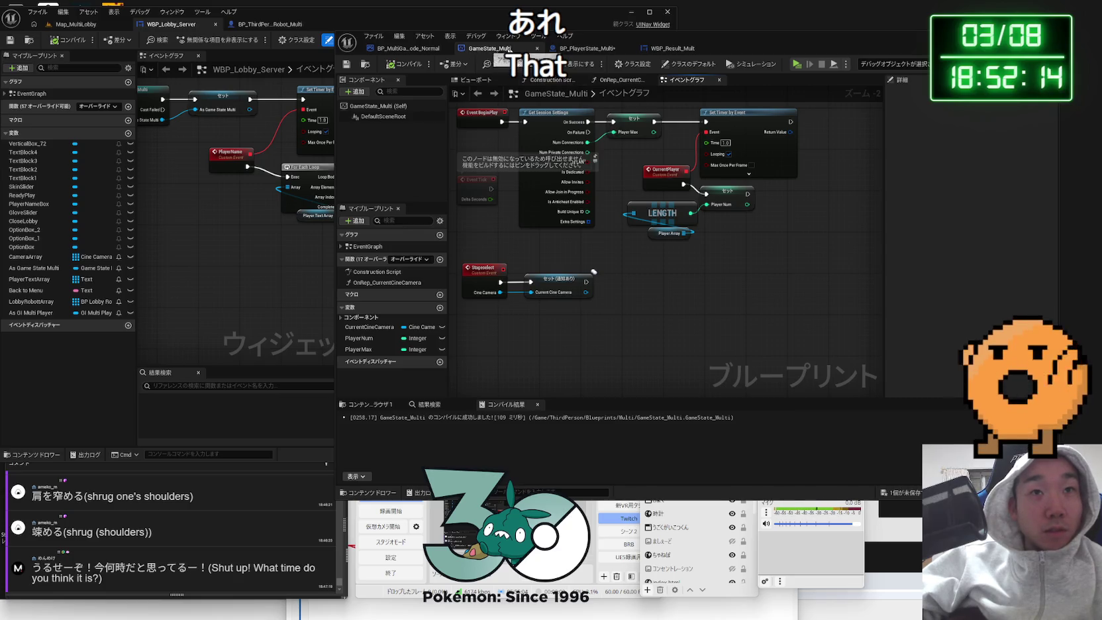
pyautogui.click(586, 48)
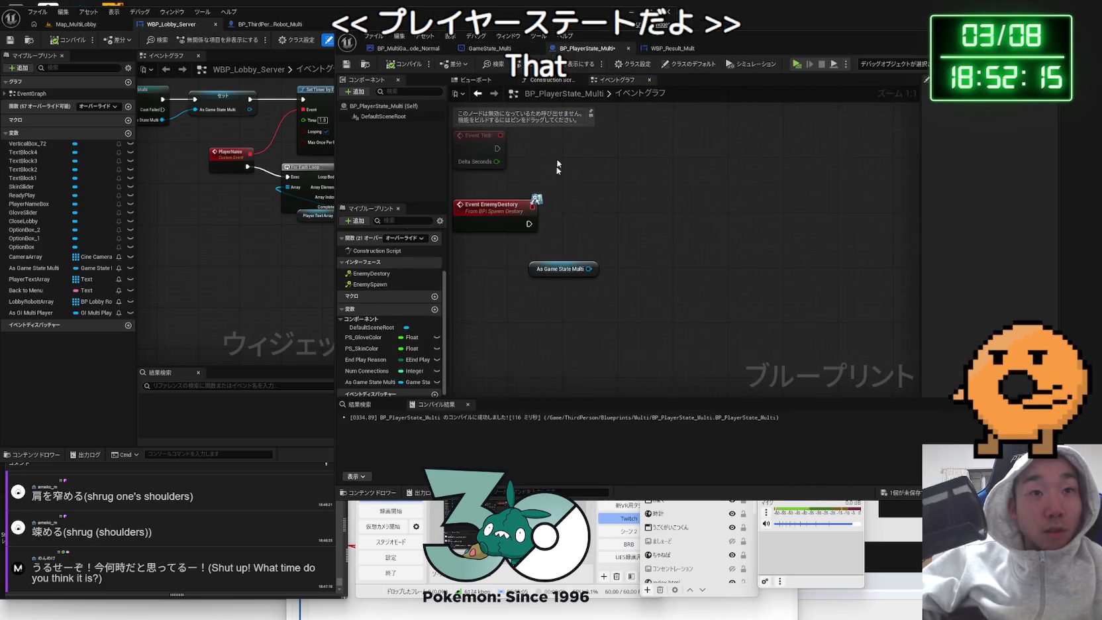
# - Add a Get Player Name node to the player state graph and compile
pyautogui.rightClick(577, 243)
pyautogui.write('get player name')
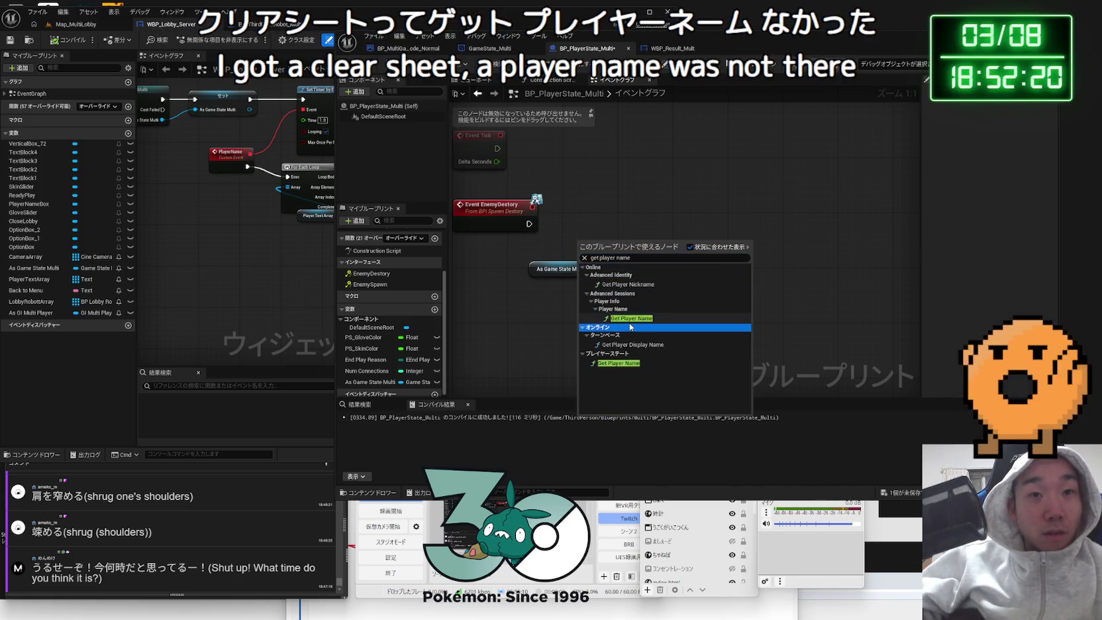
pyautogui.click(630, 318)
pyautogui.moveTo(602, 254); pyautogui.dragTo(580, 248)
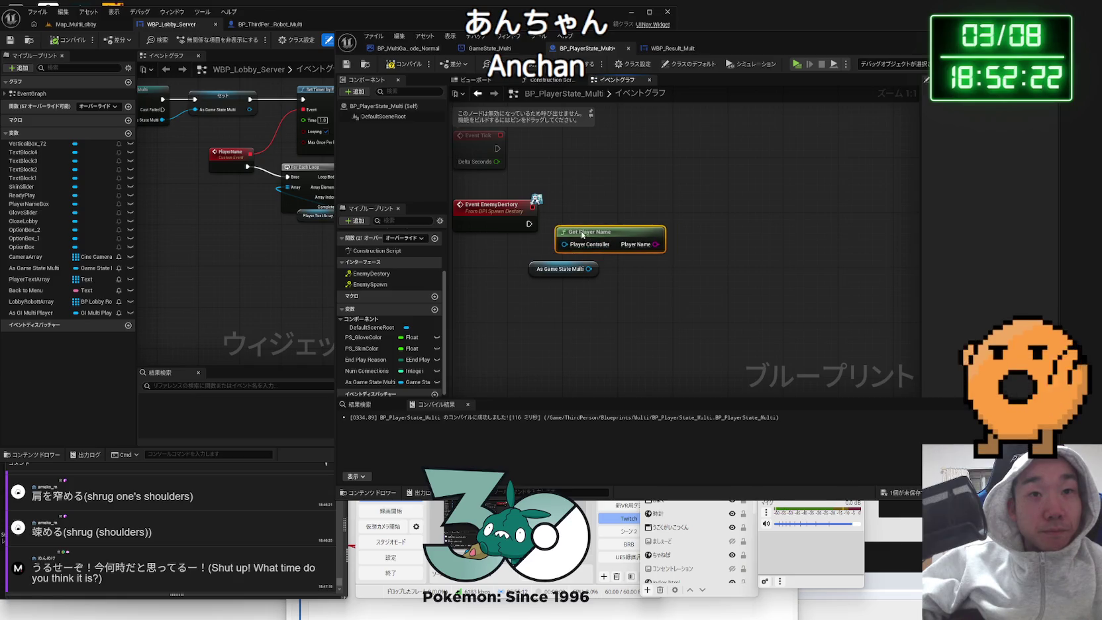
pyautogui.click(401, 63)
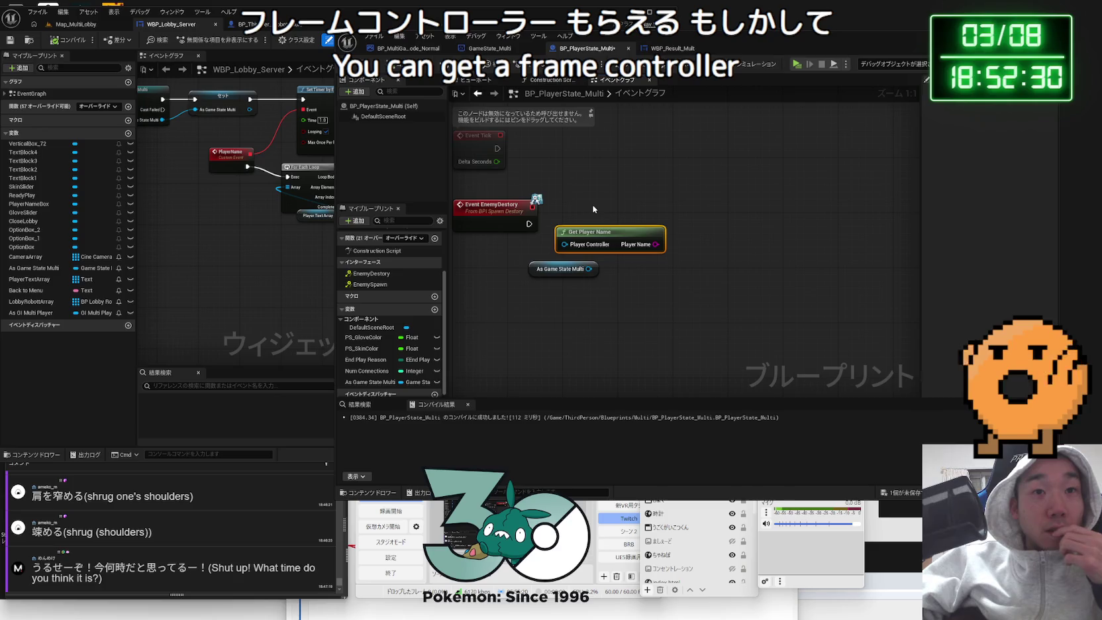
# - Delete the EnemyDestory, Get Player Name and cast nodes and recompile with F7
pyautogui.moveTo(595, 199); pyautogui.dragTo(512, 272)
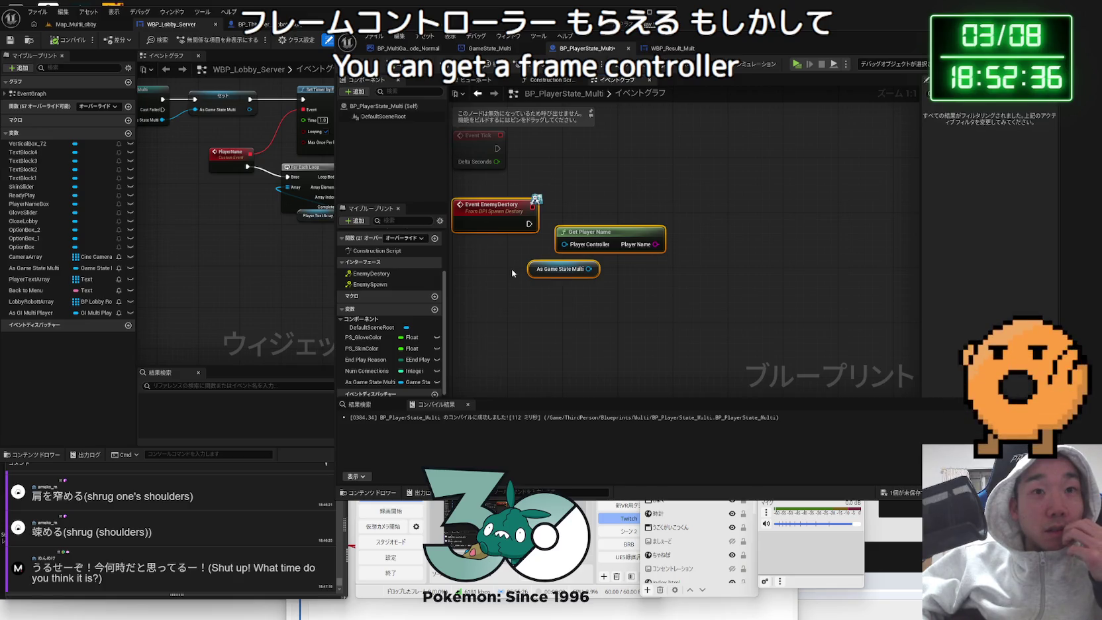
pyautogui.press('Delete')
pyautogui.press('F7')
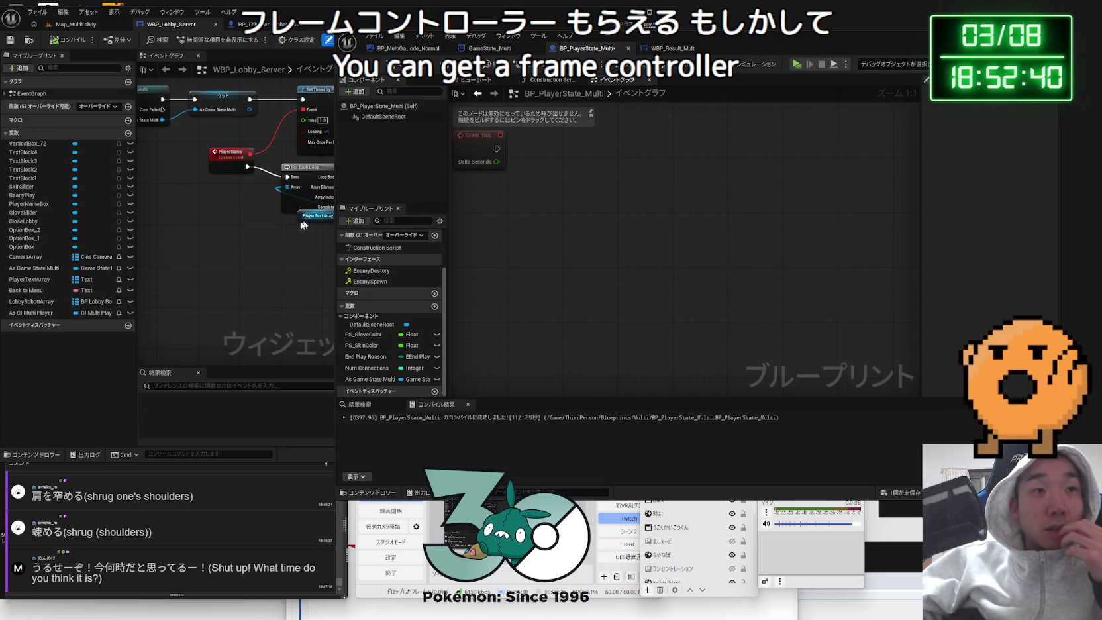
# - Slide the player state editor right and inspect WBP_Lobby_Server's Set node storing the game instance
pyautogui.moveTo(605, 42); pyautogui.dragTo(866, 43)
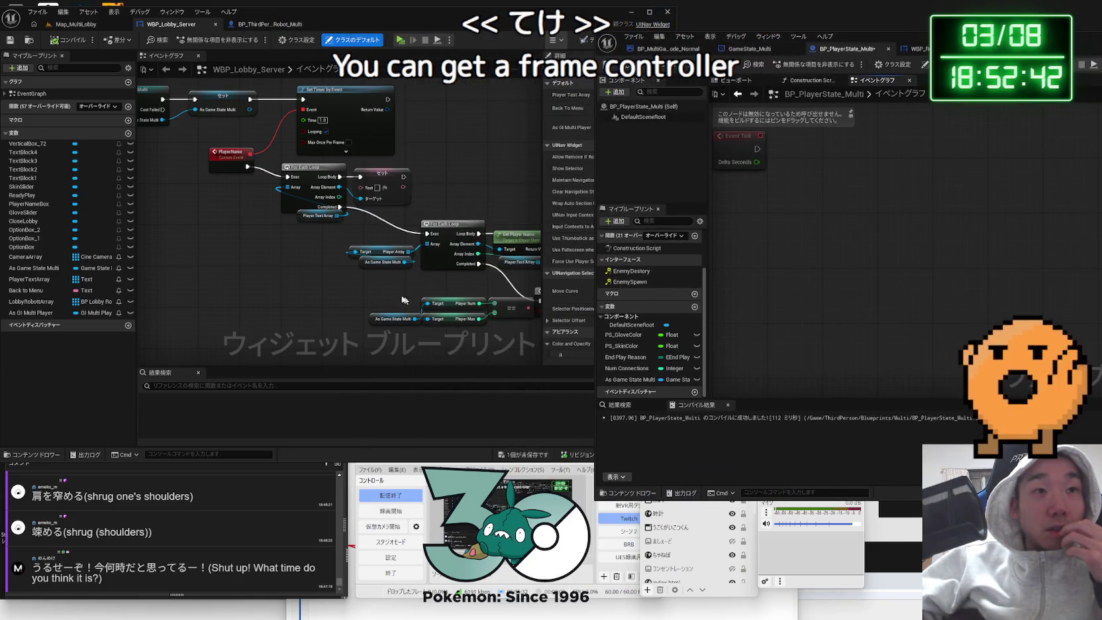
pyautogui.scroll(-4, 248, 253)
pyautogui.scroll(4, 321, 257)
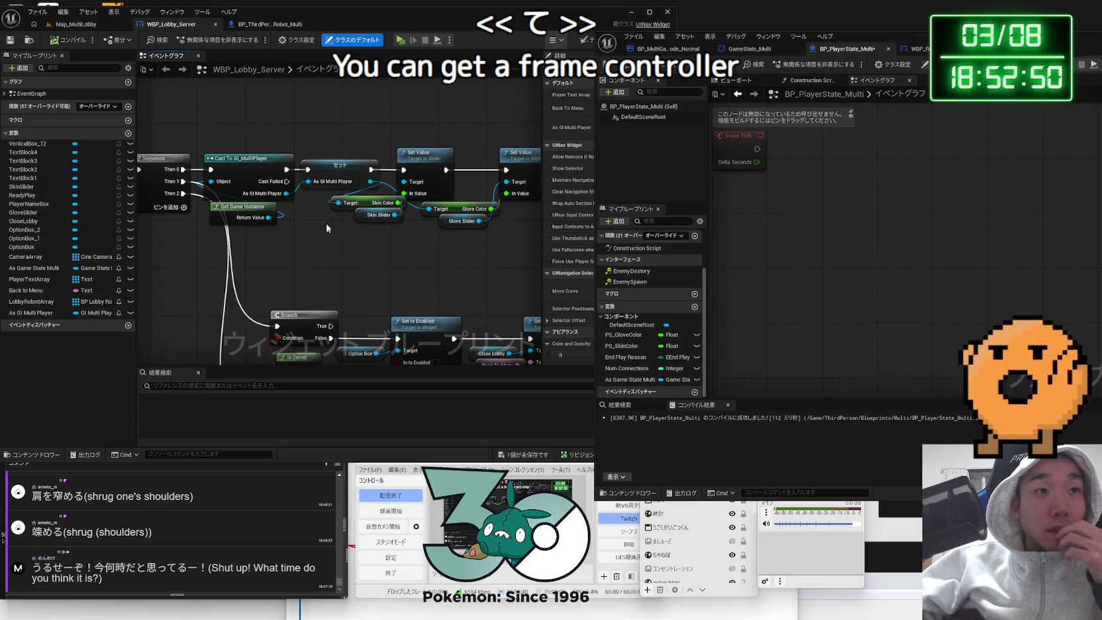
pyautogui.moveTo(340, 169)
pyautogui.mouseDown()
pyautogui.moveTo(338, 153)
pyautogui.moveTo(336, 177)
pyautogui.mouseUp()
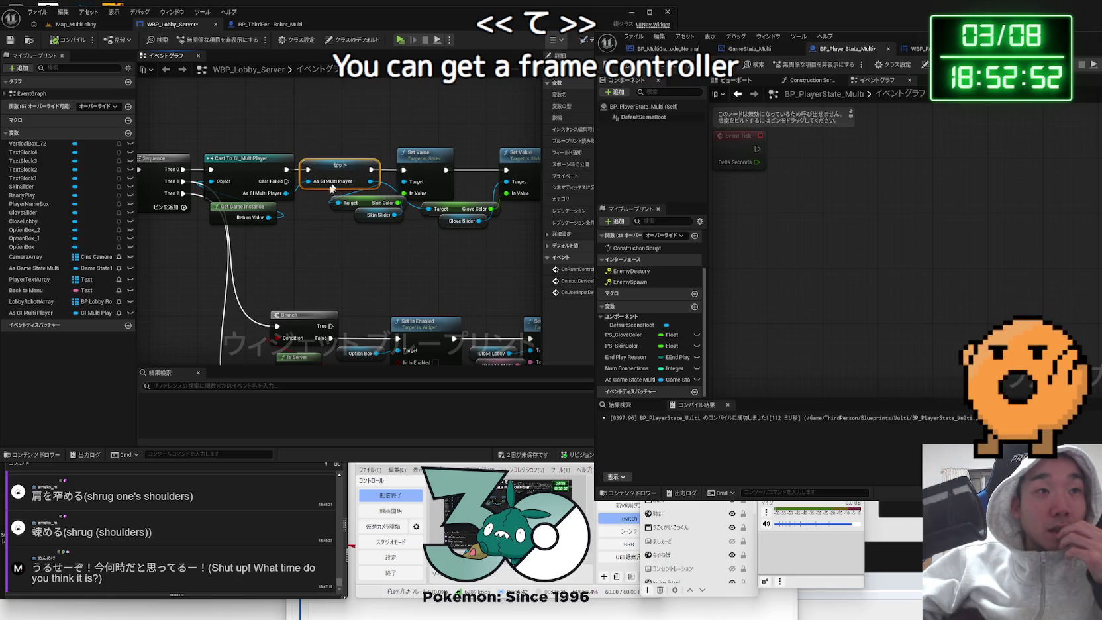
pyautogui.moveTo(318, 241); pyautogui.dragTo(371, 258)
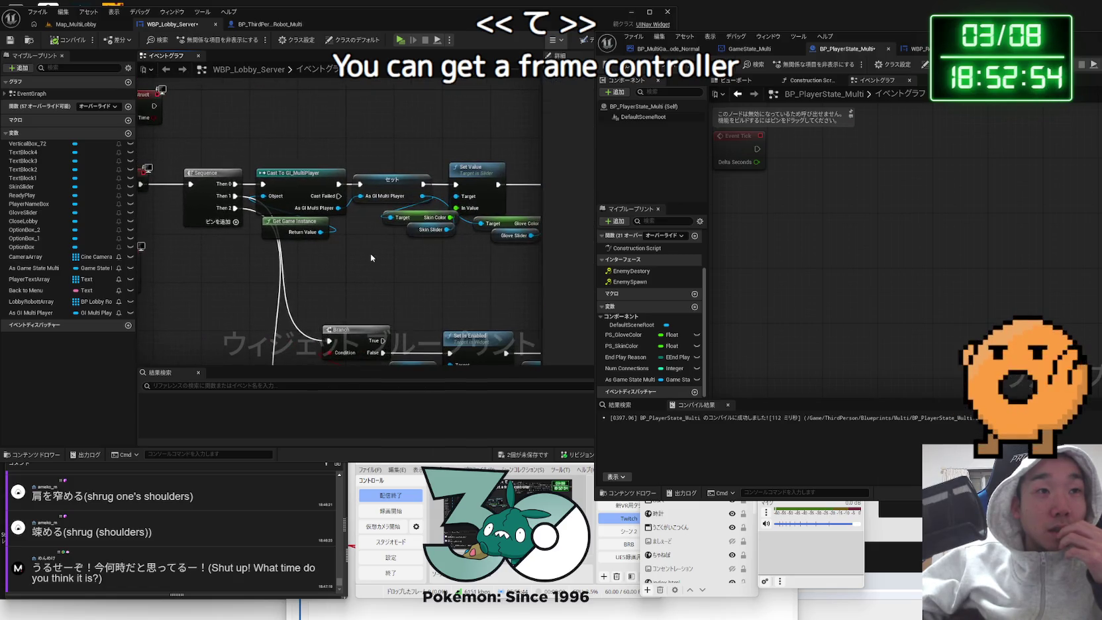
pyautogui.scroll(-5, 370, 253)
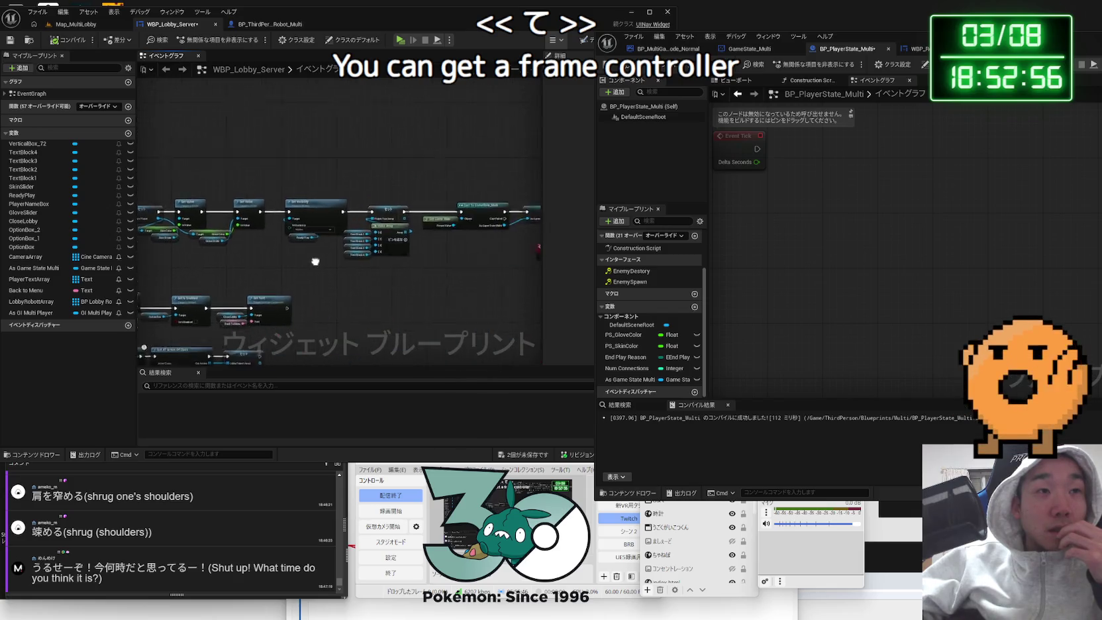
pyautogui.scroll(2, 409, 265)
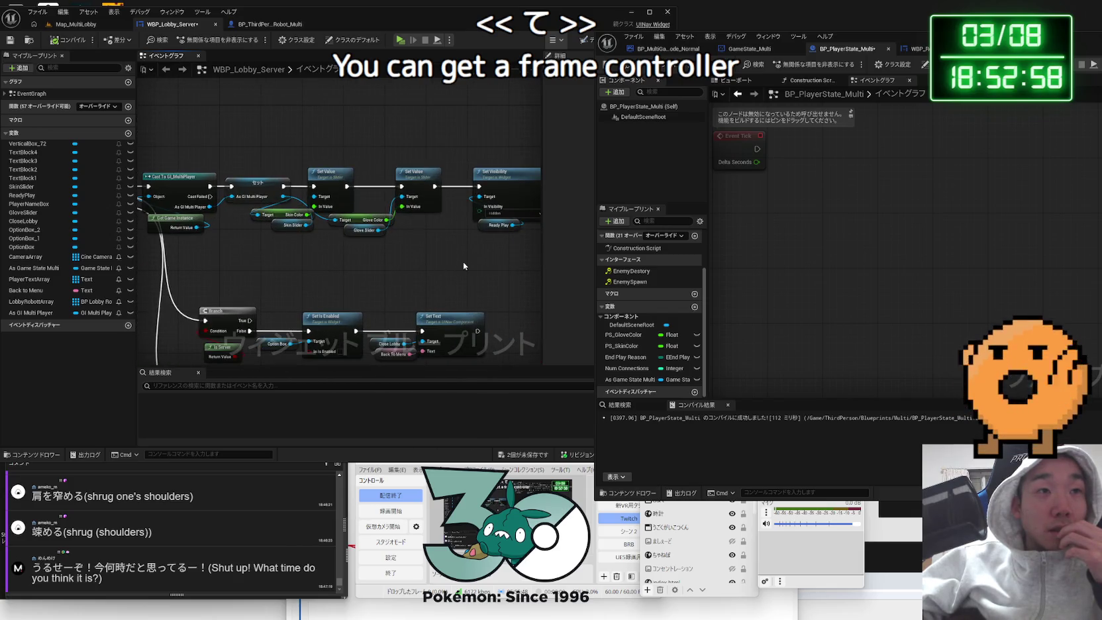
pyautogui.scroll(-3, 463, 266)
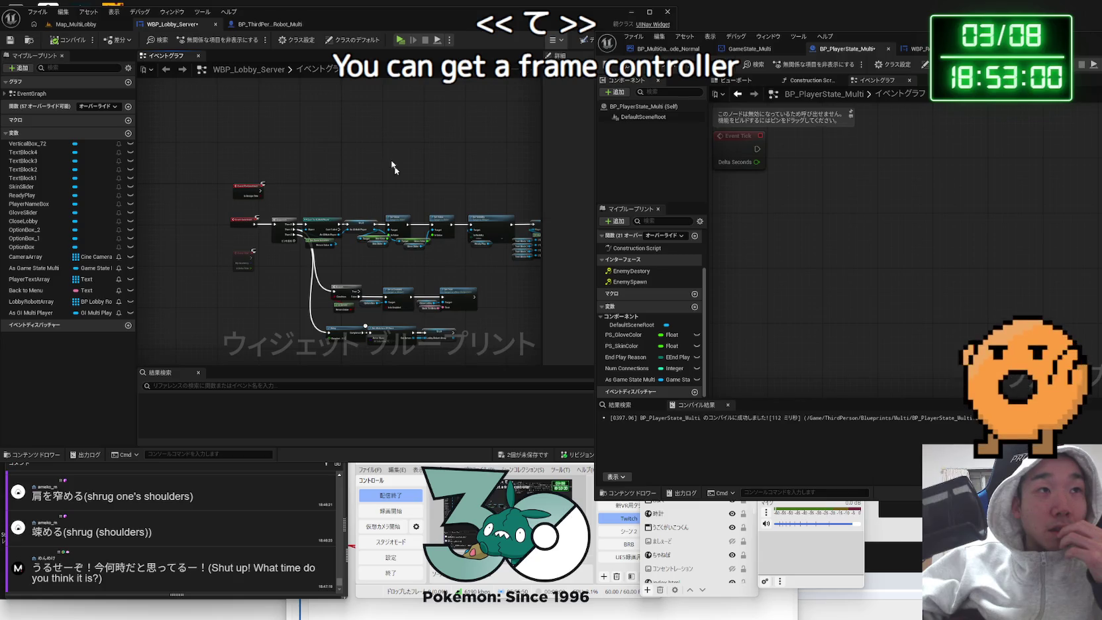
pyautogui.click(278, 23)
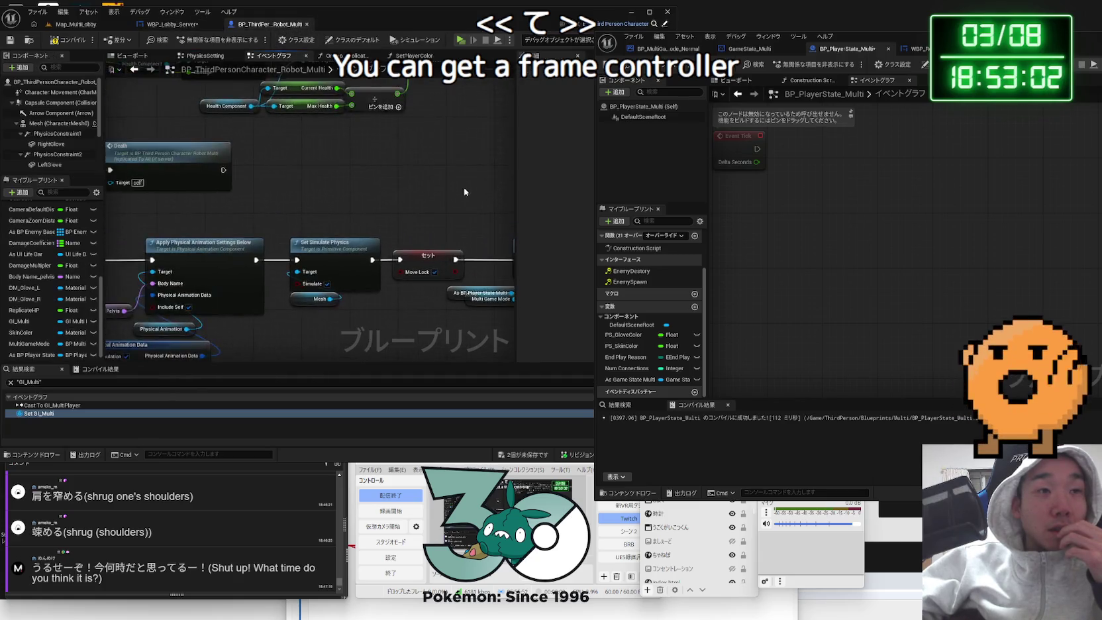
# - Arrange the Enemy Destory call with the Multi Game Mode node beneath it in the character graph
pyautogui.scroll(-5, 297, 322)
pyautogui.scroll(5, 295, 266)
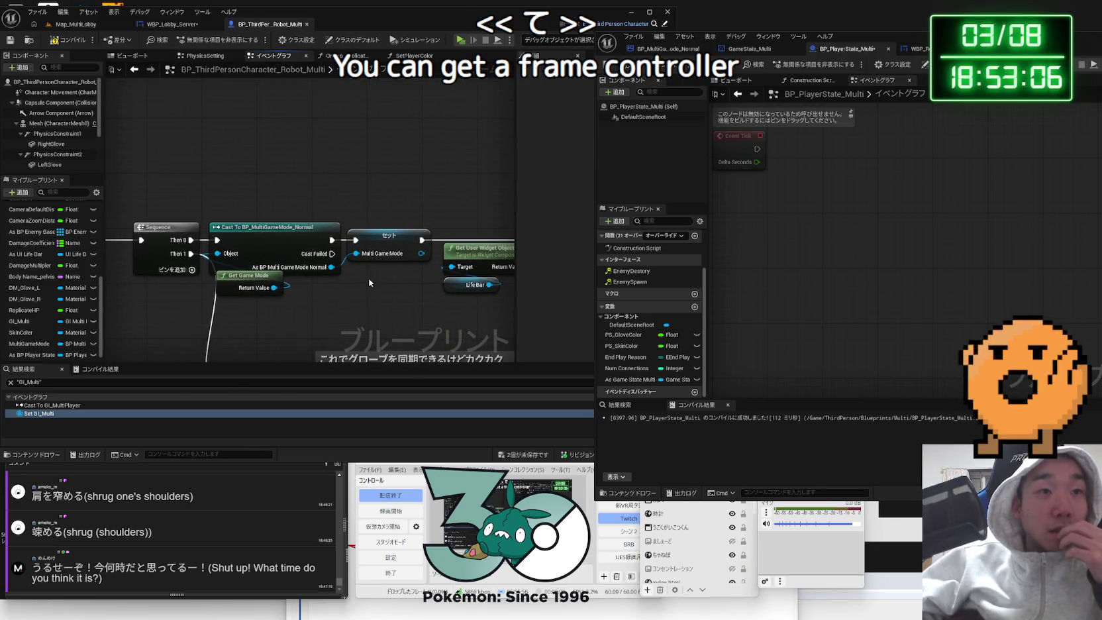
pyautogui.scroll(-4, 368, 278)
pyautogui.moveTo(335, 282); pyautogui.dragTo(325, 110)
pyautogui.scroll(4, 318, 235)
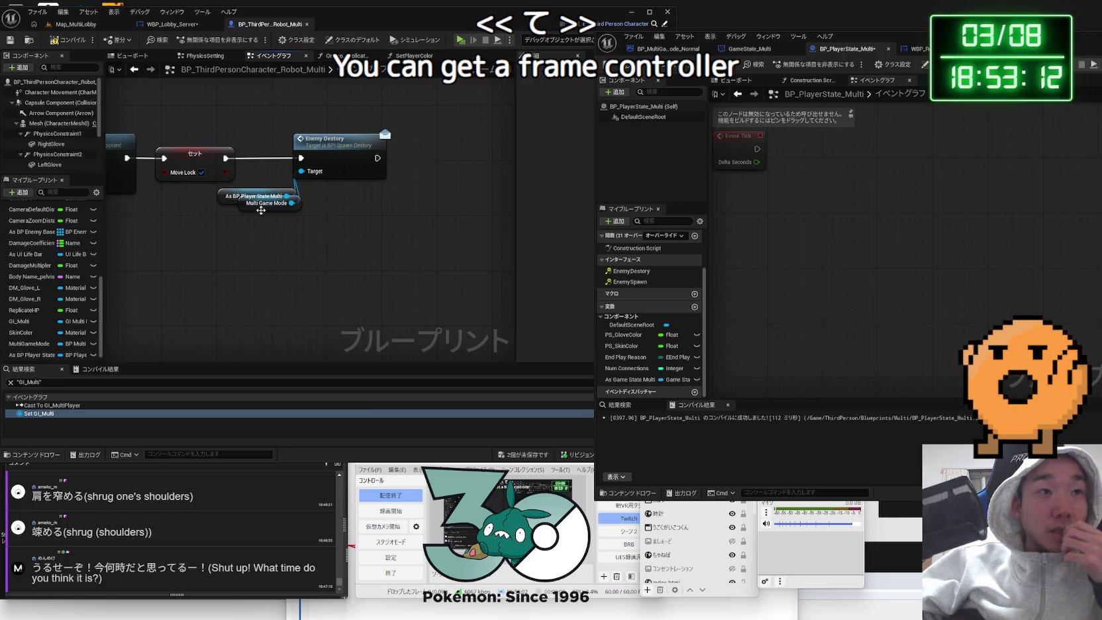
pyautogui.moveTo(261, 211); pyautogui.dragTo(268, 224)
pyautogui.press('Delete')
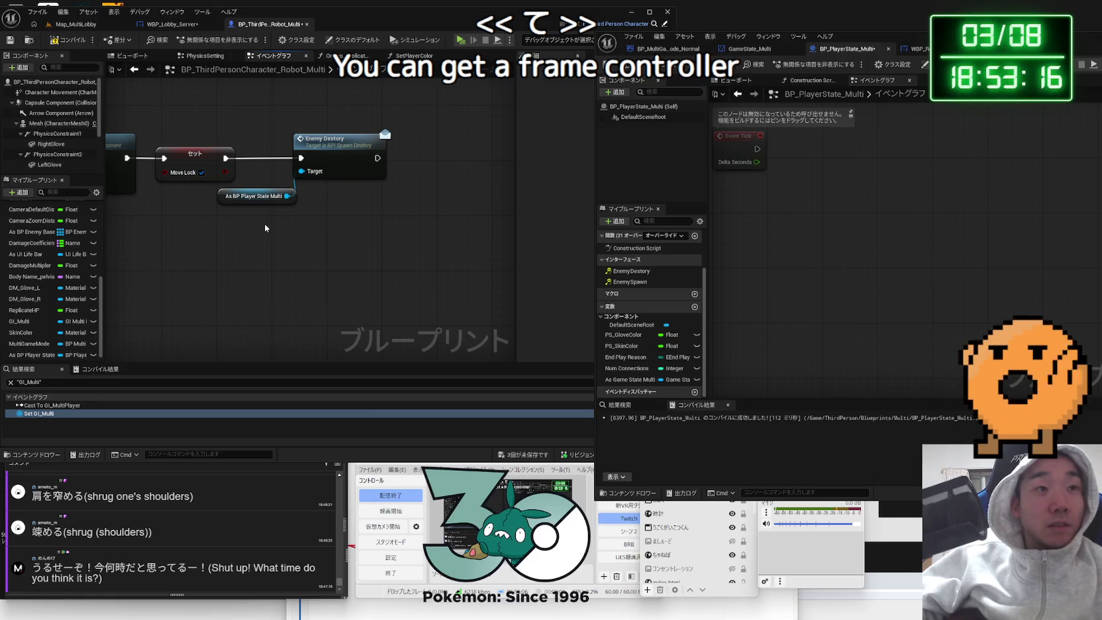
pyautogui.hotkey('ctrl', 'z')
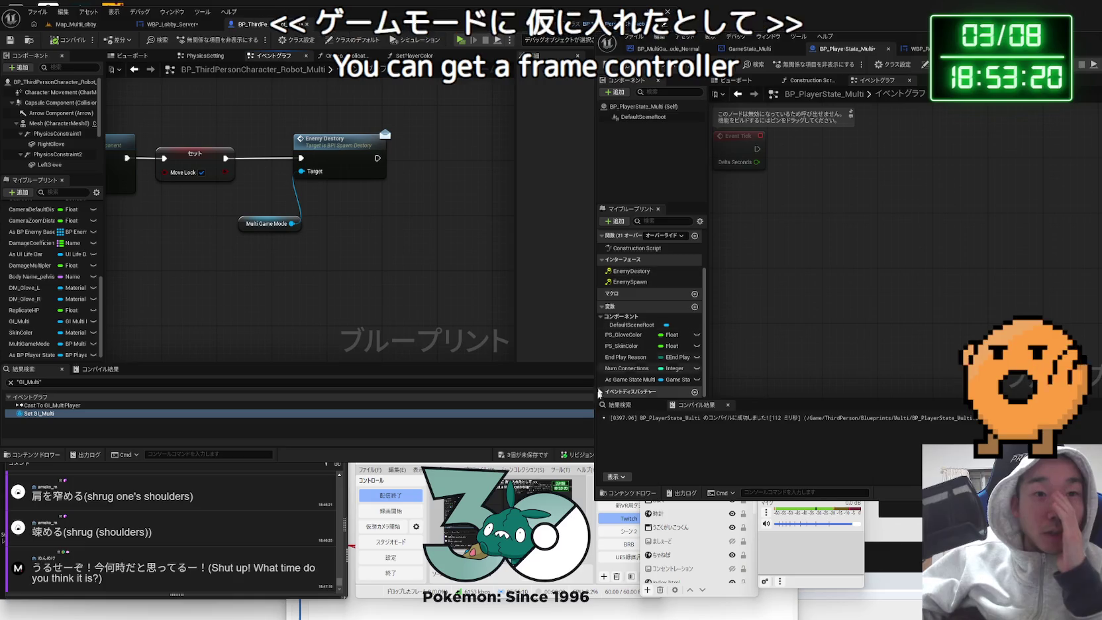
pyautogui.moveTo(874, 37); pyautogui.dragTo(659, 15)
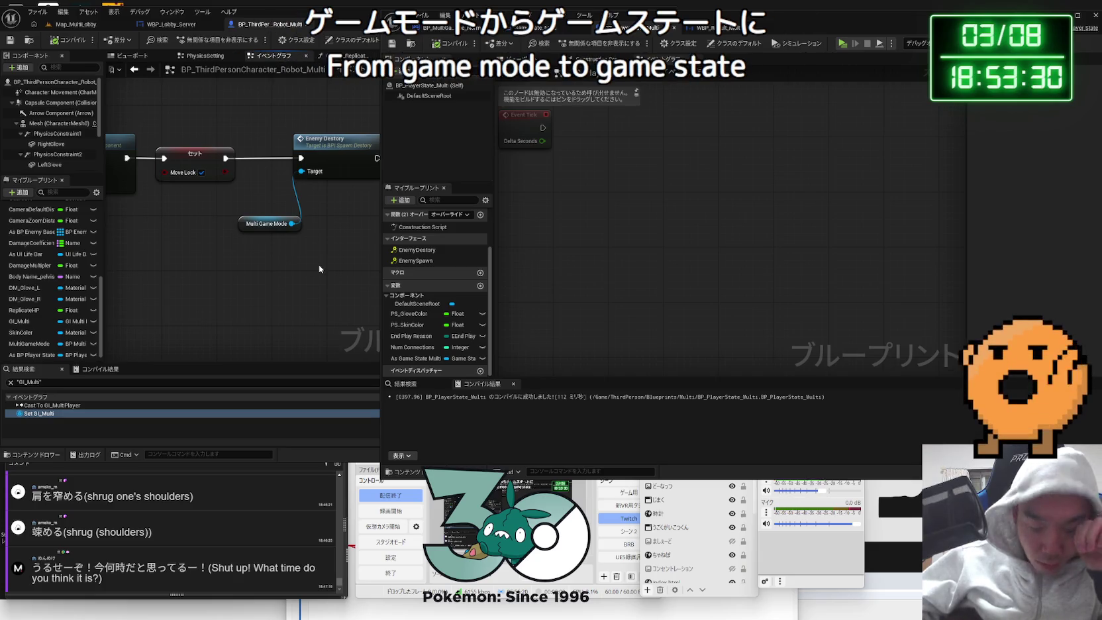
pyautogui.moveTo(261, 226); pyautogui.dragTo(310, 191)
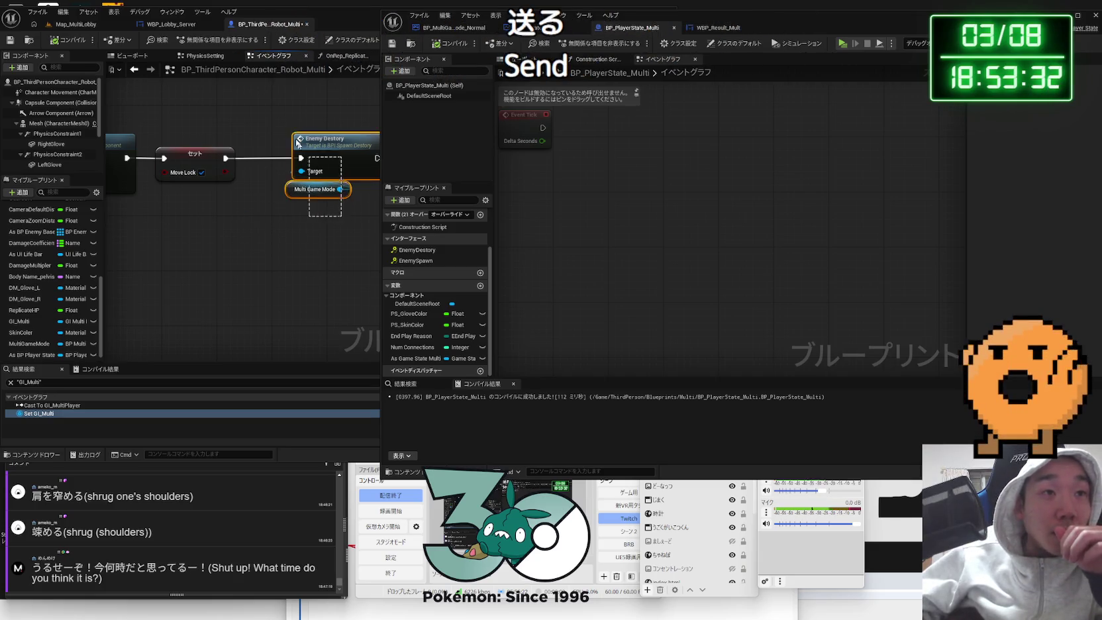
pyautogui.moveTo(303, 151); pyautogui.dragTo(268, 151)
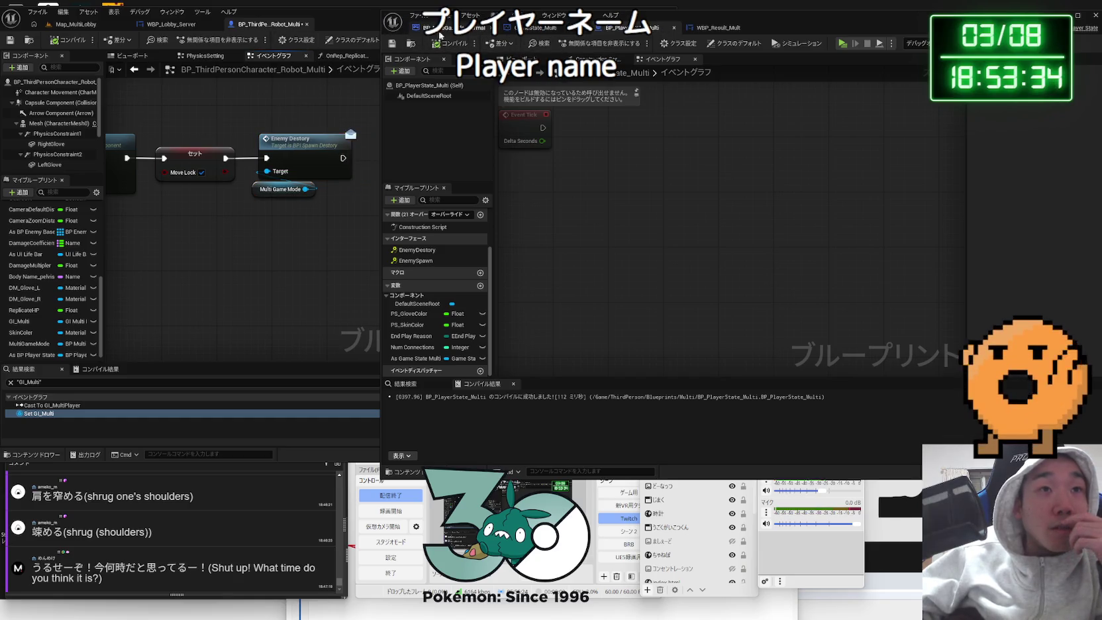
# - Close the BP_PlayerState_Multi blueprint and show the GameState_Multi graph
pyautogui.click(539, 27)
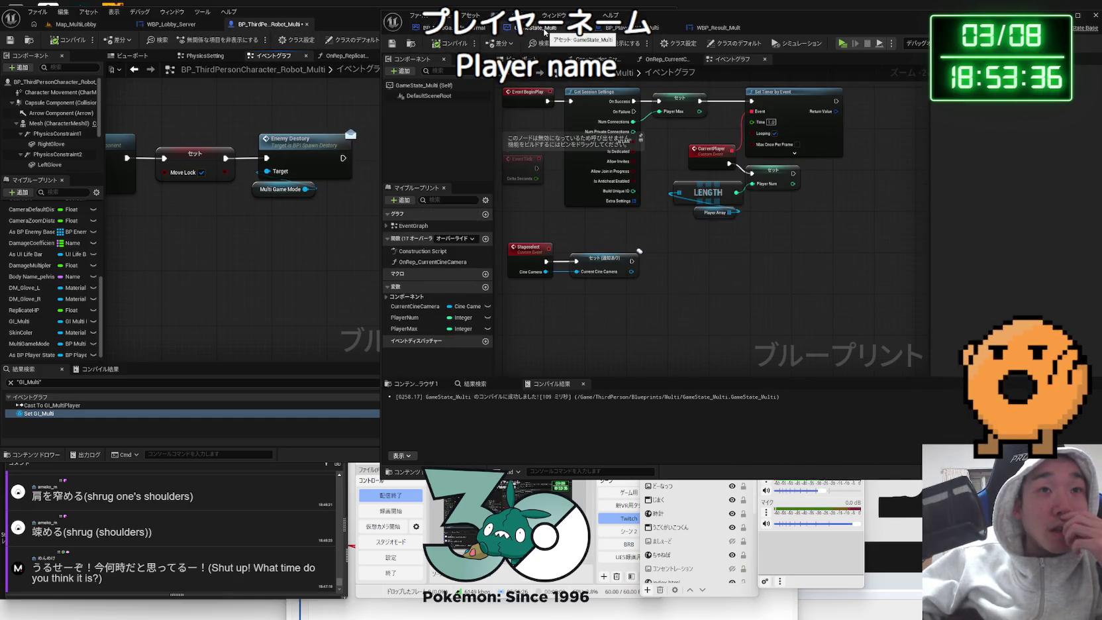
pyautogui.click(621, 29)
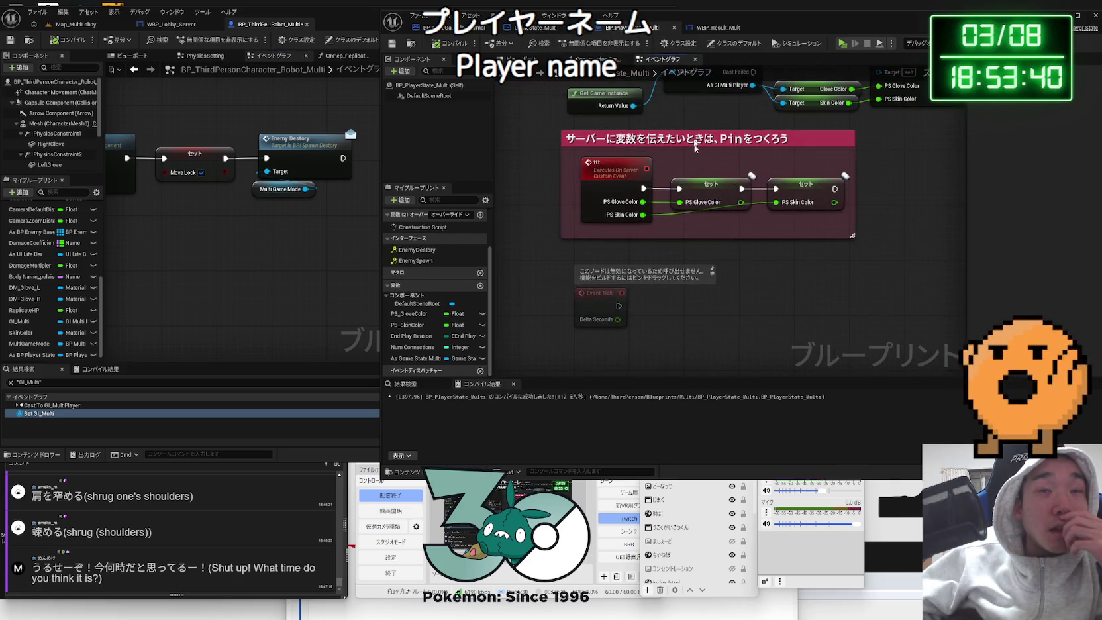
pyautogui.click(675, 28)
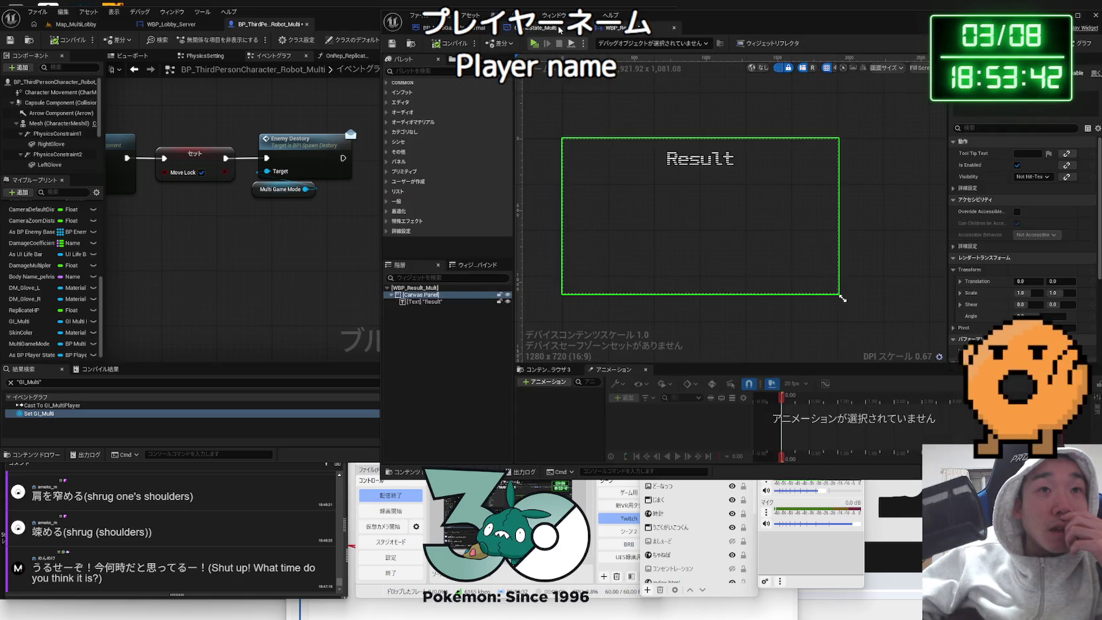
pyautogui.click(560, 29)
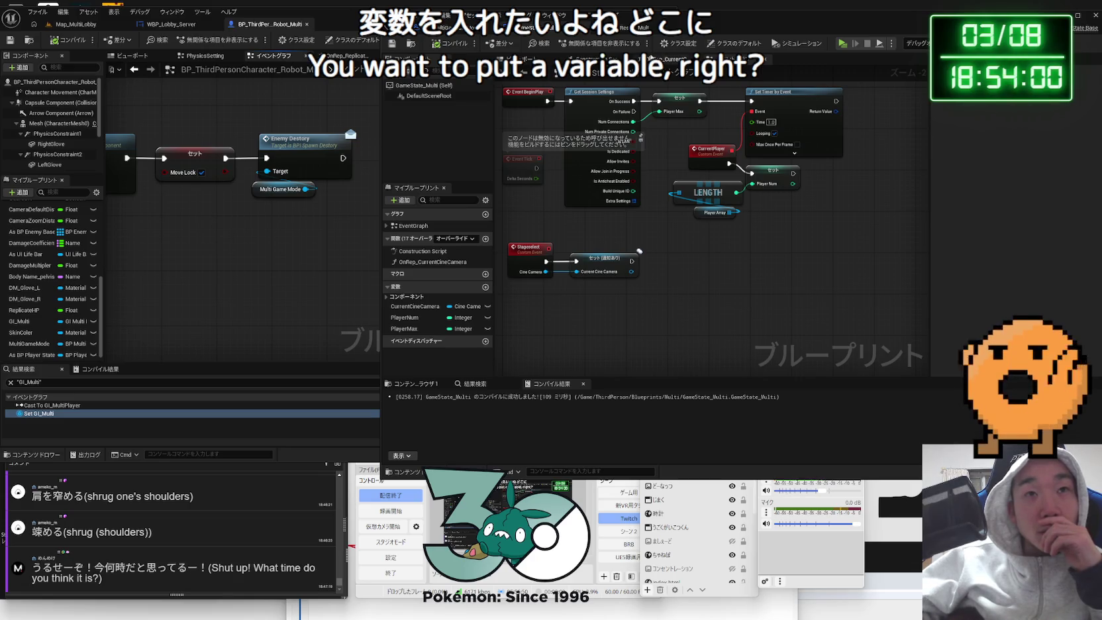
# - In BP_MultiGameMode_Normal, find Event EnemyDestory and marquee-select it with its Branch nodes
pyautogui.moveTo(662, 5)
pyautogui.mouseDown()
pyautogui.moveTo(729, 6)
pyautogui.moveTo(645, 4)
pyautogui.mouseUp()
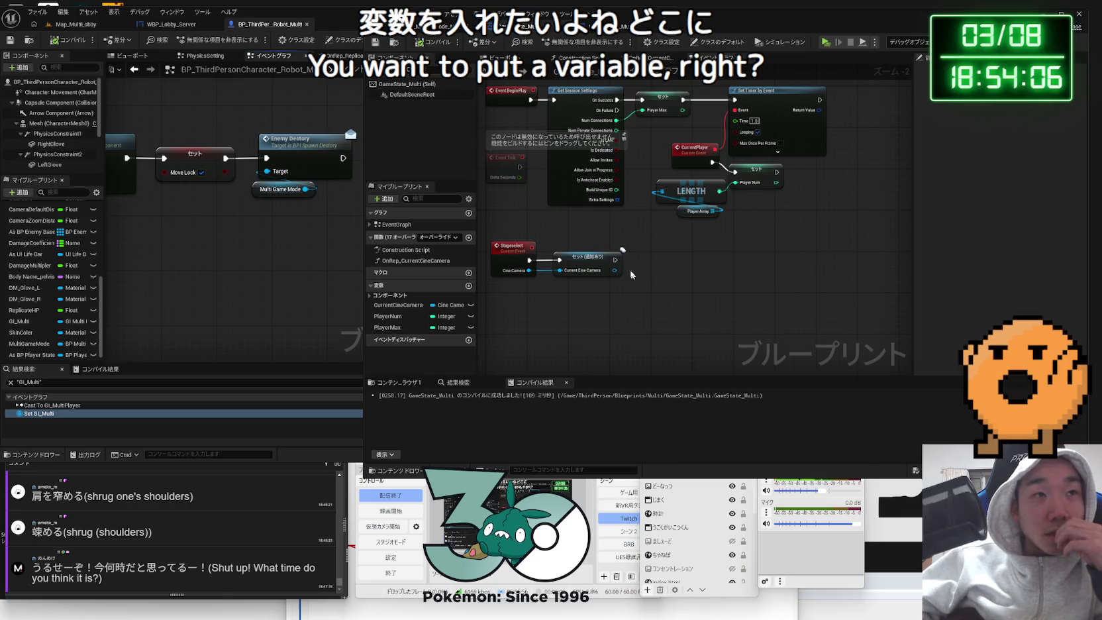
pyautogui.moveTo(669, 5); pyautogui.dragTo(843, 10)
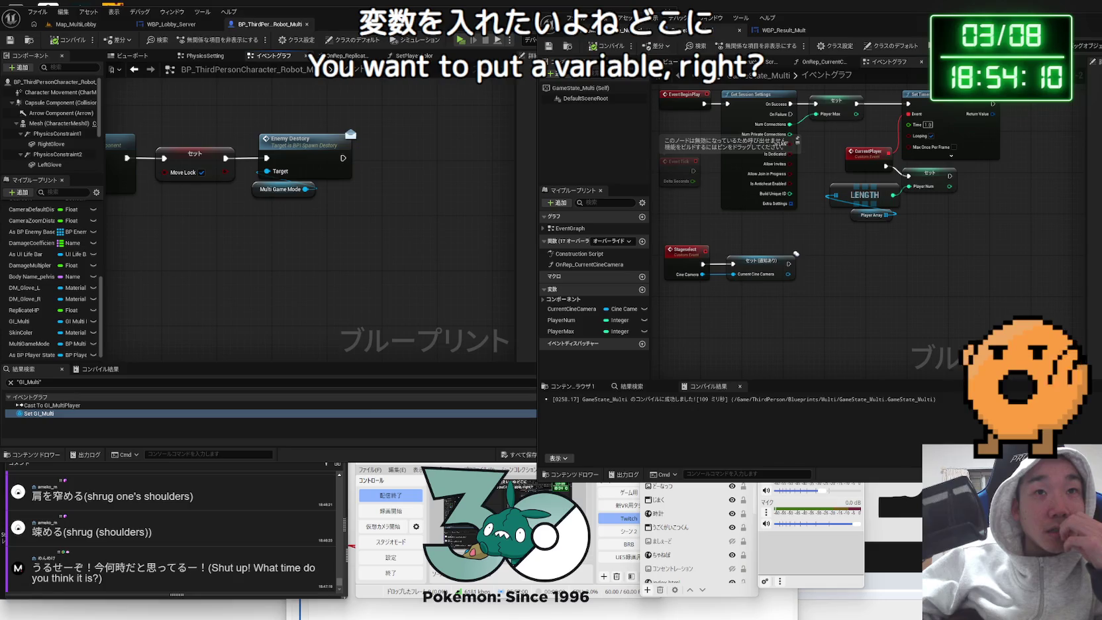
pyautogui.click(627, 30)
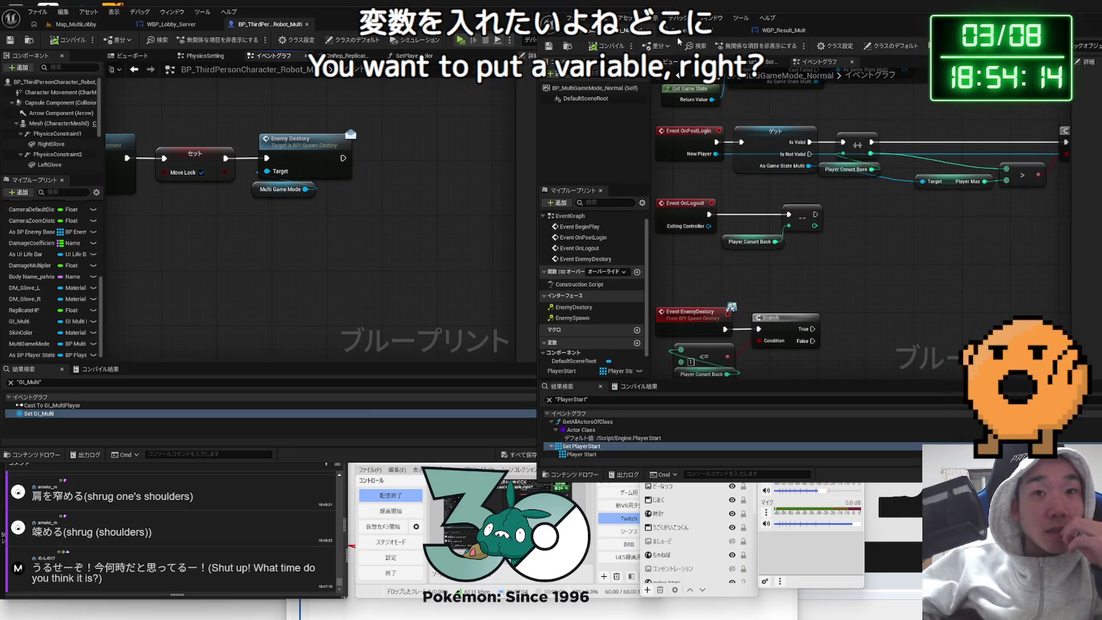
pyautogui.scroll(-3, 783, 212)
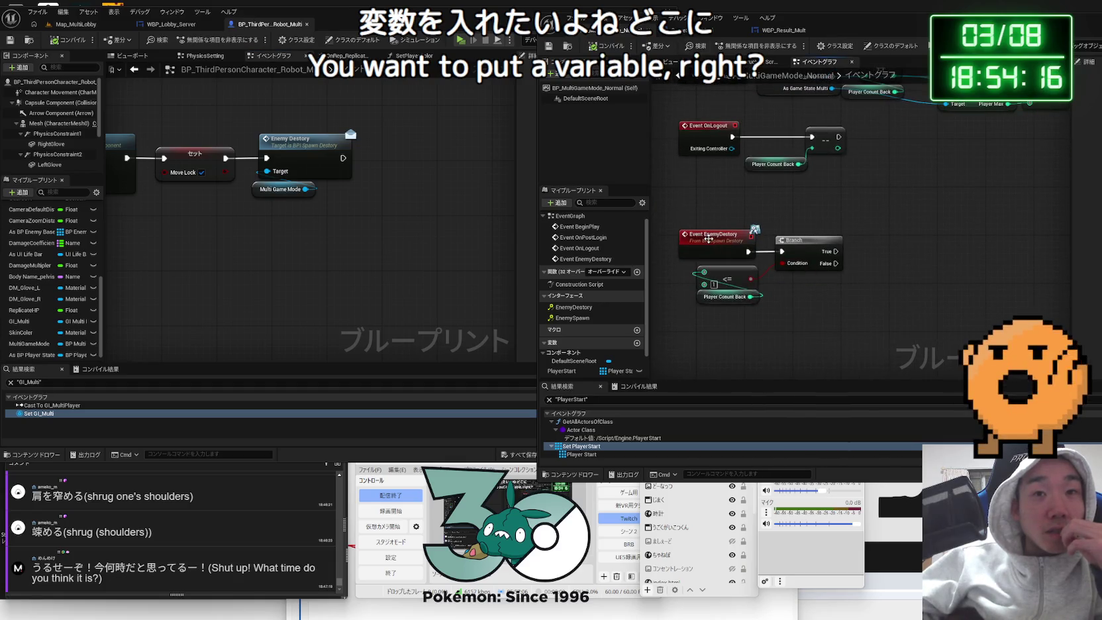
pyautogui.click(709, 239)
pyautogui.click(703, 218)
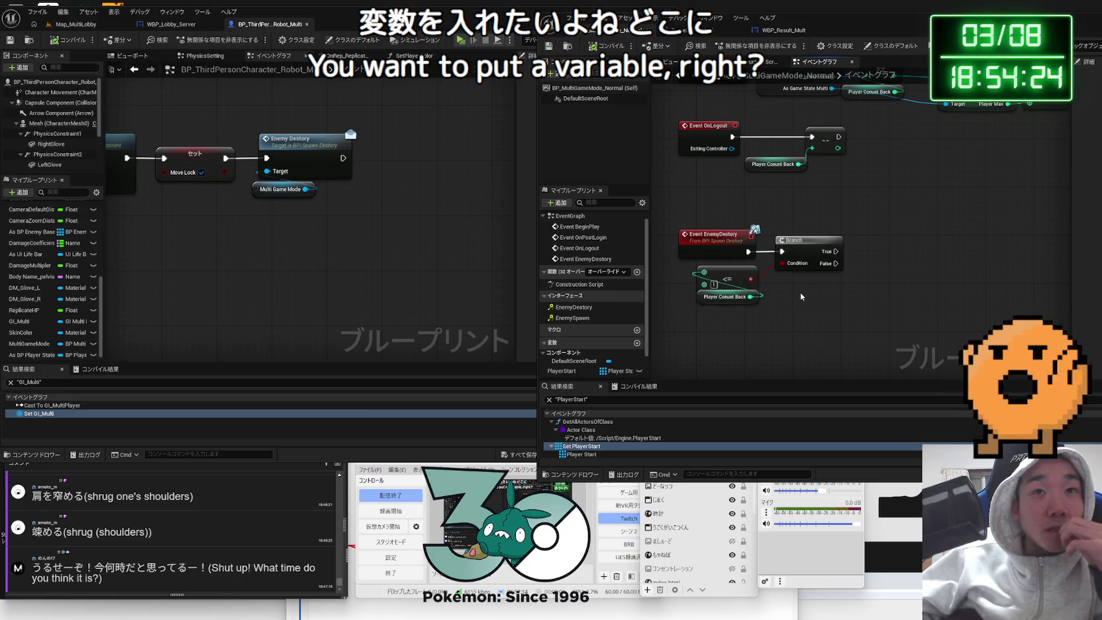
pyautogui.moveTo(743, 259)
pyautogui.mouseDown()
pyautogui.moveTo(847, 343)
pyautogui.moveTo(762, 259)
pyautogui.mouseUp()
pyautogui.moveTo(688, 222); pyautogui.dragTo(824, 307)
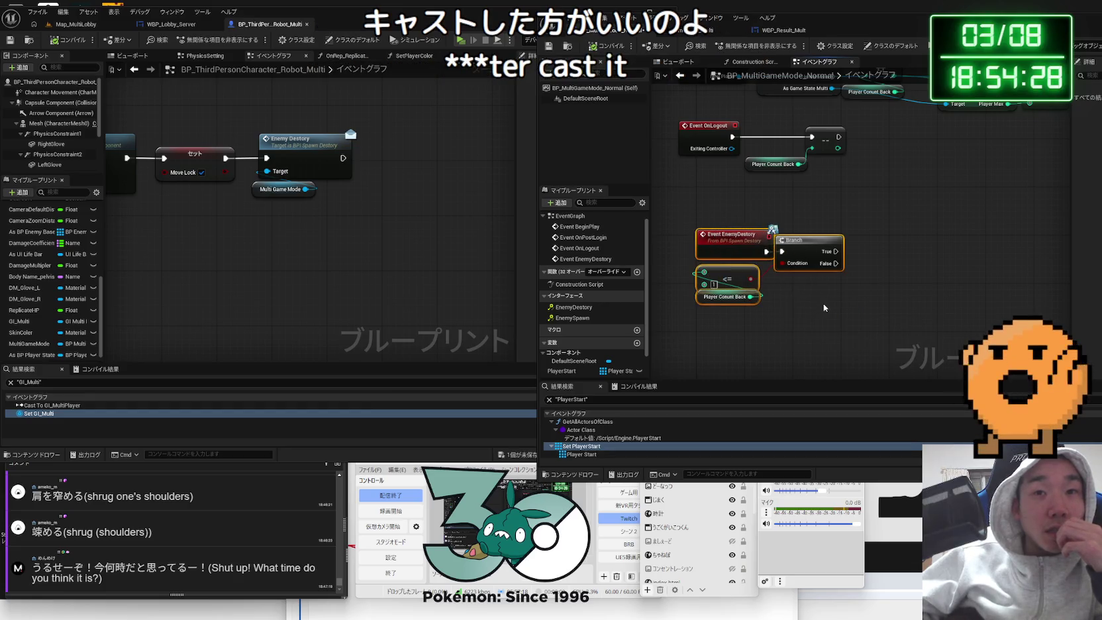
# - Delete the game mode's EnemyDestory nodes while keeping the PlayerCountBack variable
pyautogui.press('Delete')
pyautogui.scroll(-2, 589, 318)
pyautogui.click(571, 360)
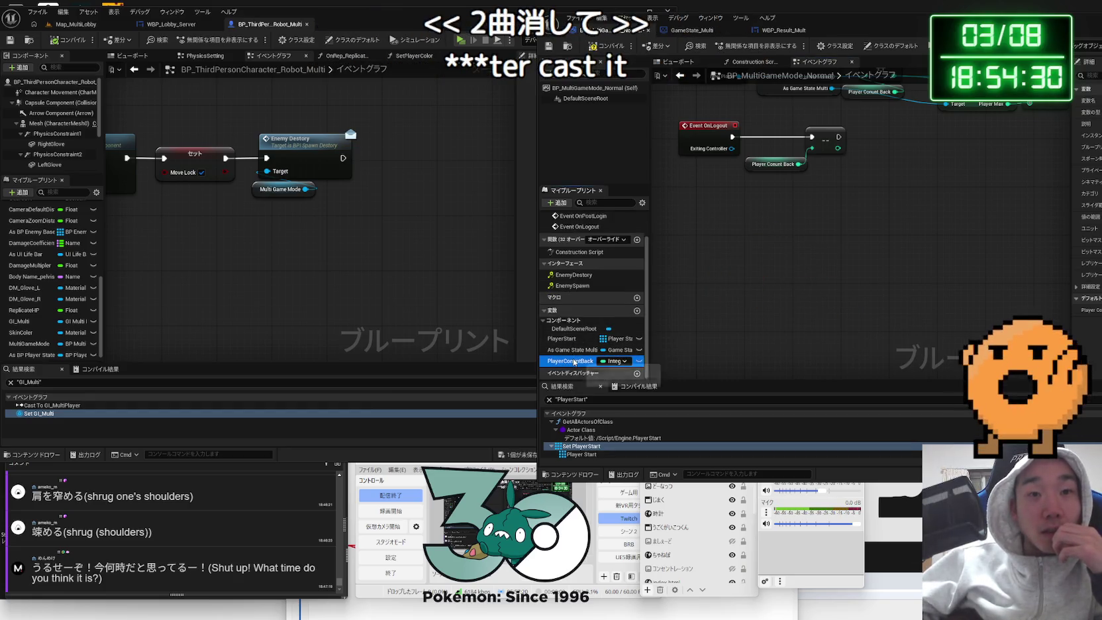
pyautogui.press('Delete')
pyautogui.click(648, 319)
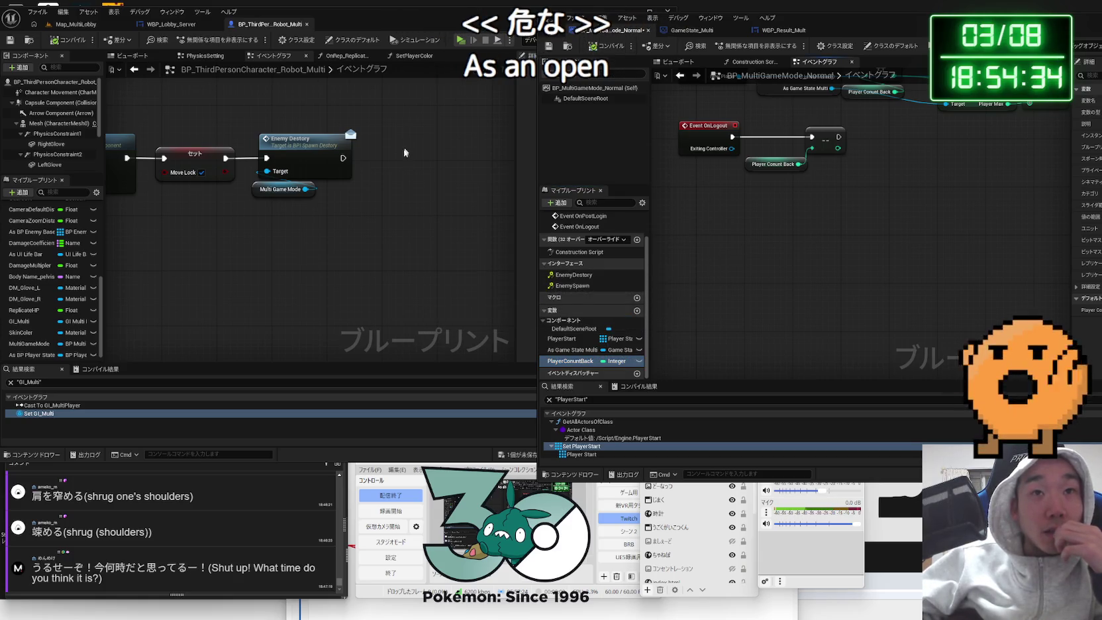
pyautogui.moveTo(344, 214)
pyautogui.mouseDown()
pyautogui.moveTo(400, 226)
pyautogui.moveTo(337, 144)
pyautogui.mouseUp()
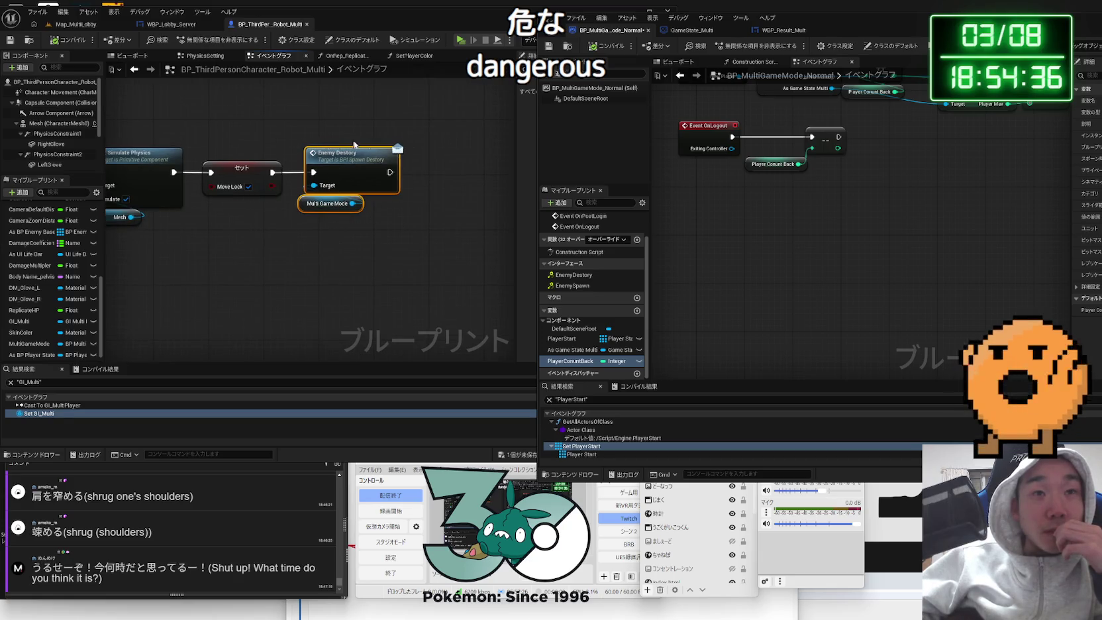
# - Remove the BPI Spawn Destory interface in Class Settings without keeping its functions
pyautogui.moveTo(848, 18); pyautogui.dragTo(604, 22)
pyautogui.click(606, 53)
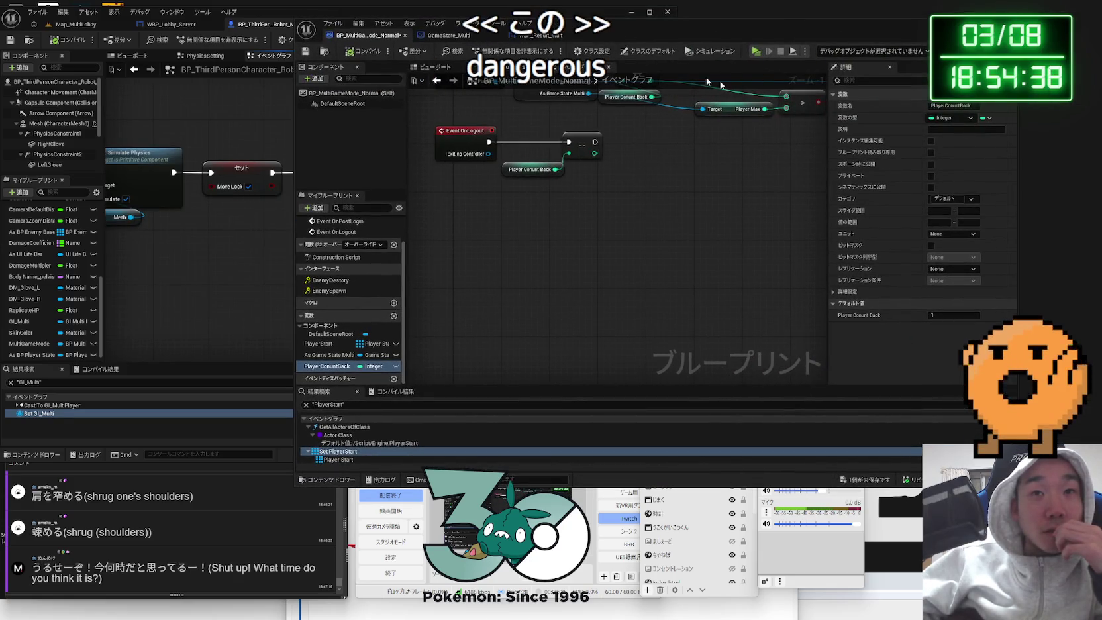
pyautogui.click(1001, 292)
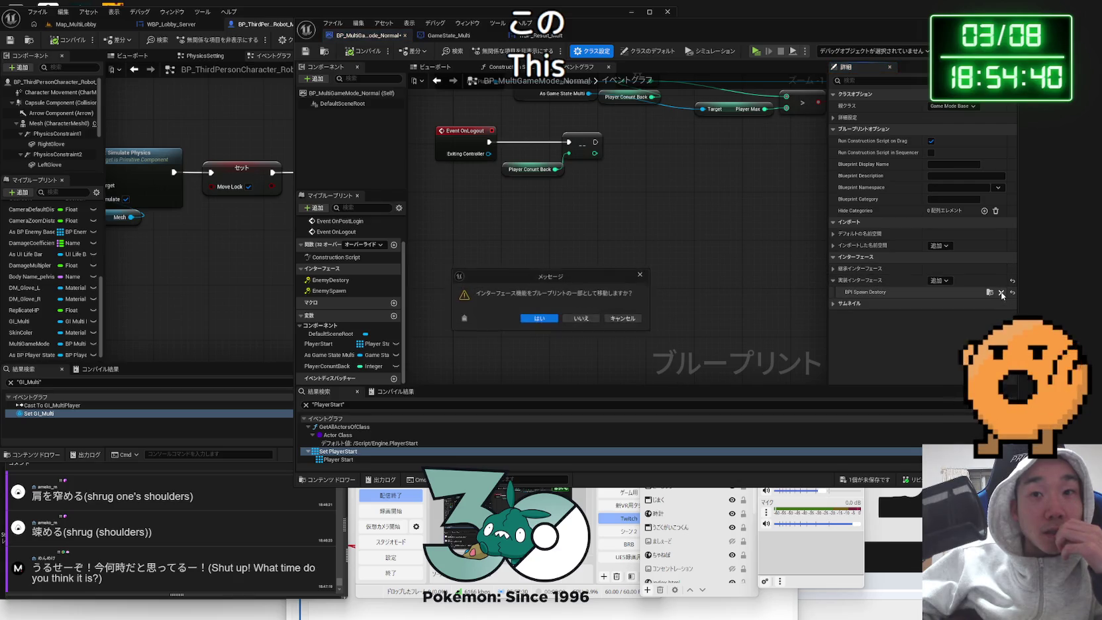
pyautogui.click(622, 319)
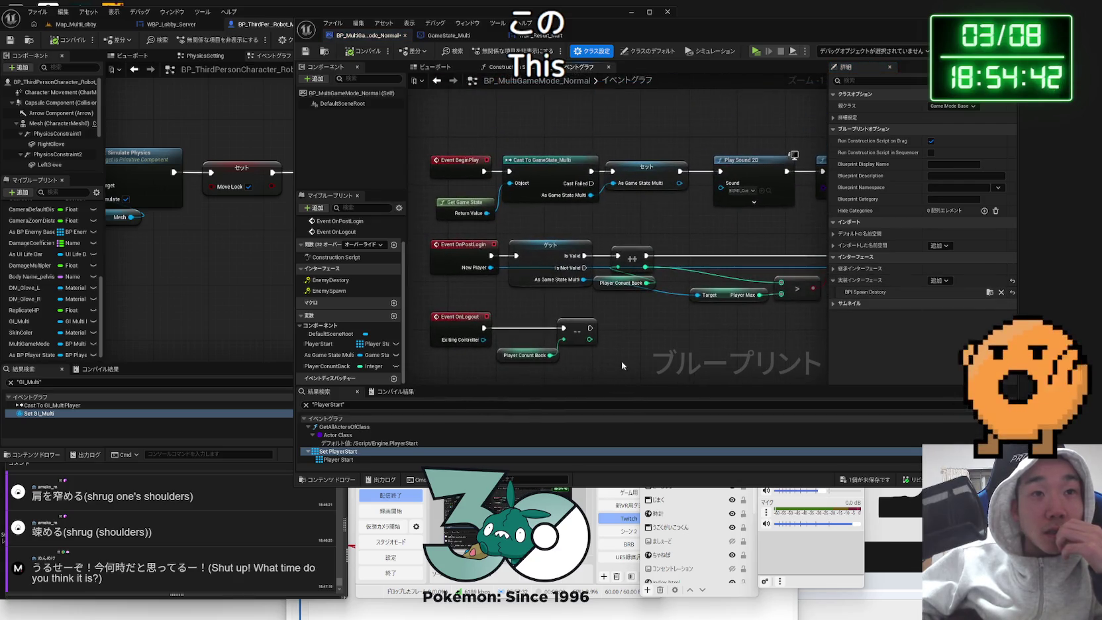
pyautogui.scroll(-3, 621, 360)
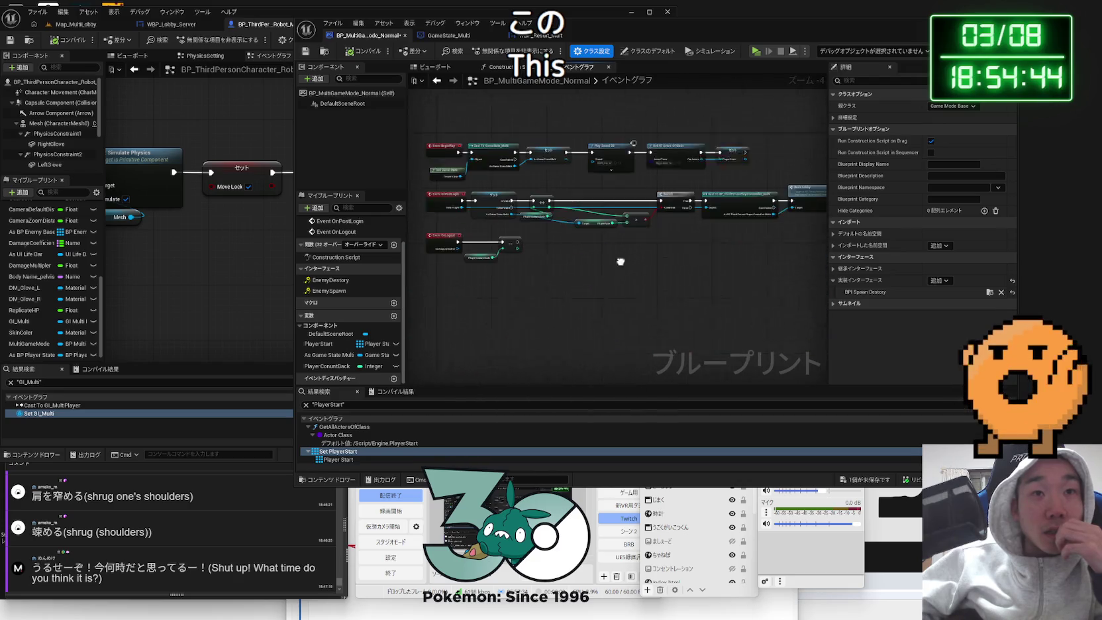
pyautogui.click(1001, 293)
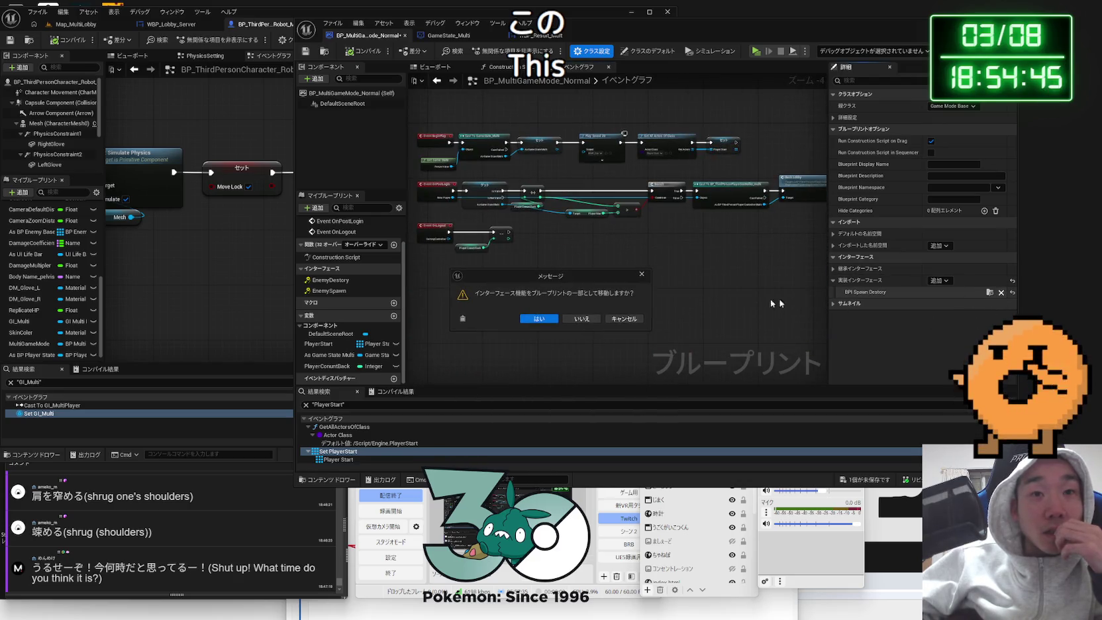
pyautogui.click(583, 320)
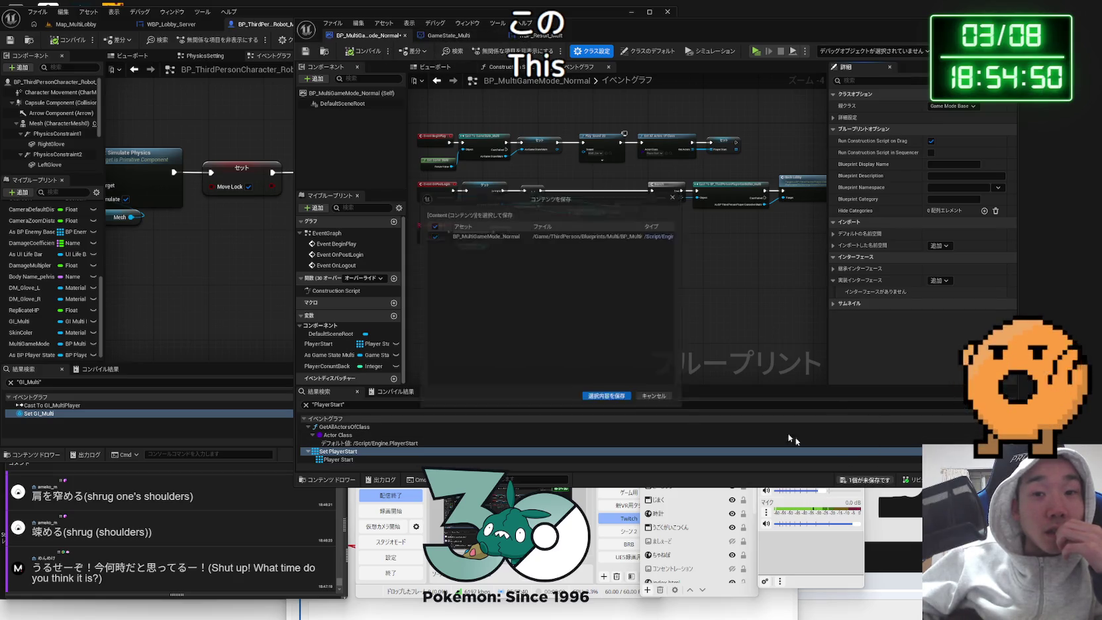
pyautogui.click(613, 405)
# - Delete the Enemy Destory and Multi Game Mode nodes in the robot character graph
pyautogui.moveTo(669, 31); pyautogui.dragTo(874, 31)
pyautogui.moveTo(390, 236); pyautogui.dragTo(346, 149)
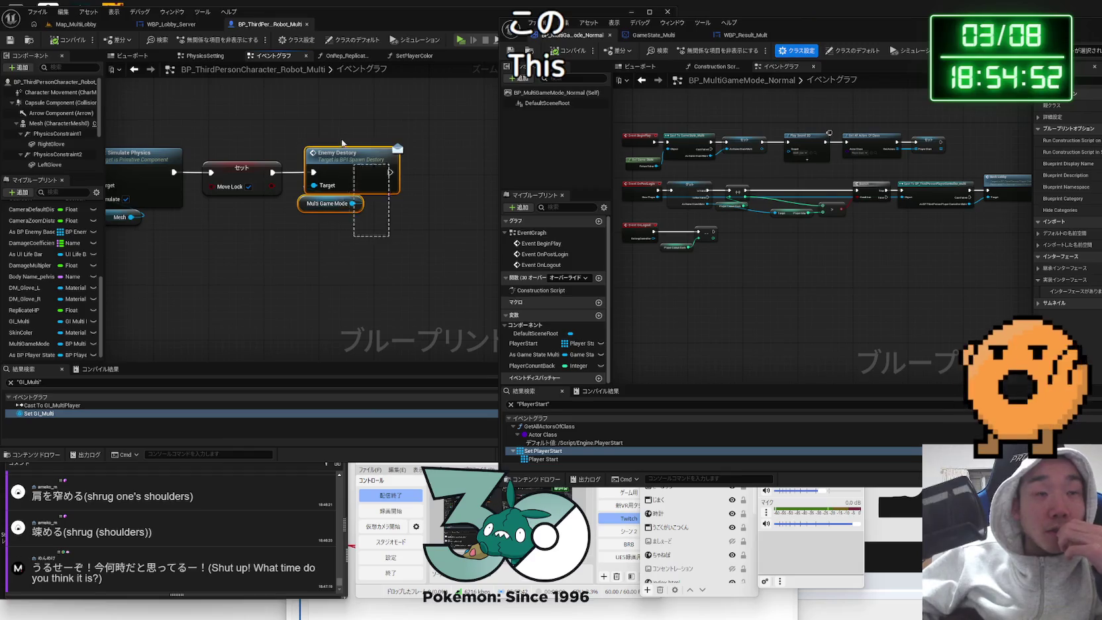
pyautogui.press('Delete')
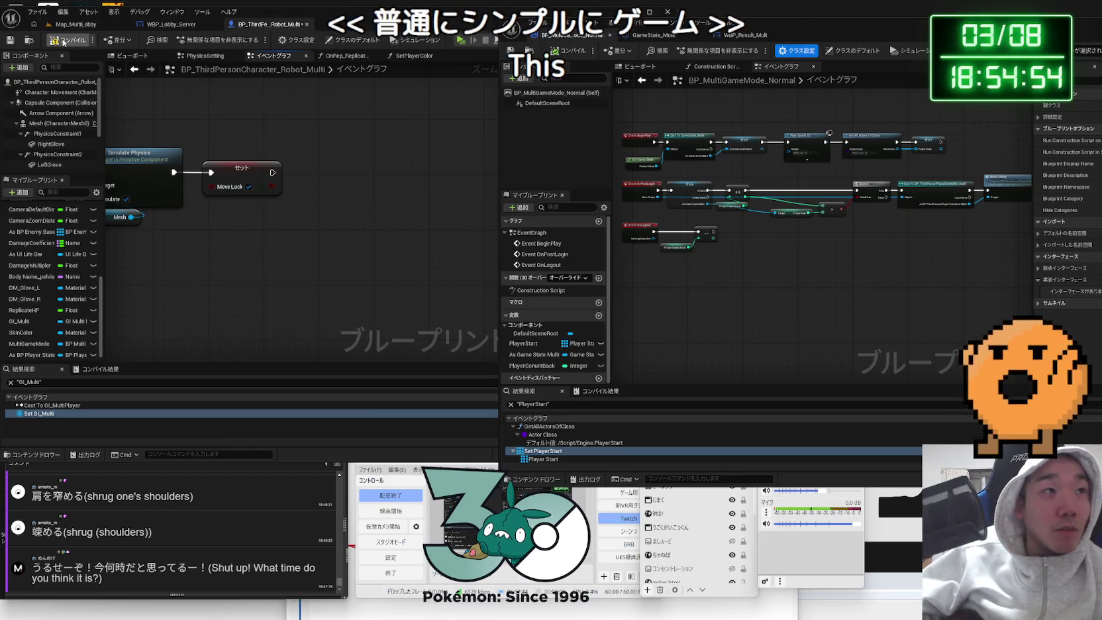
# - Add a Get Game State node to the robot character graph
pyautogui.rightClick(264, 233)
pyautogui.write('game state')
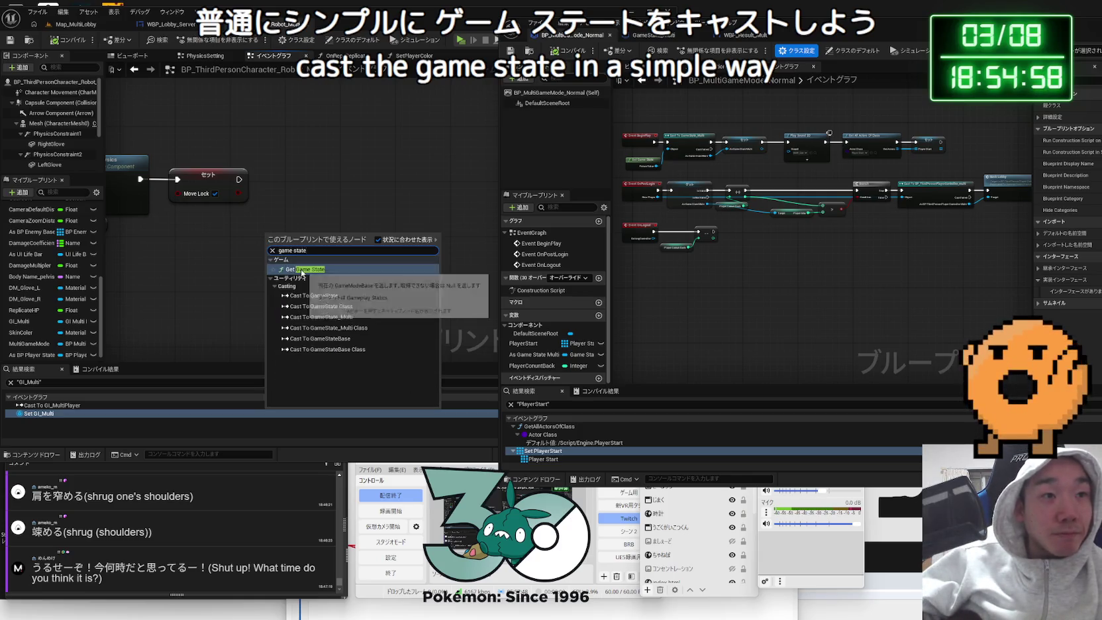
pyautogui.click(303, 272)
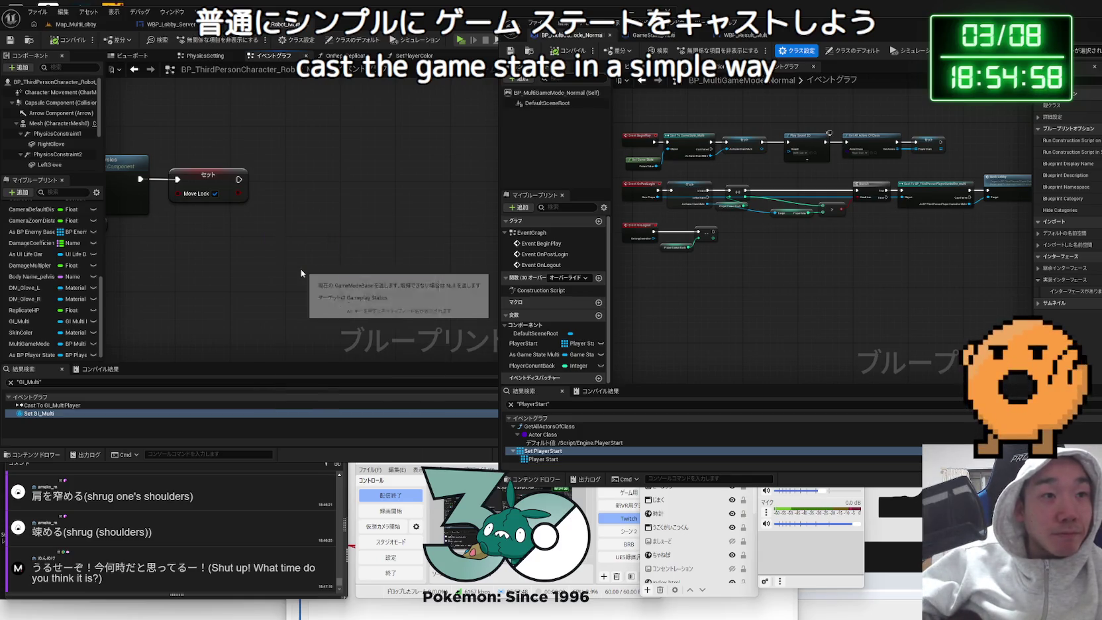
pyautogui.moveTo(302, 238); pyautogui.dragTo(260, 238)
pyautogui.moveTo(318, 213); pyautogui.dragTo(319, 212)
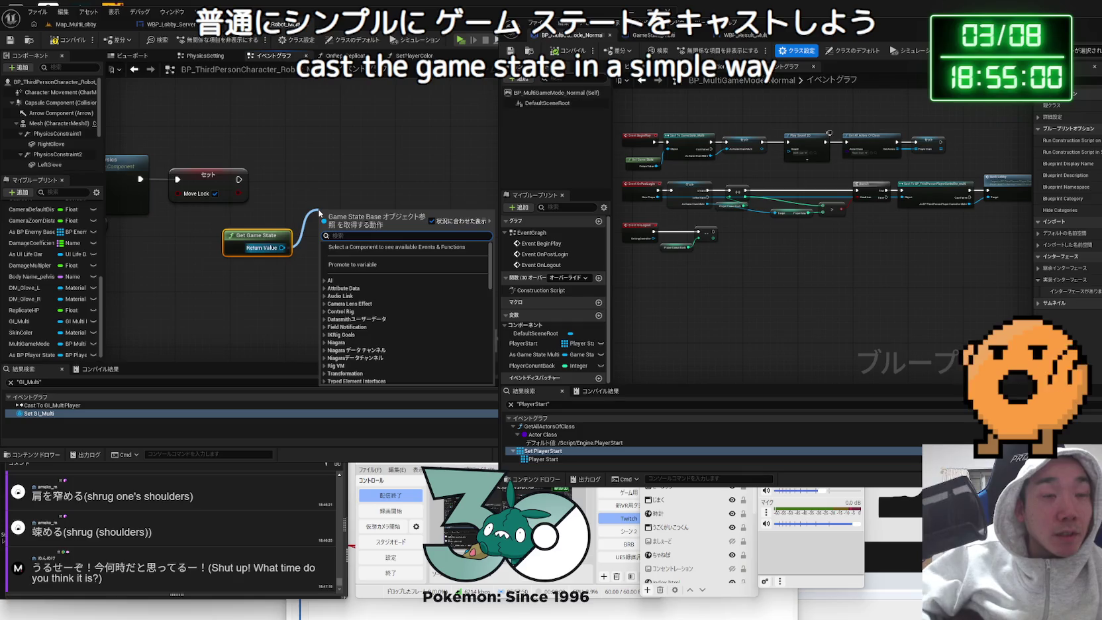
pyautogui.write('cast t')
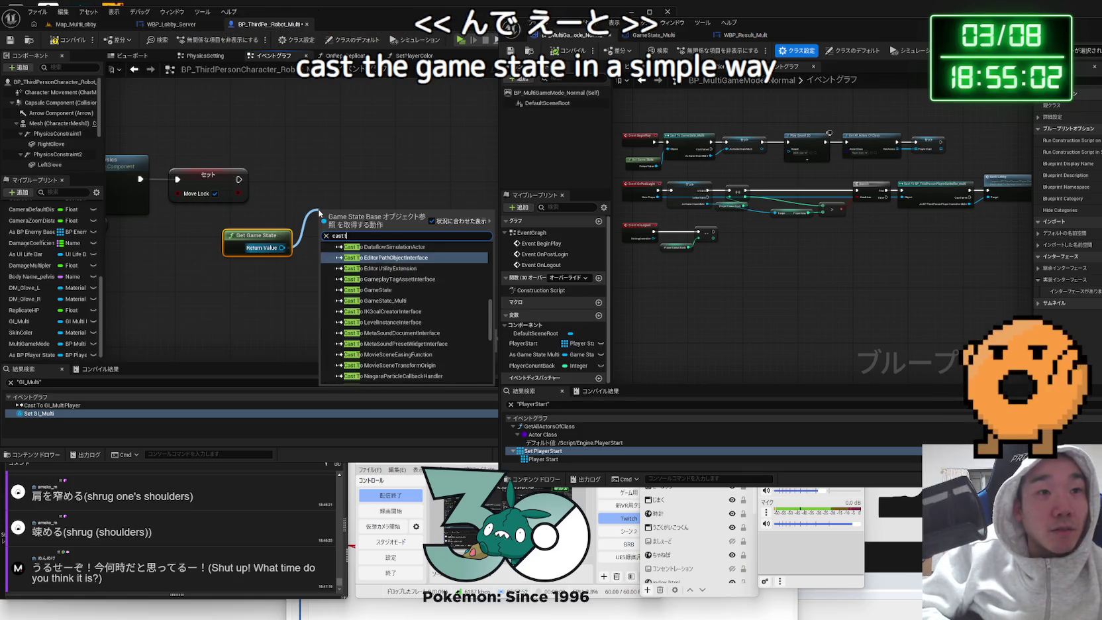
pyautogui.write('o bp')
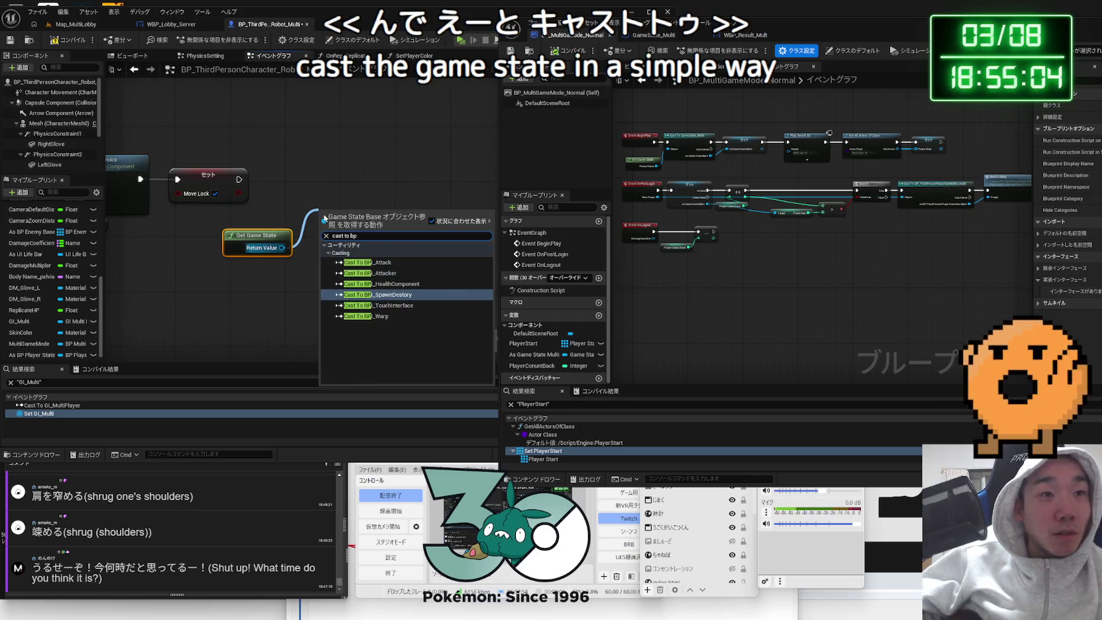
pyautogui.press('Escape')
pyautogui.moveTo(257, 236)
pyautogui.mouseDown()
pyautogui.moveTo(277, 228)
pyautogui.moveTo(272, 255)
pyautogui.moveTo(250, 235)
pyautogui.mouseUp()
pyautogui.press('Escape')
# - Add Get Player Name and Print String nodes, then open Map_MultiLobby's play options
pyautogui.rightClick(303, 260)
pyautogui.write('get player name')
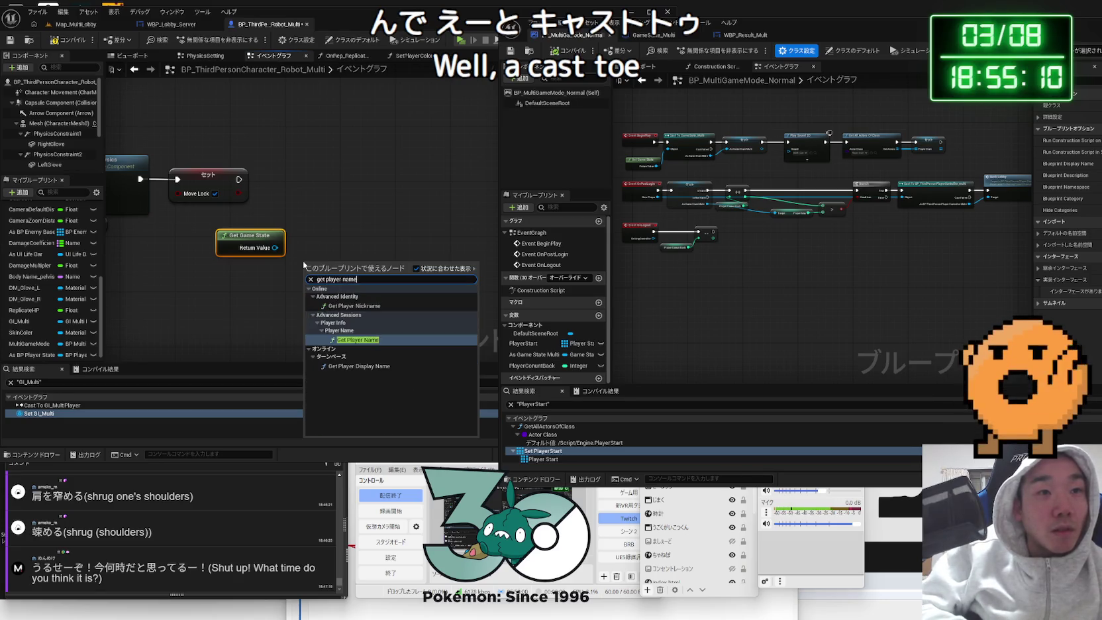
pyautogui.press('Return')
pyautogui.moveTo(338, 257)
pyautogui.mouseDown()
pyautogui.moveTo(337, 229)
pyautogui.moveTo(272, 215)
pyautogui.moveTo(312, 248)
pyautogui.moveTo(249, 233)
pyautogui.mouseUp()
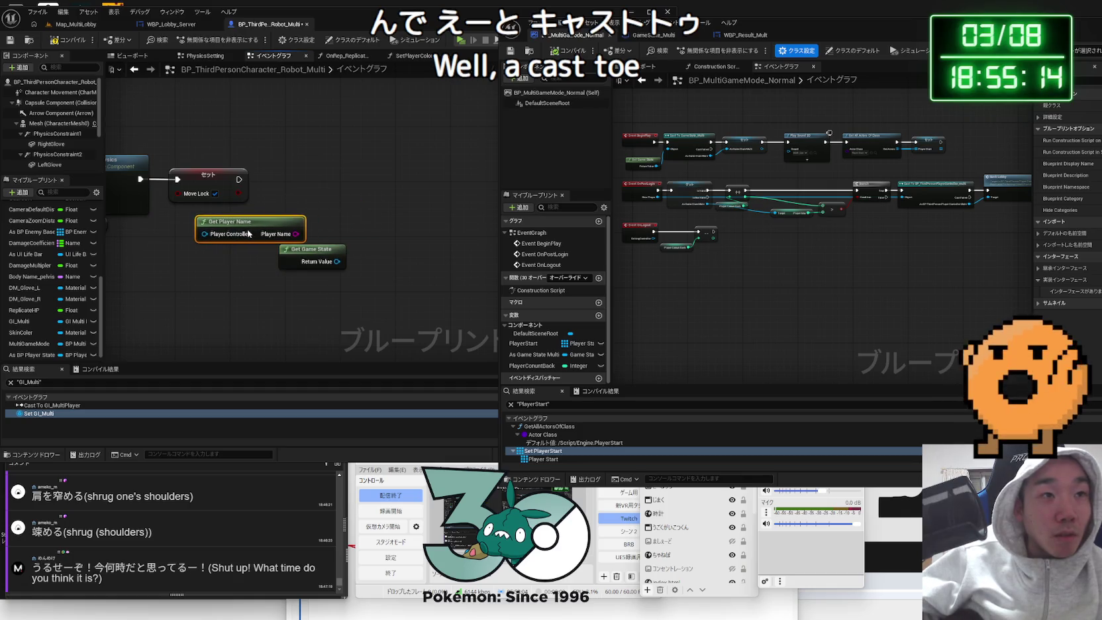
pyautogui.moveTo(318, 247)
pyautogui.mouseDown()
pyautogui.moveTo(283, 255)
pyautogui.moveTo(315, 188)
pyautogui.mouseUp()
pyautogui.write('print')
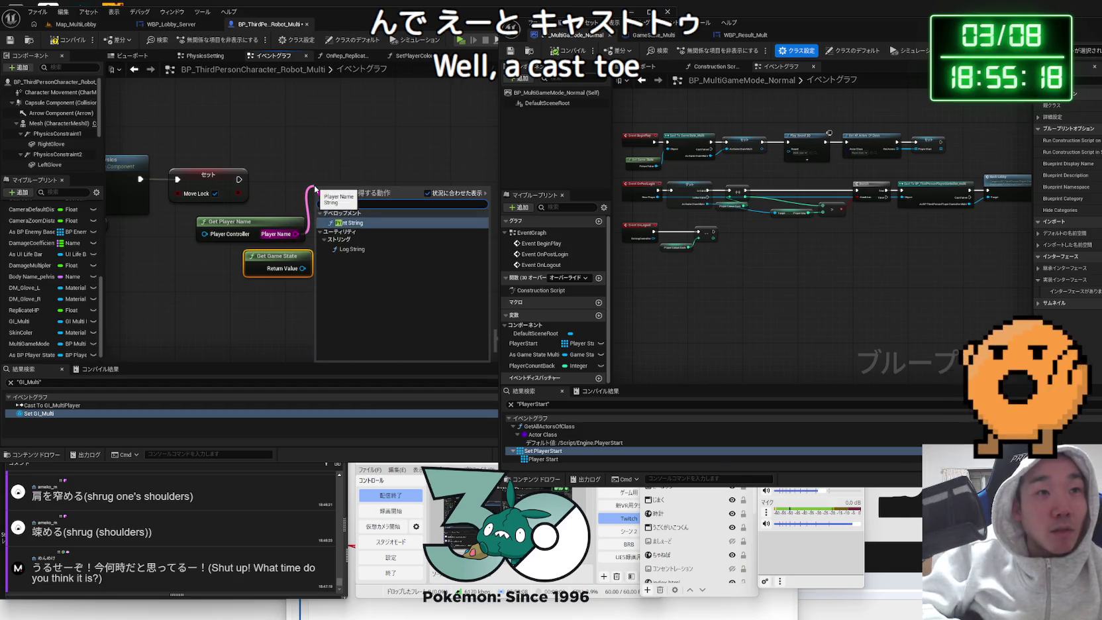
pyautogui.press('Return')
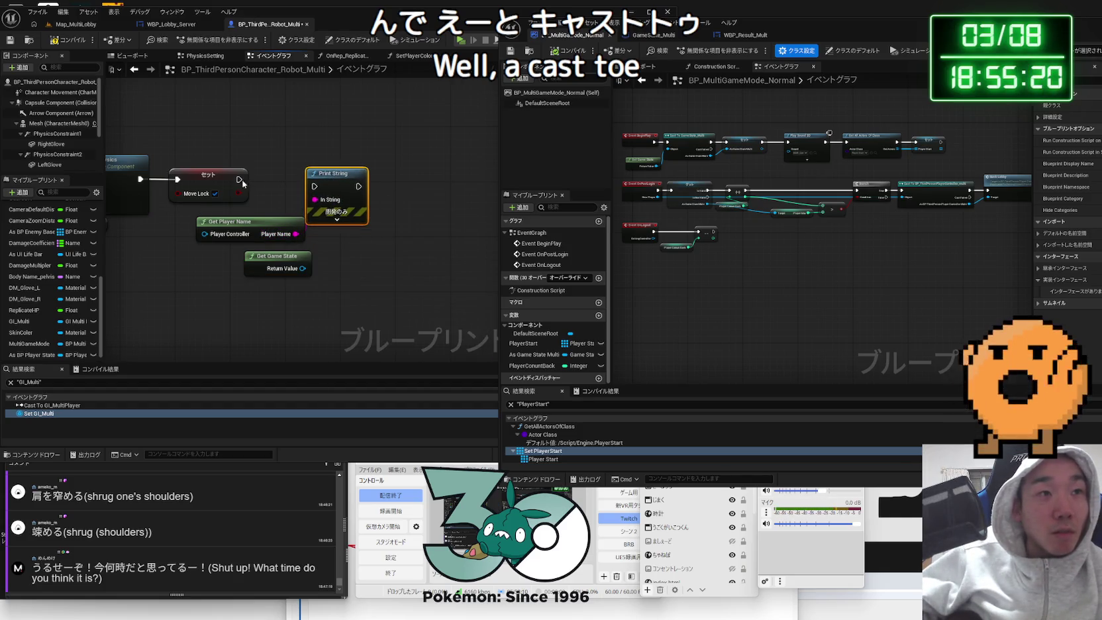
pyautogui.click(74, 25)
pyautogui.click(248, 39)
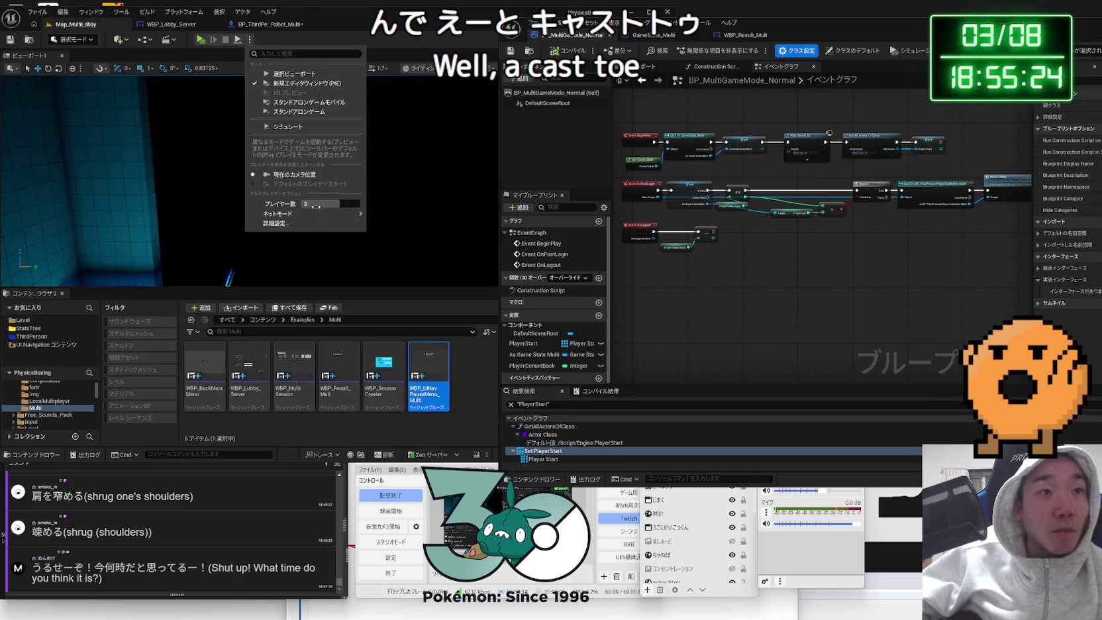
# - Play in New Editor Windows, start the match from the server lobby, then stop with Esc
pyautogui.click(202, 41)
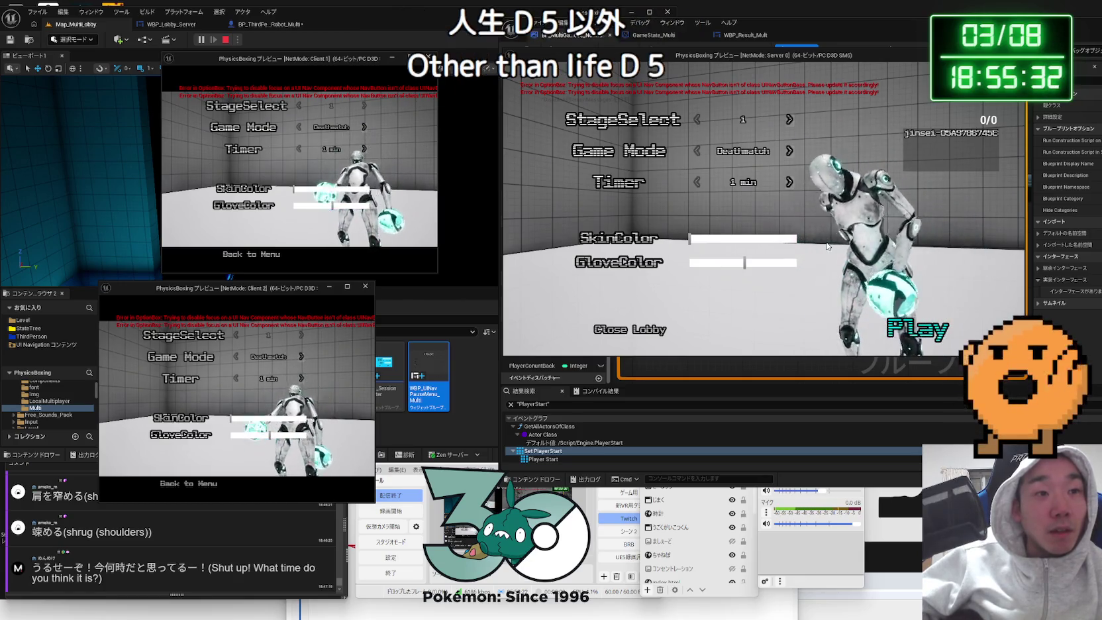
pyautogui.click(917, 329)
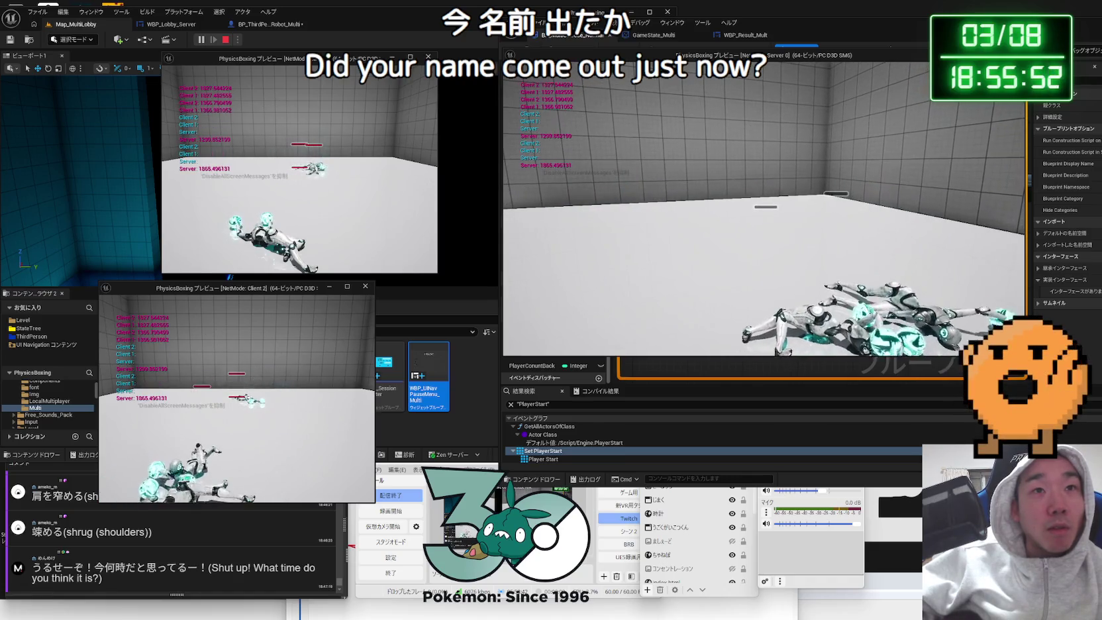
pyautogui.press('Escape')
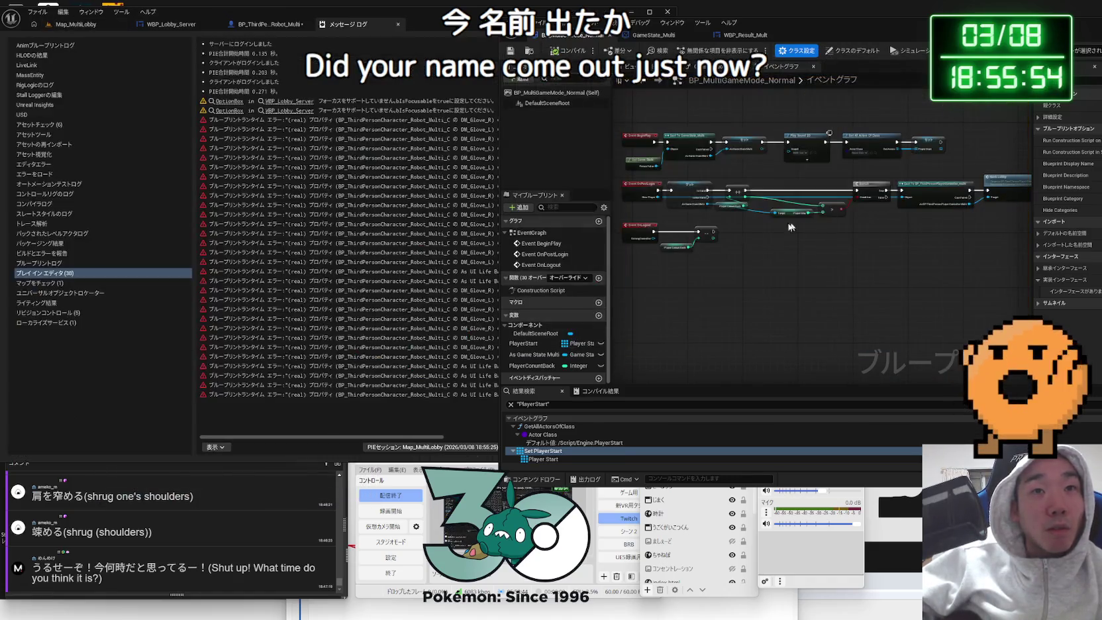
# - Inspect a DM_Glove runtime error row in the Message Log
pyautogui.click(376, 301)
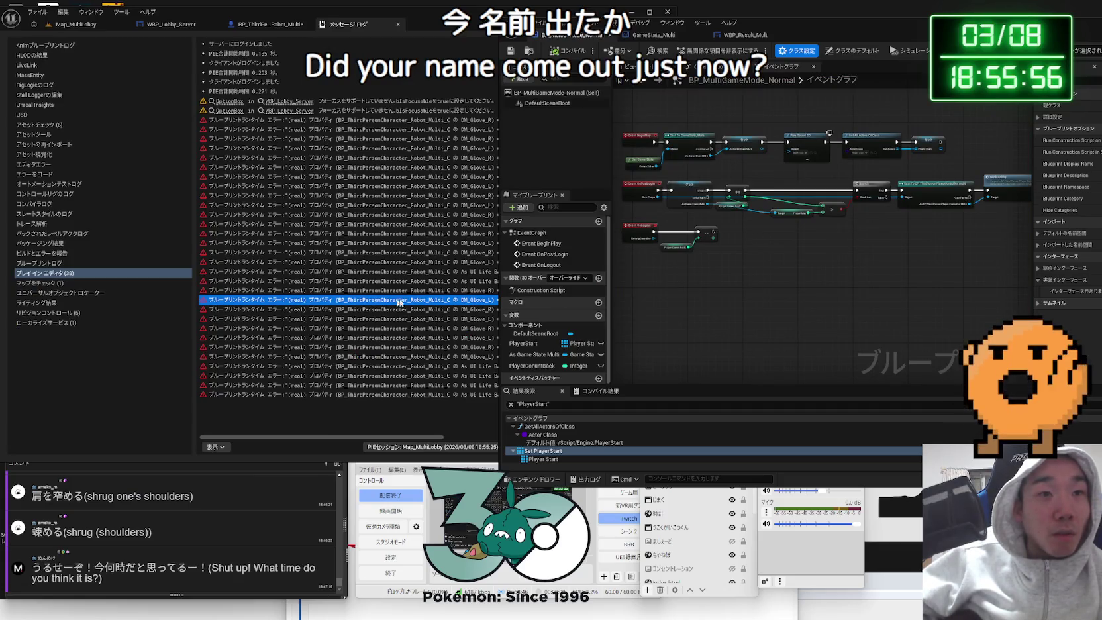
pyautogui.moveTo(403, 438); pyautogui.dragTo(588, 443)
pyautogui.hscroll(-5, 333, 303)
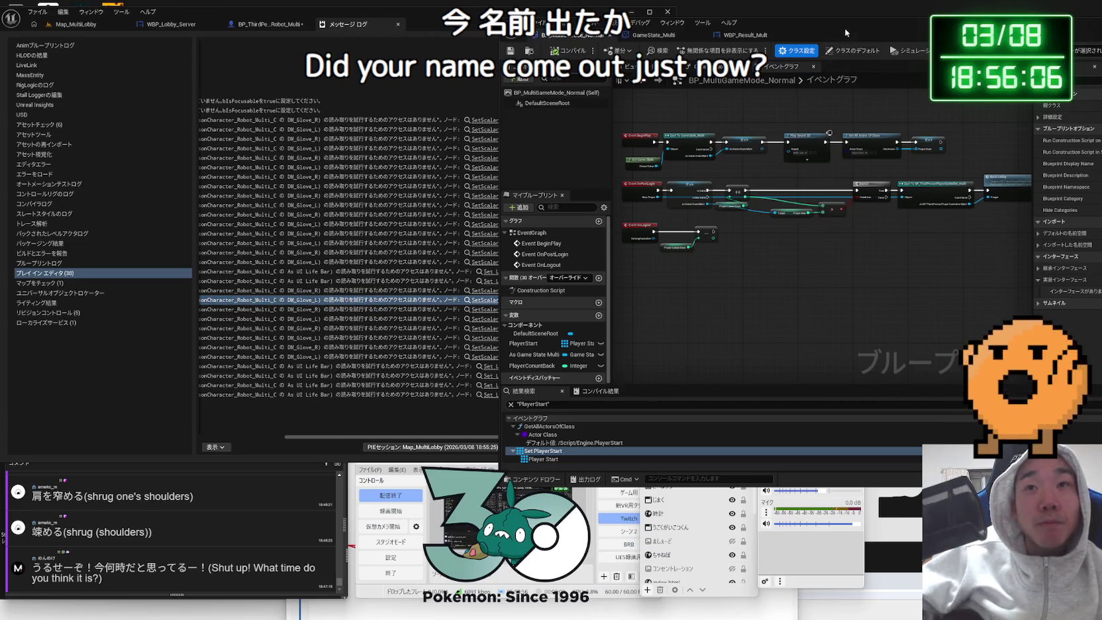
# - Maximize the game-mode Blueprint editor and close the Paint stick-figure sketch
pyautogui.doubleClick(844, 33)
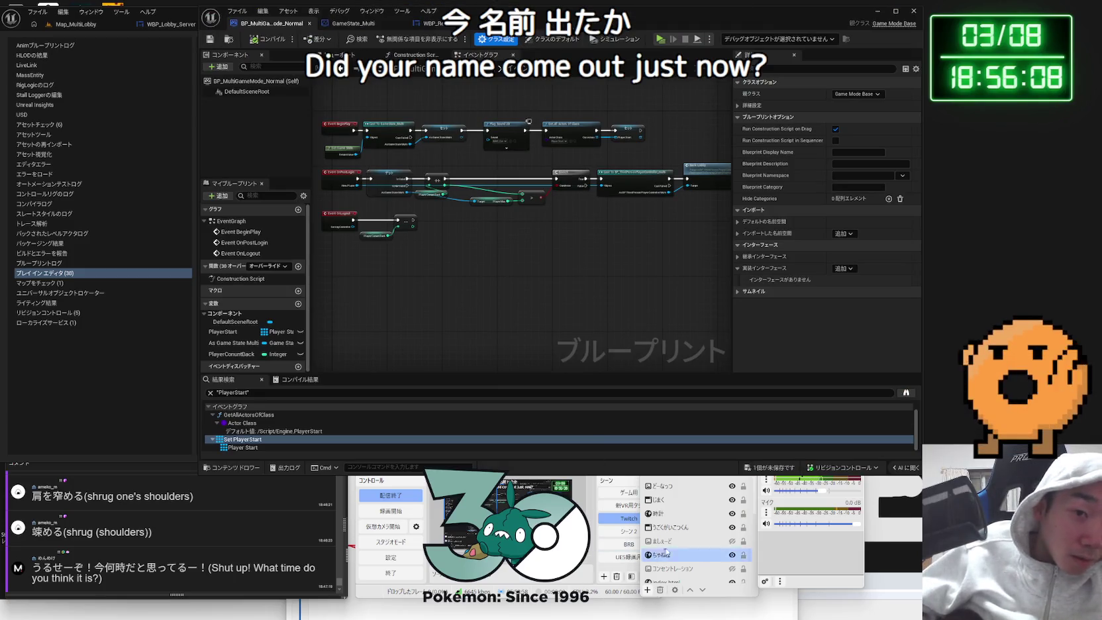
pyautogui.hotkey('alt', 'Tab')
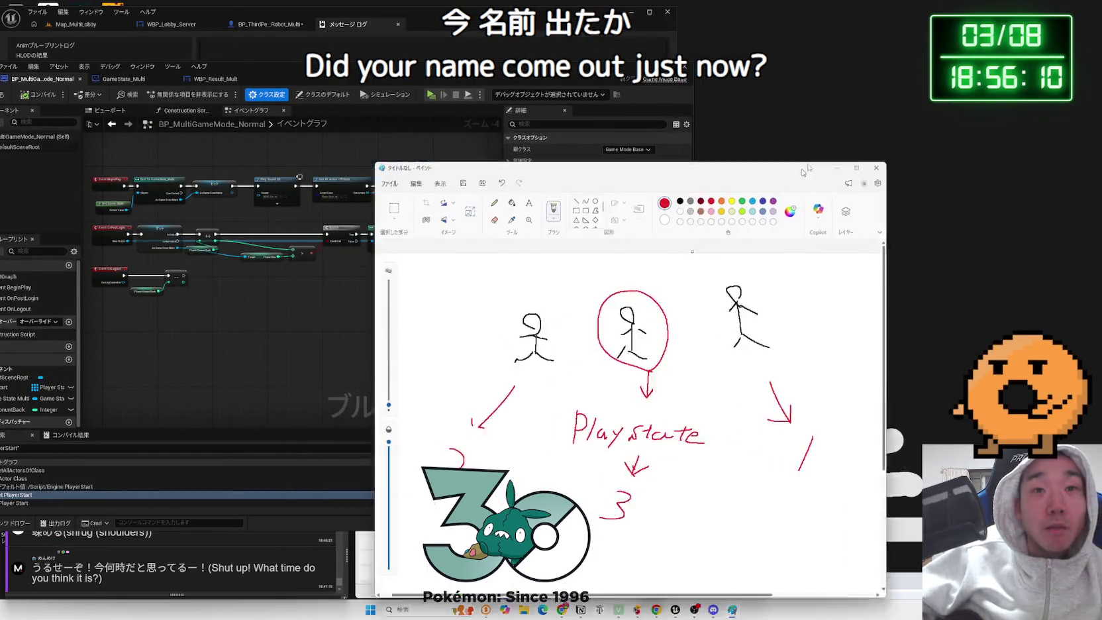
pyautogui.moveTo(802, 172); pyautogui.dragTo(893, 47)
pyautogui.hotkey('alt', 'F4')
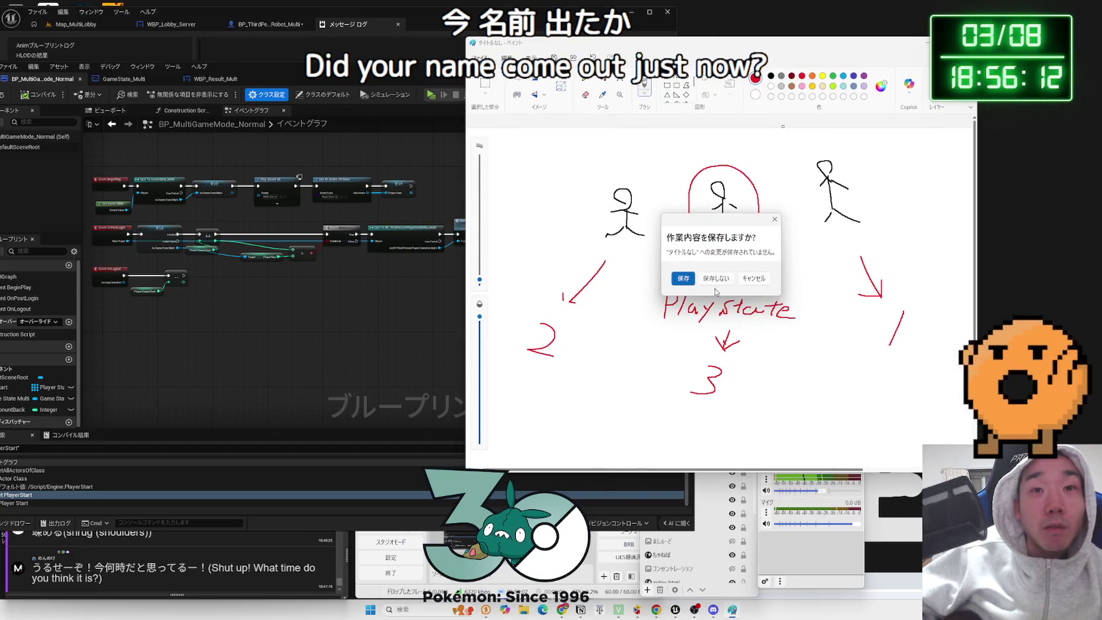
# - Paste the DM_Glove_L access-none error into Gemini and send it
pyautogui.click(717, 281)
pyautogui.click(573, 611)
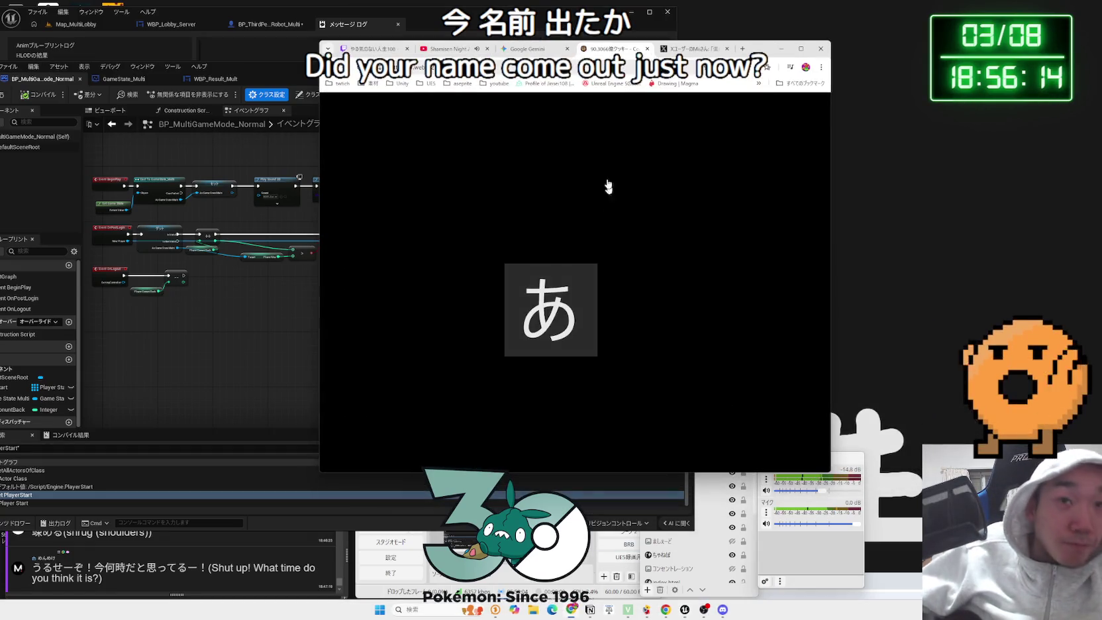
pyautogui.click(526, 49)
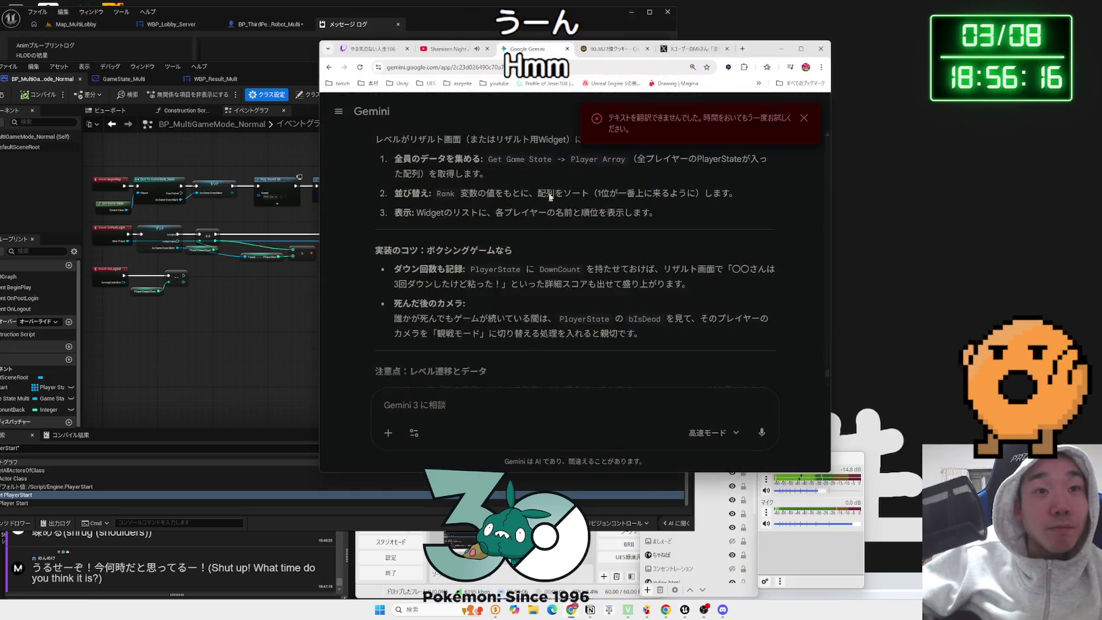
pyautogui.click(556, 405)
pyautogui.write('ブループリントランタイム エラー:"(real) プロパティ (BP_ThirdPersonCharacter_Robot_Multi_C の DM_Glove_L) の読み取りを試行するためのアクセスはありません"。 ノード: SetScalarParameterValue グラフ: EventGraph 関数: Execute Ubergraph BP Third Person Character Robot Multi ブループリント: BP_ThirdPersonCharacter_Robot_Multi')
pyautogui.press('Return')
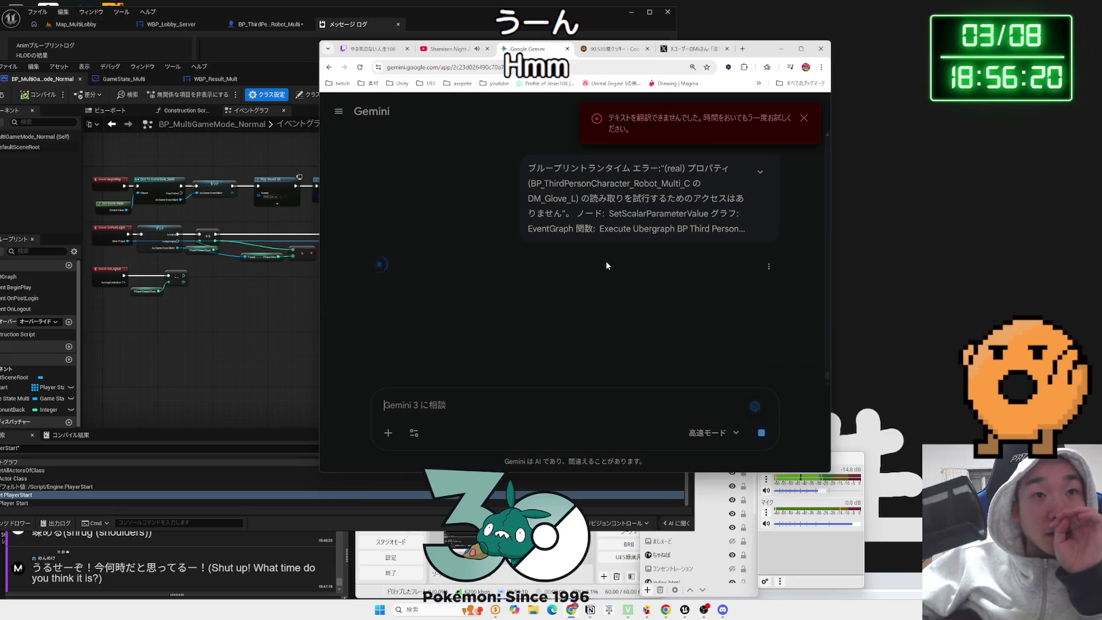
# - Read Gemini's advice on IsValid checks and material timing, then move the browser aside
pyautogui.scroll(-1, 604, 259)
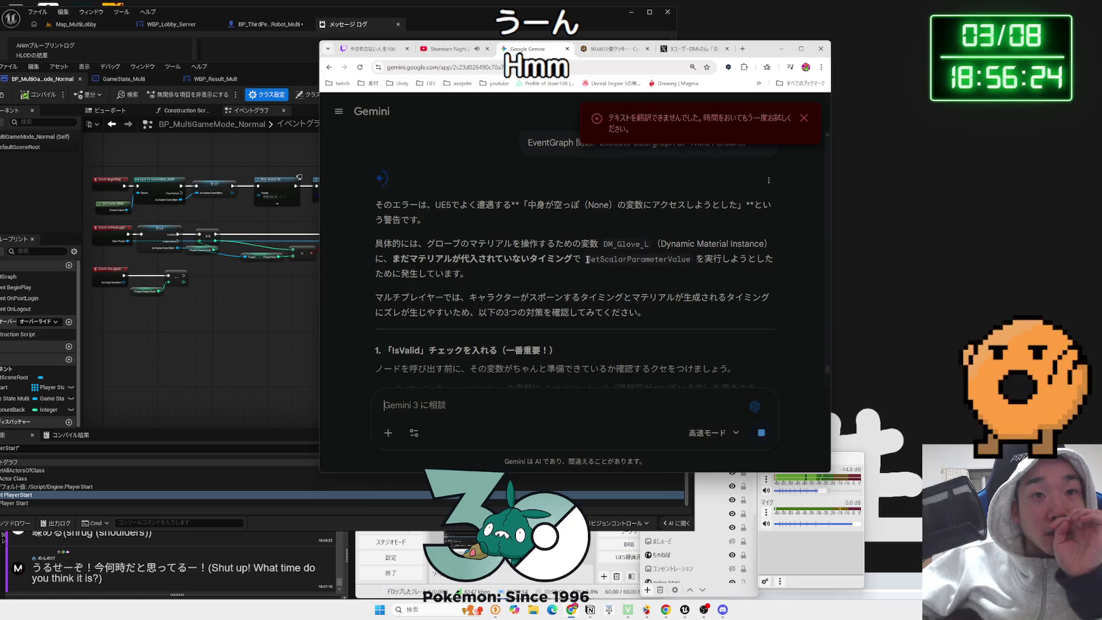
pyautogui.moveTo(530, 259)
pyautogui.mouseDown()
pyautogui.moveTo(411, 260)
pyautogui.moveTo(508, 279)
pyautogui.mouseUp()
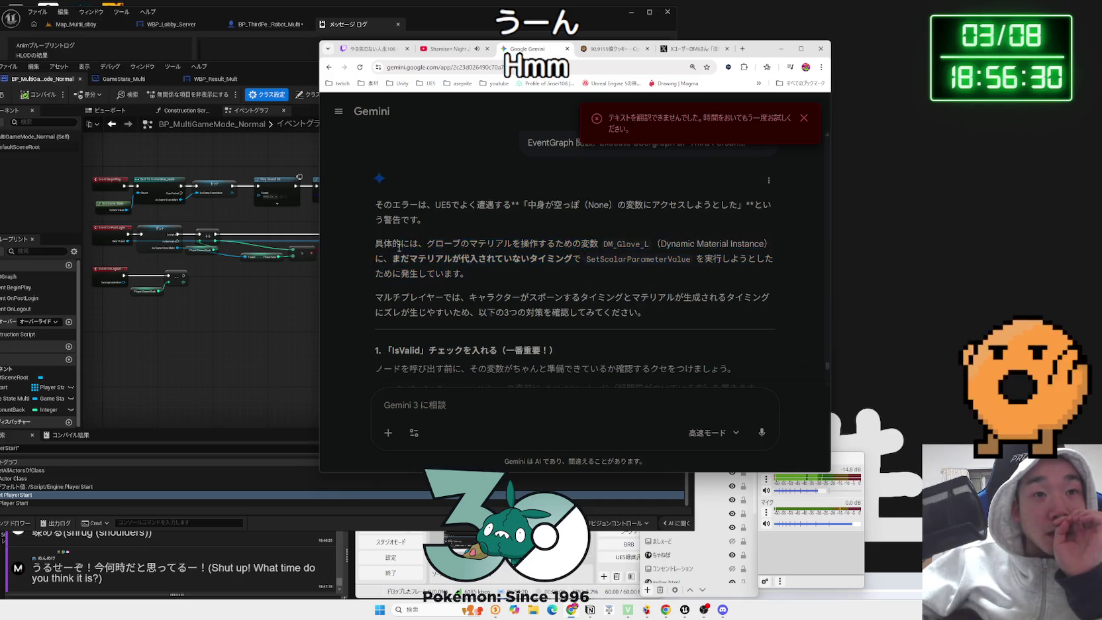
pyautogui.click(597, 309)
pyautogui.scroll(-1, 597, 309)
pyautogui.scroll(-5, 598, 309)
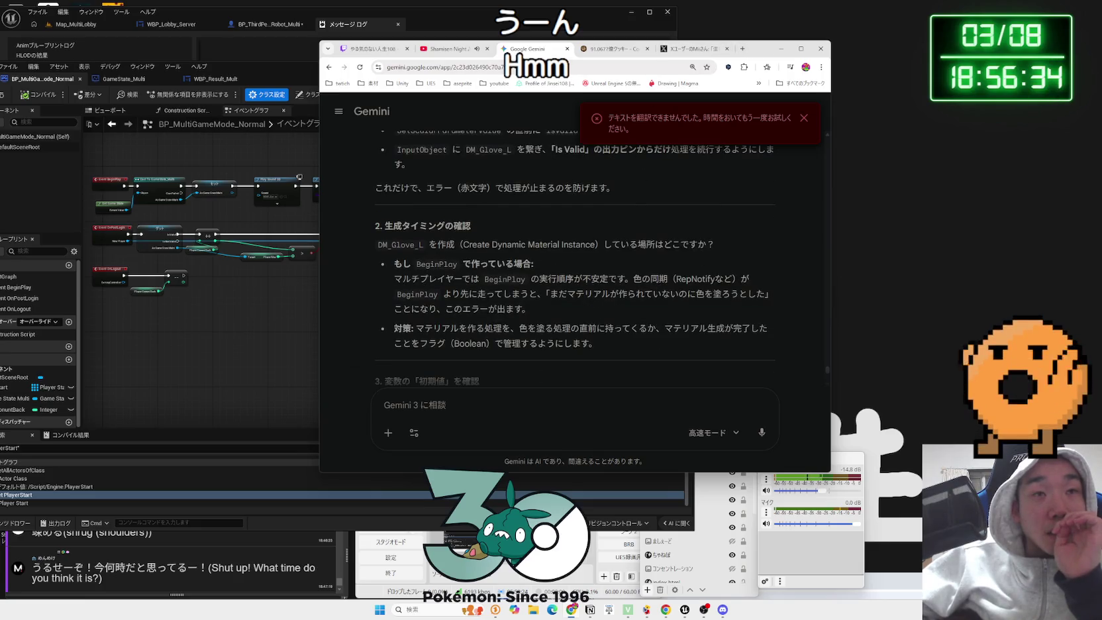
pyautogui.moveTo(766, 49); pyautogui.dragTo(1025, 35)
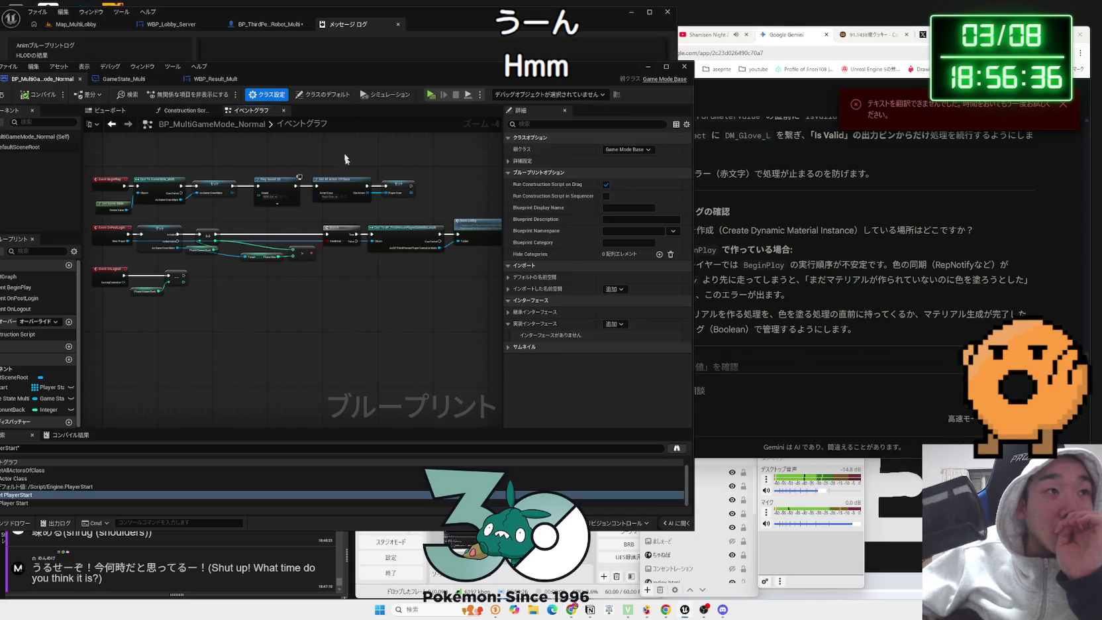
# - Move the Blueprint windows aside and open the robot character Blueprint's event graph
pyautogui.moveTo(306, 73); pyautogui.dragTo(967, 35)
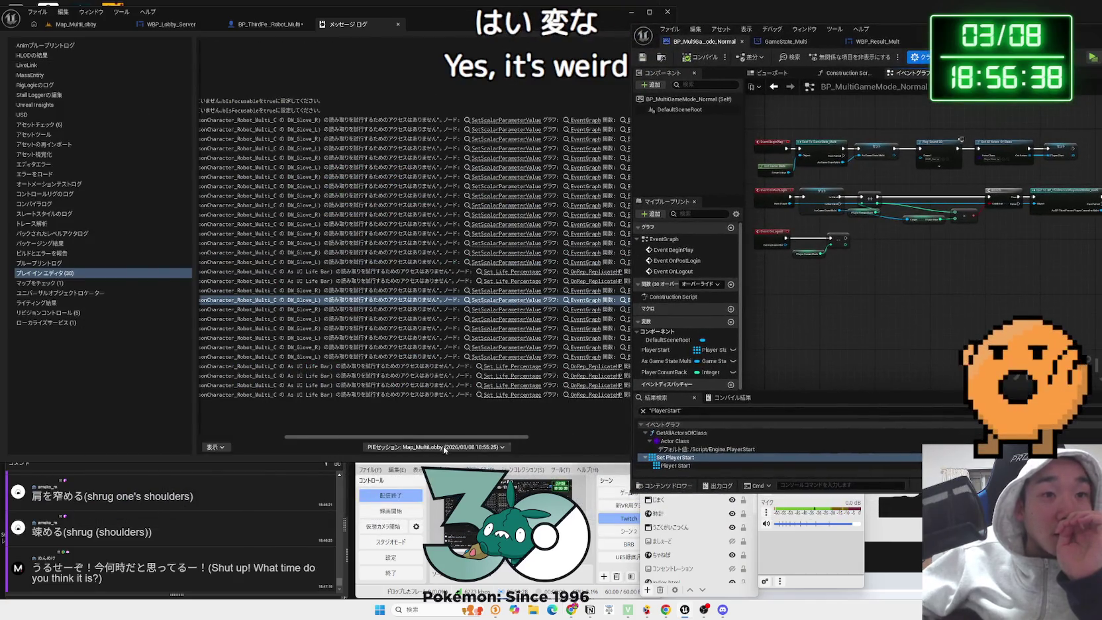
pyautogui.moveTo(446, 437); pyautogui.dragTo(361, 437)
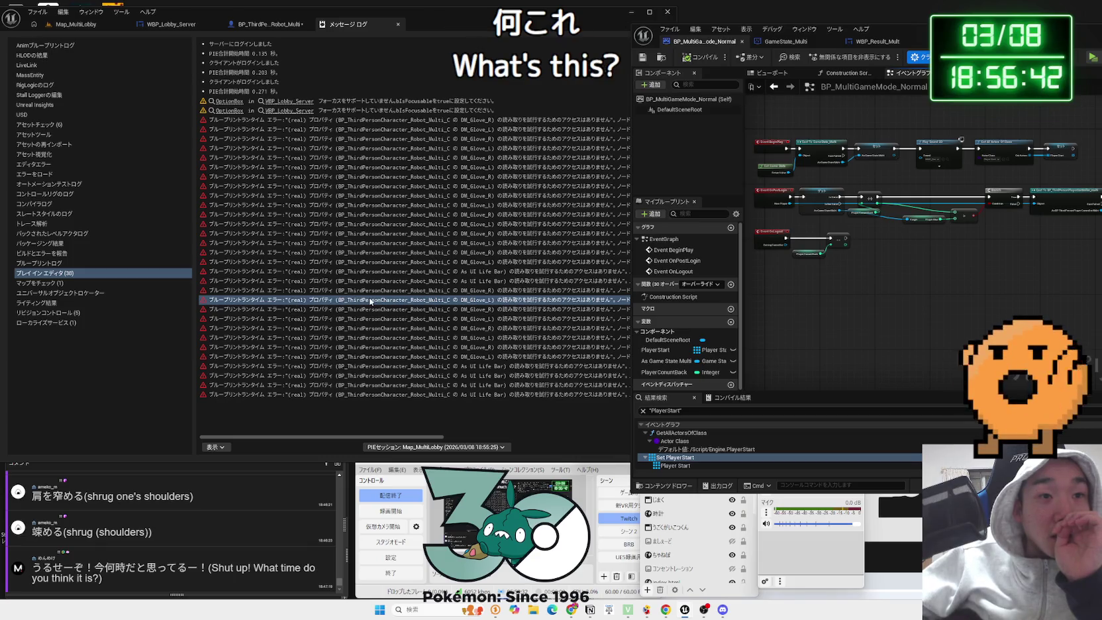
pyautogui.click(268, 25)
pyautogui.moveTo(320, 170); pyautogui.dragTo(327, 163)
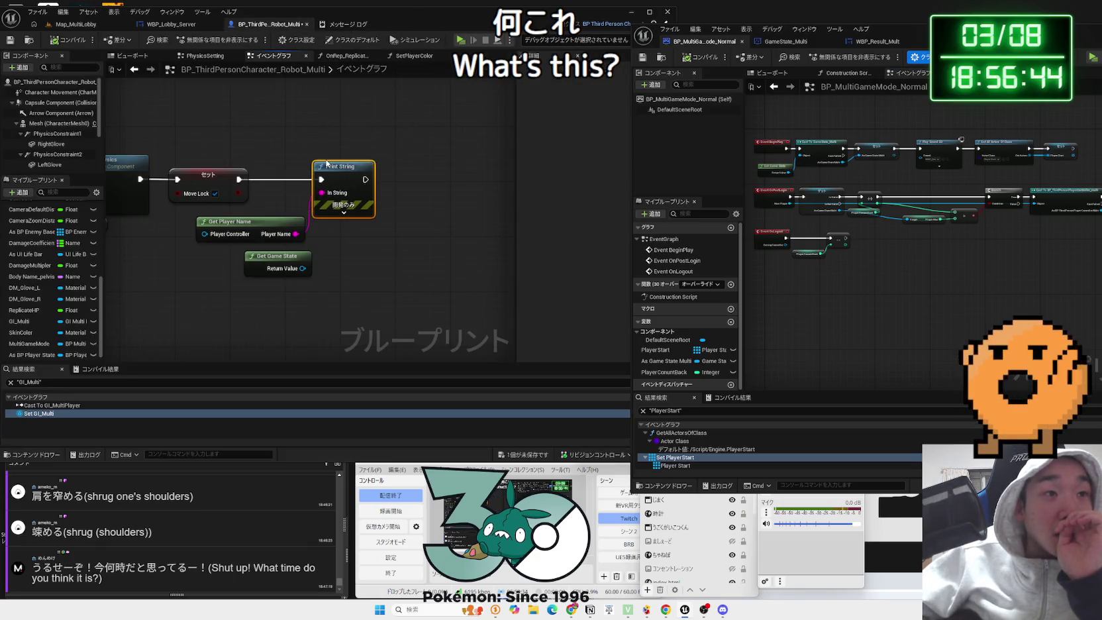
pyautogui.scroll(-8, 258, 215)
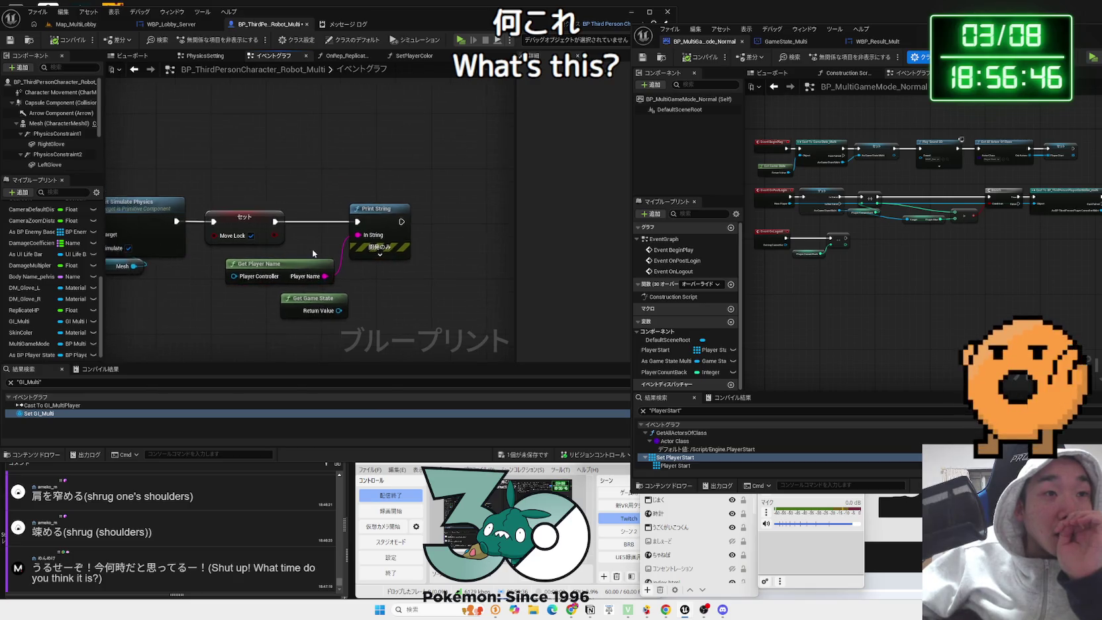
pyautogui.scroll(6, 434, 230)
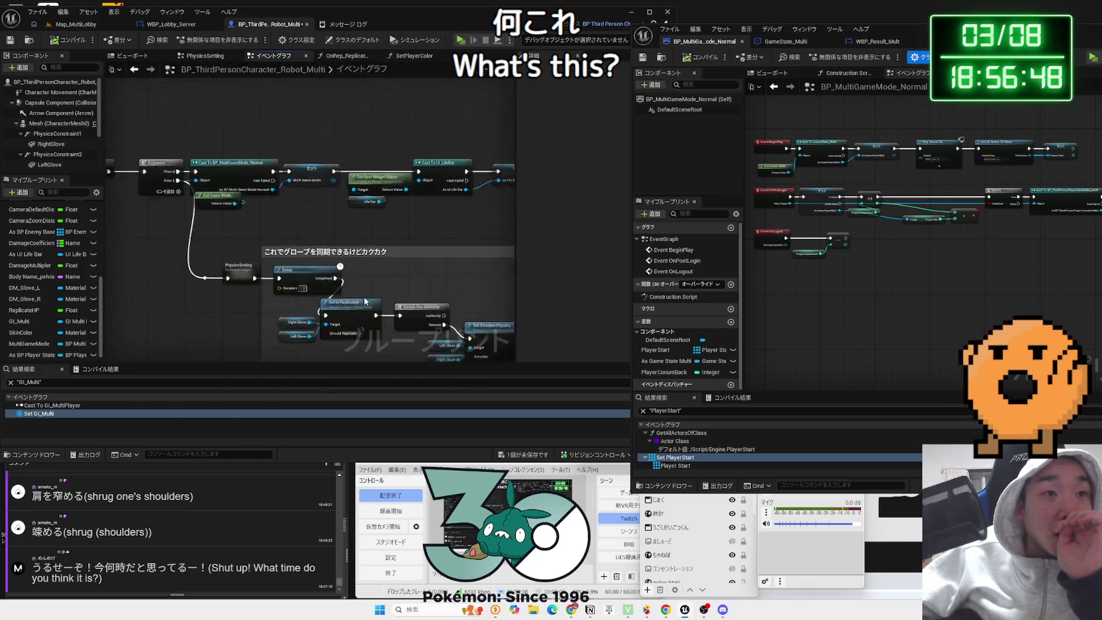
# - Inspect the Cast To BP_MultiGameMode_Normal, Get Game Mode and Multi Game Mode set nodes
pyautogui.moveTo(343, 217); pyautogui.dragTo(237, 135)
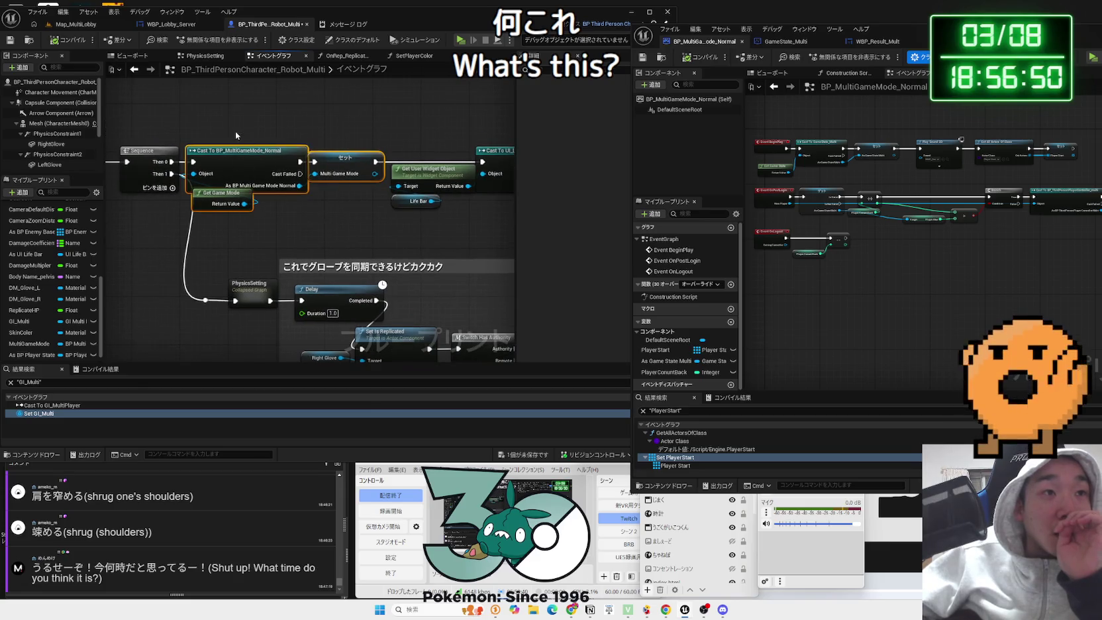
pyautogui.moveTo(376, 224); pyautogui.dragTo(287, 237)
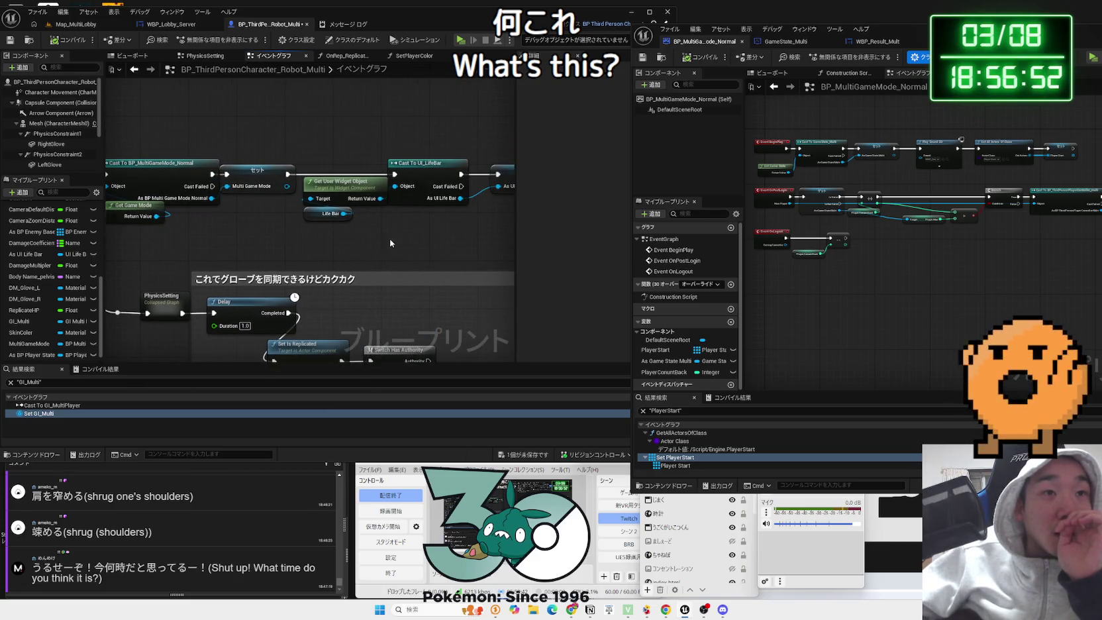
pyautogui.moveTo(339, 191)
pyautogui.mouseDown()
pyautogui.moveTo(329, 199)
pyautogui.moveTo(343, 204)
pyautogui.mouseUp()
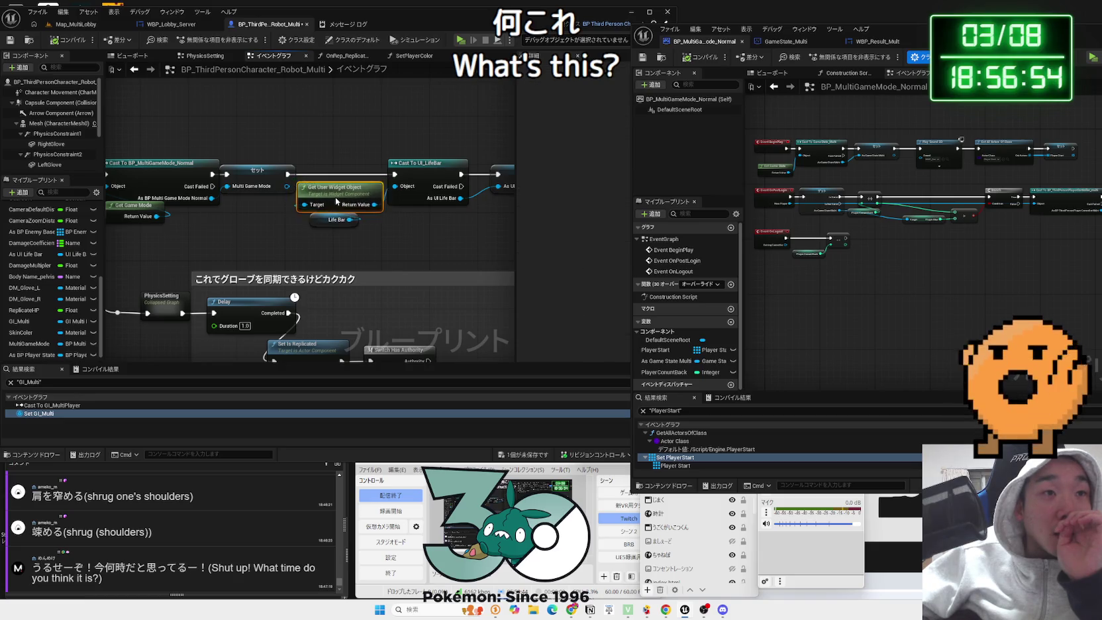
pyautogui.click(276, 176)
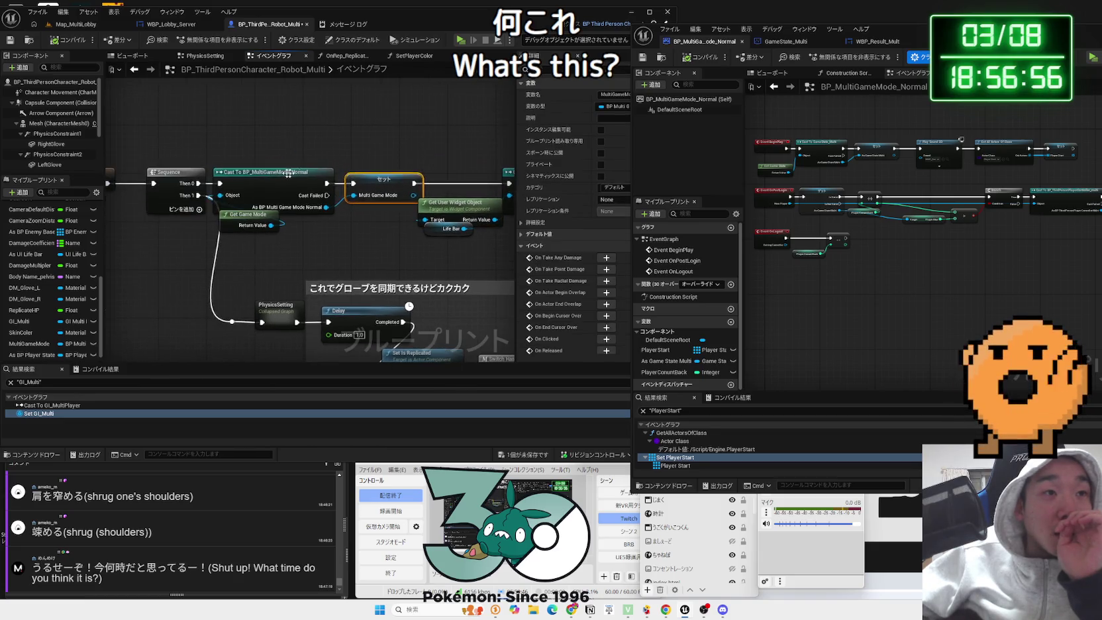
pyautogui.click(286, 170)
# - Follow the chain through the glove and skin colour materials, then return to Map_MultiLobby
pyautogui.moveTo(286, 170)
pyautogui.mouseDown()
pyautogui.moveTo(388, 228)
pyautogui.moveTo(240, 293)
pyautogui.mouseUp()
pyautogui.moveTo(233, 225); pyautogui.dragTo(225, 225)
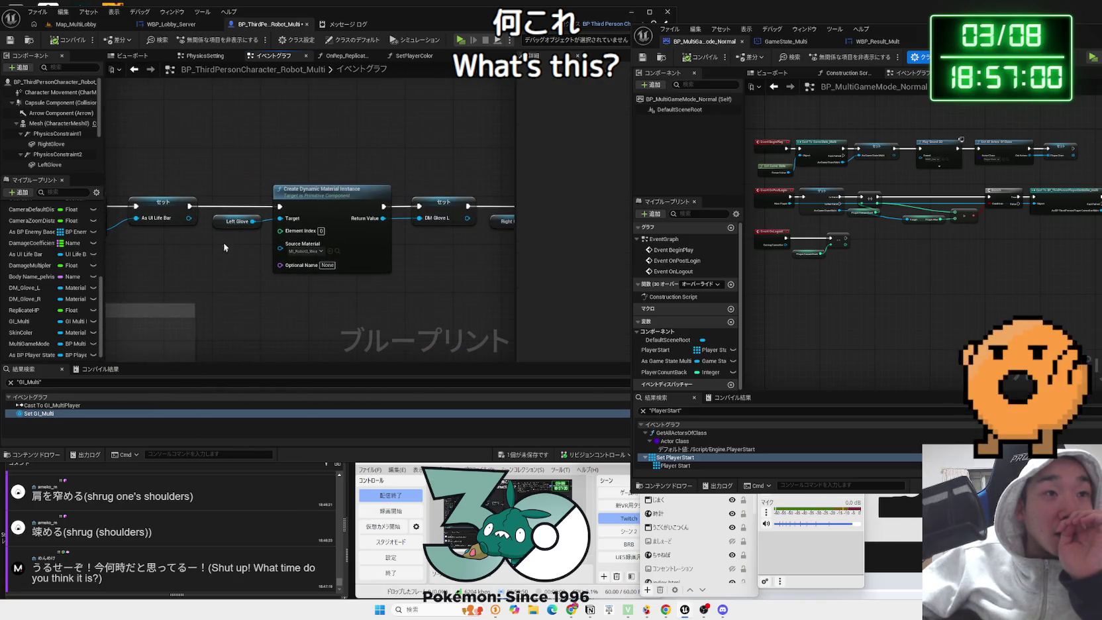
pyautogui.moveTo(464, 278); pyautogui.dragTo(345, 275)
pyautogui.moveTo(388, 194); pyautogui.dragTo(267, 189)
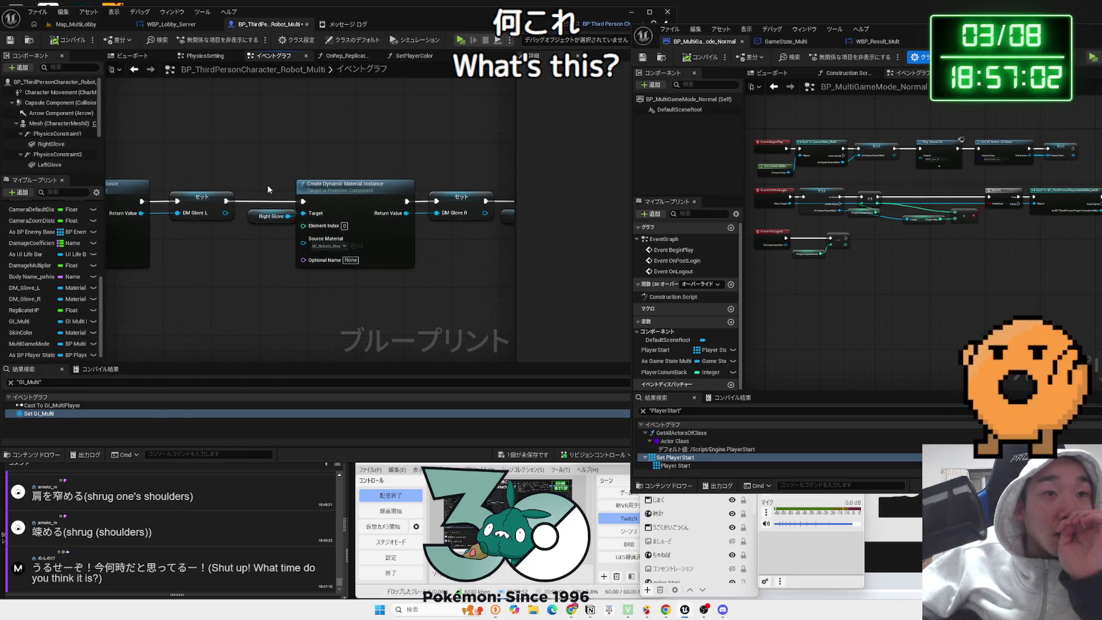
pyautogui.moveTo(423, 300); pyautogui.dragTo(235, 294)
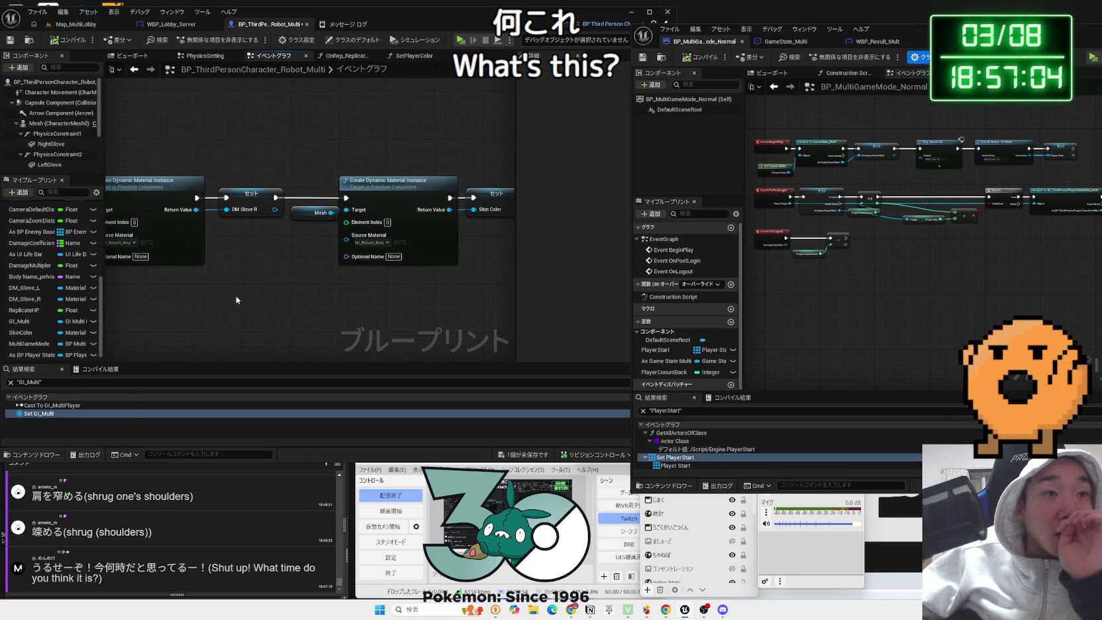
pyautogui.moveTo(411, 305); pyautogui.dragTo(209, 313)
pyautogui.moveTo(391, 291)
pyautogui.mouseDown()
pyautogui.moveTo(219, 302)
pyautogui.moveTo(458, 303)
pyautogui.moveTo(281, 296)
pyautogui.mouseUp()
pyautogui.click(69, 27)
# - Run the multiplayer play session again, stop it, and inspect the last runtime error
pyautogui.click(205, 41)
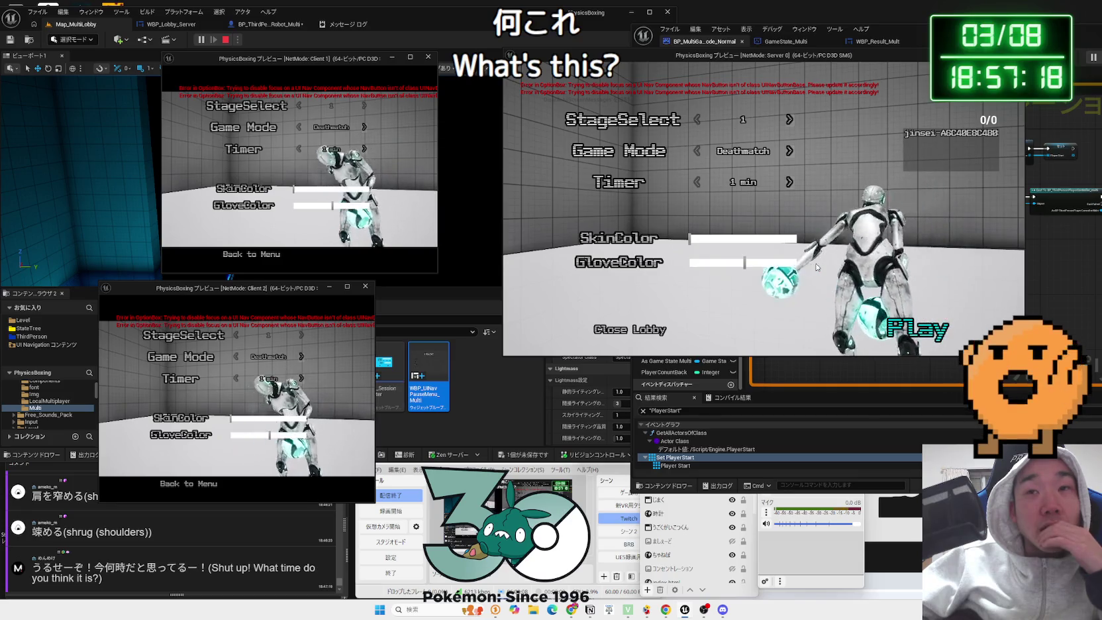
pyautogui.press('Escape')
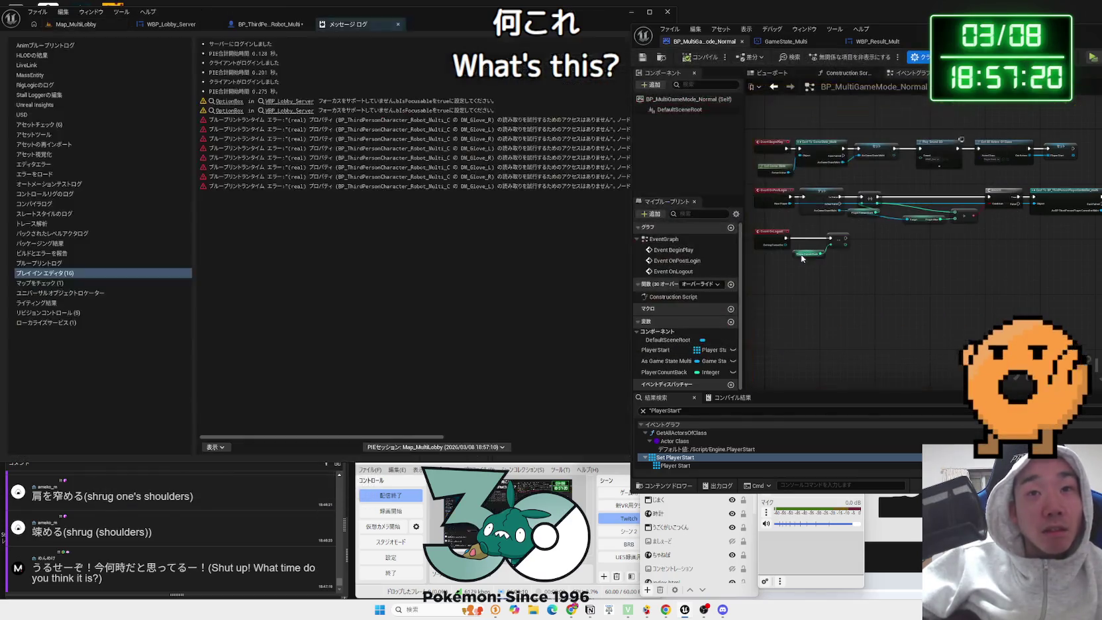
pyautogui.click(320, 188)
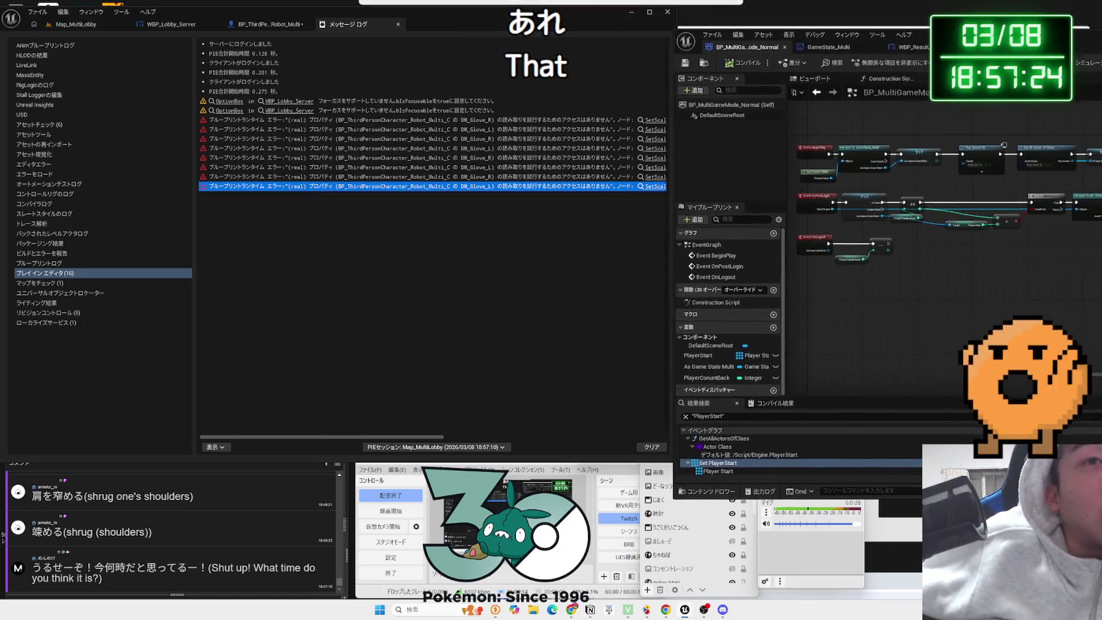
pyautogui.moveTo(909, 36); pyautogui.dragTo(768, 31)
# - Delete the Cast To BP_MultiGameMode_Normal and Set nodes after the Sequence in the robot graph
pyautogui.click(278, 29)
pyautogui.click(199, 25)
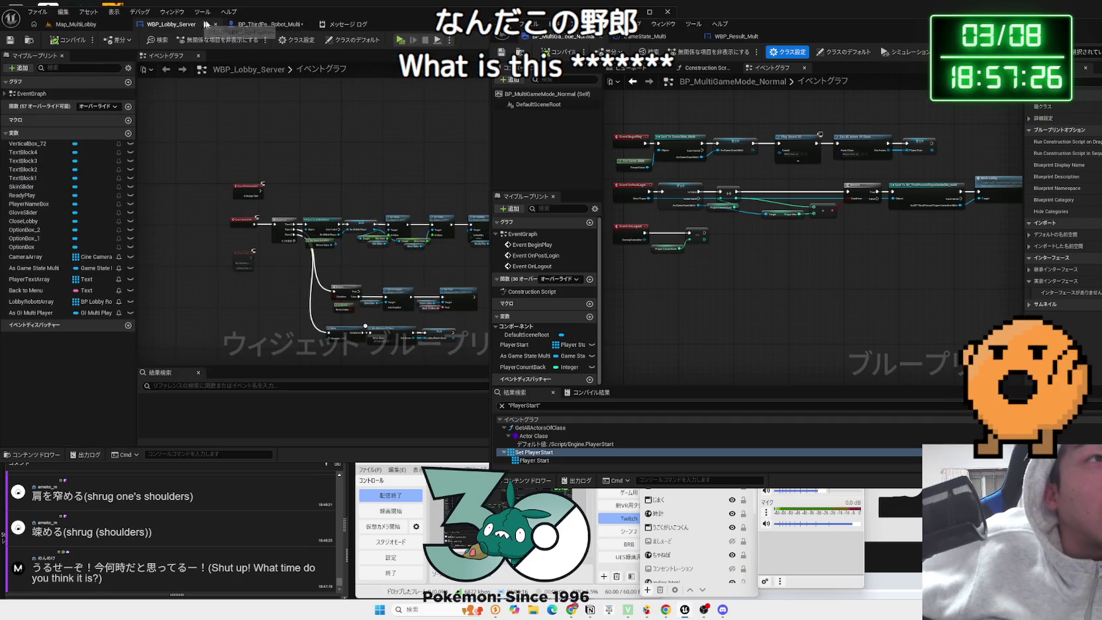
pyautogui.click(252, 24)
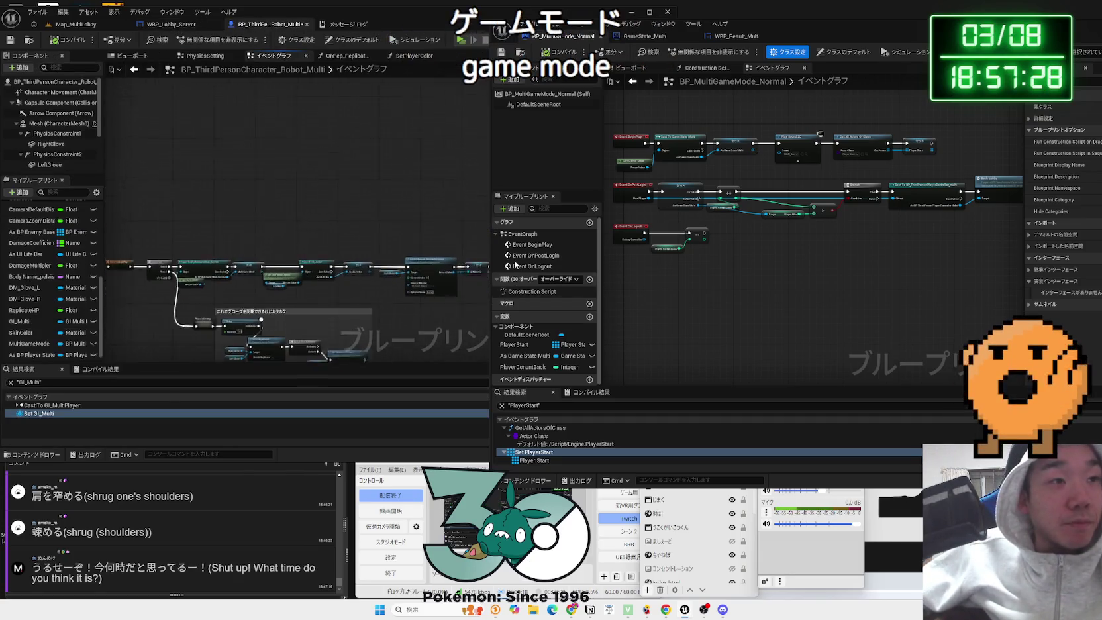
pyautogui.scroll(5, 330, 262)
pyautogui.scroll(-1, 345, 301)
pyautogui.moveTo(346, 294); pyautogui.dragTo(301, 262)
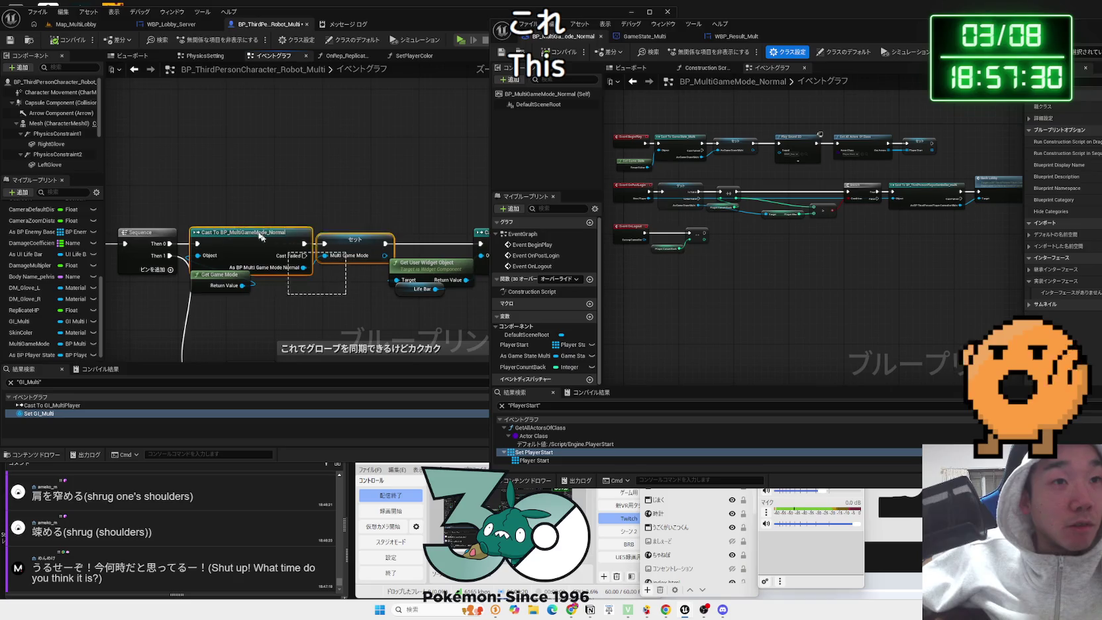
pyautogui.press('Delete')
pyautogui.moveTo(169, 244); pyautogui.dragTo(247, 248)
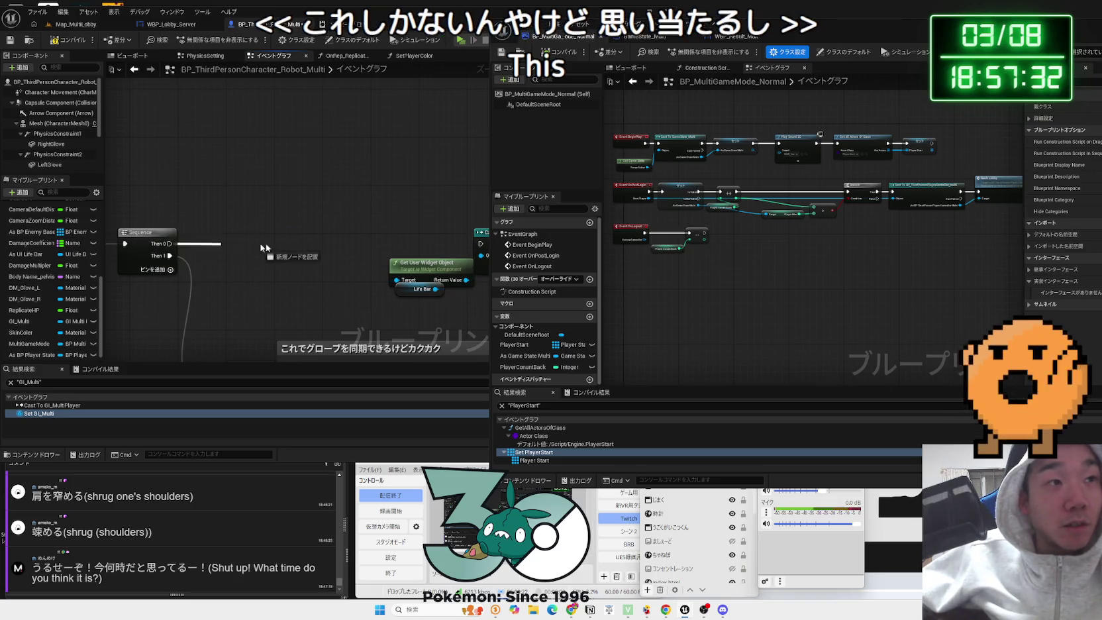
pyautogui.scroll(-4, 155, 256)
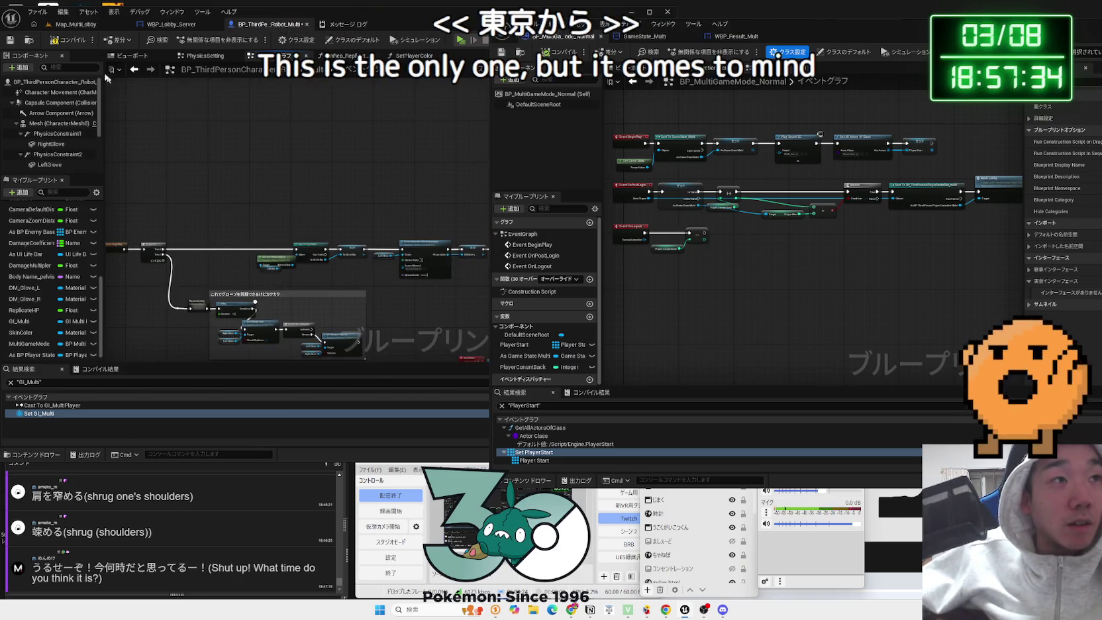
# - Run a fight test with green server gloves and a purple Client 2 robot with pink gloves
pyautogui.click(63, 26)
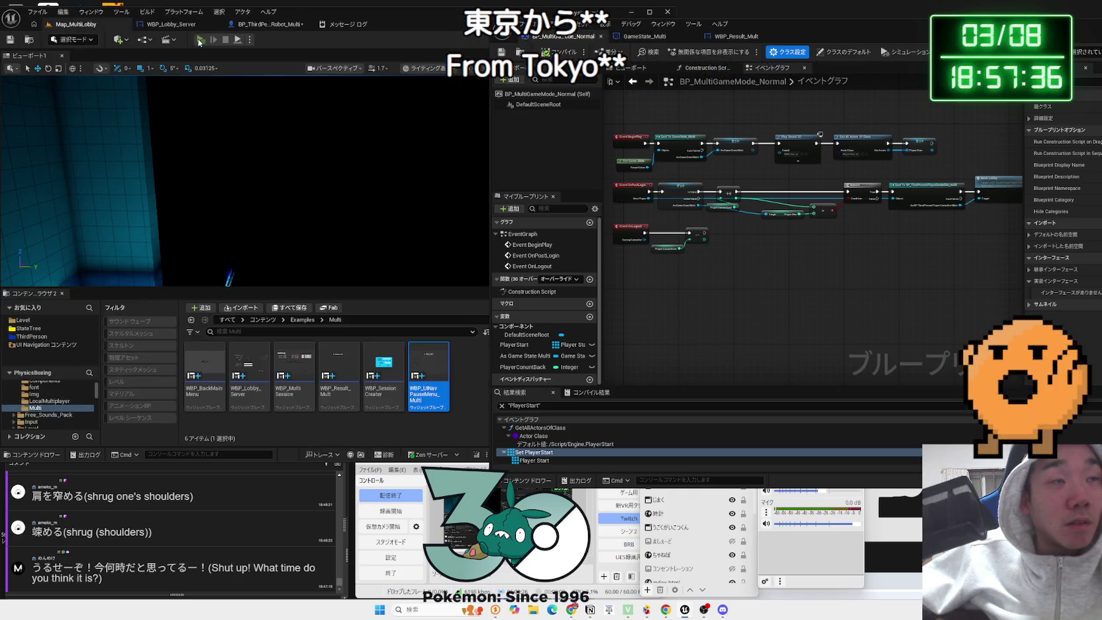
pyautogui.click(199, 39)
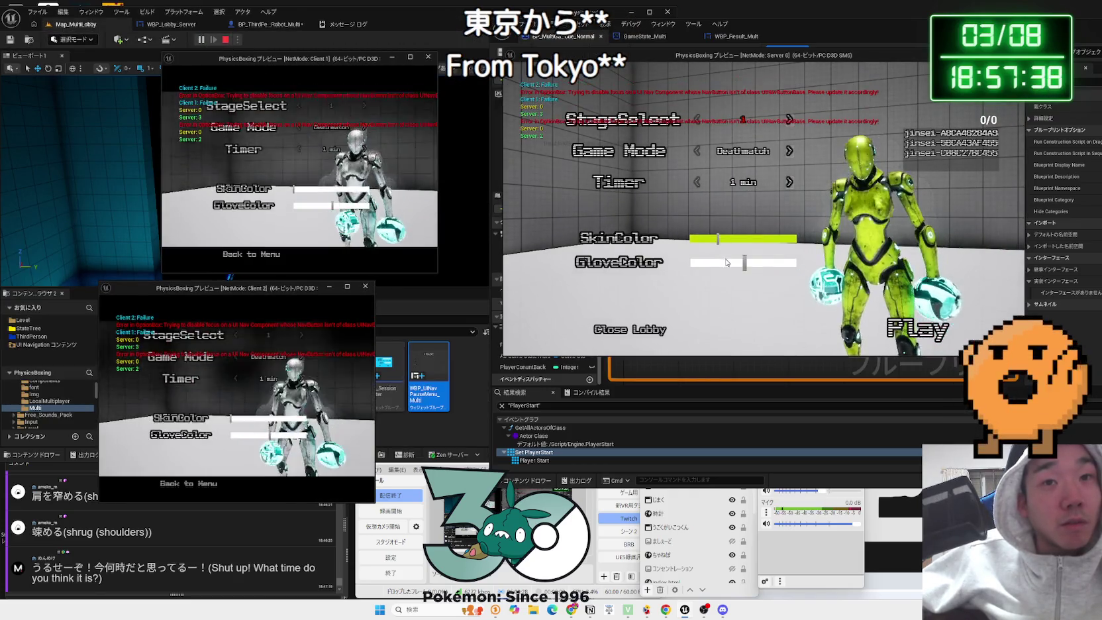
pyautogui.click(728, 262)
pyautogui.hotkey('alt', 'Tab')
pyautogui.click(327, 205)
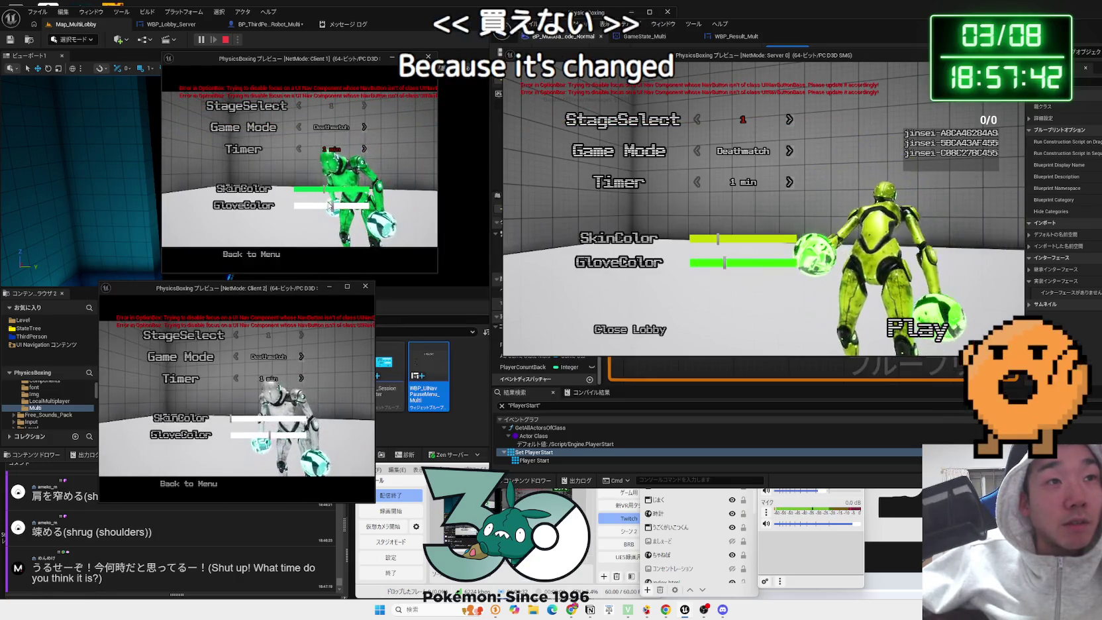
pyautogui.click(284, 417)
pyautogui.click(288, 435)
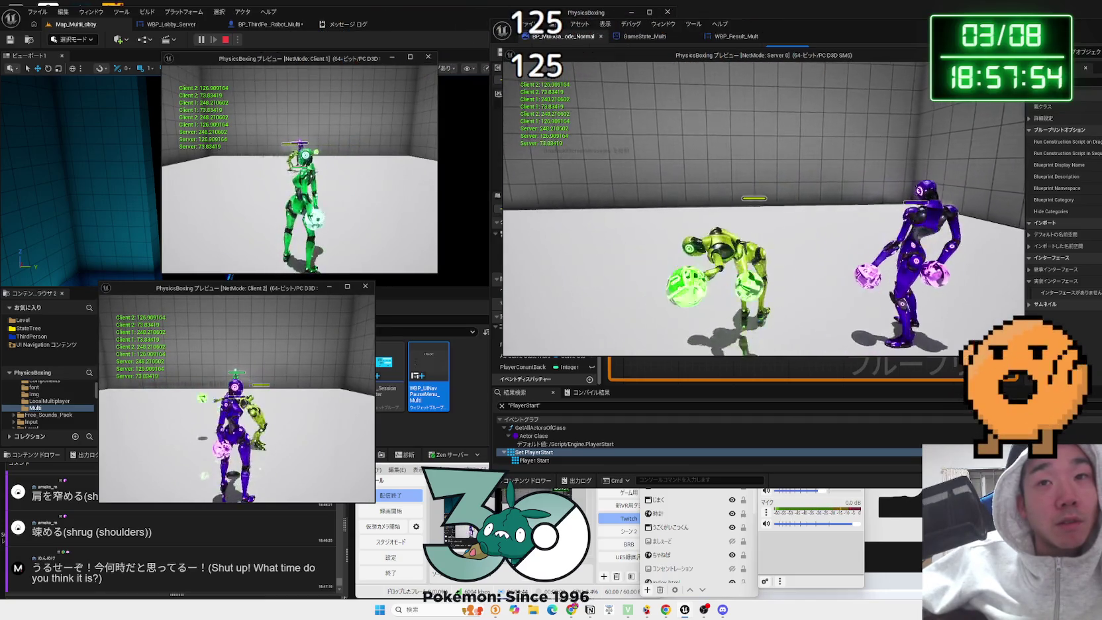
pyautogui.press('Escape')
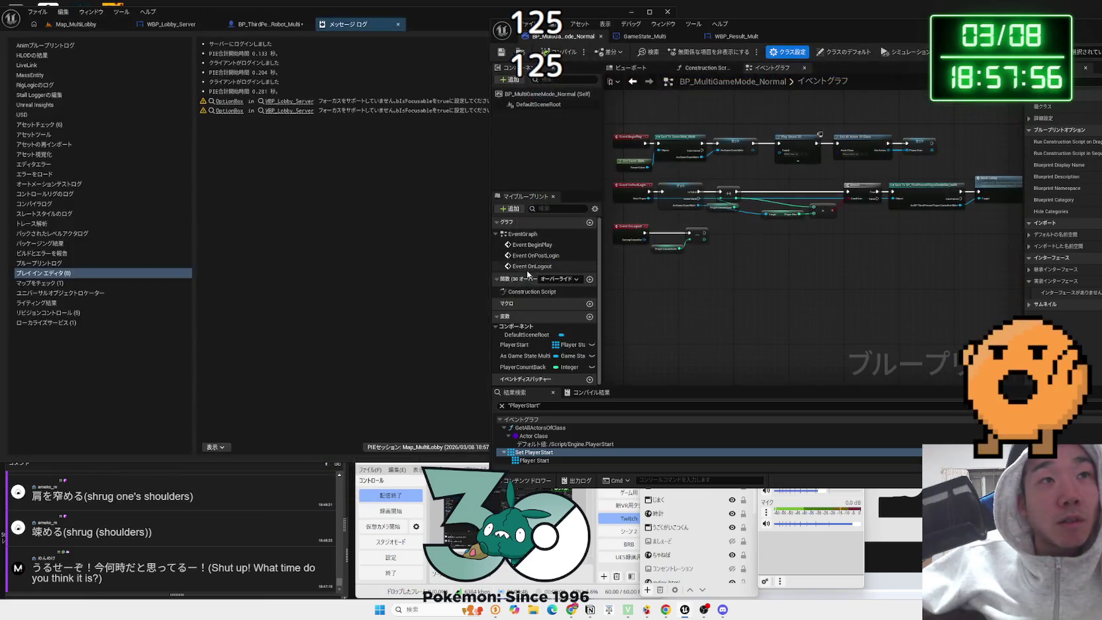
# - Check the Sequence node in the robot character graph, then start another Map_MultiLobby session
pyautogui.click(273, 24)
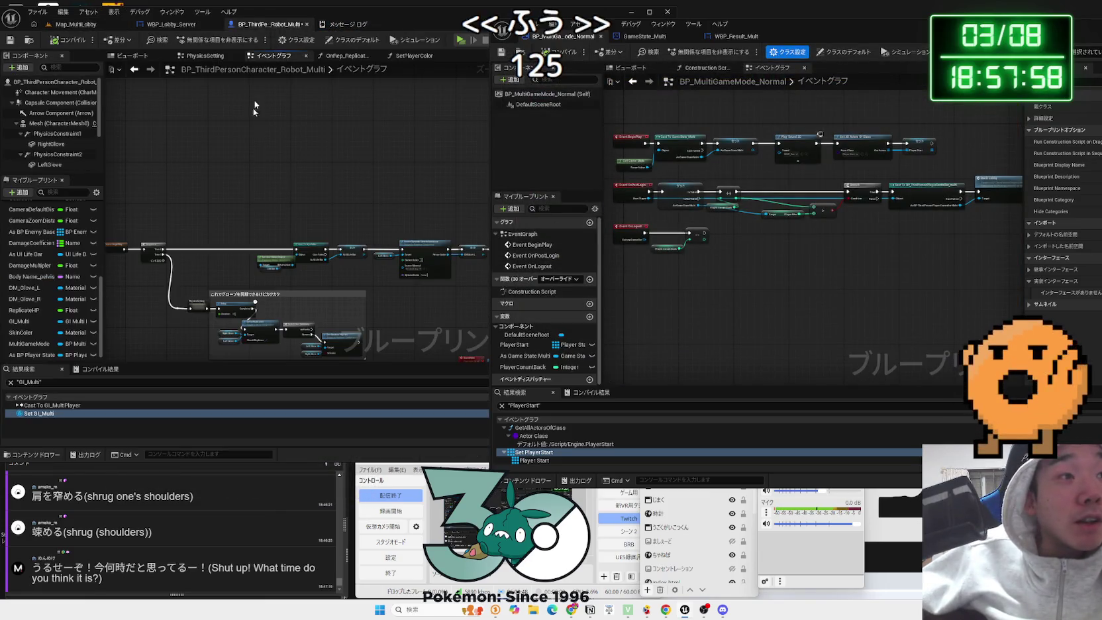
pyautogui.moveTo(226, 267); pyautogui.dragTo(331, 278)
pyautogui.scroll(-1, 331, 277)
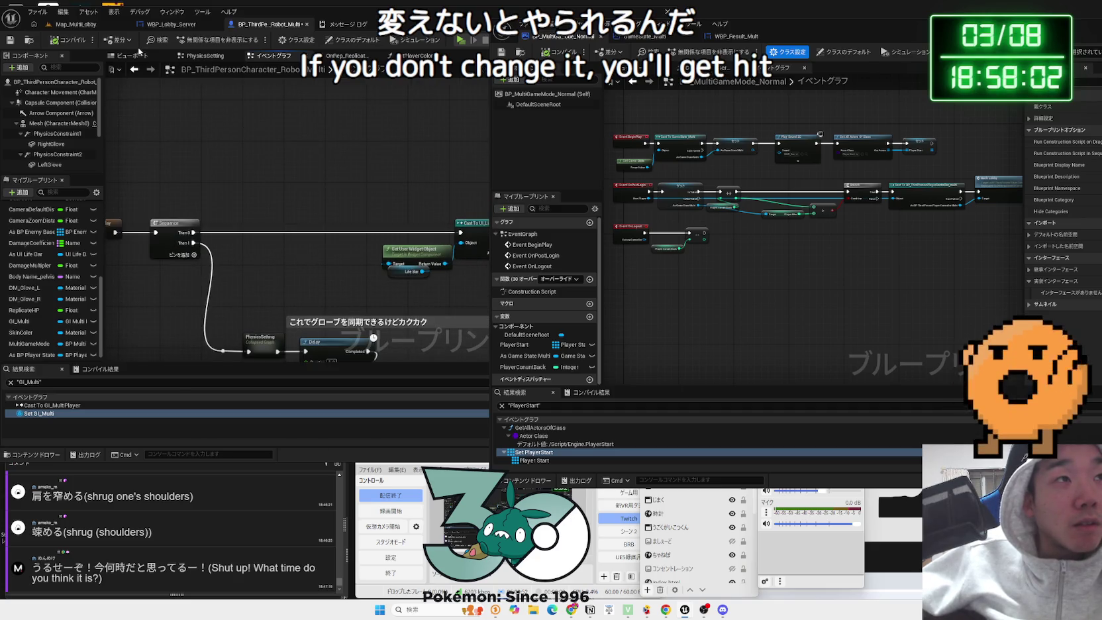
pyautogui.click(76, 24)
pyautogui.click(201, 39)
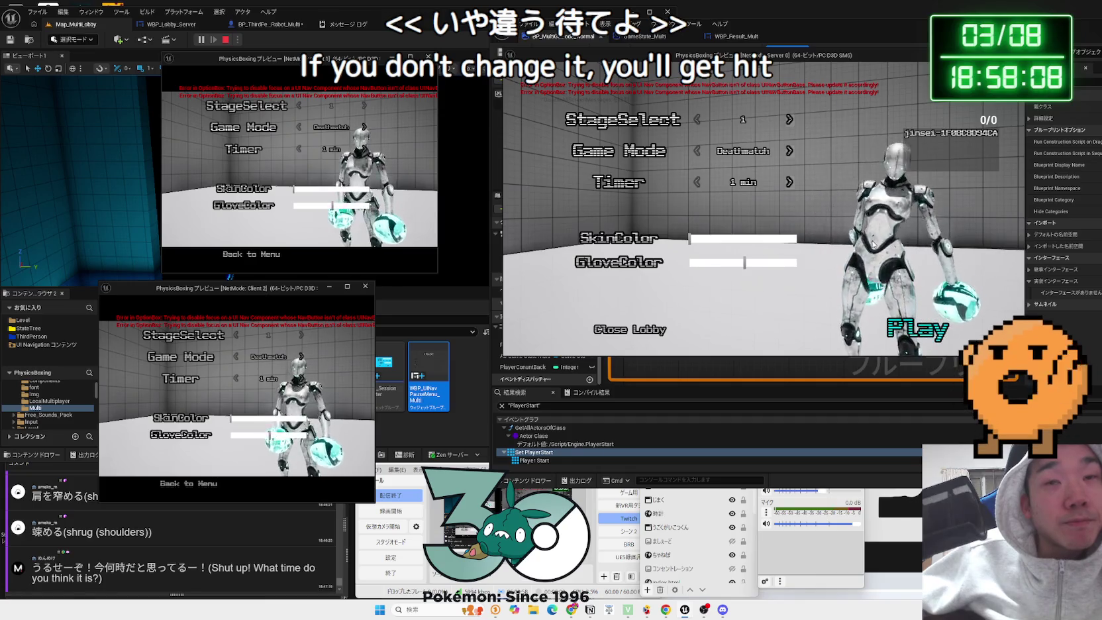
# - Start the match from the server lobby, fight as Client 2, then stop the session
pyautogui.press('Return')
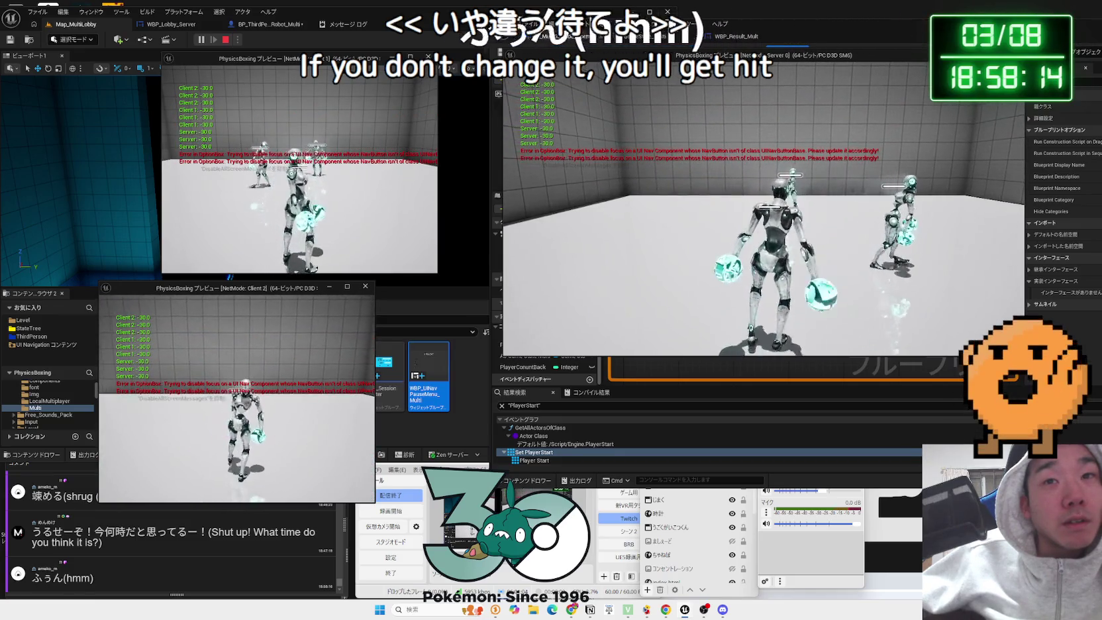
pyautogui.hotkey('alt', 'Tab')
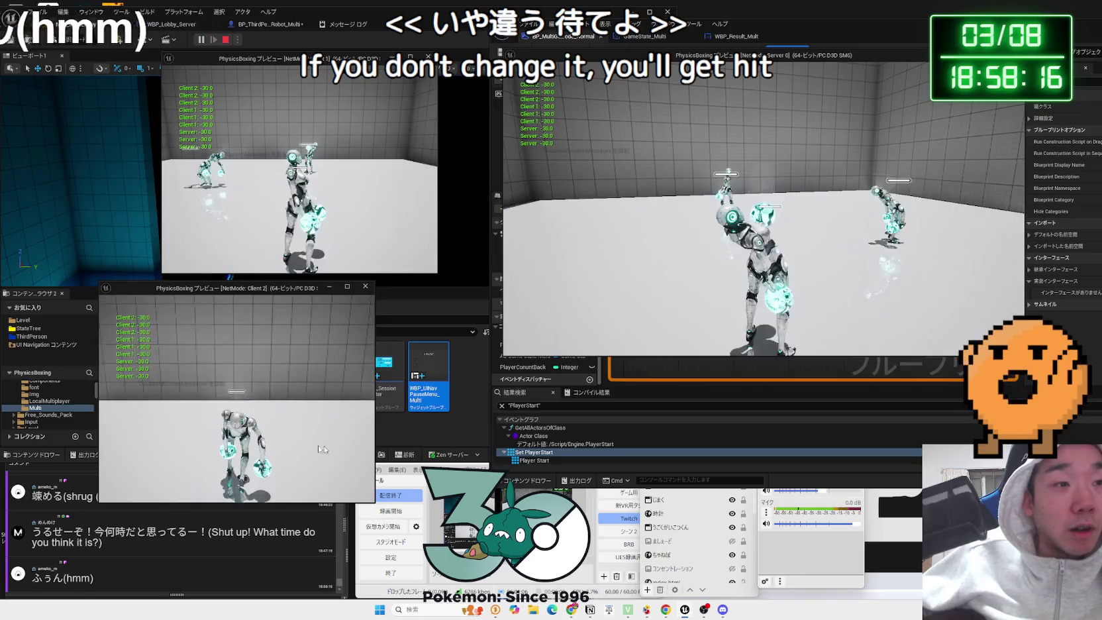
pyautogui.click(333, 451)
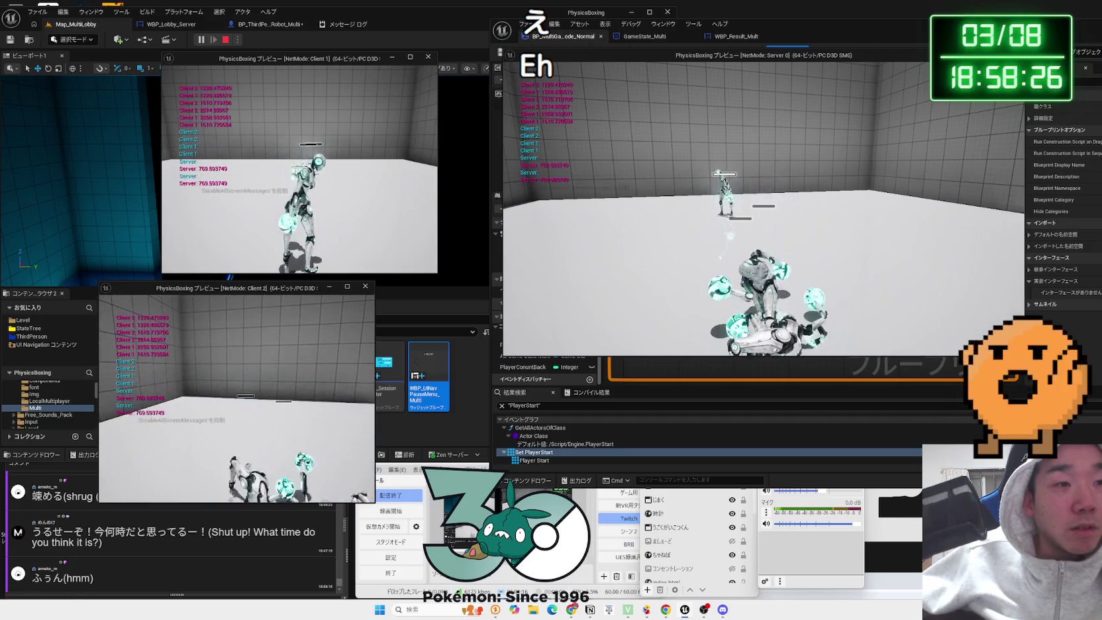
pyautogui.press('Escape')
pyautogui.press('Escape')
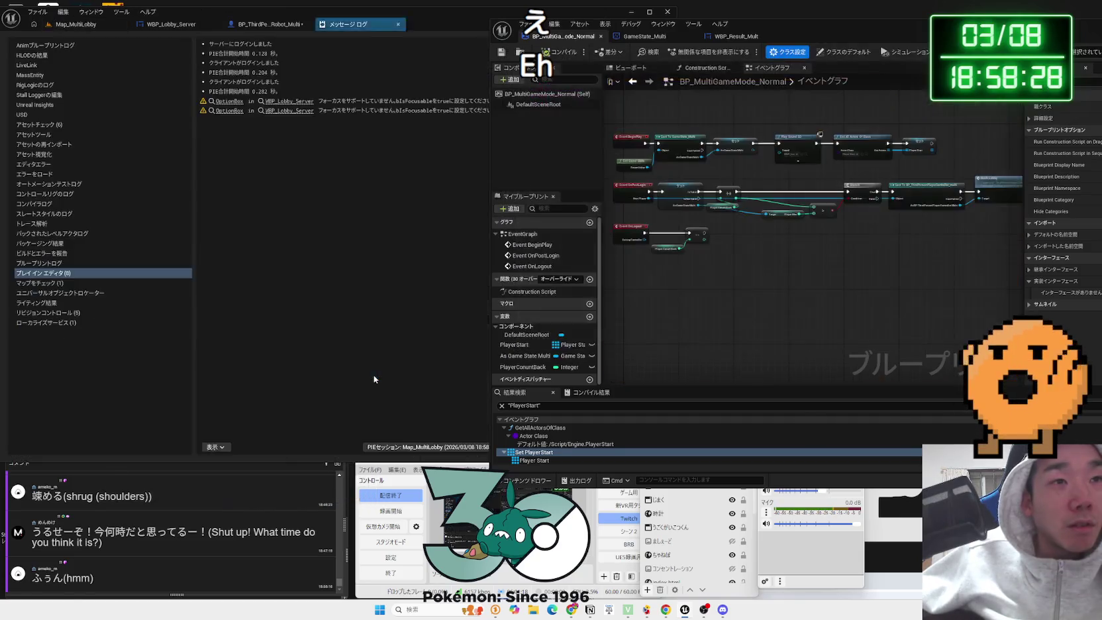
# - Navigate the robot graph to Print String and Get Player Name, and search for 'get player co'
pyautogui.click(398, 25)
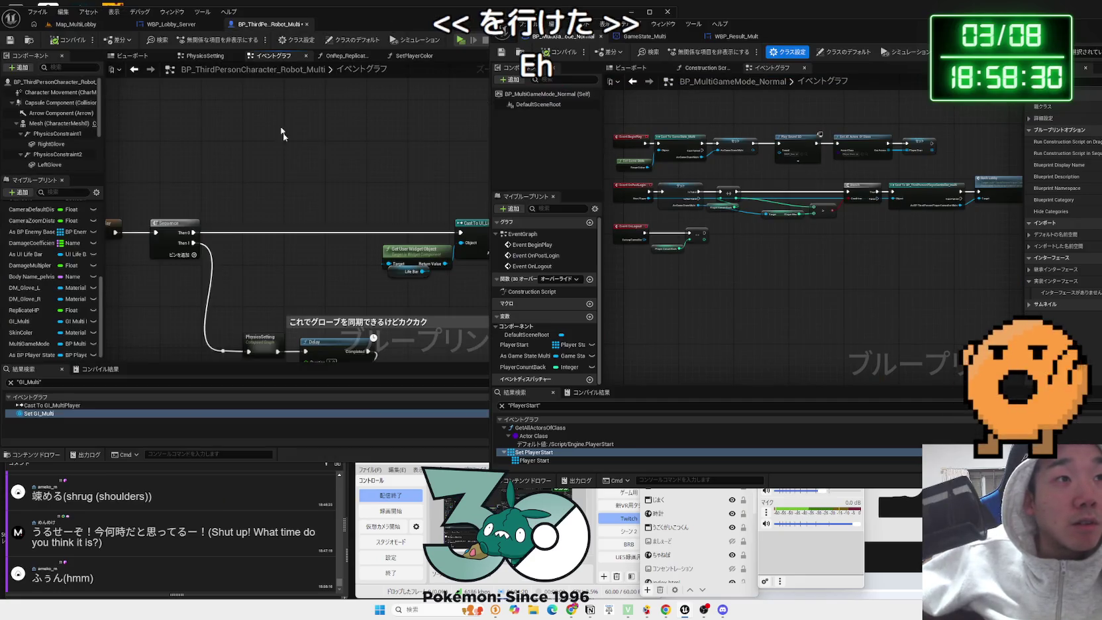
pyautogui.scroll(-5, 206, 209)
pyautogui.moveTo(449, 222)
pyautogui.mouseDown()
pyautogui.moveTo(431, 222)
pyautogui.moveTo(418, 241)
pyautogui.moveTo(187, 281)
pyautogui.mouseUp()
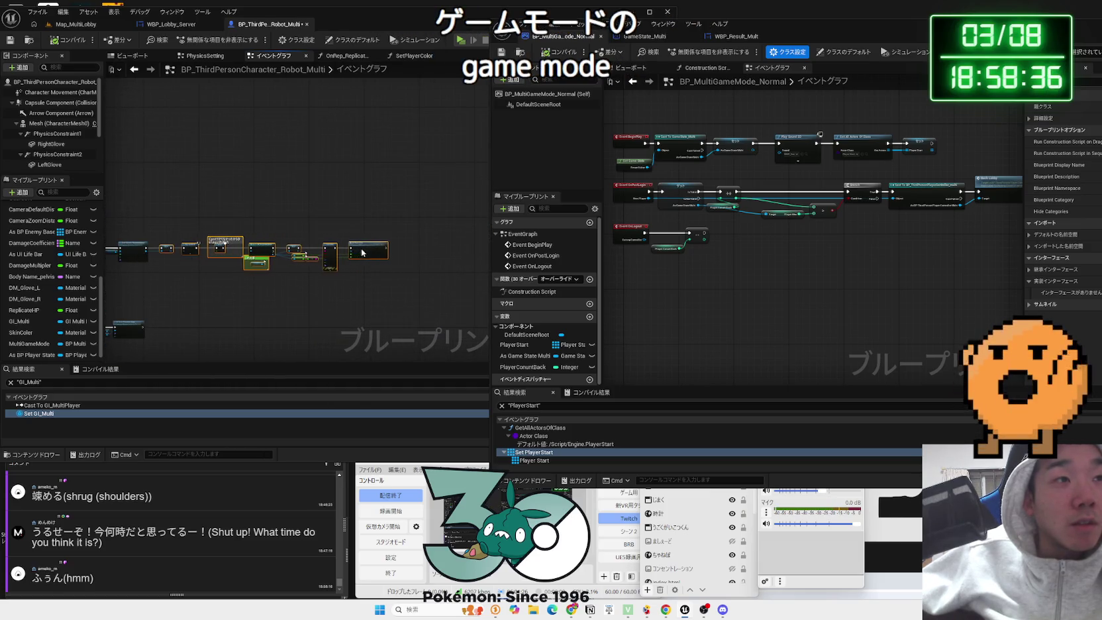
pyautogui.scroll(3, 233, 299)
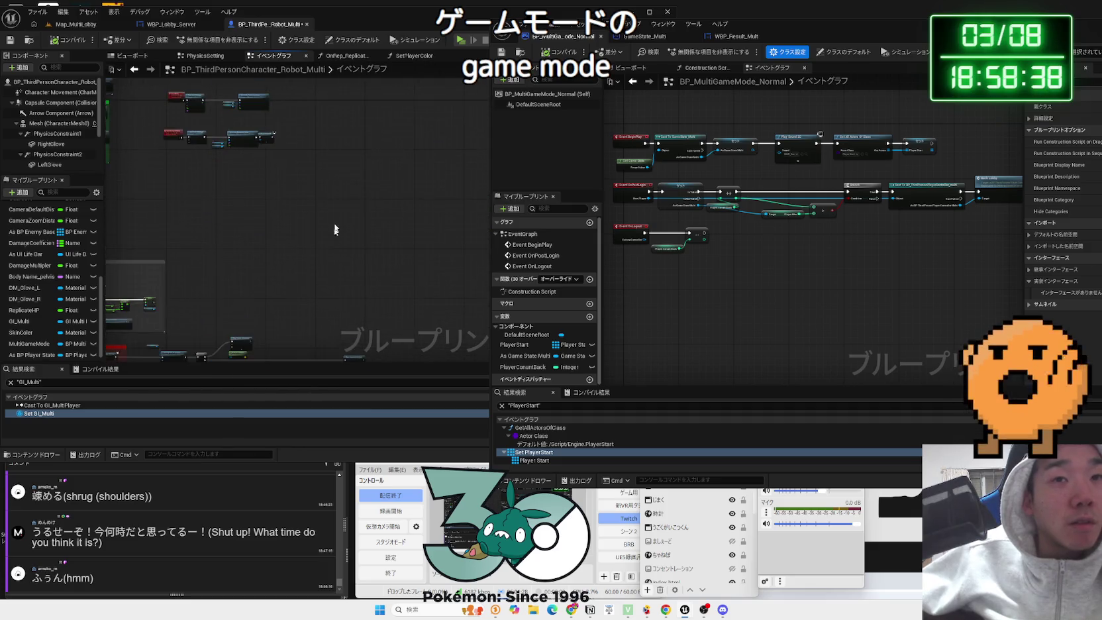
pyautogui.moveTo(334, 300); pyautogui.dragTo(347, 263)
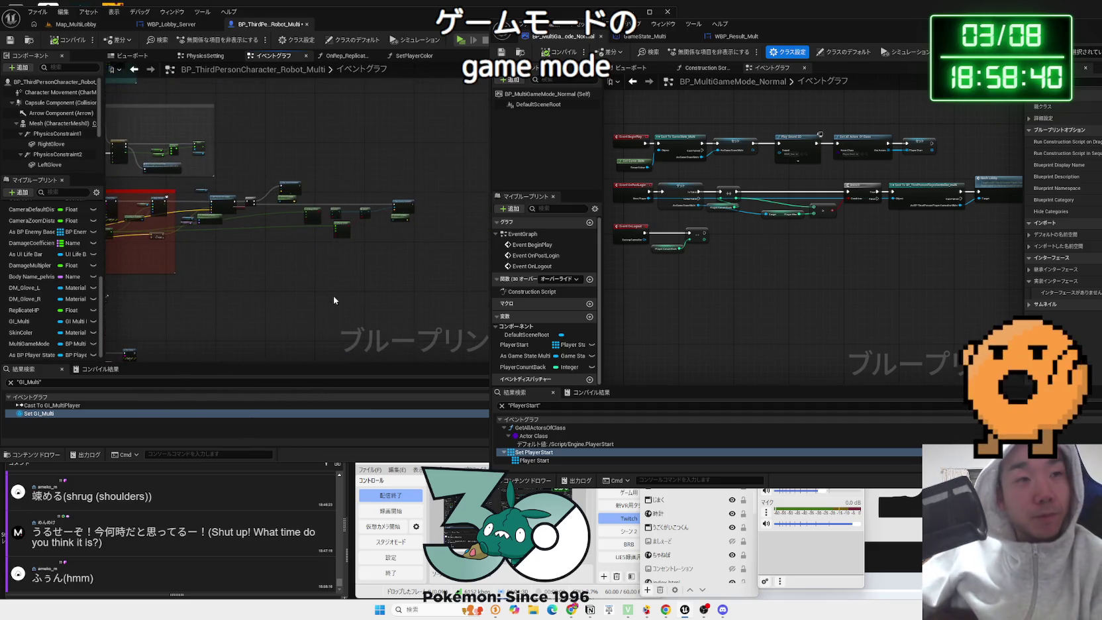
pyautogui.scroll(3, 313, 284)
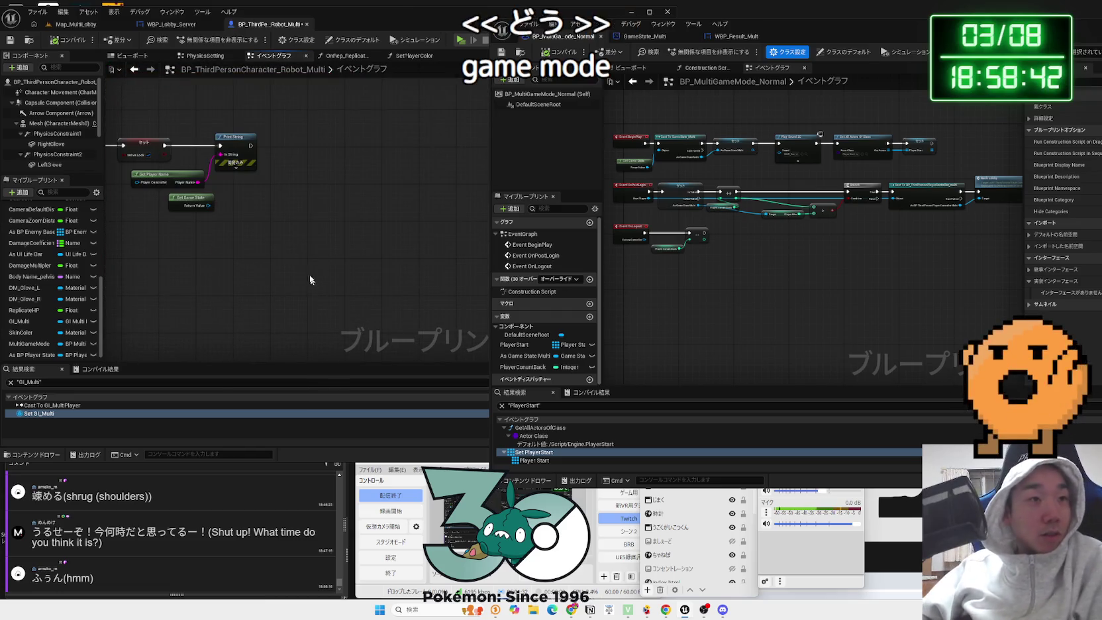
pyautogui.scroll(2, 312, 284)
pyautogui.moveTo(354, 275); pyautogui.dragTo(448, 299)
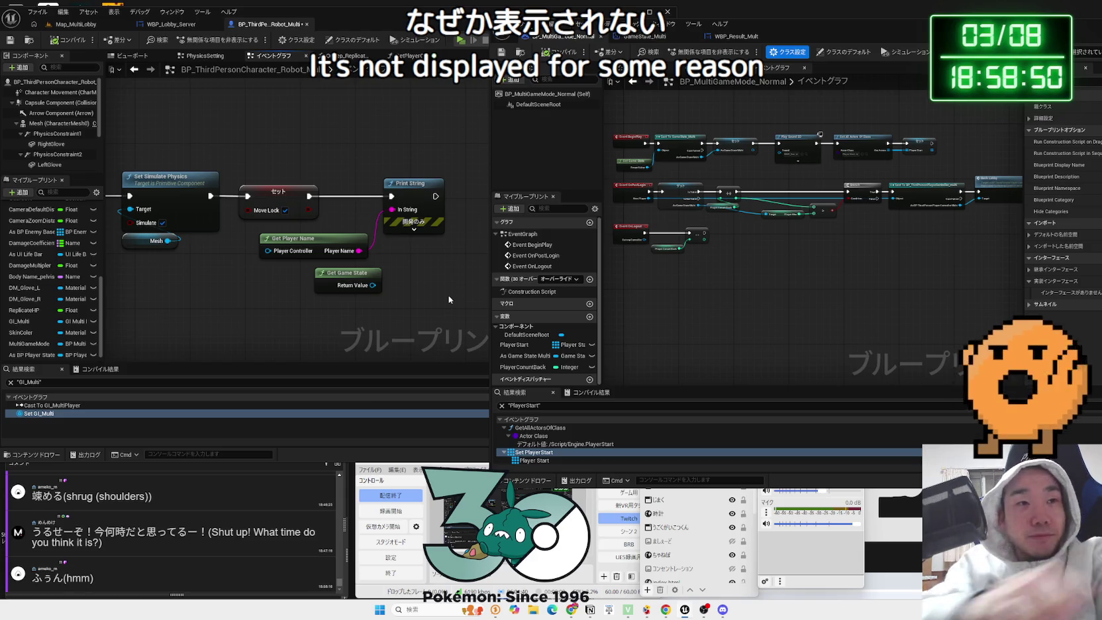
pyautogui.rightClick(242, 325)
pyautogui.write('get')
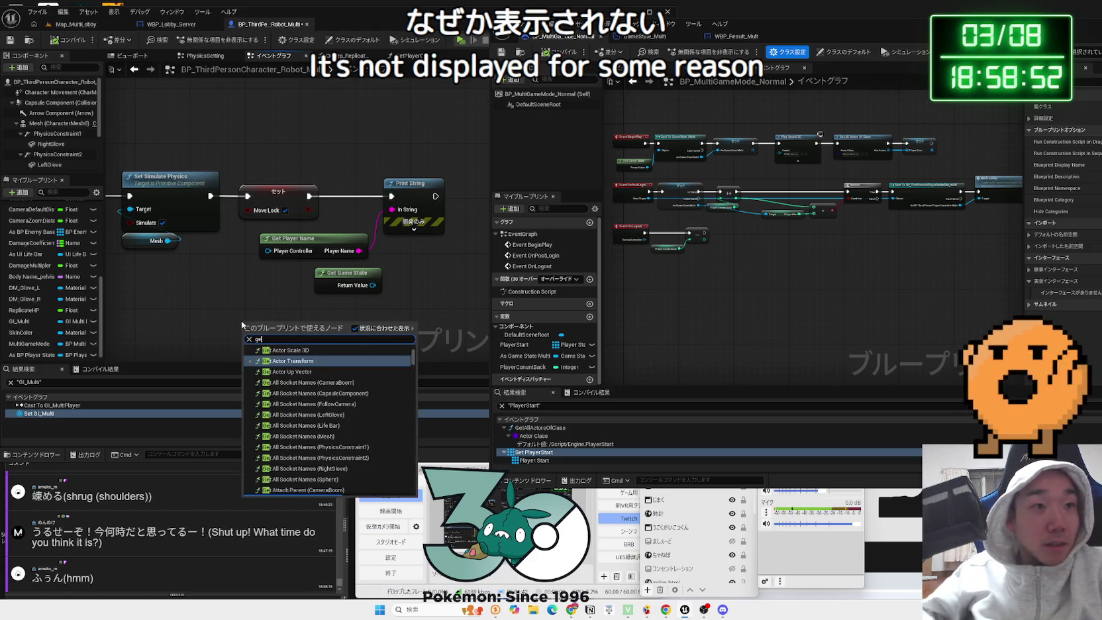
pyautogui.write(' pl')
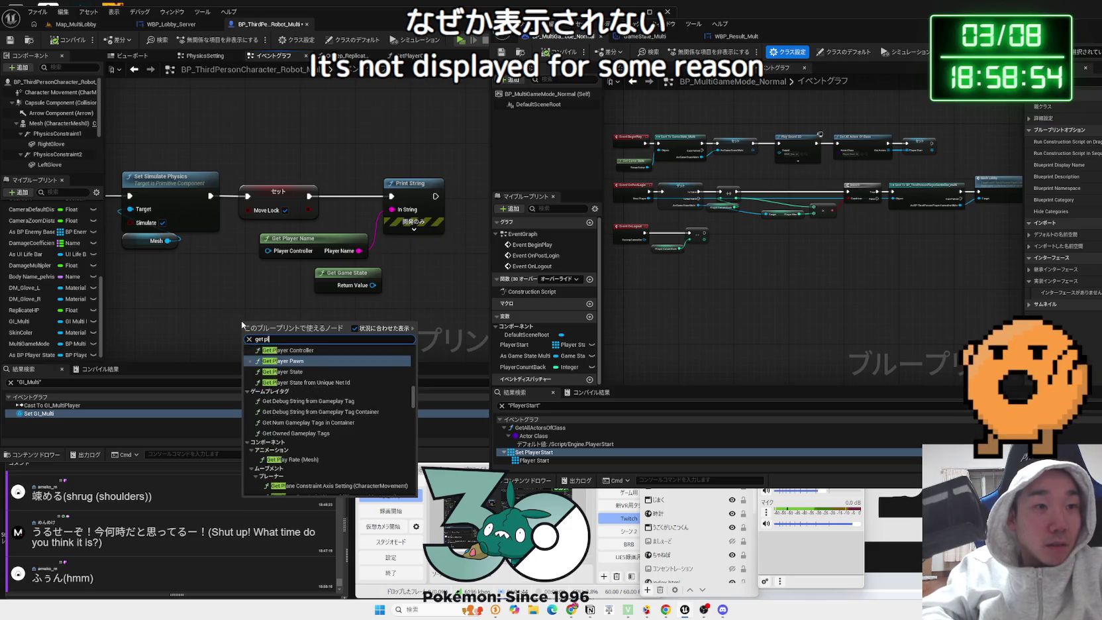
pyautogui.write('ayer cont')
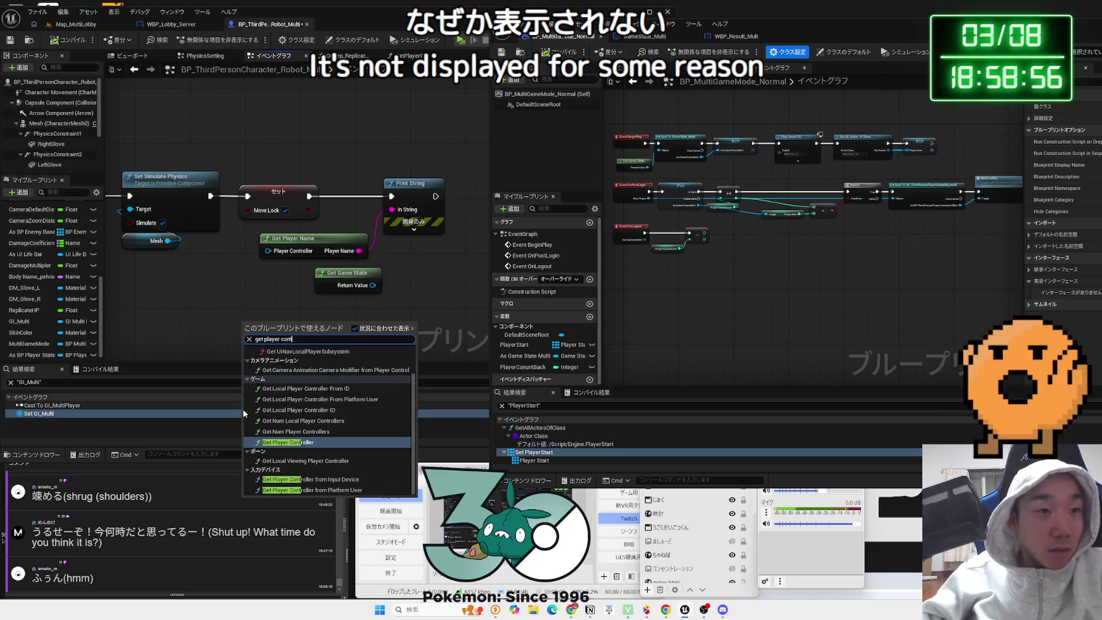
# - Add a Get Player Controller node next to Get Player Name, then switch to Map_MultiLobby
pyautogui.click(278, 442)
pyautogui.moveTo(327, 338); pyautogui.dragTo(238, 283)
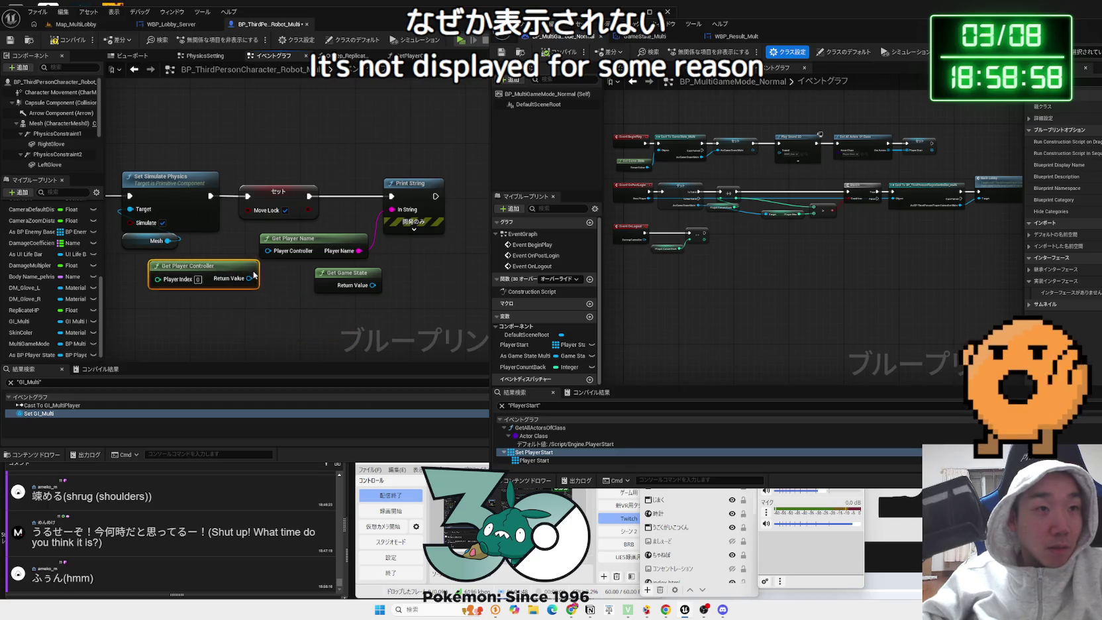
pyautogui.click(76, 25)
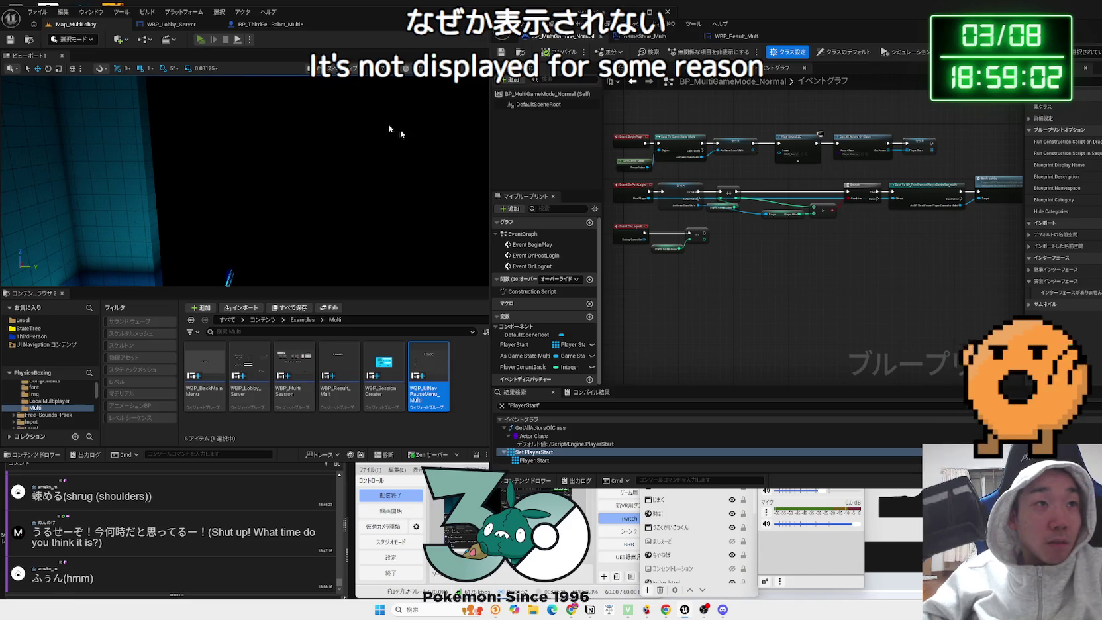
# - Run a test with a cyan server robot, start the match, stop, and return to the character graph
pyautogui.hotkey('alt', 'p')
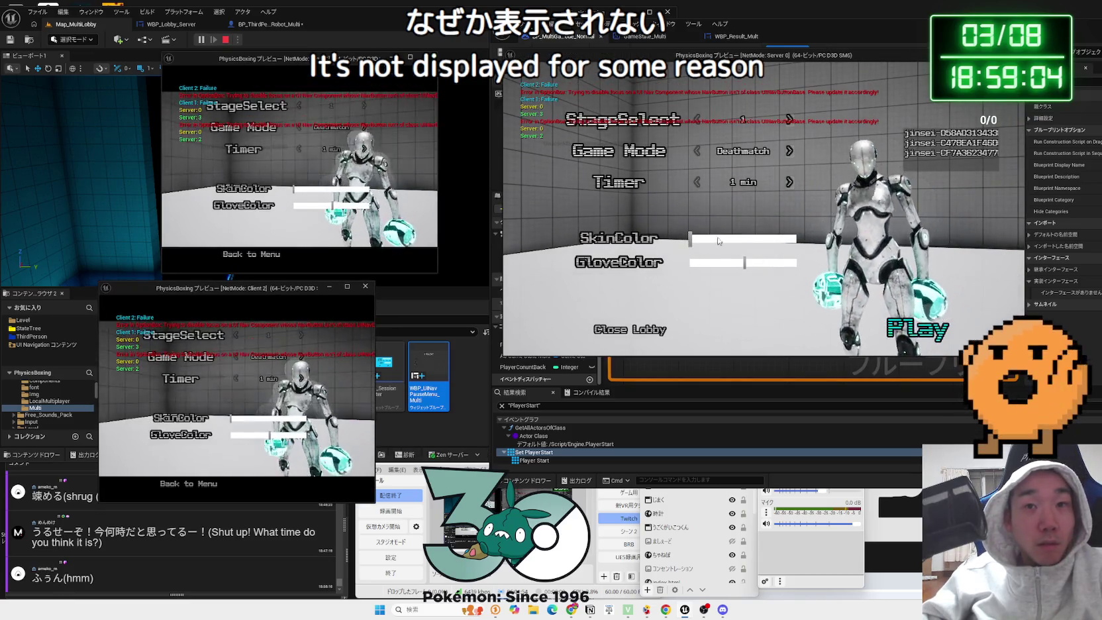
pyautogui.moveTo(722, 243); pyautogui.dragTo(747, 240)
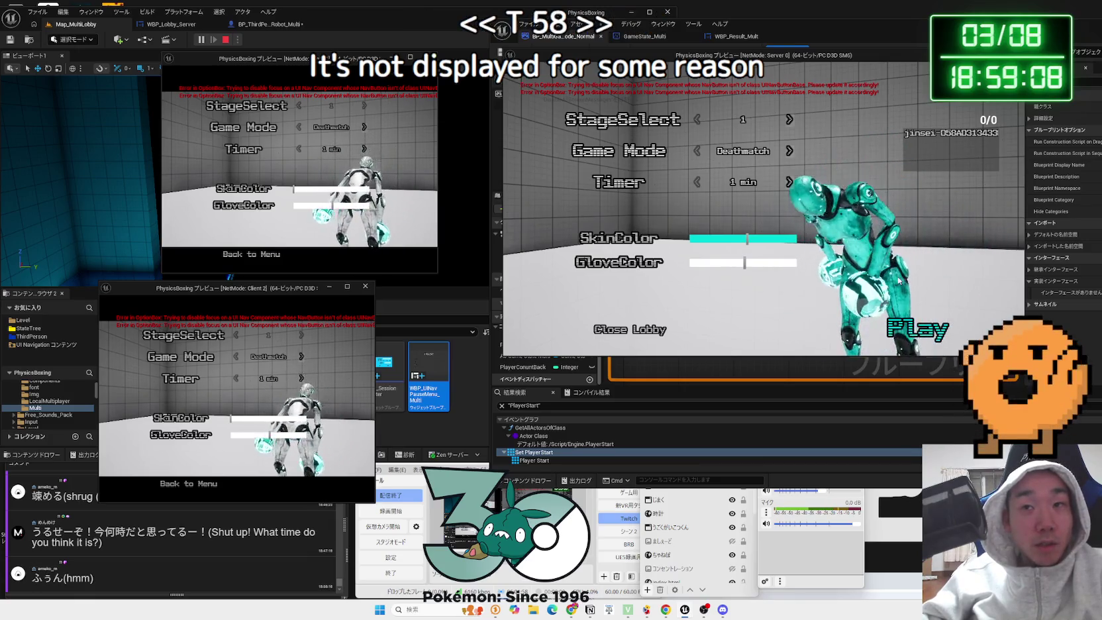
pyautogui.click(918, 329)
pyautogui.hotkey('alt', 'Tab')
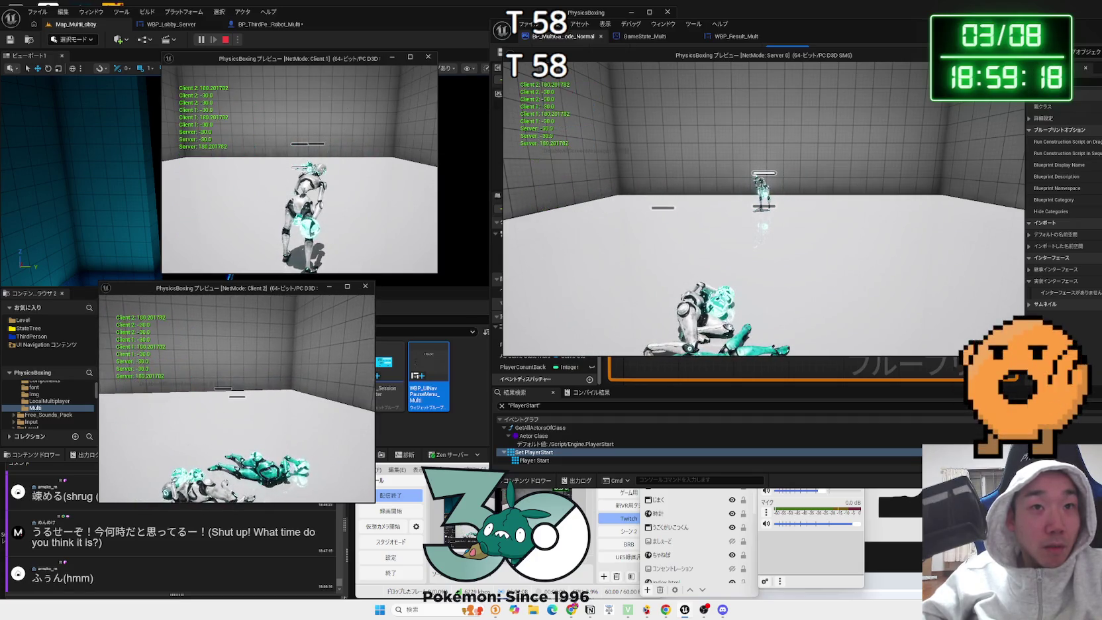
pyautogui.press('Escape')
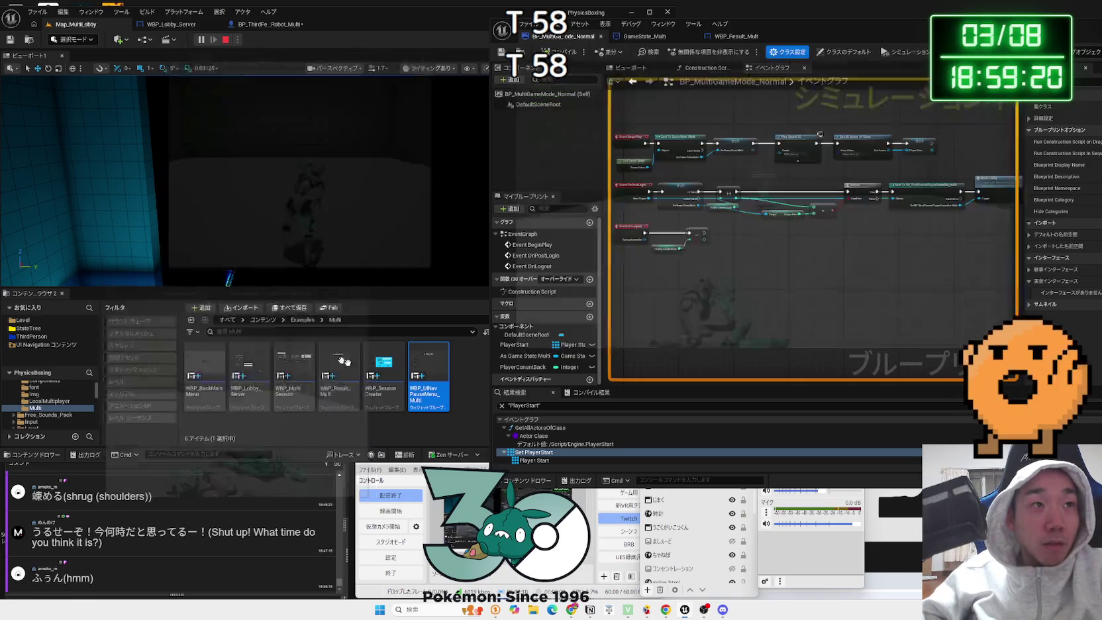
pyautogui.click(398, 25)
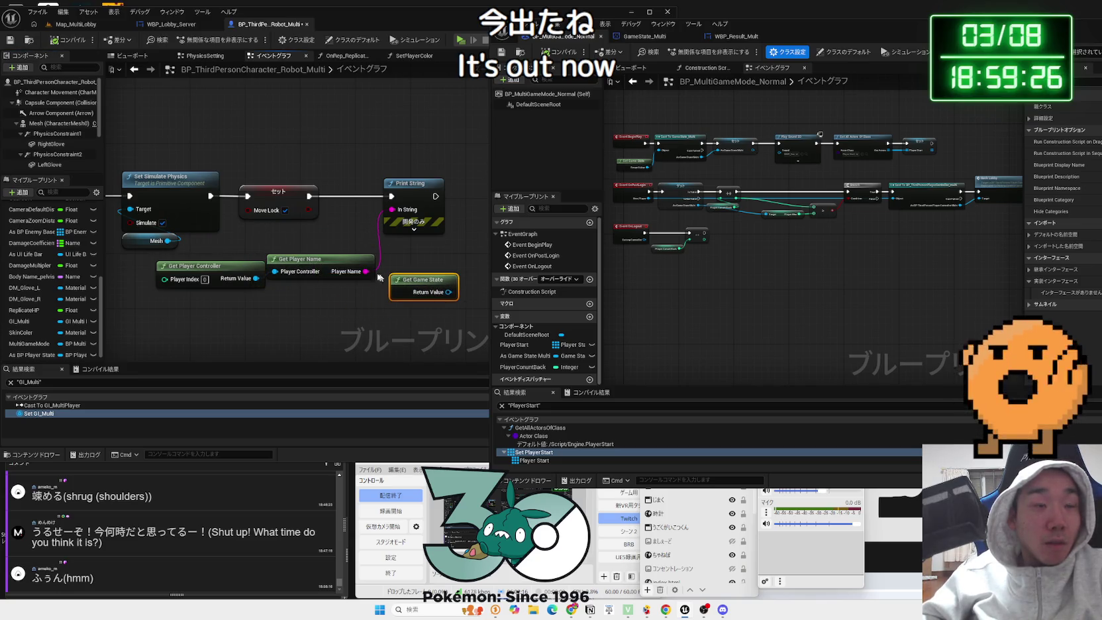
# - Launch the three-player Map_MultiLobby test with Alt+P and start the Deathmatch so robots fight
pyautogui.click(75, 24)
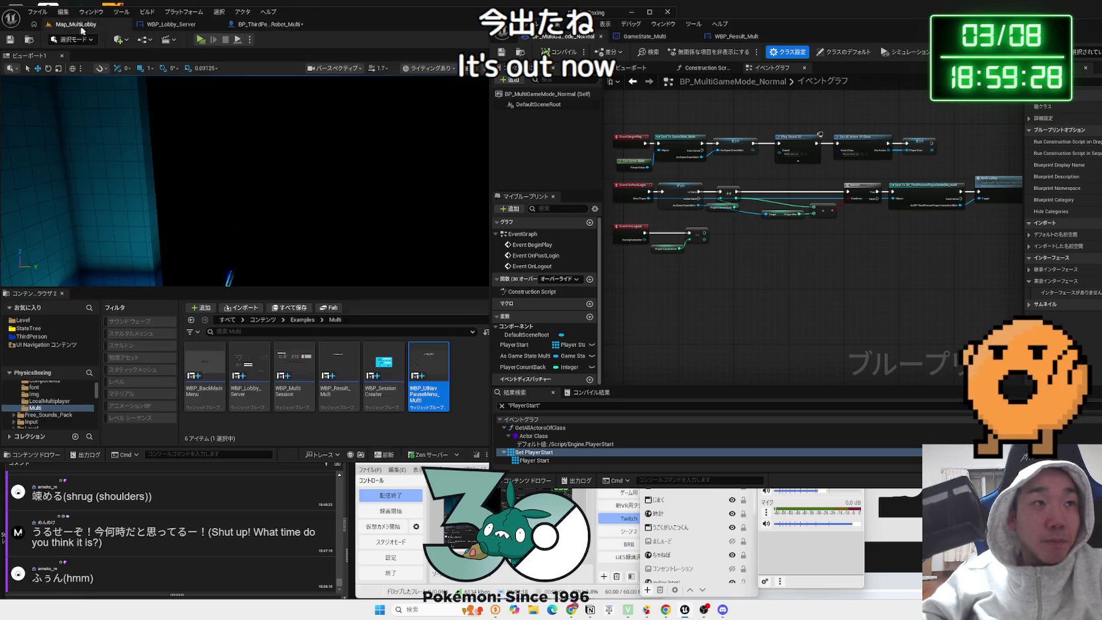
pyautogui.hotkey('alt', 'p')
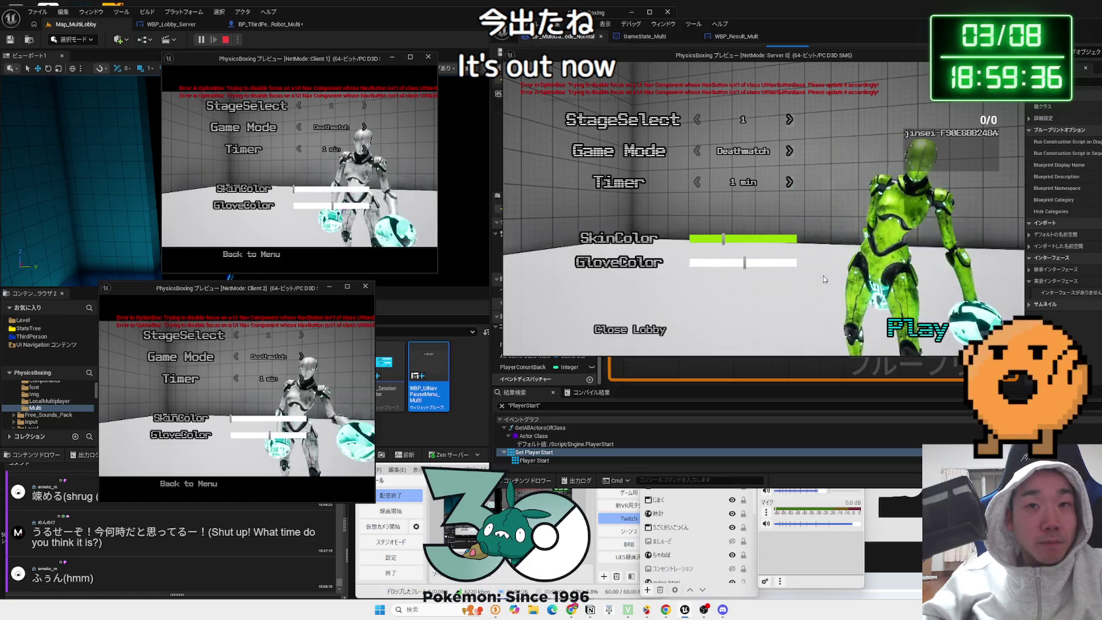
pyautogui.press('Return')
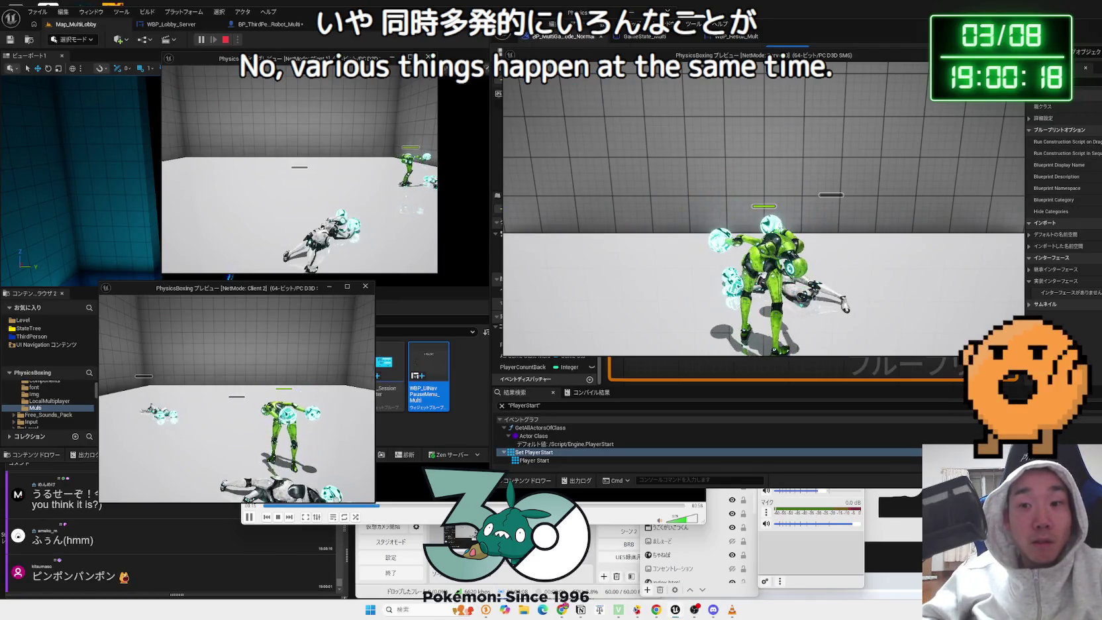
pyautogui.scroll(5, 423, 278)
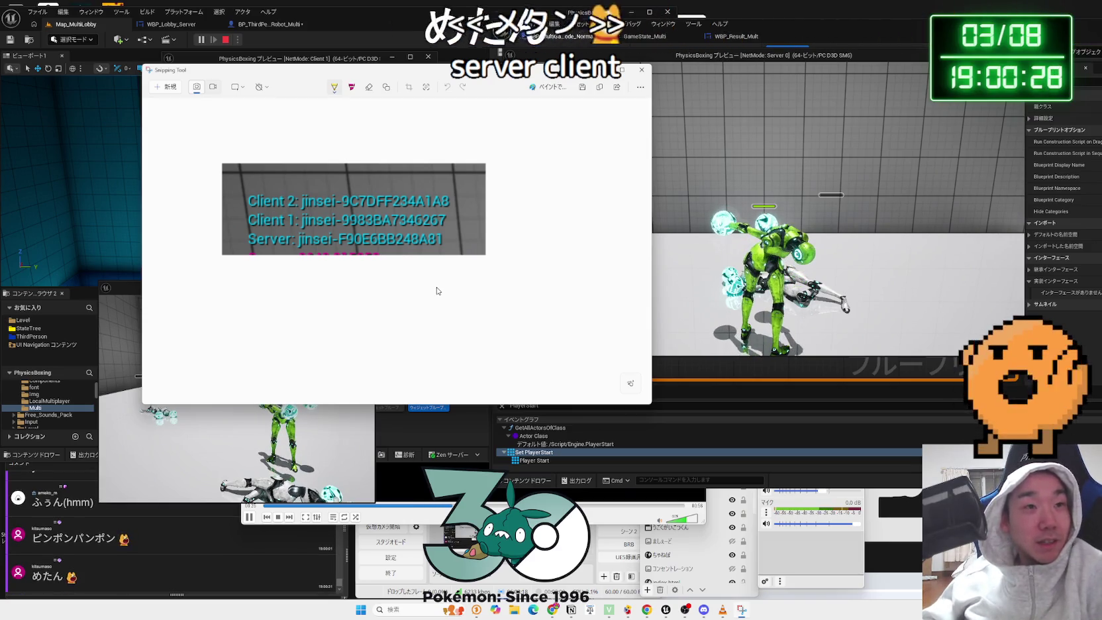
# - Bring the server game window forward and end the play test
pyautogui.click(800, 191)
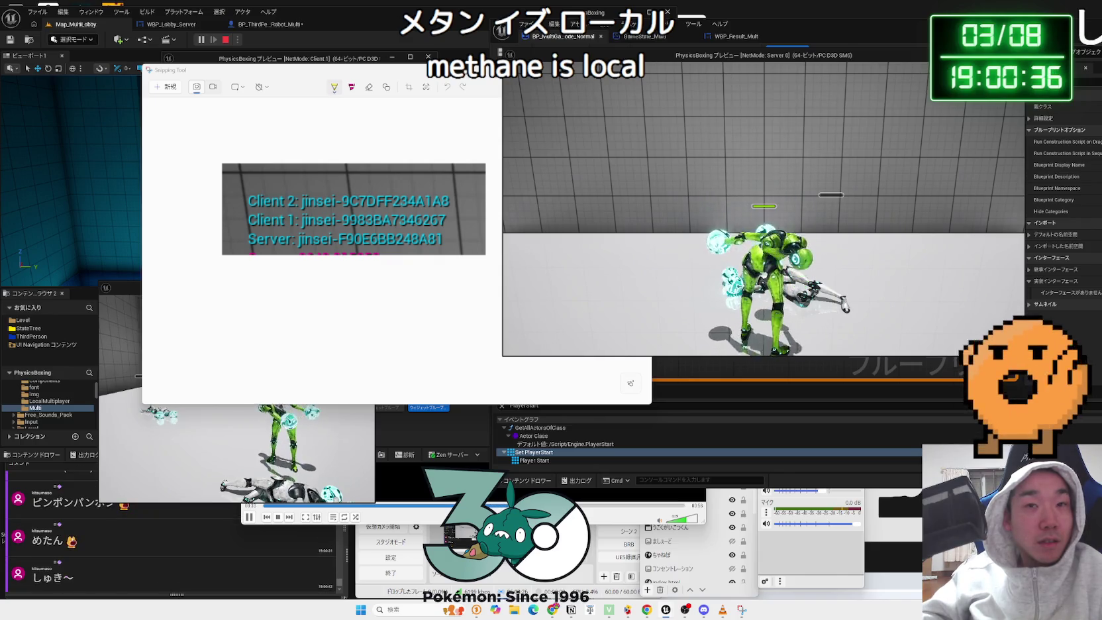
pyautogui.press('Escape')
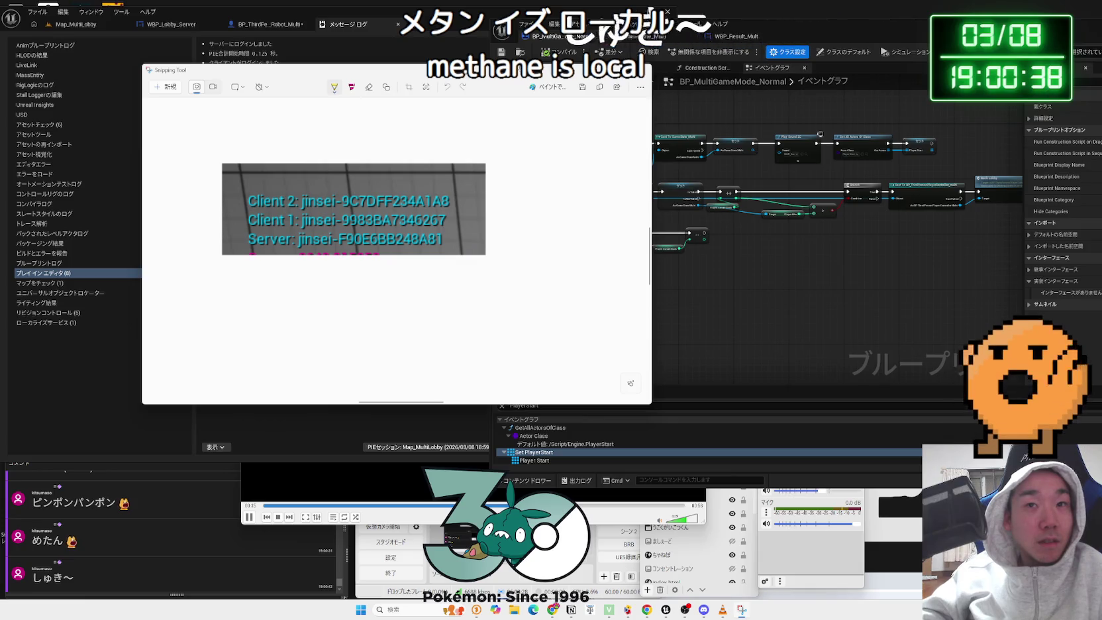
pyautogui.scroll(-3, 353, 208)
pyautogui.scroll(3, 409, 276)
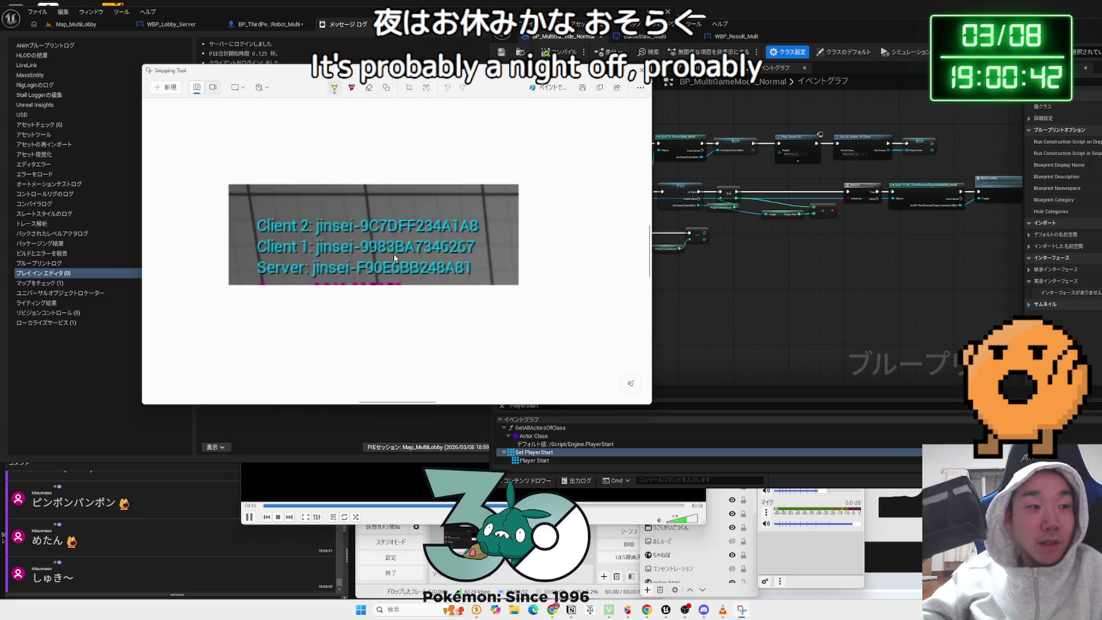
# - Move the player-name capture to the right and bring the Unreal Blueprint editor back in front
pyautogui.moveTo(424, 78); pyautogui.dragTo(782, 116)
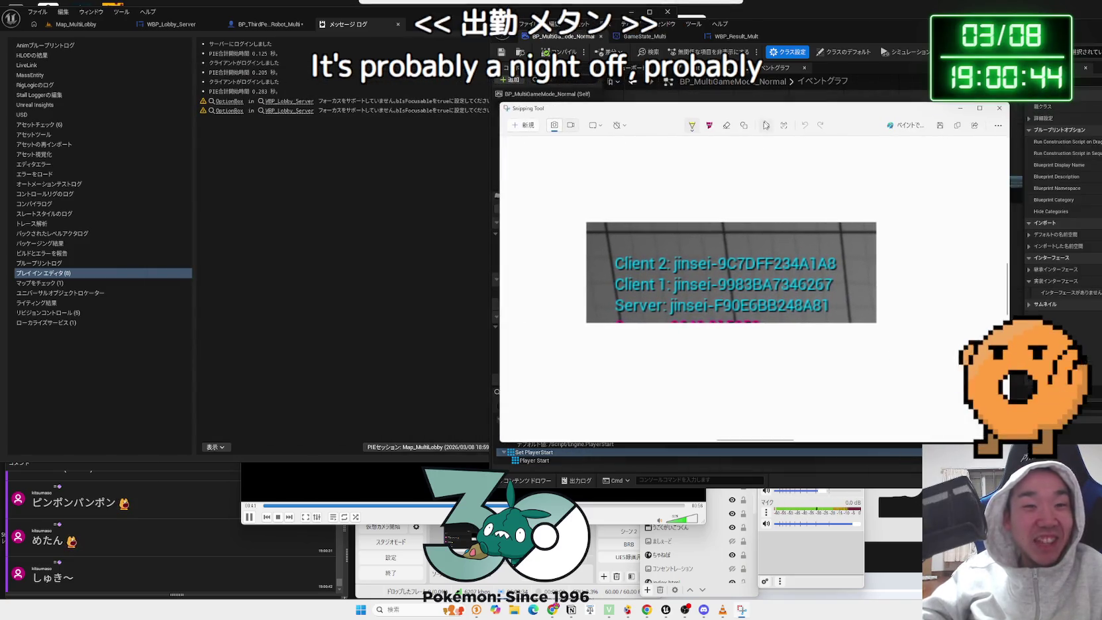
pyautogui.click(342, 155)
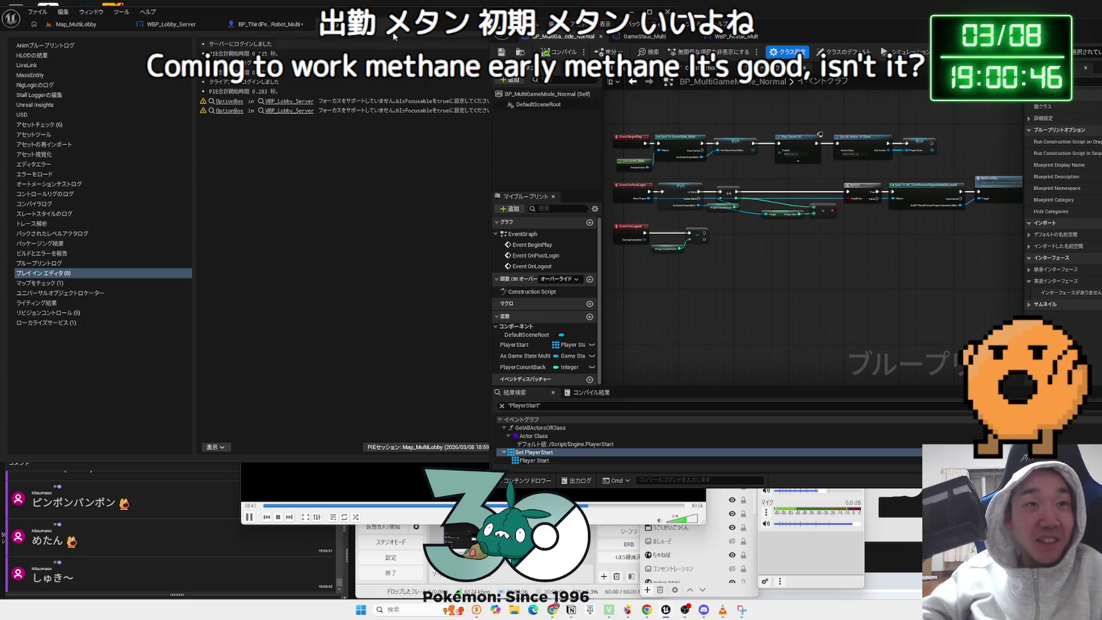
pyautogui.click(437, 29)
pyautogui.moveTo(836, 31); pyautogui.dragTo(446, 57)
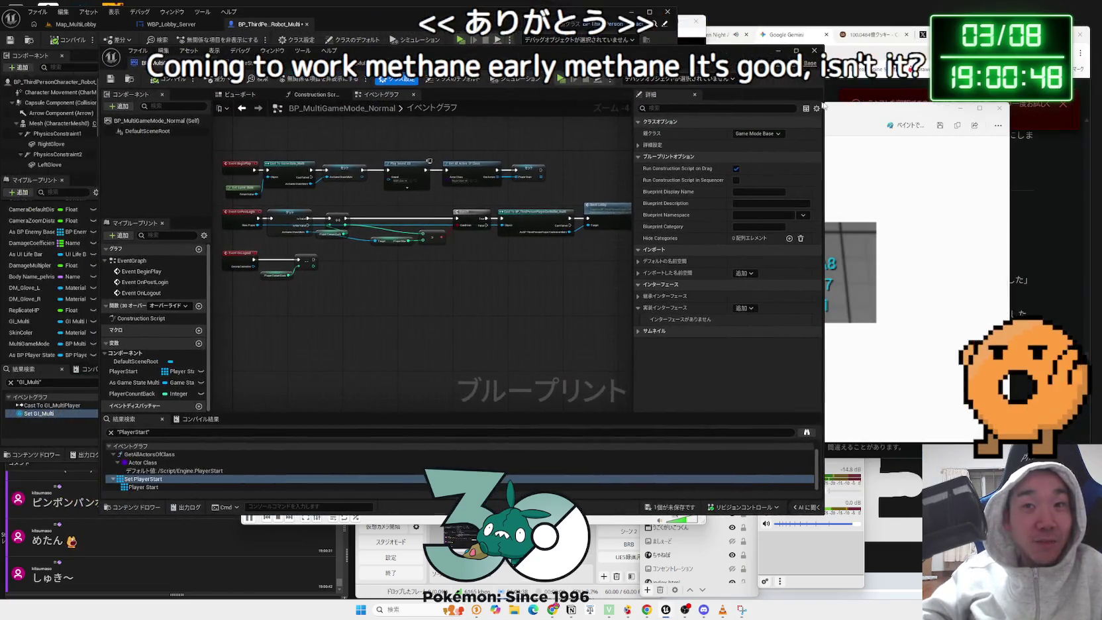
# - Dock BP_MultiGameMode_Normal, GameState_Multi and WBP_Result_Mult into the main editor tab bar
pyautogui.click(941, 196)
pyautogui.moveTo(205, 63); pyautogui.dragTo(326, 32)
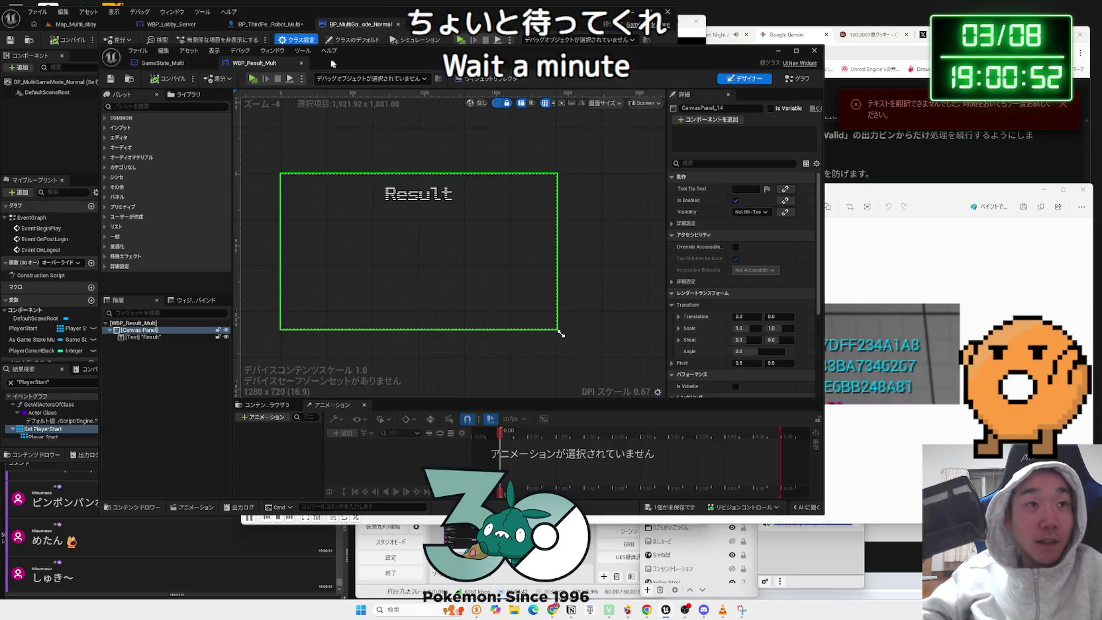
pyautogui.moveTo(218, 63); pyautogui.dragTo(393, 29)
pyautogui.moveTo(163, 62); pyautogui.dragTo(371, 27)
# - Save the robot character Blueprint and cycle back to its event graph with Ctrl+Tab
pyautogui.click(523, 455)
pyautogui.click(609, 400)
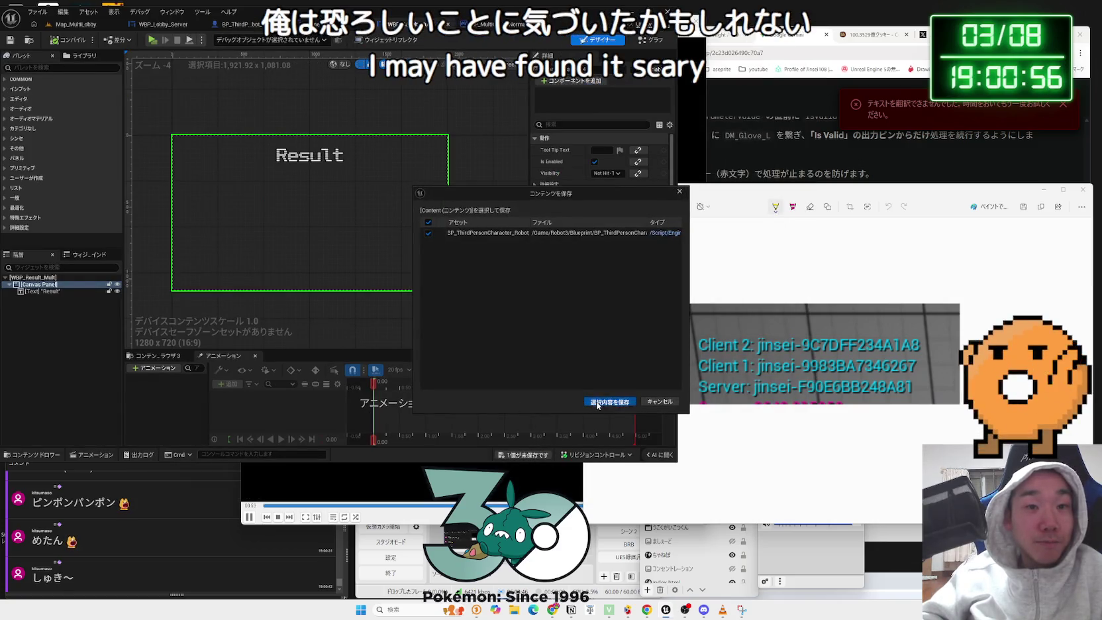
pyautogui.hotkey('ctrl', 'Tab')
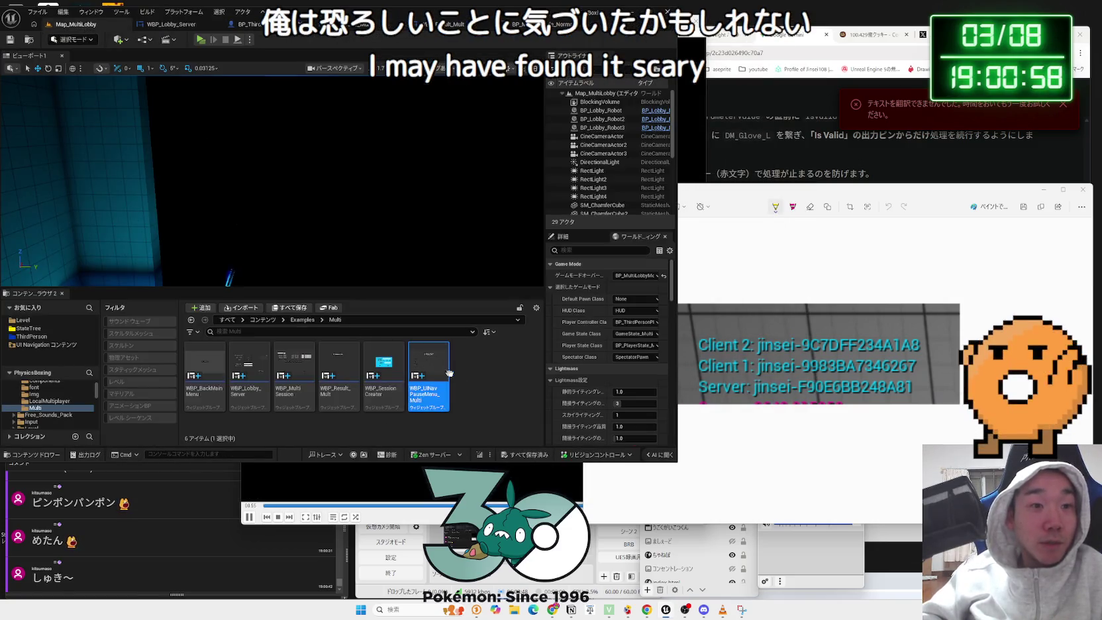
pyautogui.hotkey('ctrl', 'Tab')
pyautogui.hotkey('ctrl', 'Tab')
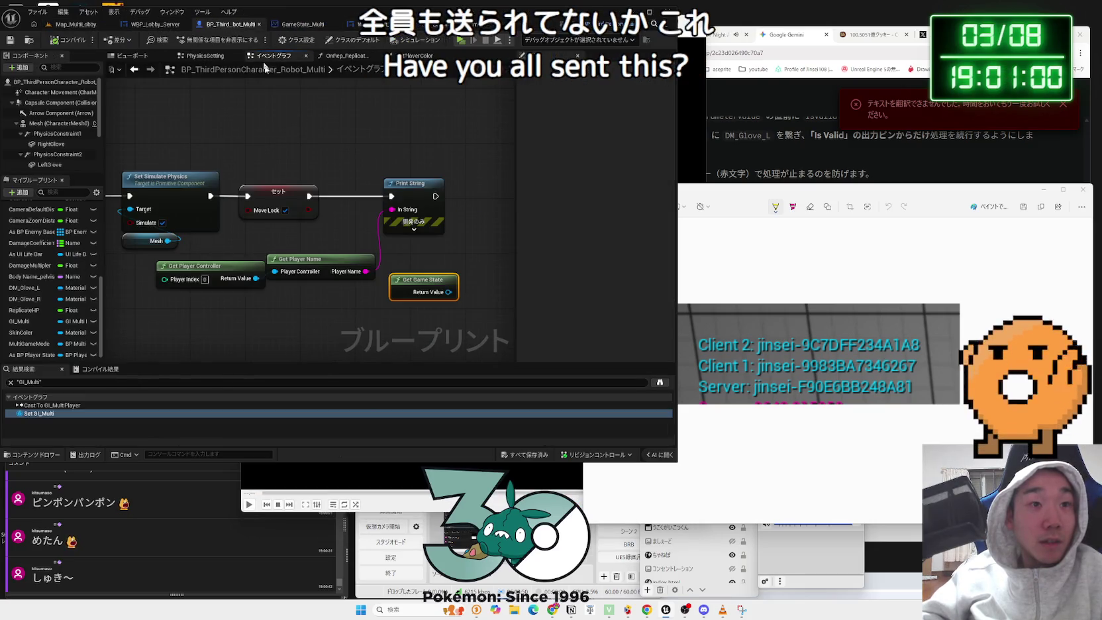
pyautogui.moveTo(320, 314); pyautogui.dragTo(379, 317)
pyautogui.moveTo(386, 309)
pyautogui.mouseDown()
pyautogui.moveTo(299, 254)
pyautogui.moveTo(520, 260)
pyautogui.mouseUp()
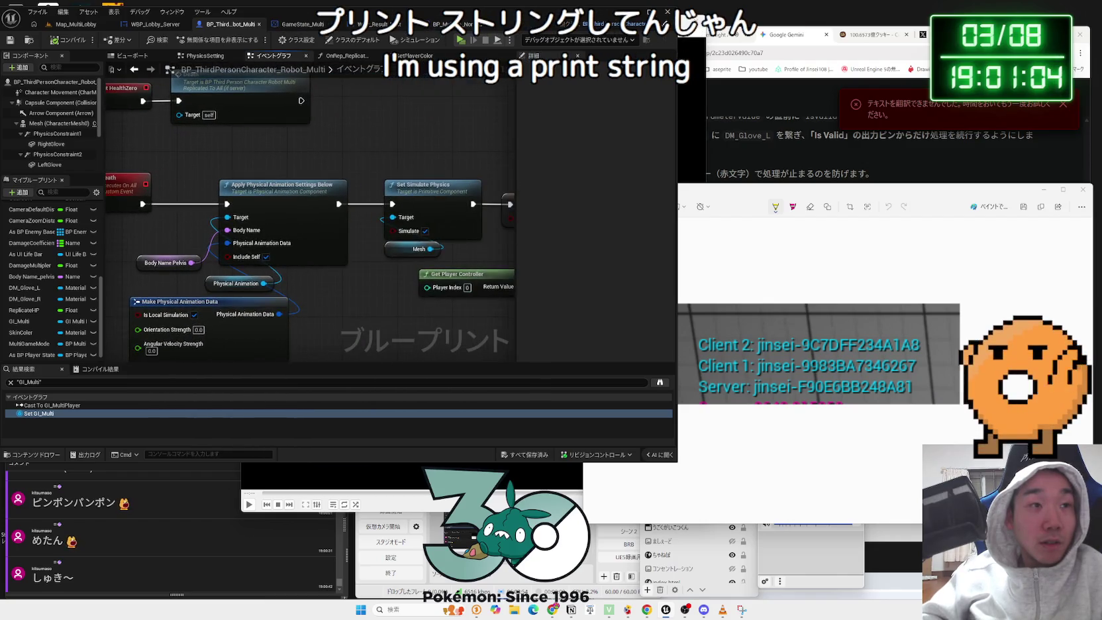
pyautogui.click(116, 182)
pyautogui.moveTo(177, 169)
pyautogui.mouseDown()
pyautogui.moveTo(307, 165)
pyautogui.moveTo(242, 173)
pyautogui.mouseUp()
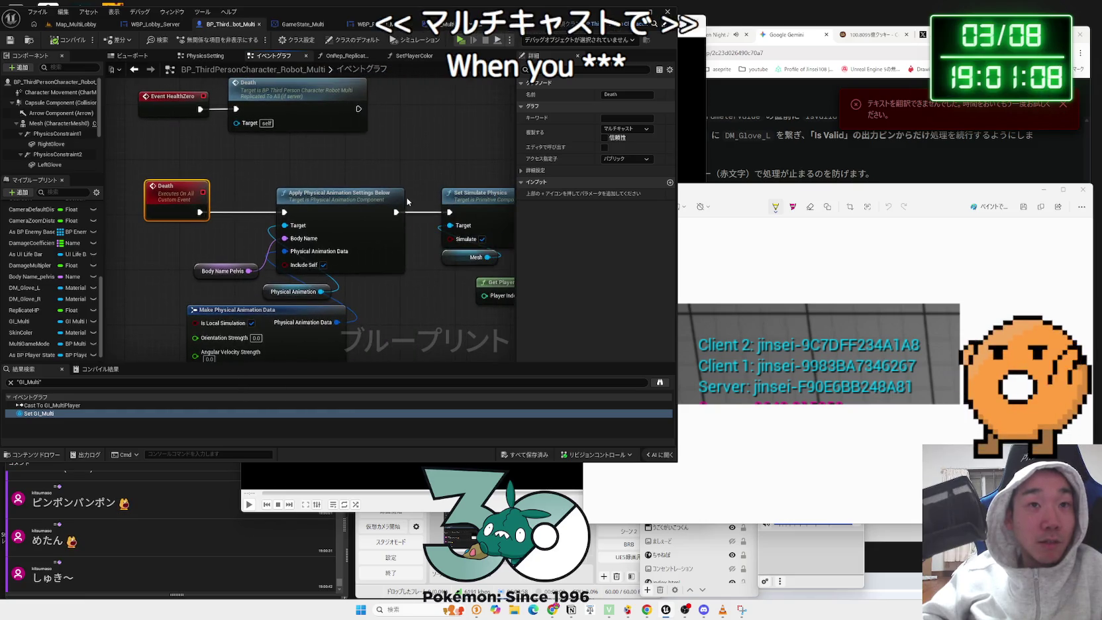
pyautogui.moveTo(420, 274); pyautogui.dragTo(263, 291)
pyautogui.click(290, 292)
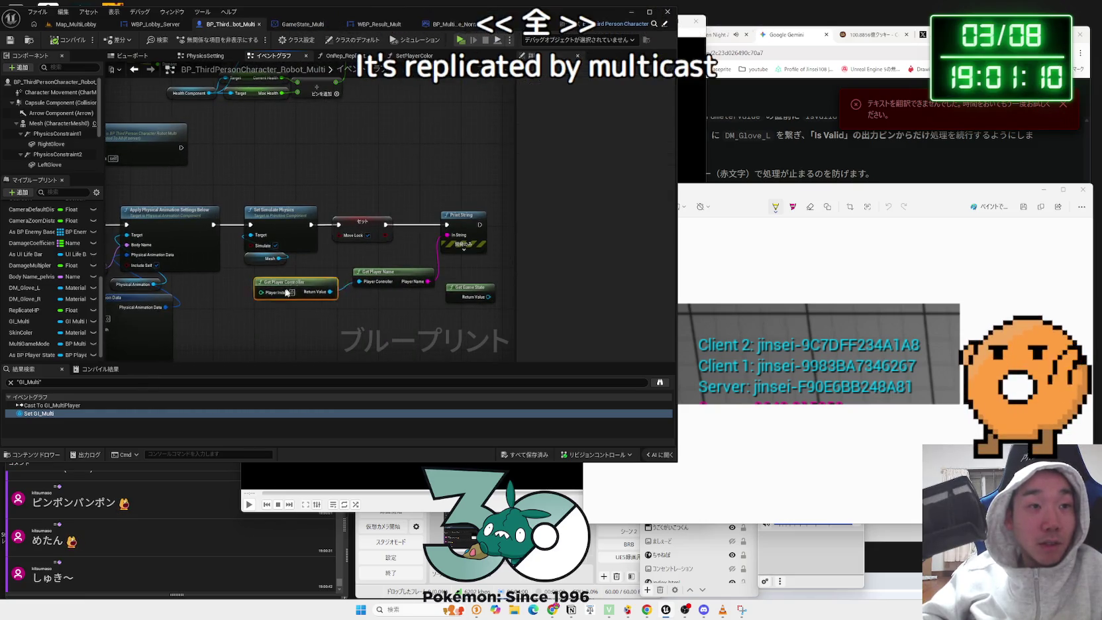
pyautogui.moveTo(411, 319); pyautogui.dragTo(323, 326)
pyautogui.moveTo(730, 198)
pyautogui.mouseDown()
pyautogui.moveTo(679, 156)
pyautogui.moveTo(714, 156)
pyautogui.mouseUp()
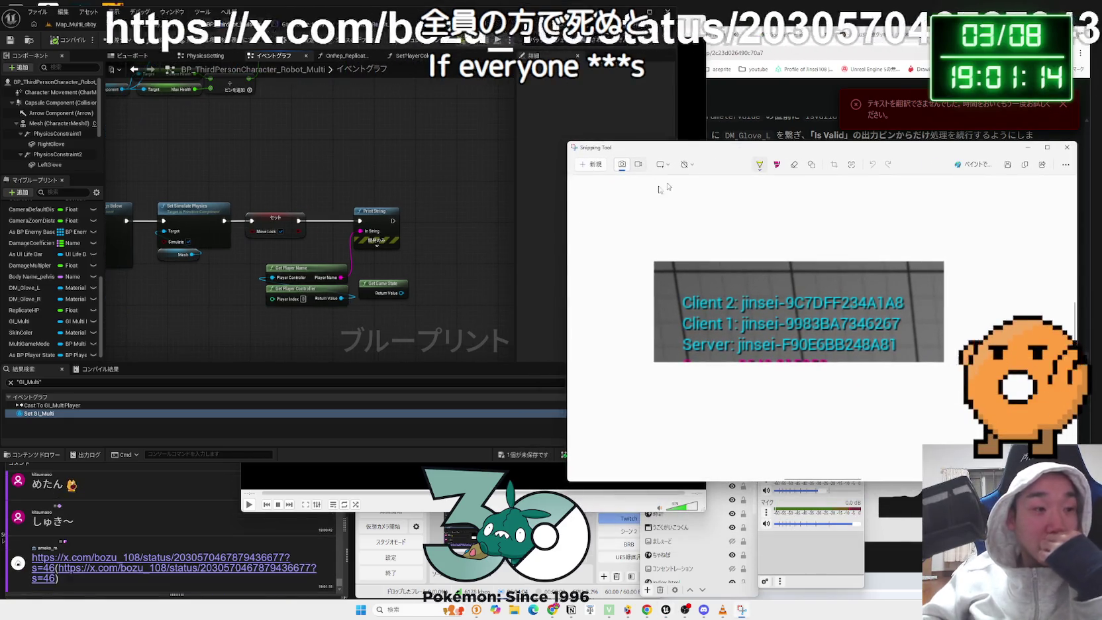
# - Open the viewer's x.com link and read the prefecture ranking from the top four to 38位徳島 and below
pyautogui.click(159, 557)
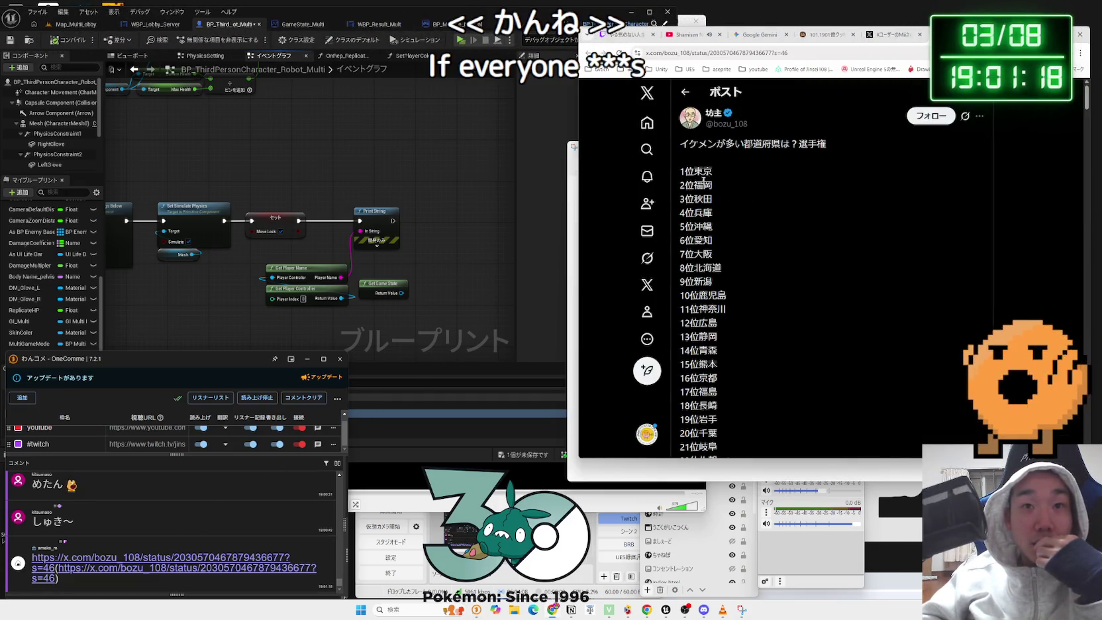
pyautogui.moveTo(713, 175); pyautogui.dragTo(728, 218)
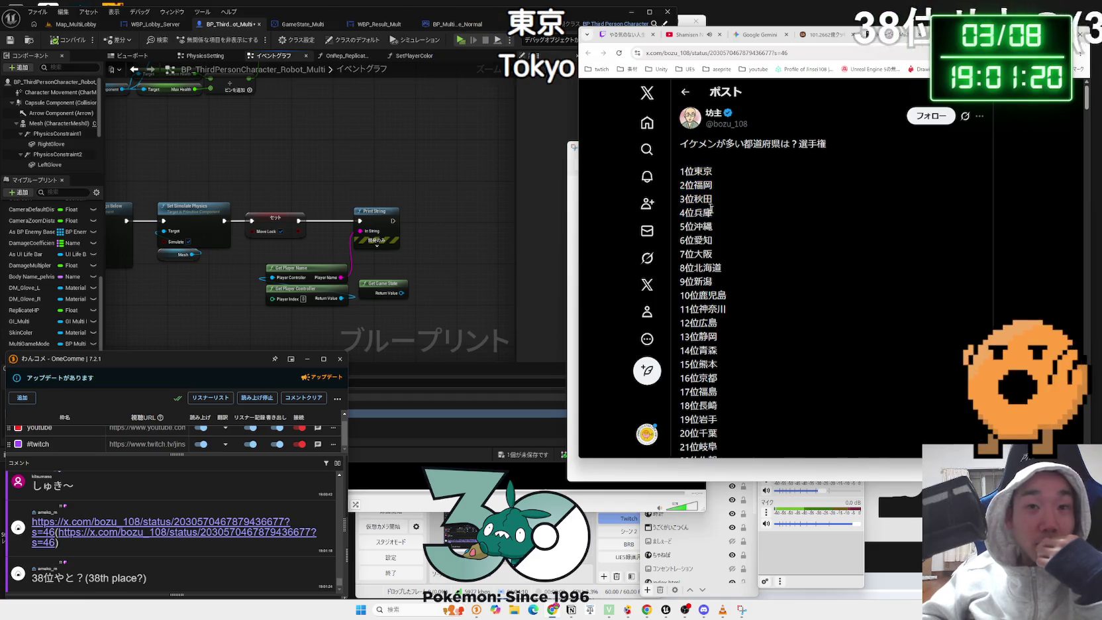
pyautogui.scroll(-7, 749, 235)
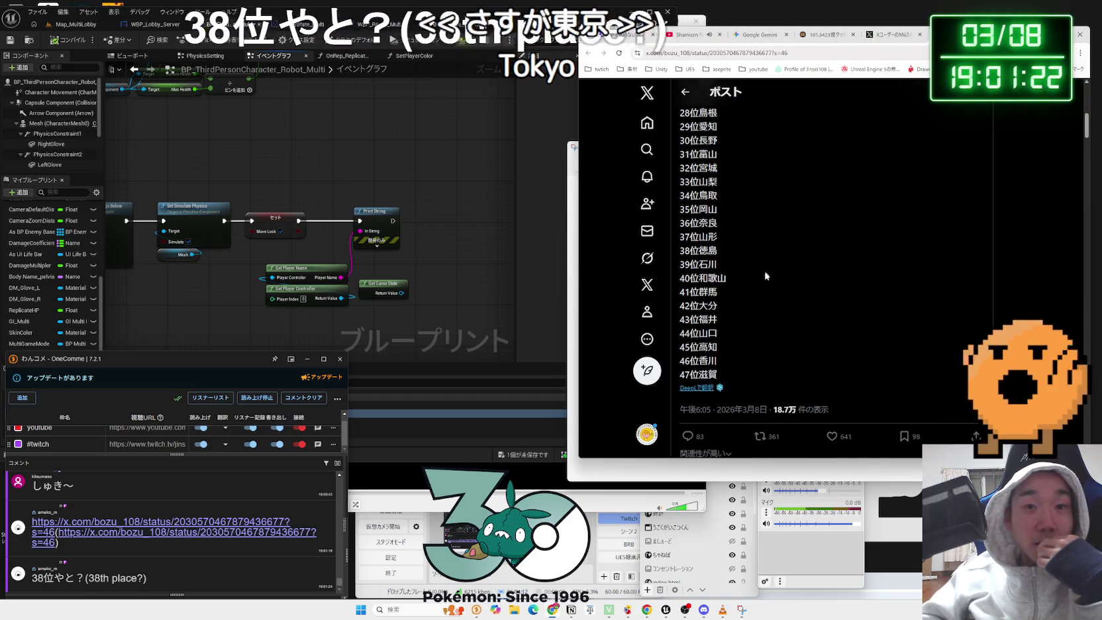
pyautogui.moveTo(717, 251); pyautogui.dragTo(690, 250)
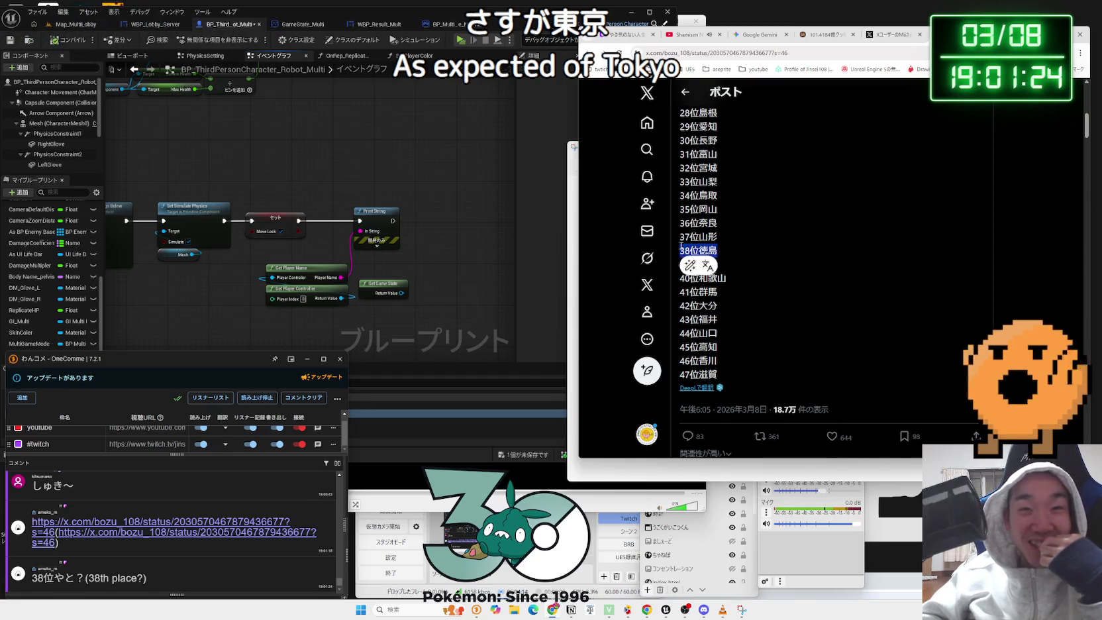
pyautogui.moveTo(740, 375)
pyautogui.mouseDown()
pyautogui.moveTo(722, 211)
pyautogui.moveTo(739, 289)
pyautogui.mouseUp()
pyautogui.click(777, 332)
pyautogui.scroll(4, 778, 332)
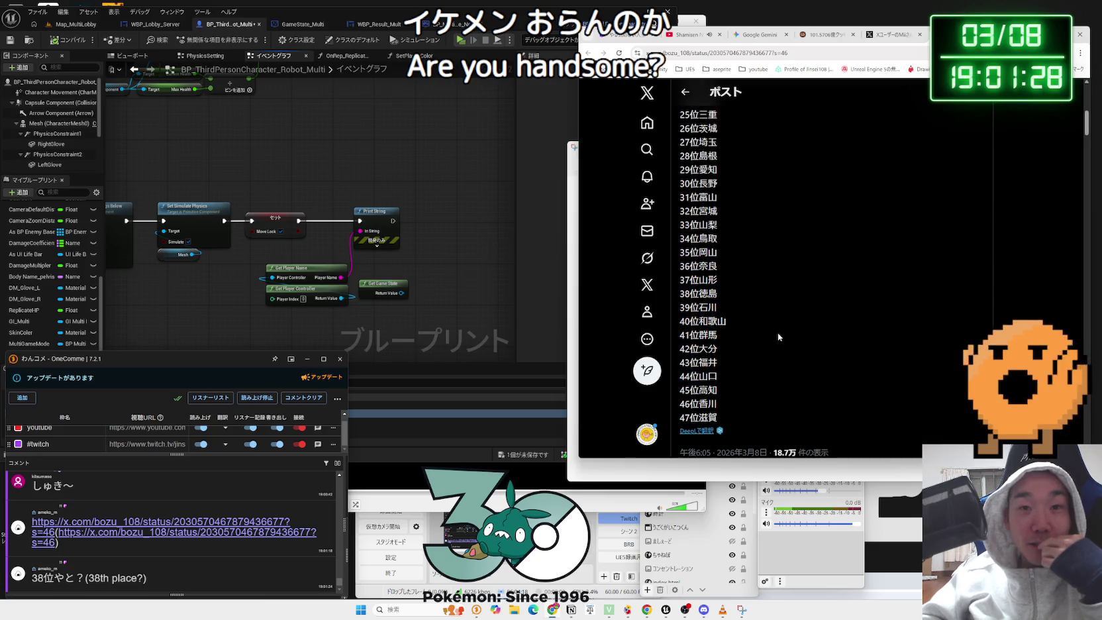